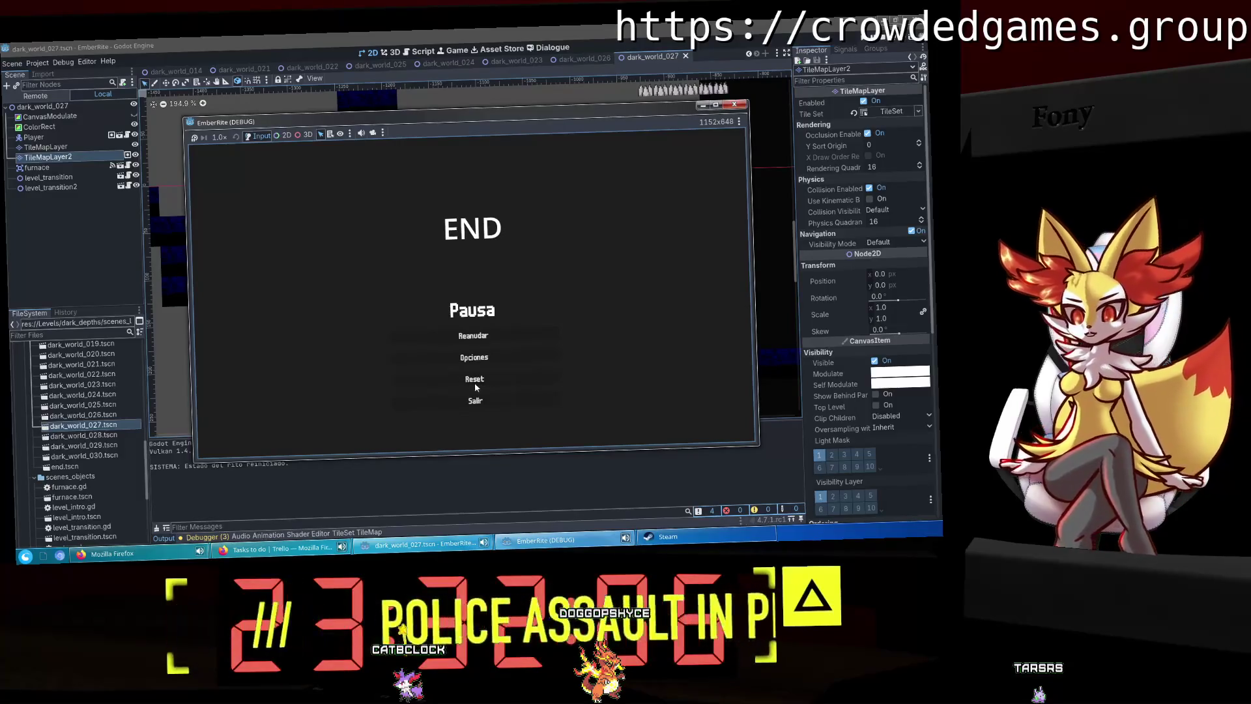
# Step: Stop the EmberRite test run and deselect TileMapLayer2 in the dark_world_027 scene
pyautogui.click(485, 403)
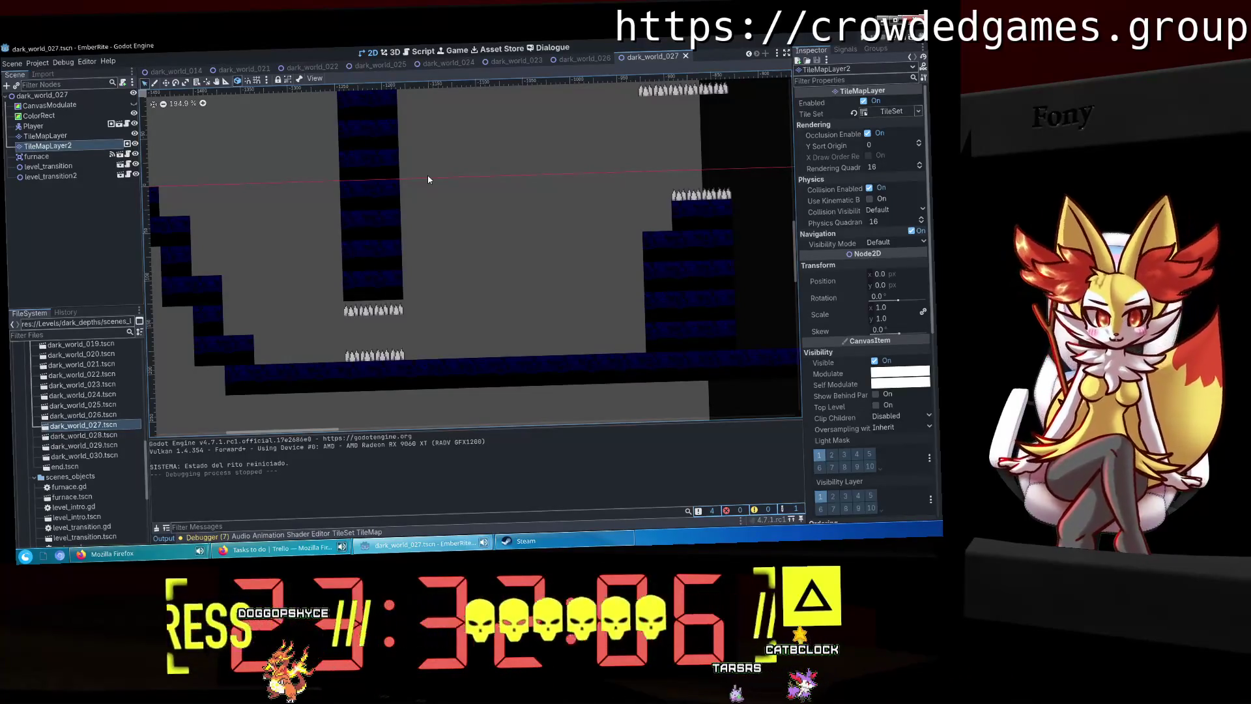
pyautogui.click(127, 237)
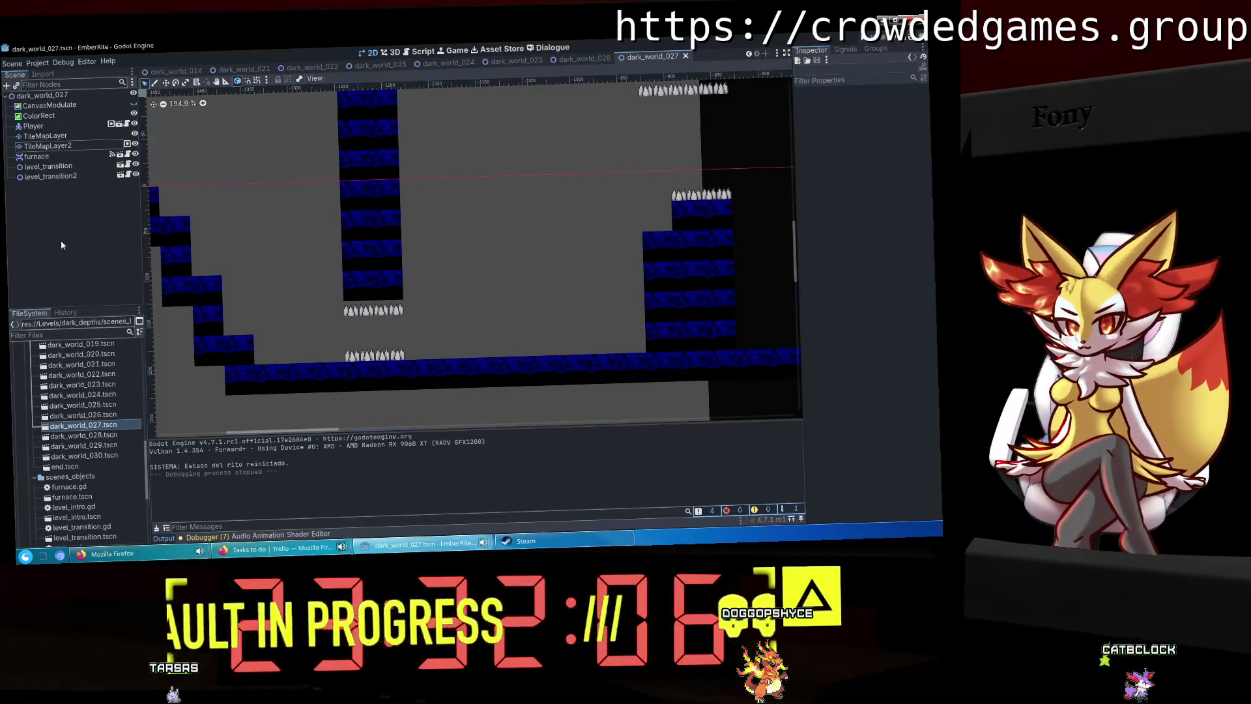
pyautogui.click(311, 548)
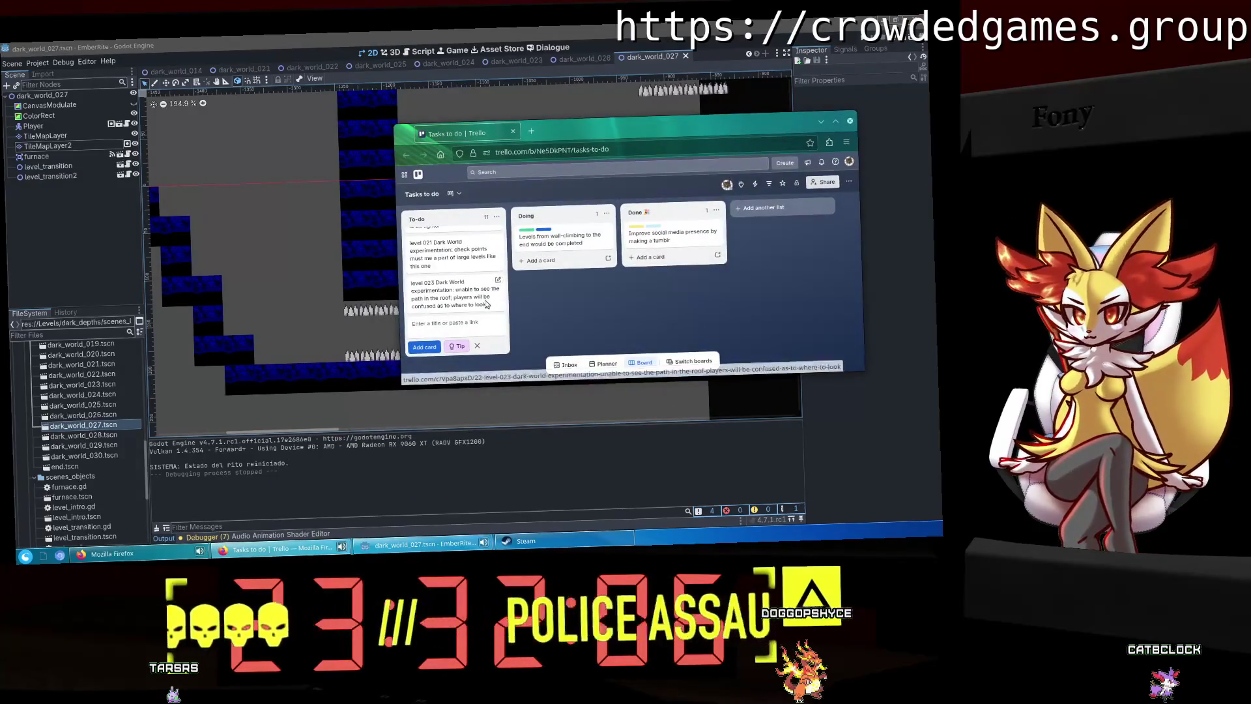
# Step: Maximize Trello and label the level 014 card EmberRite and Coding
pyautogui.scroll(2, 461, 276)
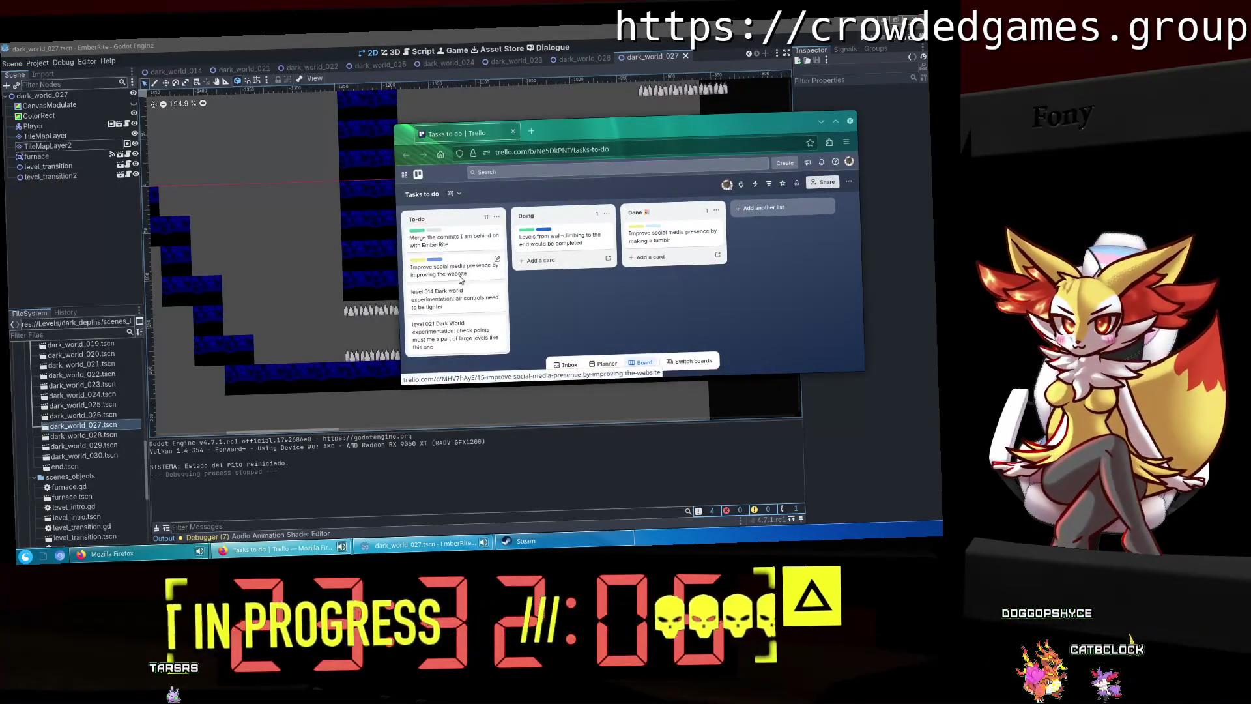
pyautogui.click(837, 124)
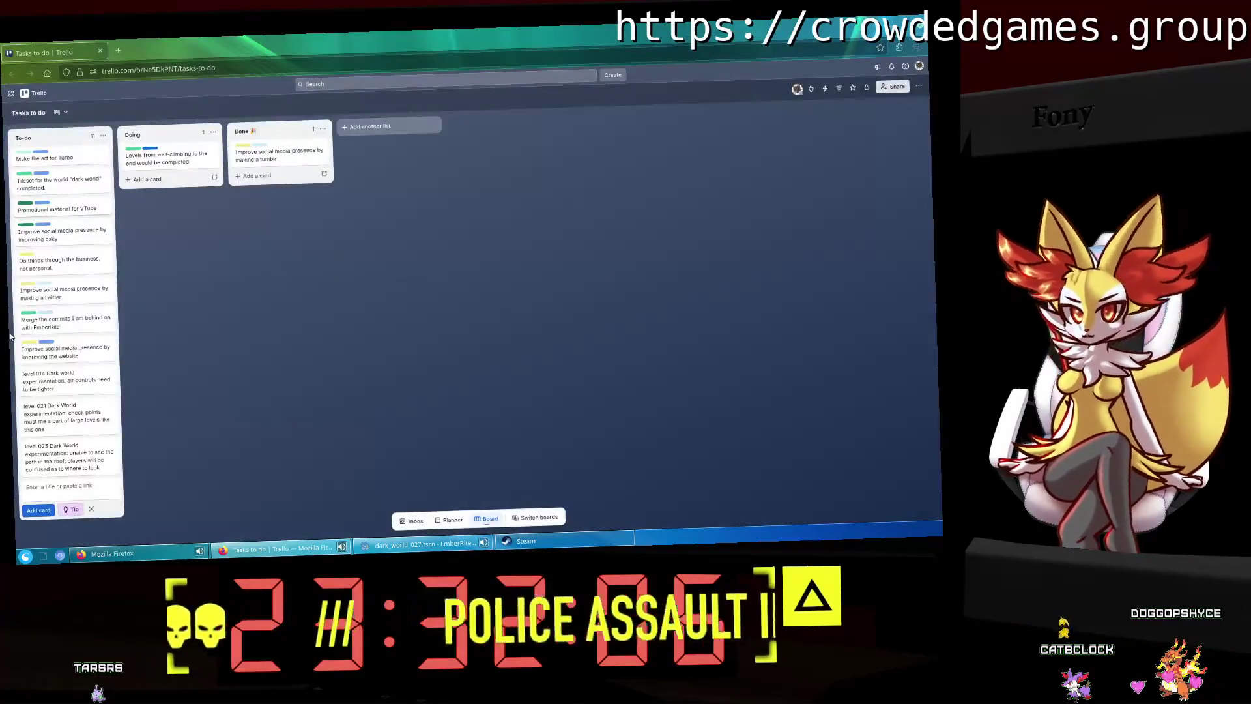
pyautogui.click(52, 378)
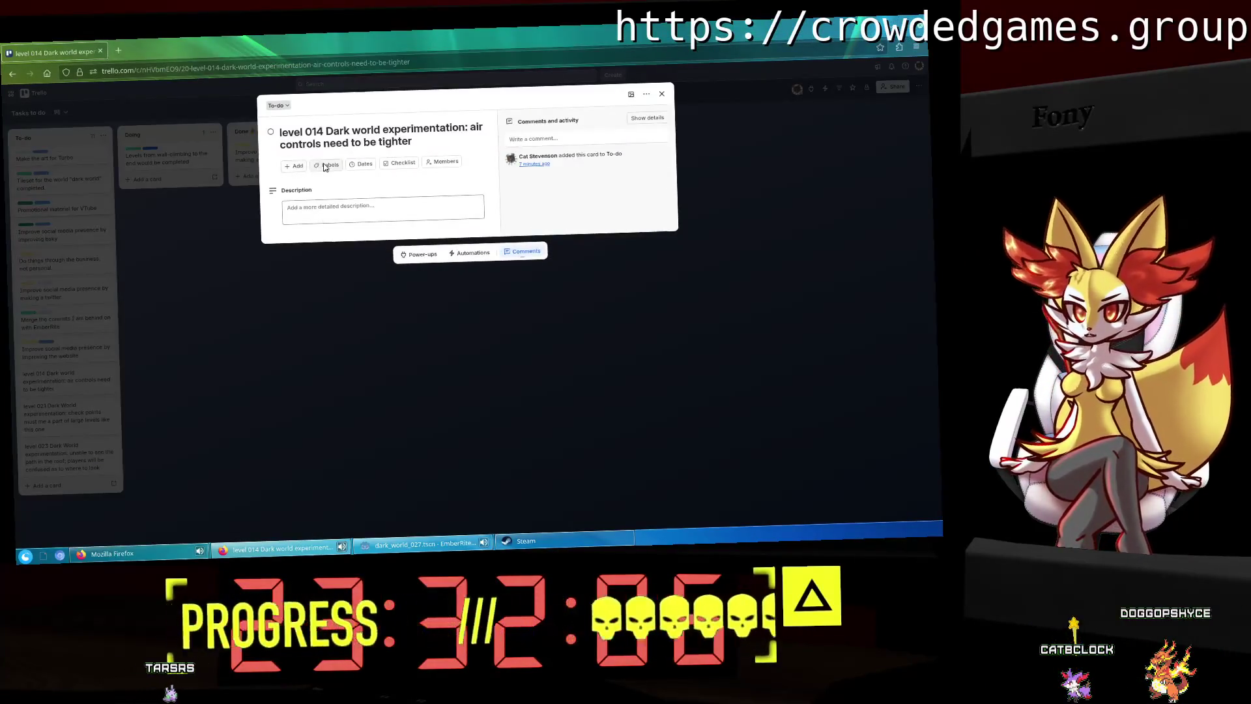
pyautogui.click(326, 164)
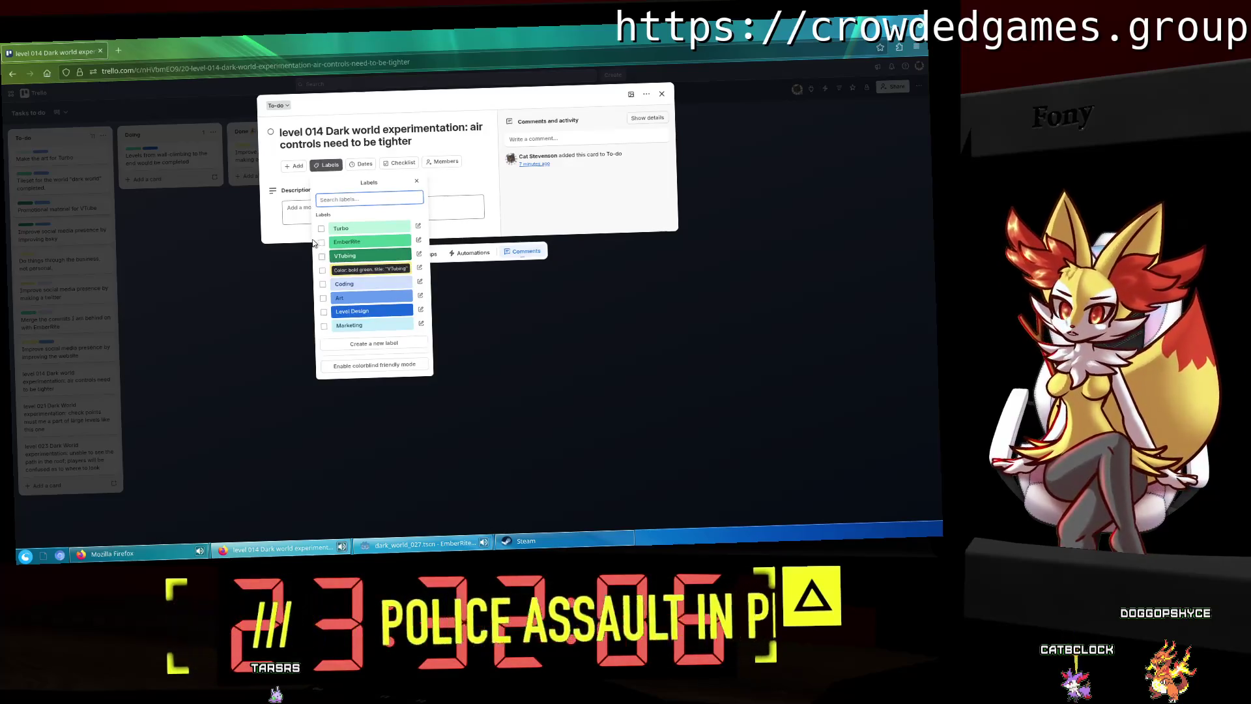
pyautogui.click(355, 242)
pyautogui.click(344, 283)
pyautogui.click(512, 182)
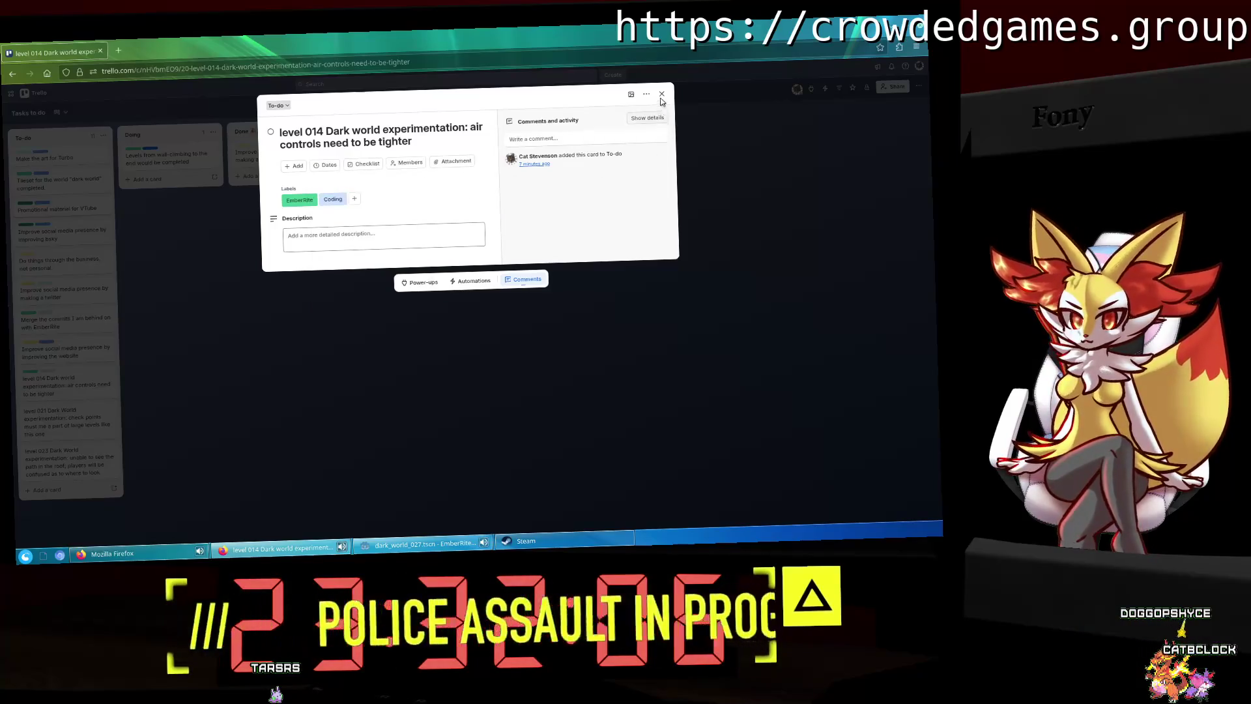
pyautogui.click(215, 338)
# Step: Label the level 021 card EmberRite and Level Design
pyautogui.click(65, 420)
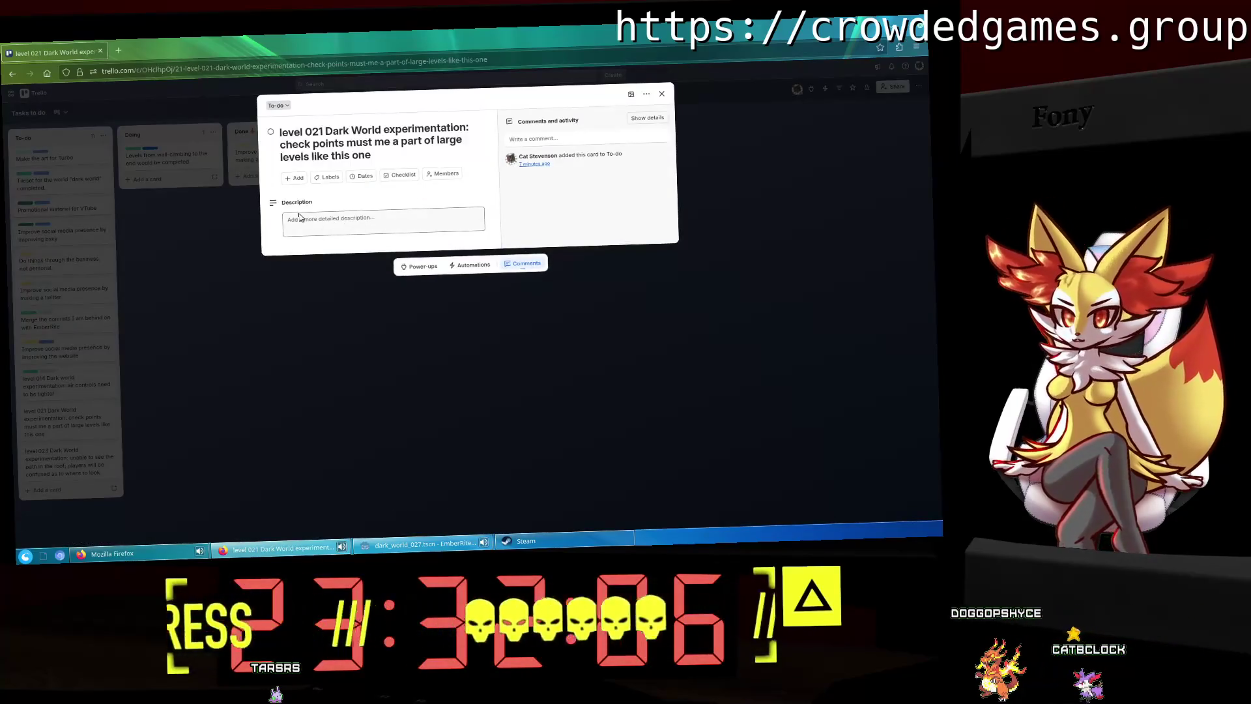
pyautogui.click(326, 177)
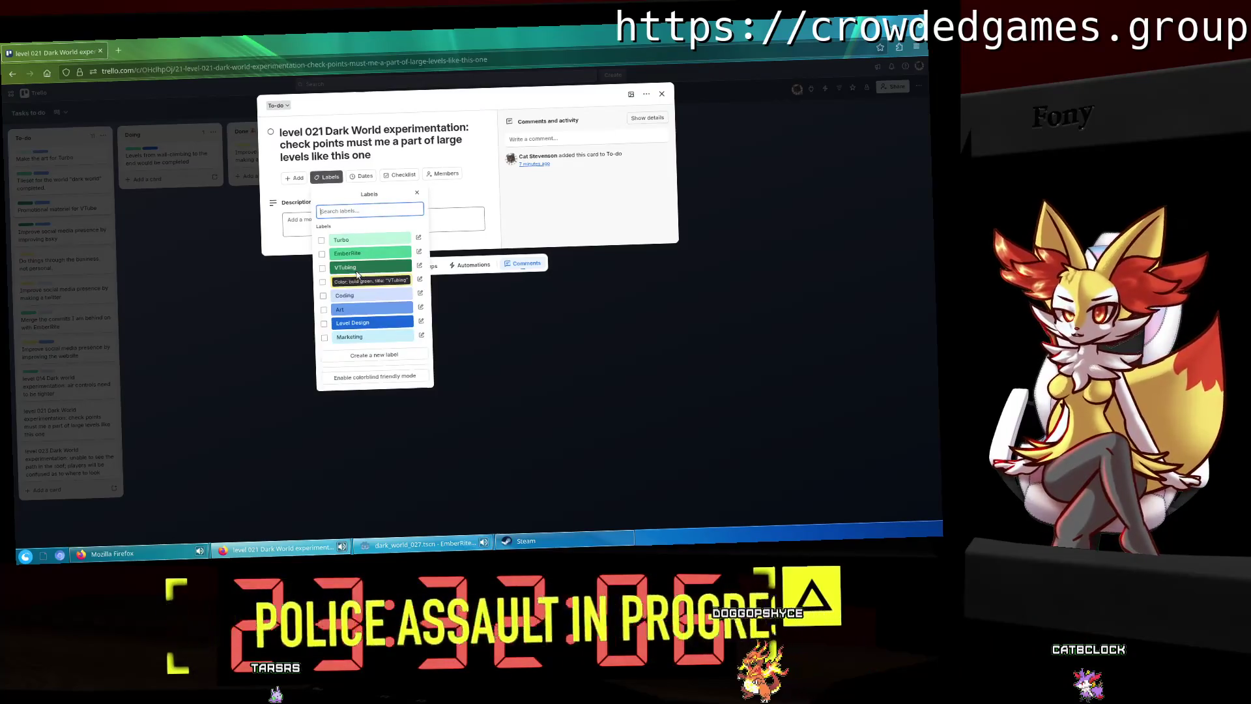
pyautogui.click(321, 253)
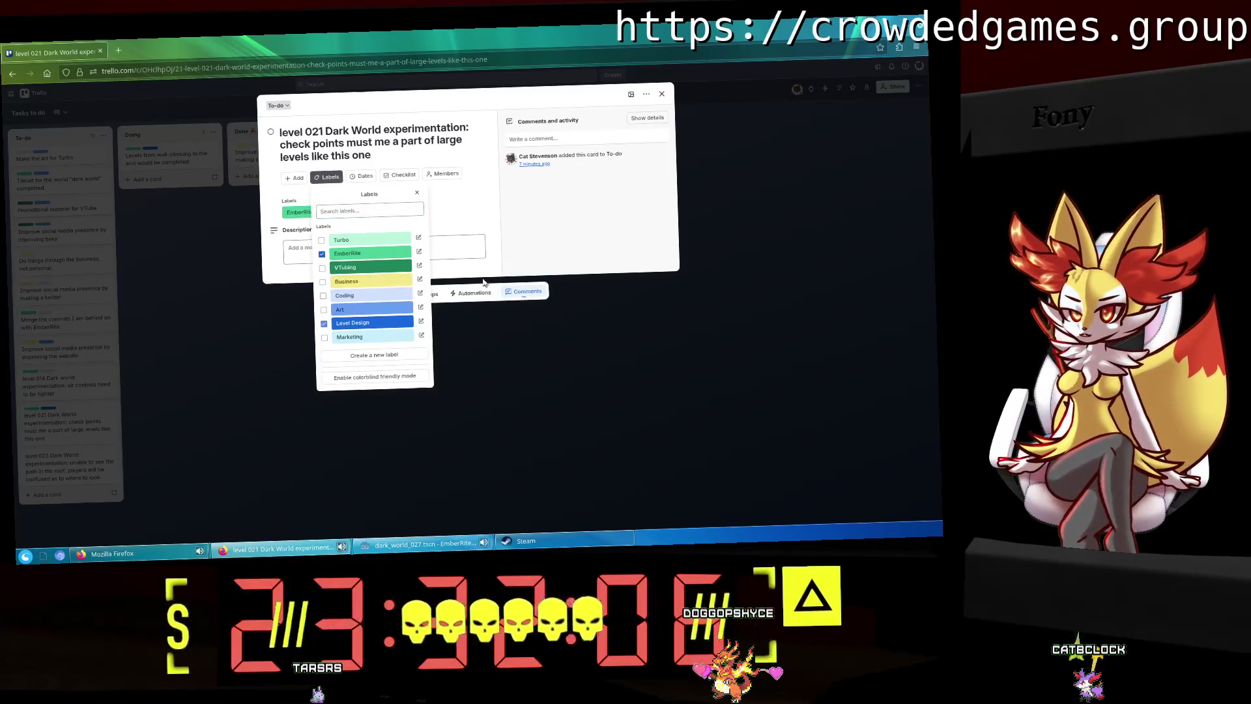
pyautogui.click(705, 102)
pyautogui.click(663, 93)
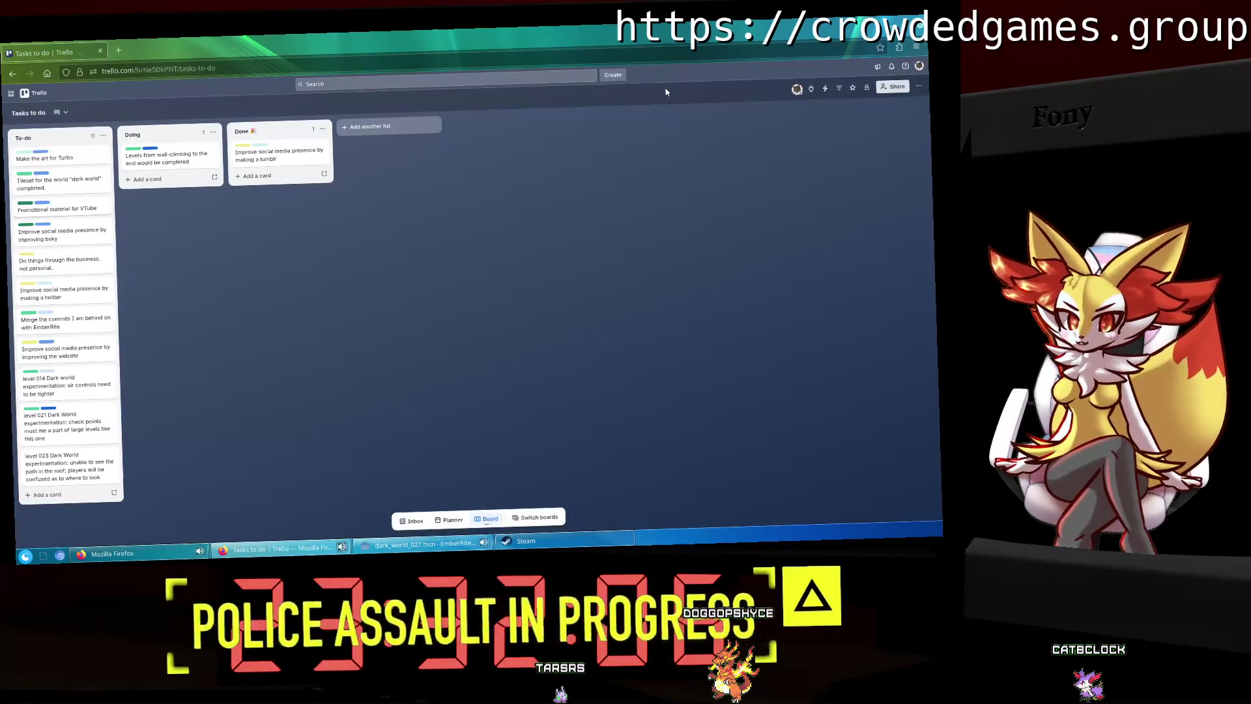
# Step: Label the level 023 card EmberRite and Level Design, then move the wall-climbing levels card to Done
pyautogui.click(68, 466)
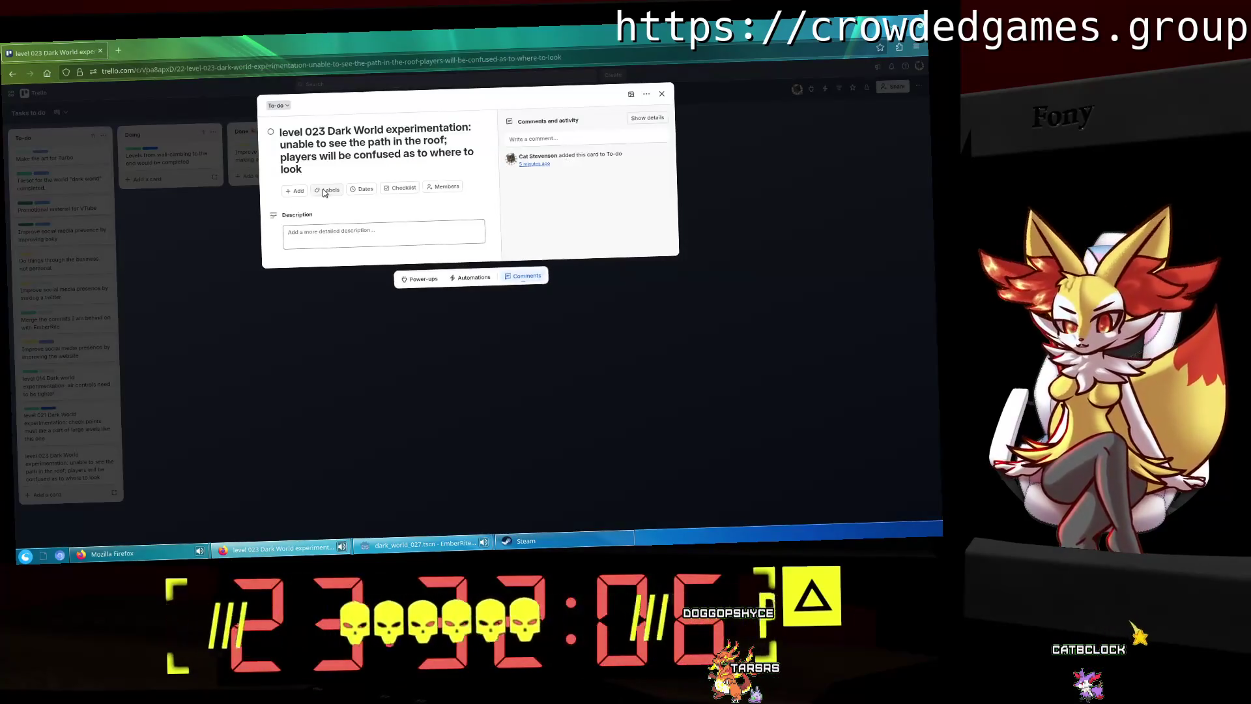
pyautogui.click(325, 190)
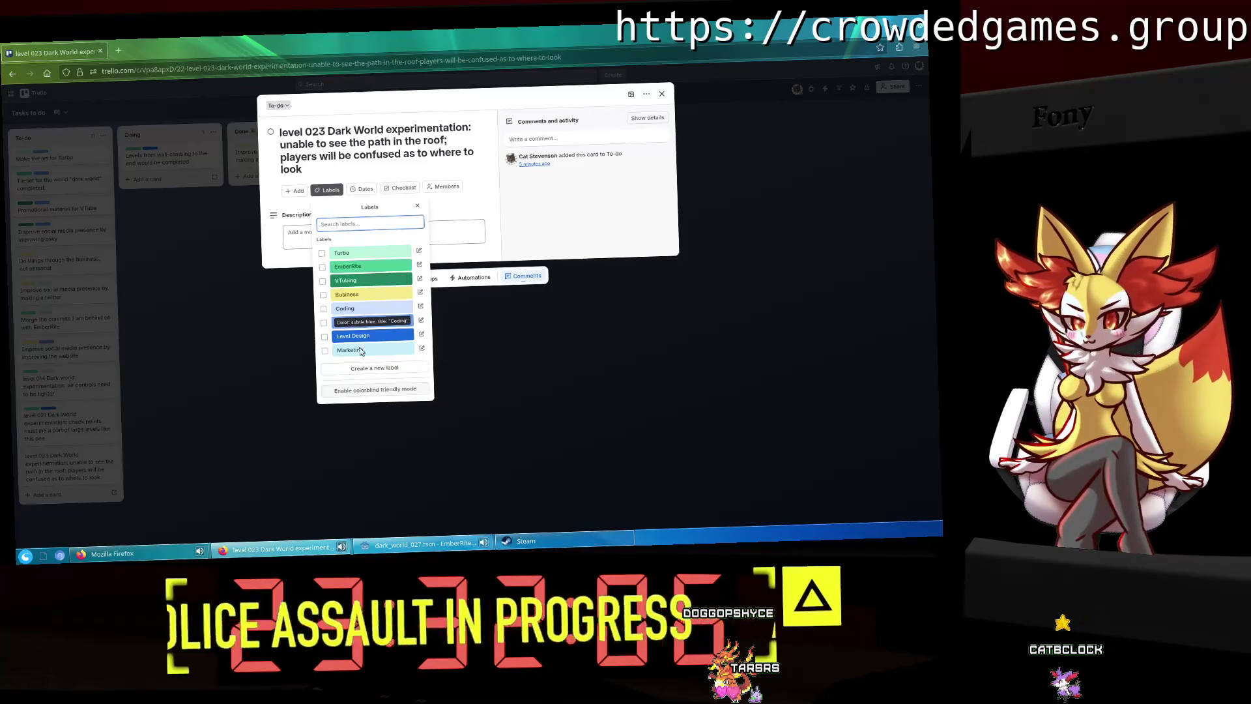
pyautogui.click(337, 338)
pyautogui.click(346, 266)
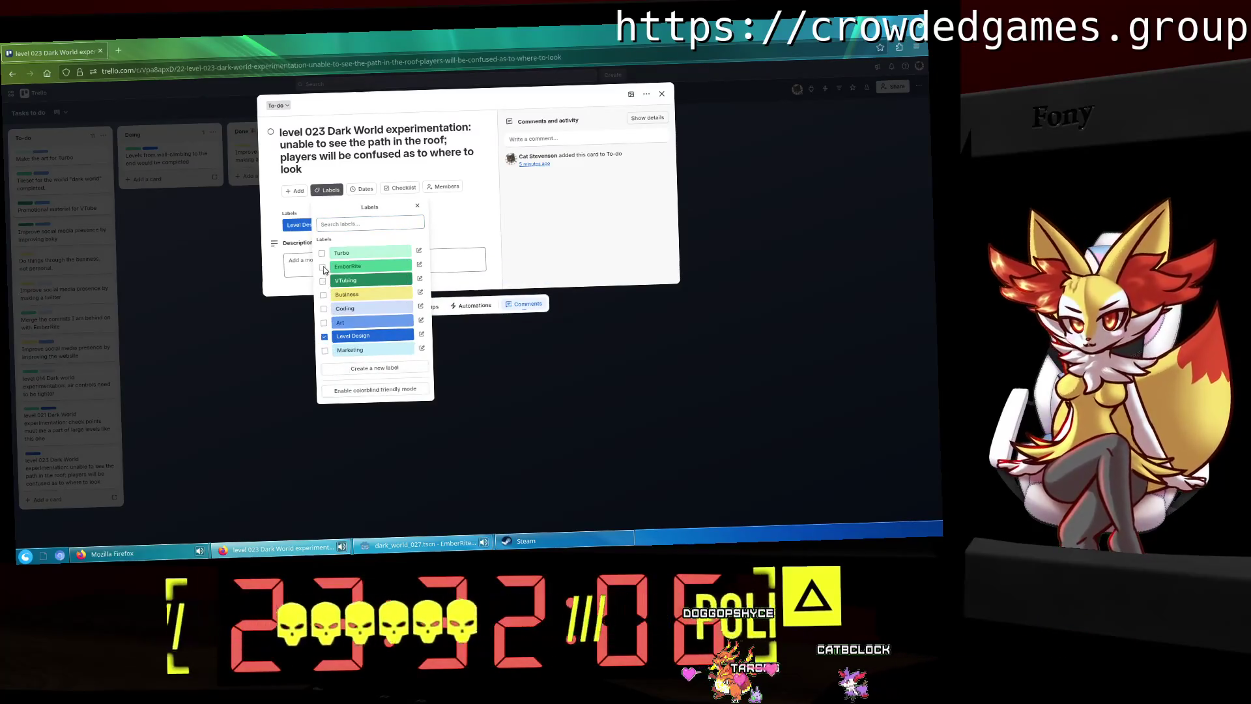
pyautogui.click(588, 266)
pyautogui.click(662, 94)
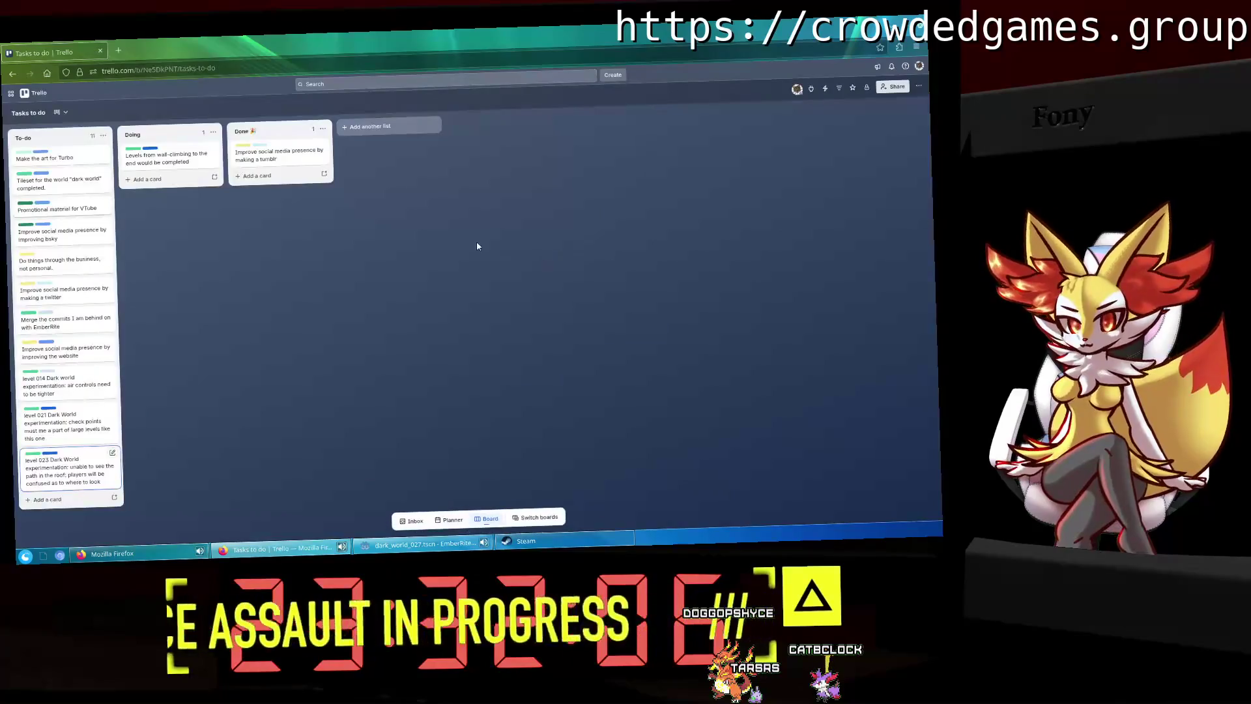
pyautogui.moveTo(168, 157); pyautogui.dragTo(280, 184)
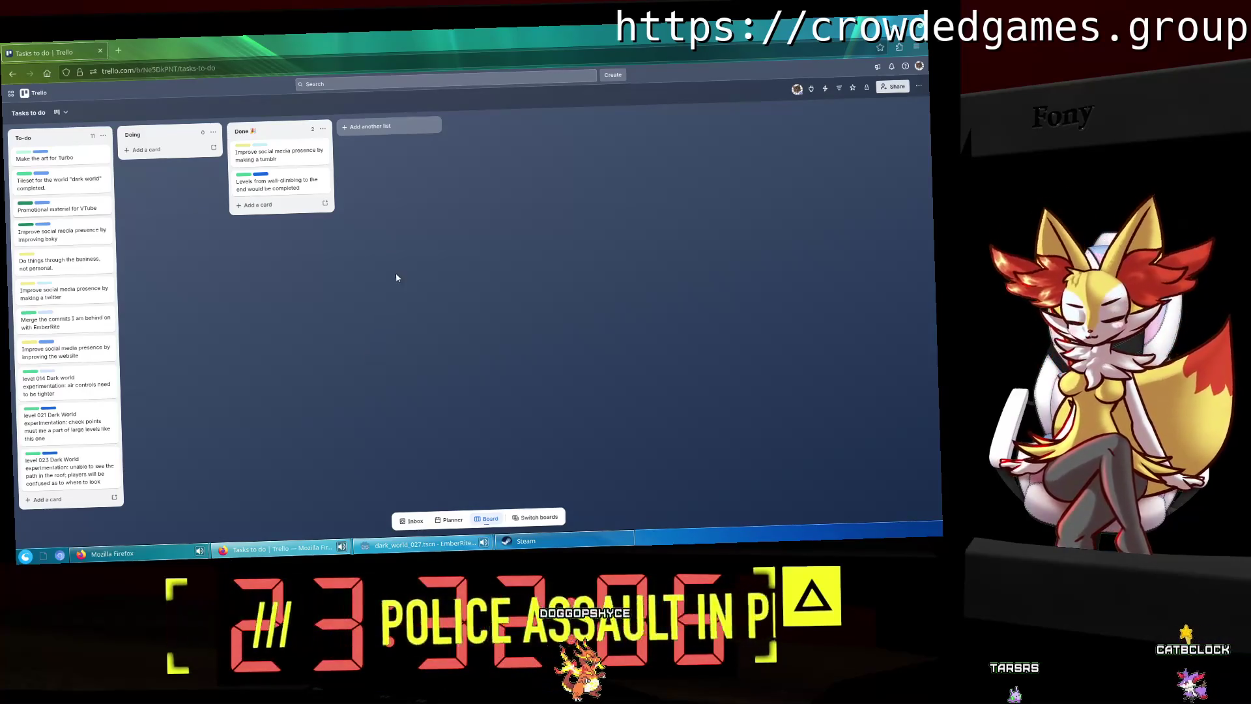
pyautogui.click(400, 555)
# Step: Close the dark_world 027, 026, 023, 024, 025, 022, 021, 014 and template scene tabs
pyautogui.scroll(-5, 450, 326)
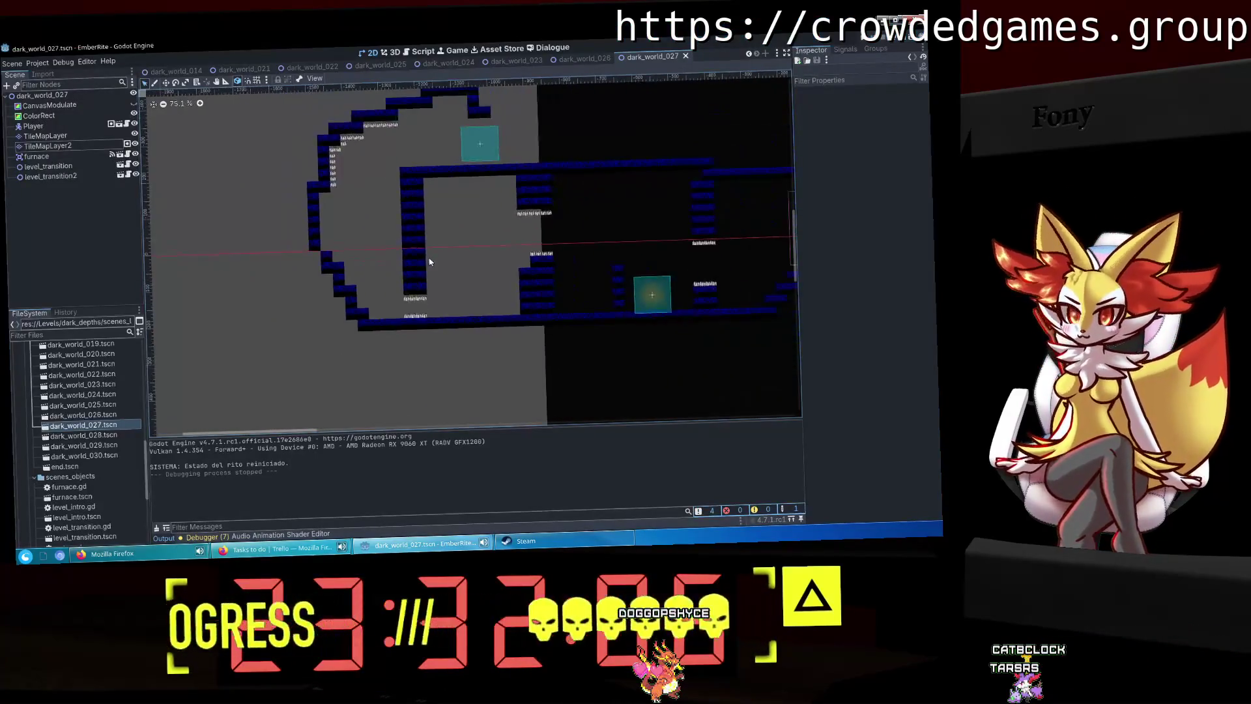
pyautogui.scroll(-3, 336, 284)
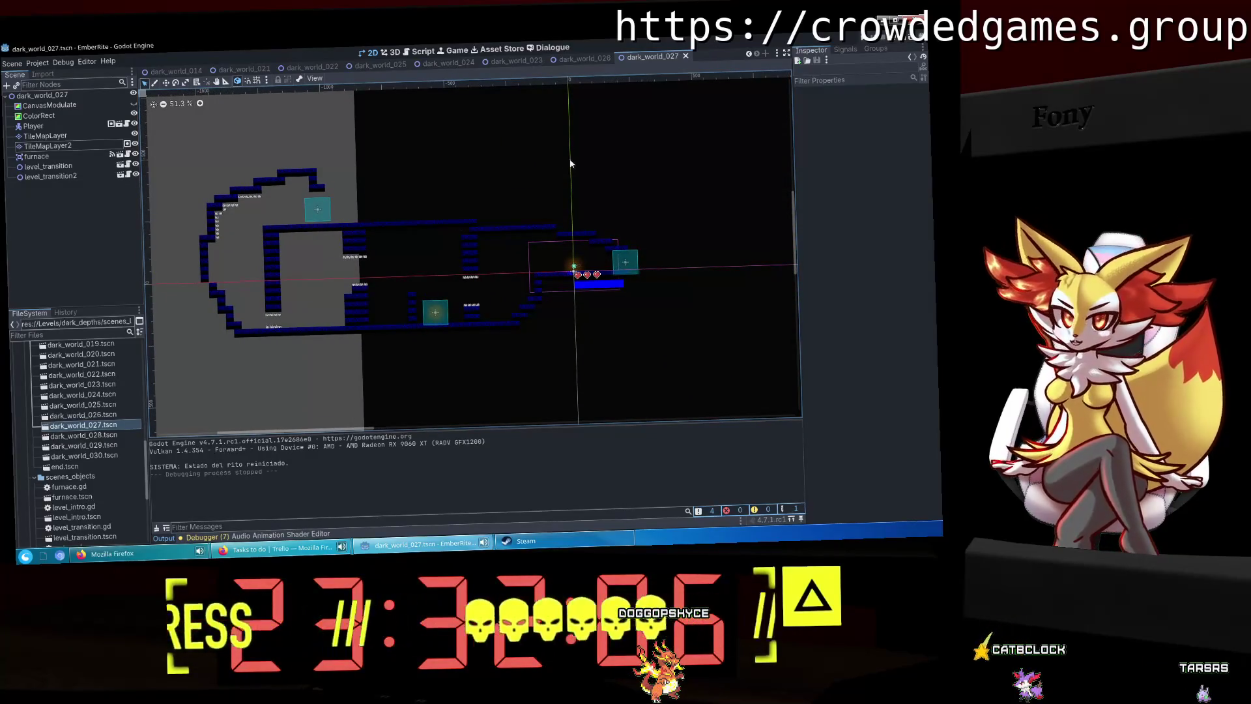
pyautogui.click(684, 56)
pyautogui.click(701, 59)
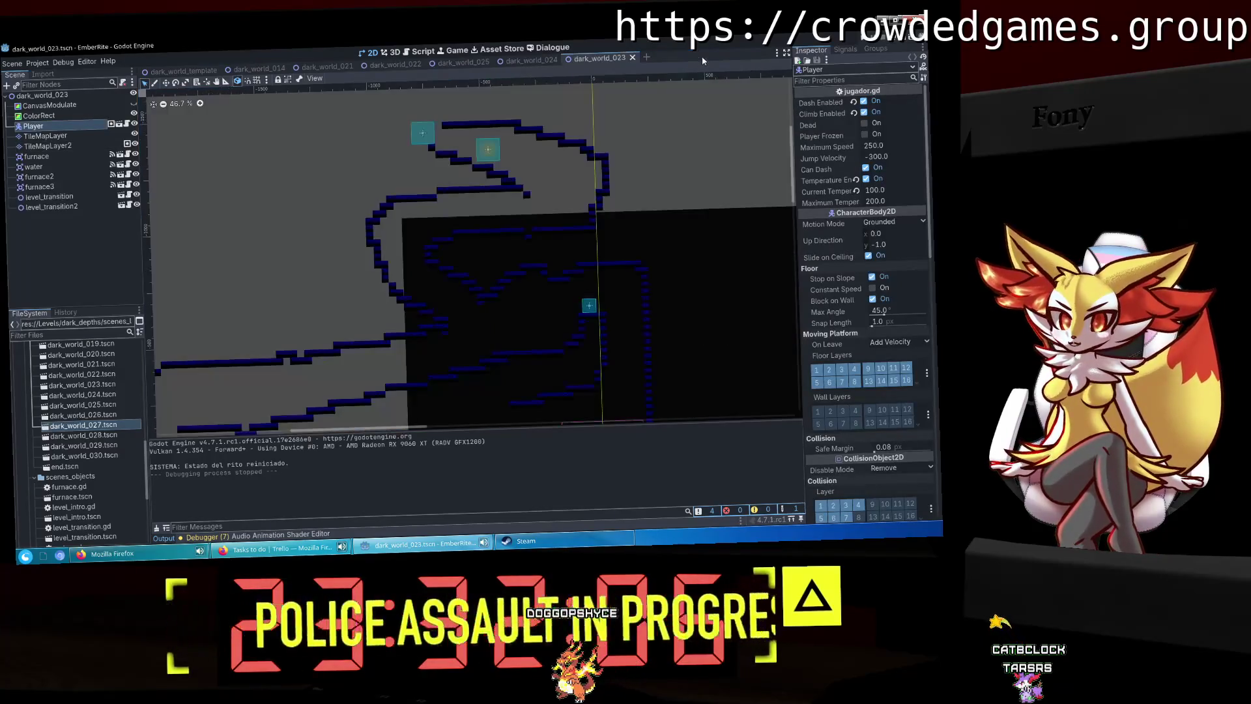
pyautogui.click(632, 58)
pyautogui.click(563, 59)
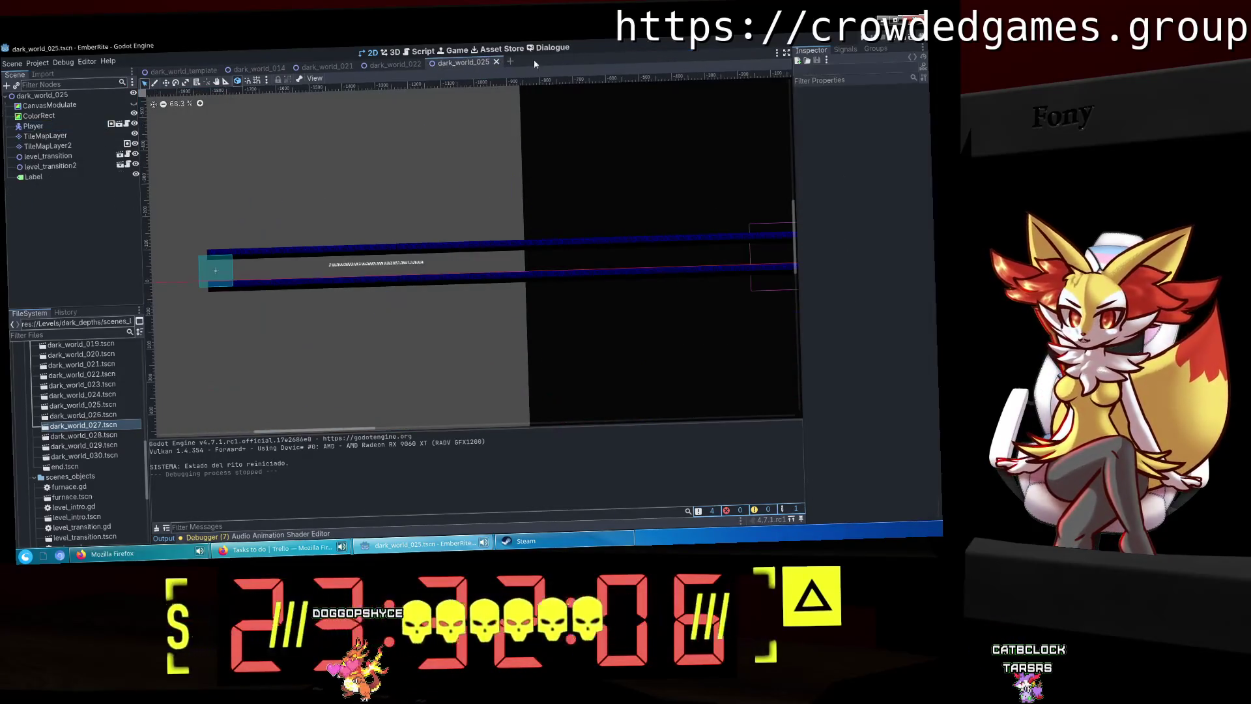
pyautogui.click(495, 61)
pyautogui.click(428, 63)
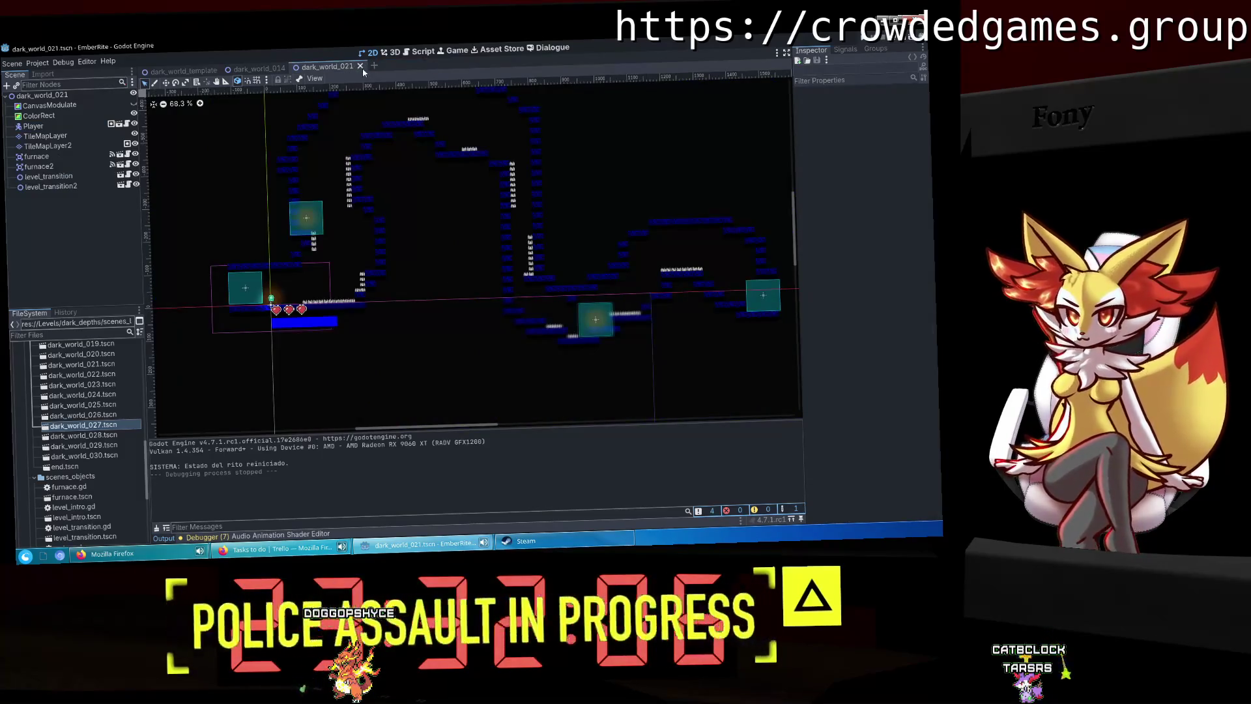
pyautogui.click(360, 66)
pyautogui.click(291, 67)
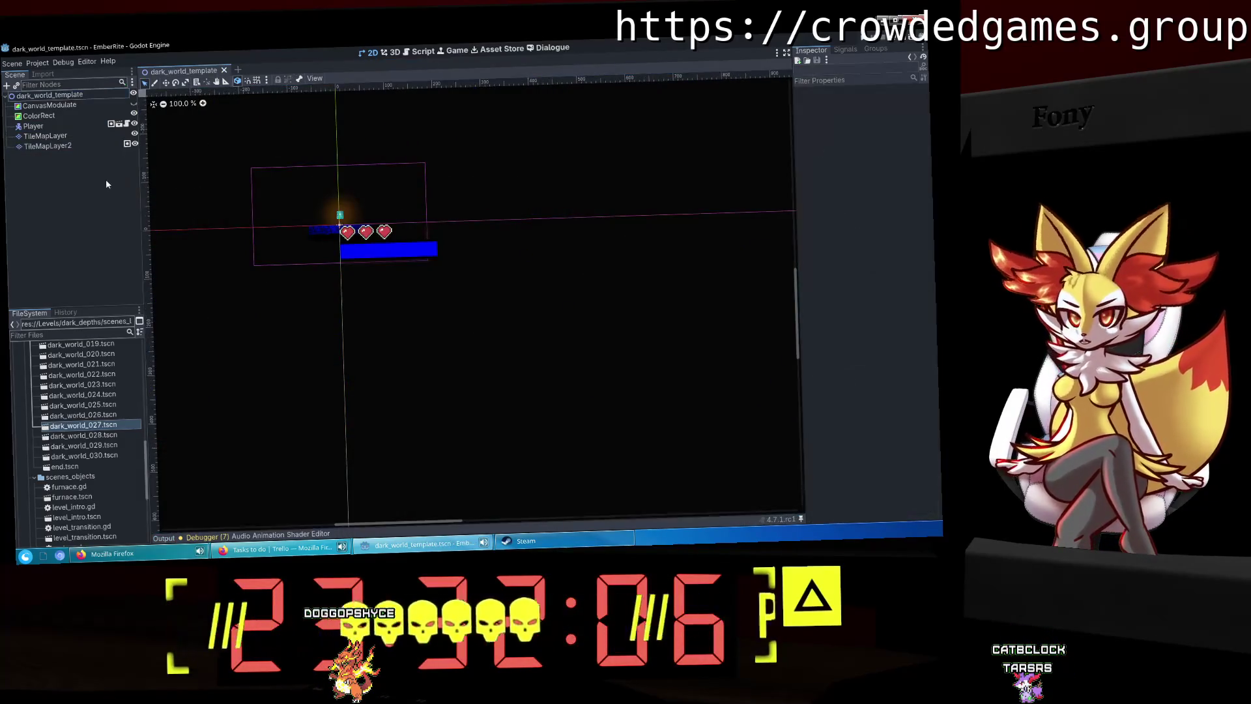
pyautogui.click(224, 71)
# Step: Collapse the scenes_level and scenes_objects folders in the FileSystem dock
pyautogui.scroll(5, 90, 407)
pyautogui.scroll(10, 90, 407)
pyautogui.click(32, 425)
pyautogui.click(30, 439)
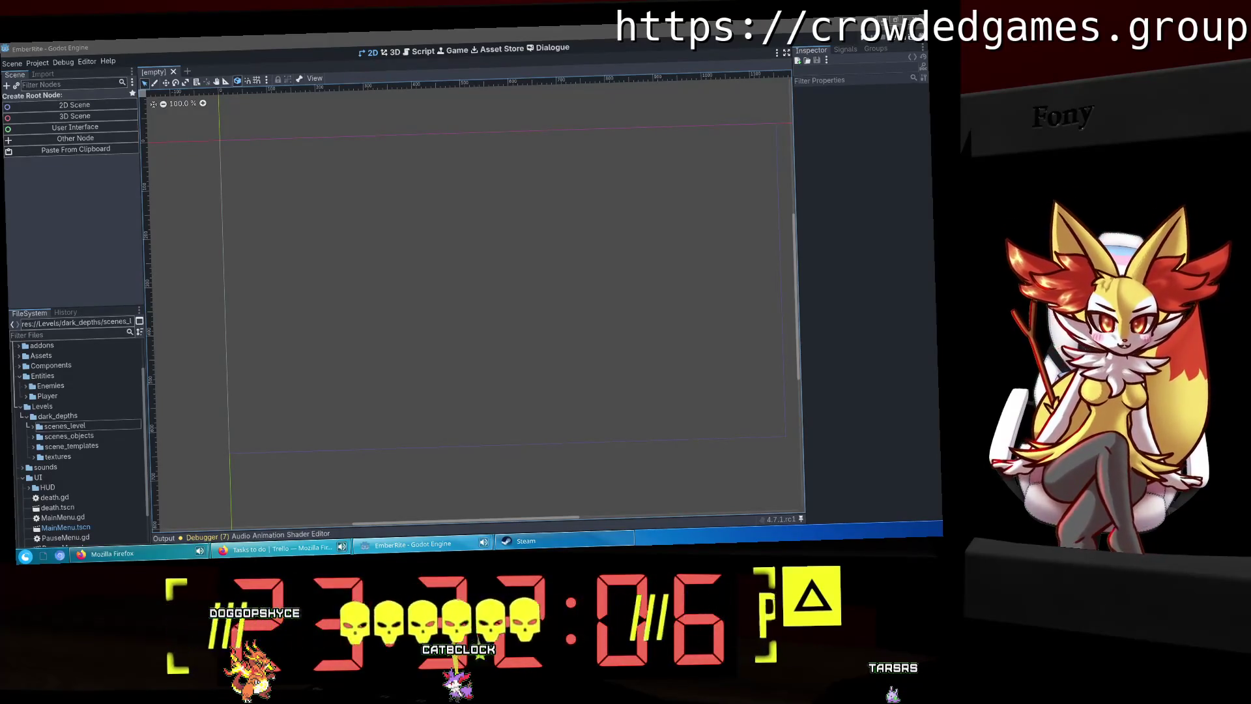
pyautogui.hotkey('alt', 'Tab')
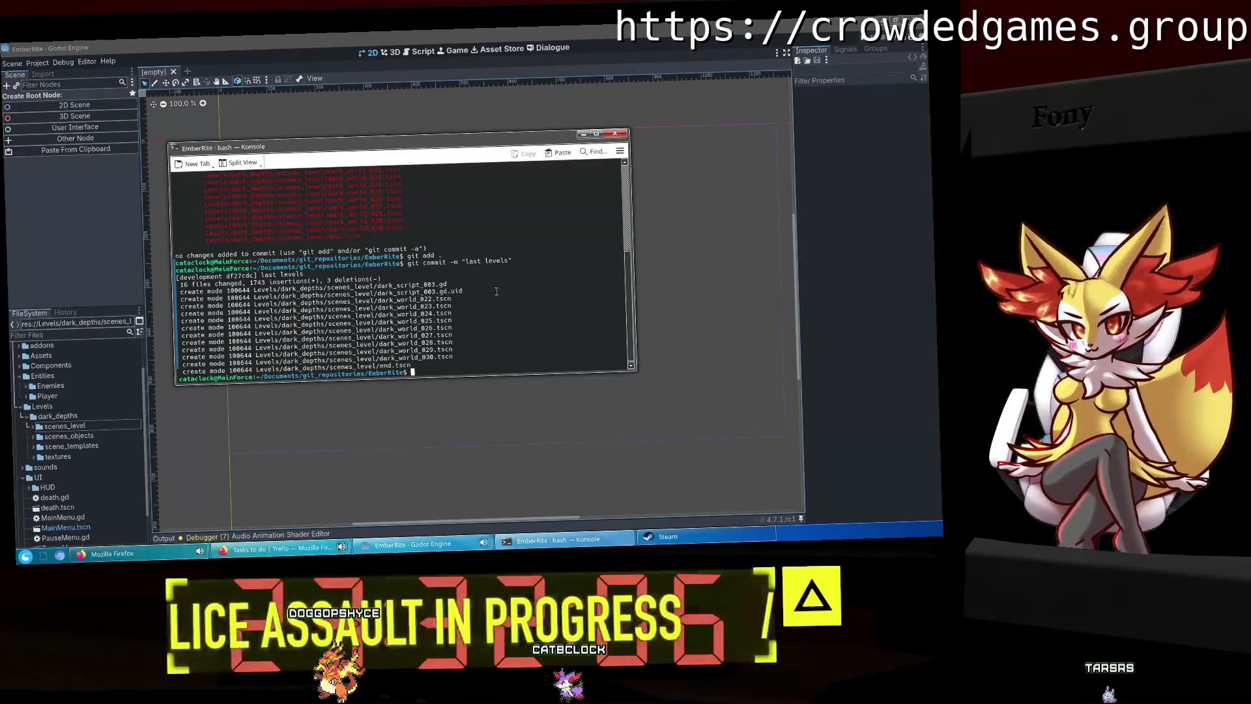
pyautogui.scroll(3, 524, 288)
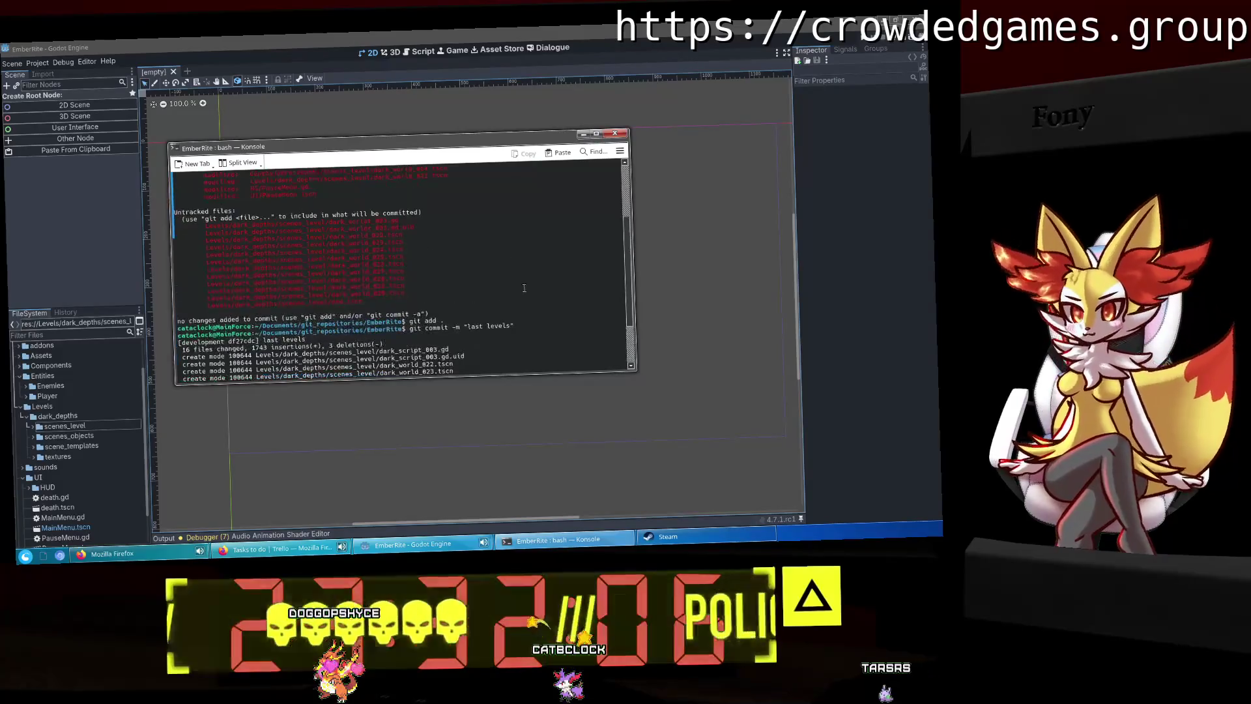
pyautogui.scroll(2, 524, 288)
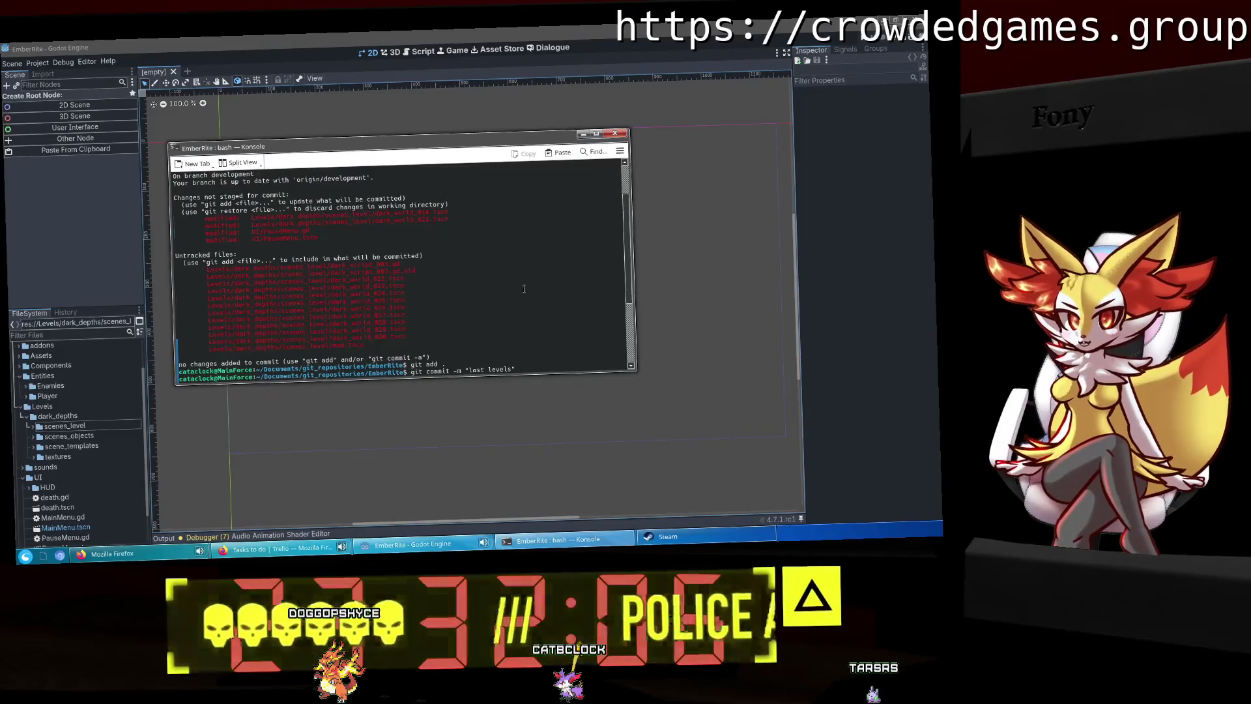
pyautogui.scroll(-5, 522, 288)
pyautogui.click(614, 133)
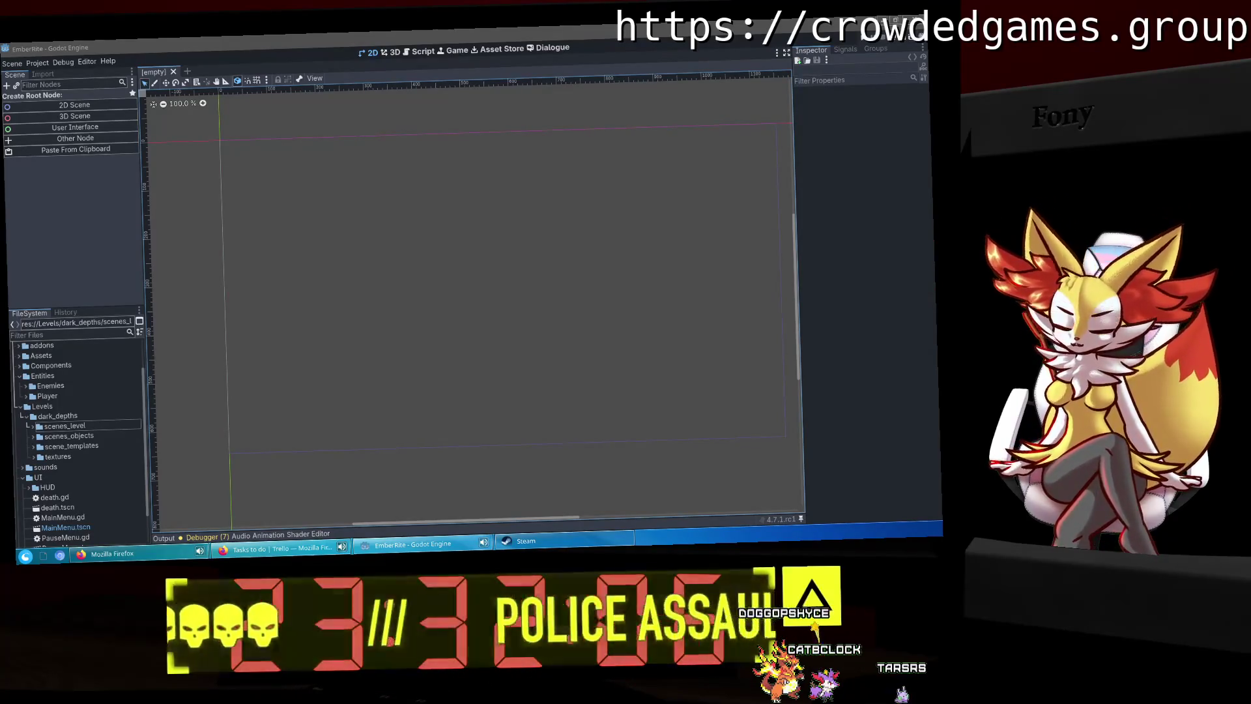
pyautogui.press('super')
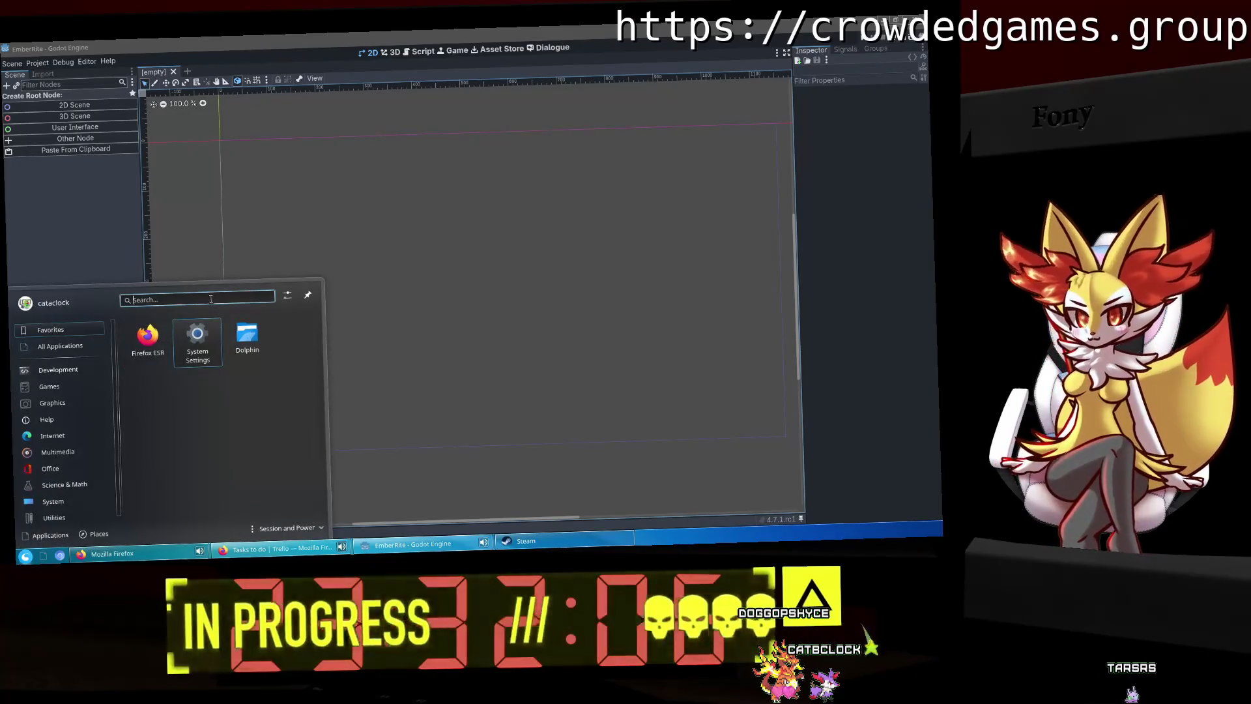
pyautogui.write('keepass')
pyautogui.press('Return')
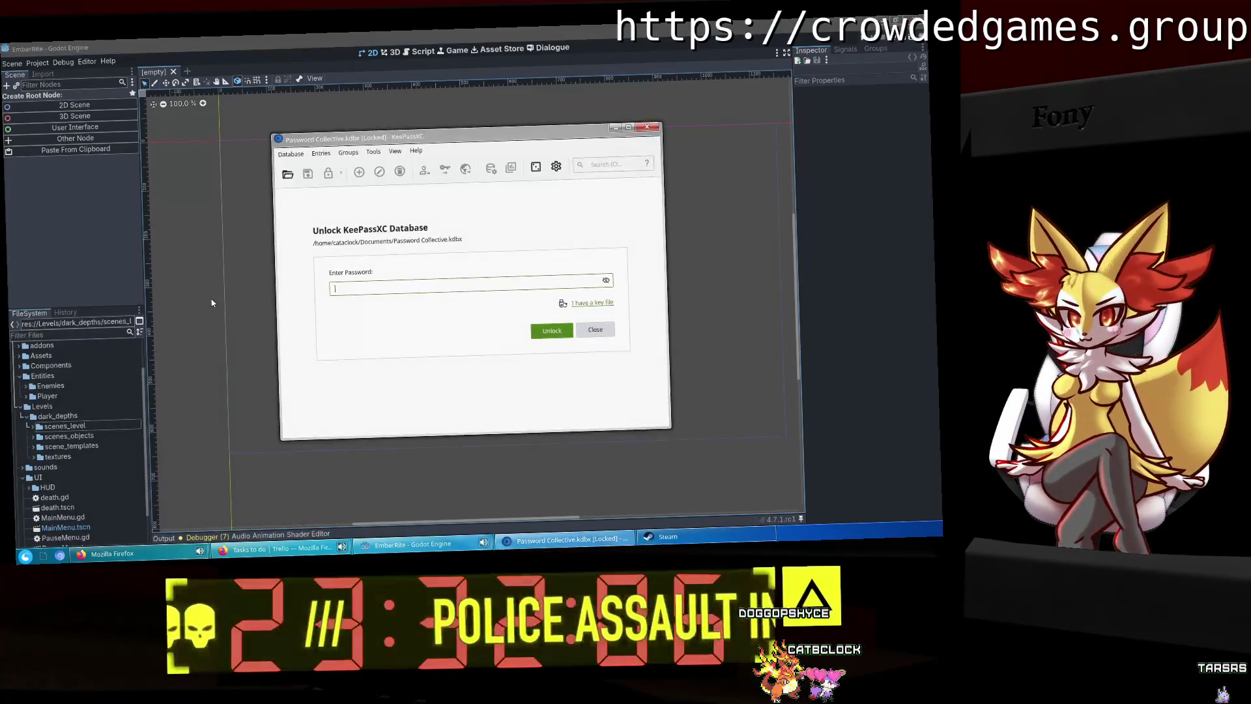
pyautogui.press('Return')
pyautogui.write('k')
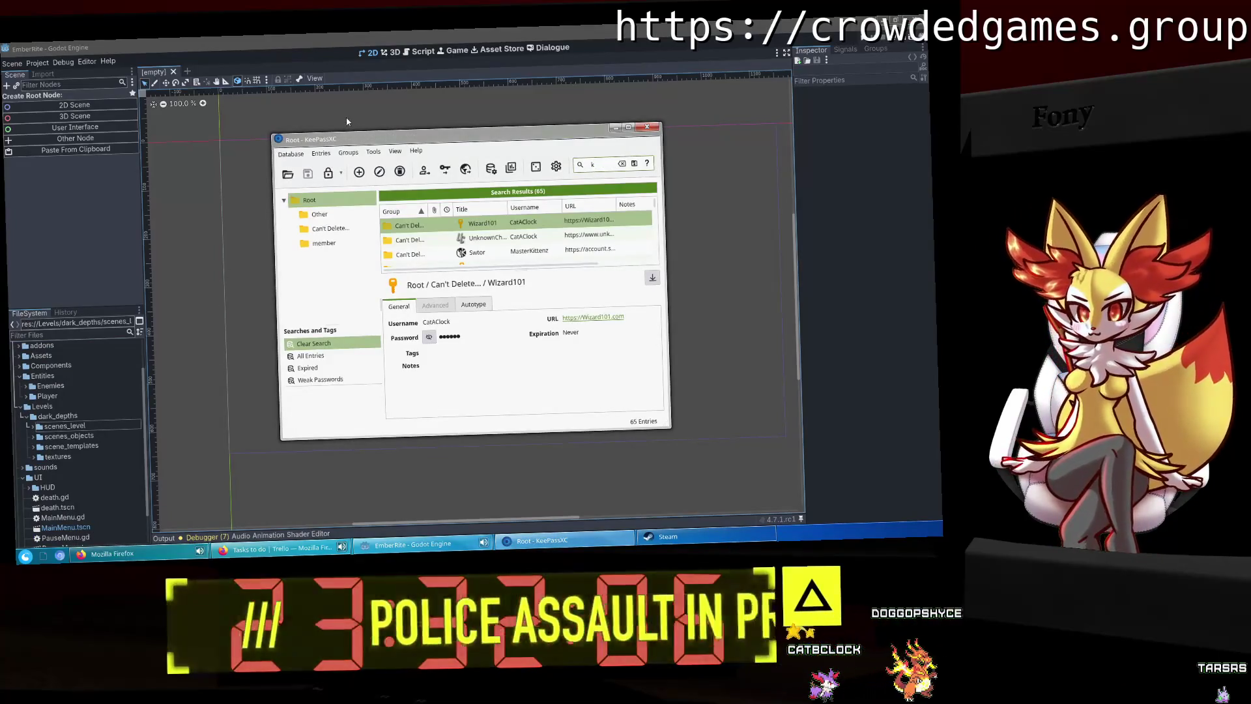
pyautogui.hotkey('ctrl', 'c')
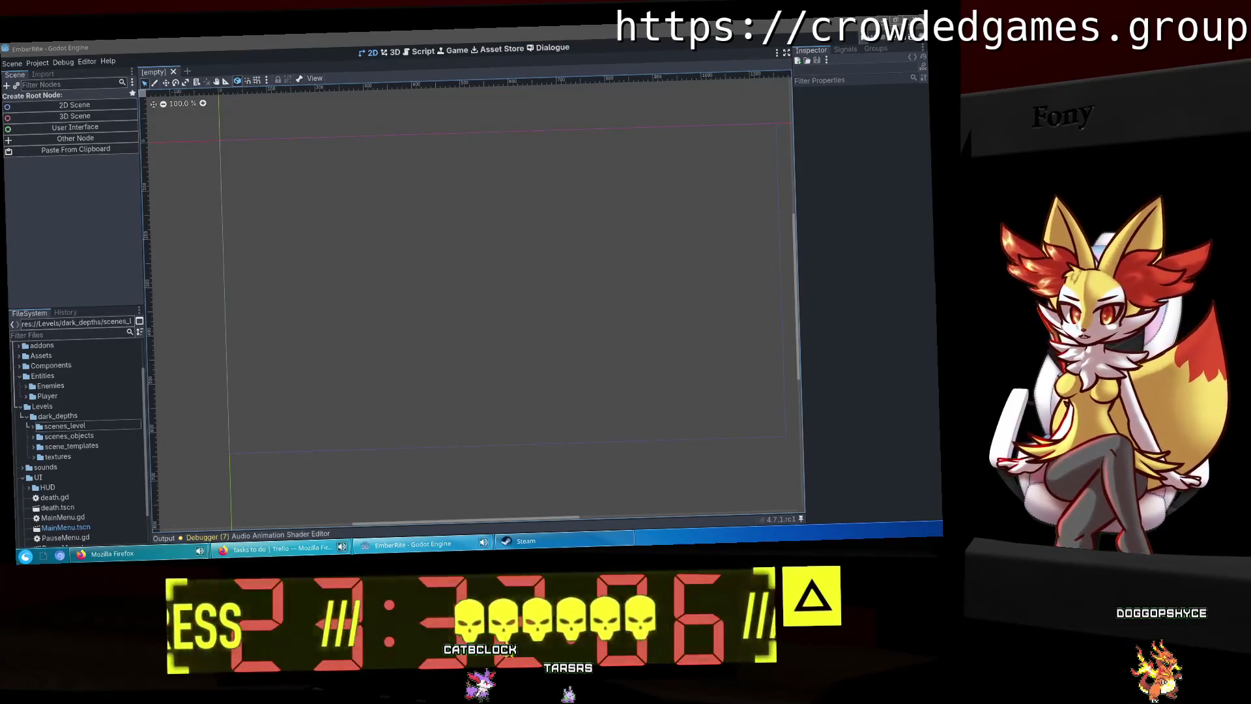
pyautogui.hotkey('ctrl', 'q')
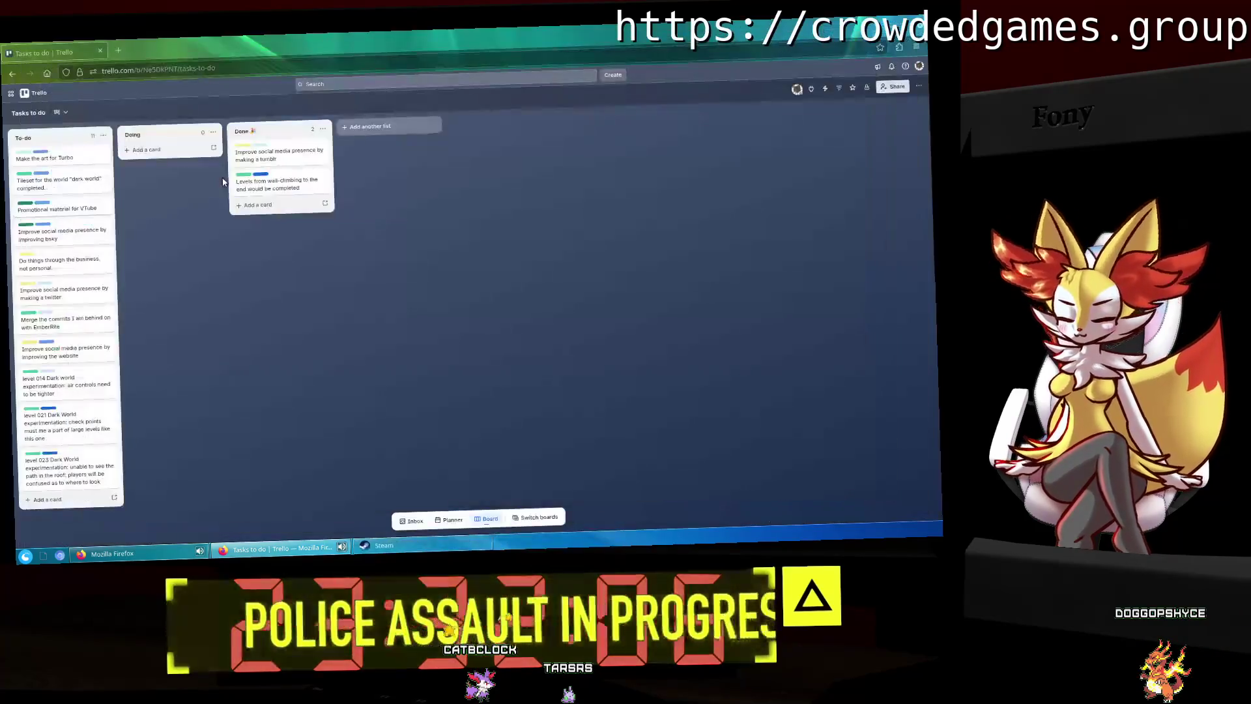
# Step: Create a 'To-do (awaiting)' list and place it at the board's far left
pyautogui.rightClick(283, 254)
pyautogui.press('Escape')
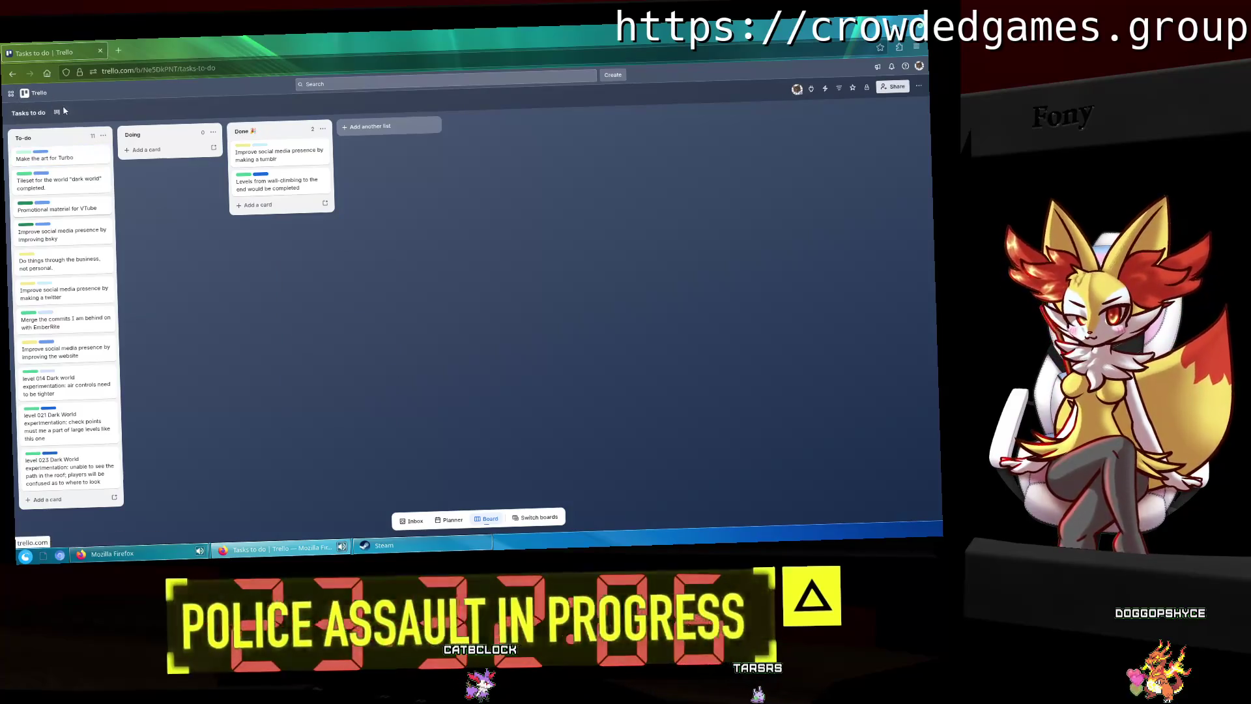
pyautogui.click(407, 128)
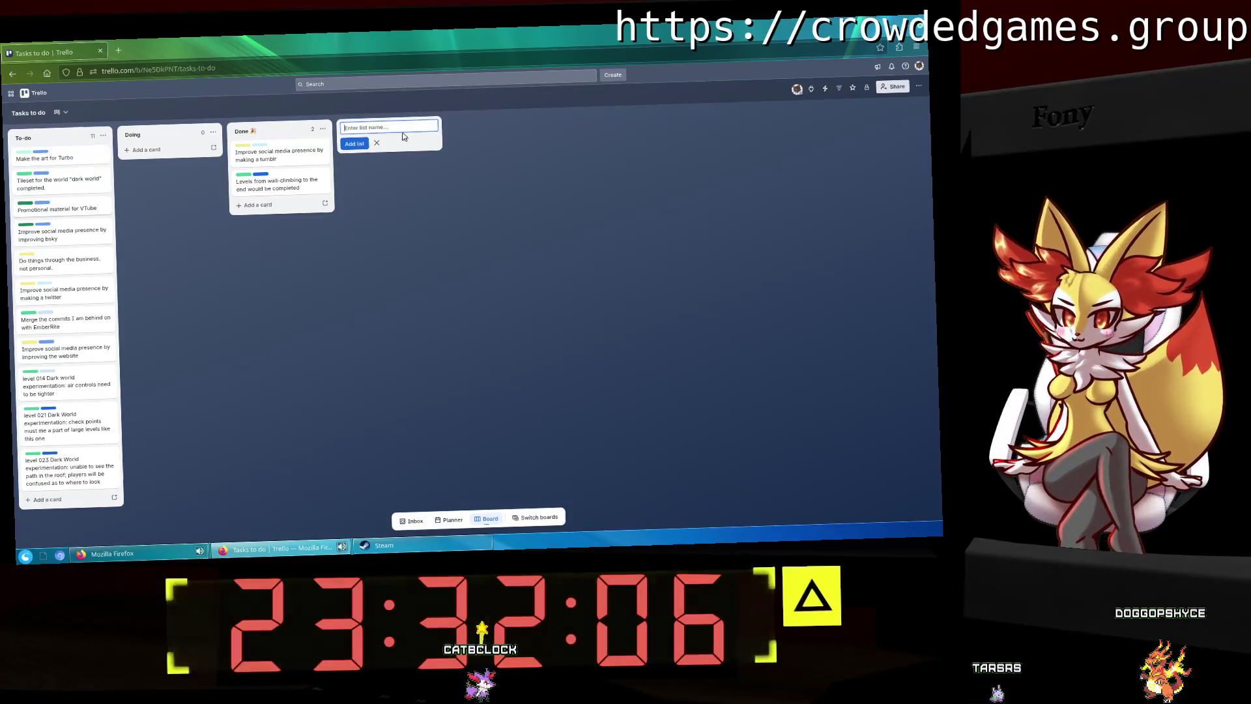
pyautogui.write('To-do (awaiting')
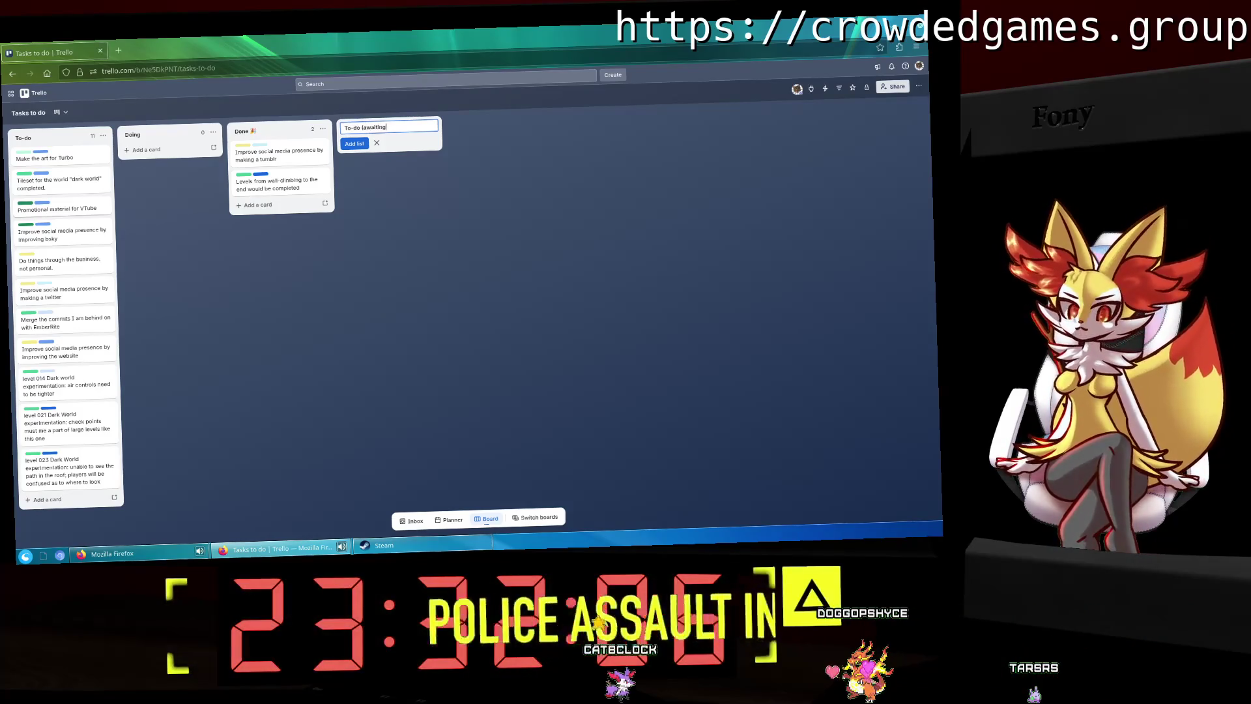
pyautogui.write(')')
pyautogui.press('Return')
pyautogui.moveTo(386, 130)
pyautogui.mouseDown()
pyautogui.moveTo(150, 134)
pyautogui.moveTo(78, 151)
pyautogui.moveTo(61, 140)
pyautogui.mouseUp()
# Step: Move the level 021, 023 and 014 cards into To-do (awaiting), then open the business card
pyautogui.moveTo(160, 427); pyautogui.dragTo(58, 166)
pyautogui.moveTo(150, 420); pyautogui.dragTo(59, 215)
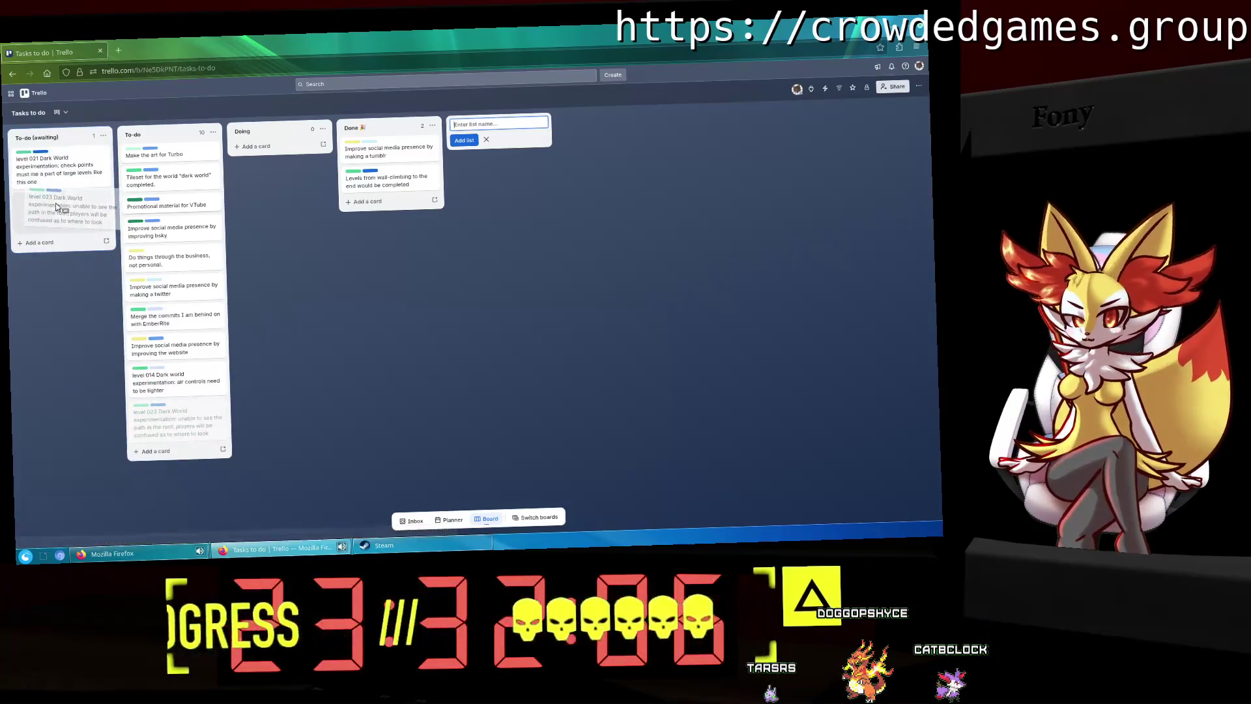
pyautogui.moveTo(163, 381); pyautogui.dragTo(65, 215)
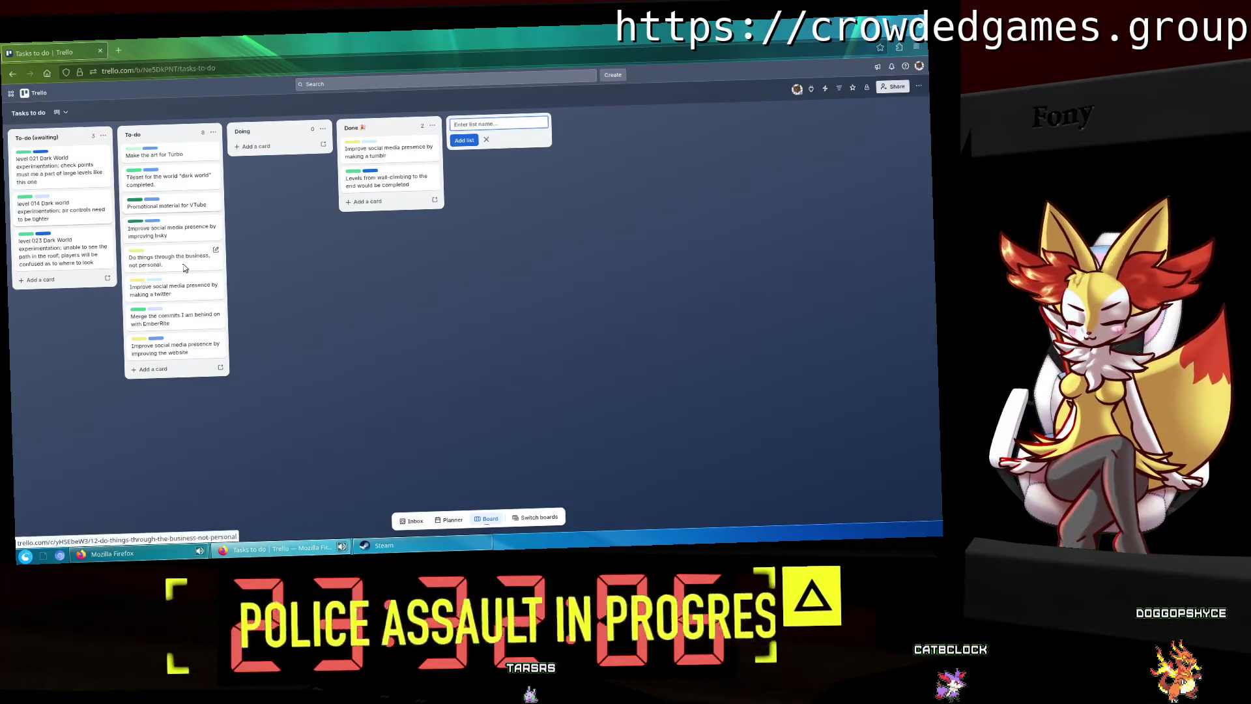
pyautogui.click(170, 260)
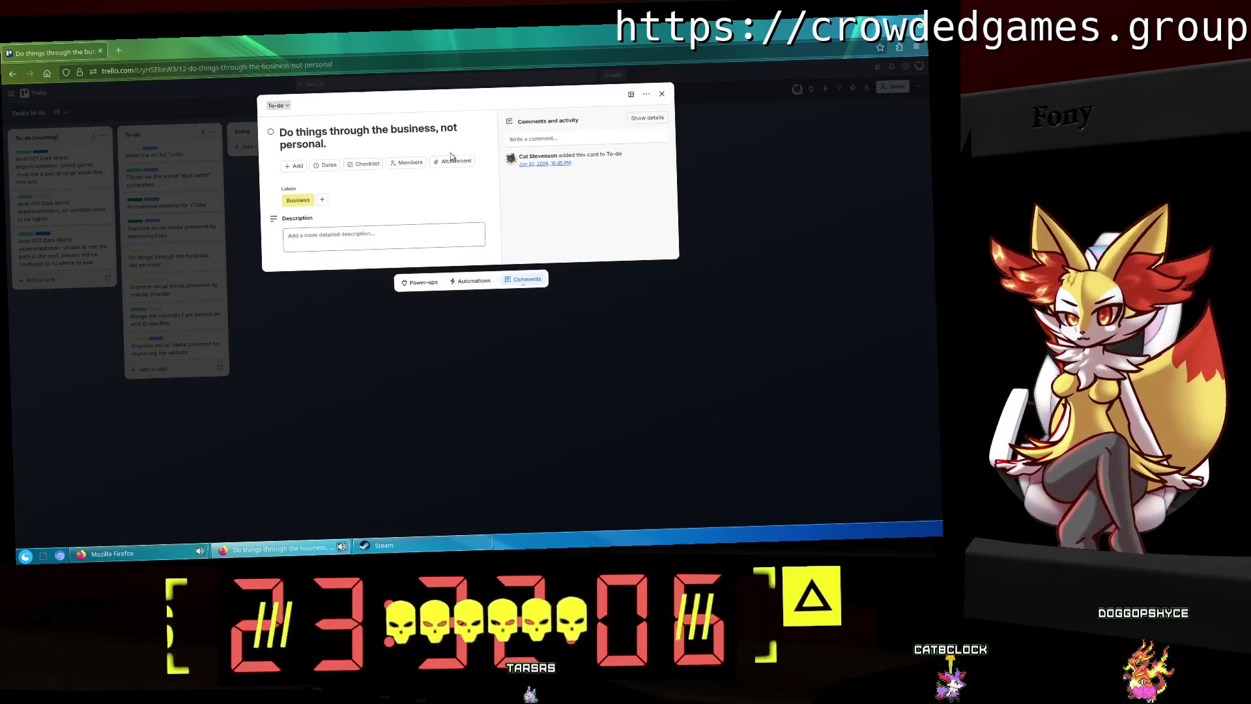
pyautogui.click(373, 250)
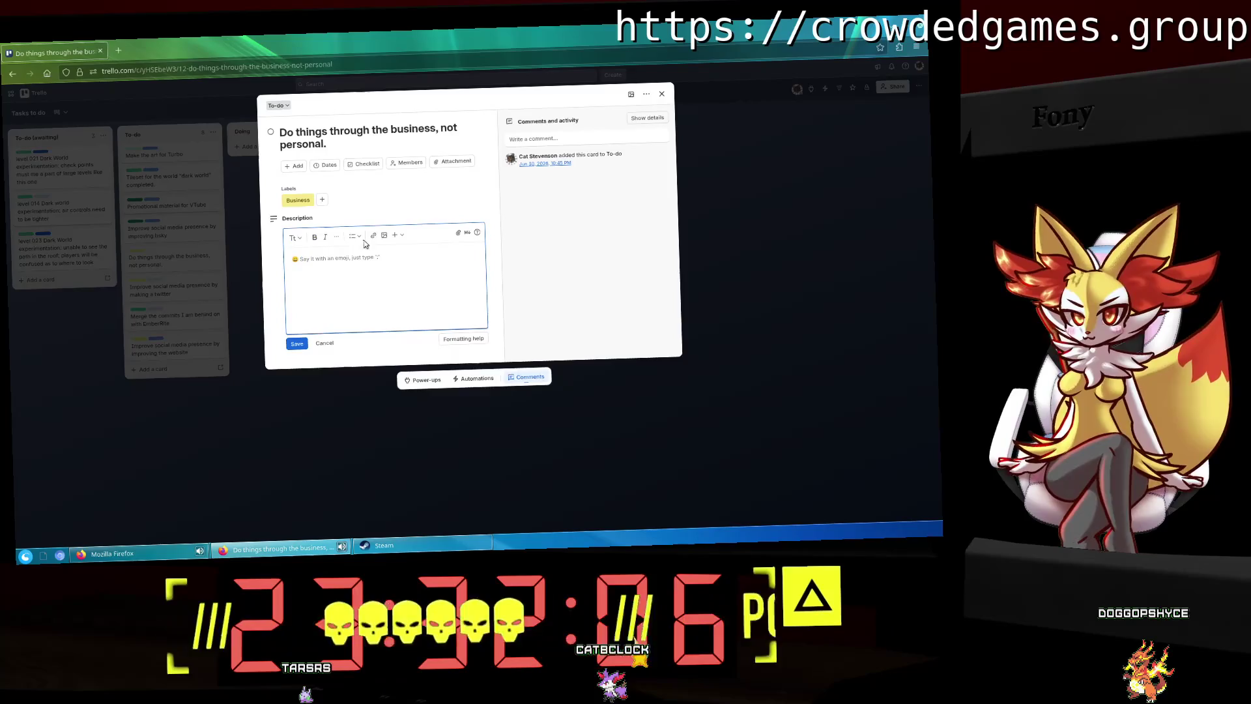
# Step: Save a single-bullet description: Twitch doing funky things, must go through personal instead of business
pyautogui.click(354, 236)
pyautogui.click(372, 260)
pyautogui.write('Twitch is doing some t')
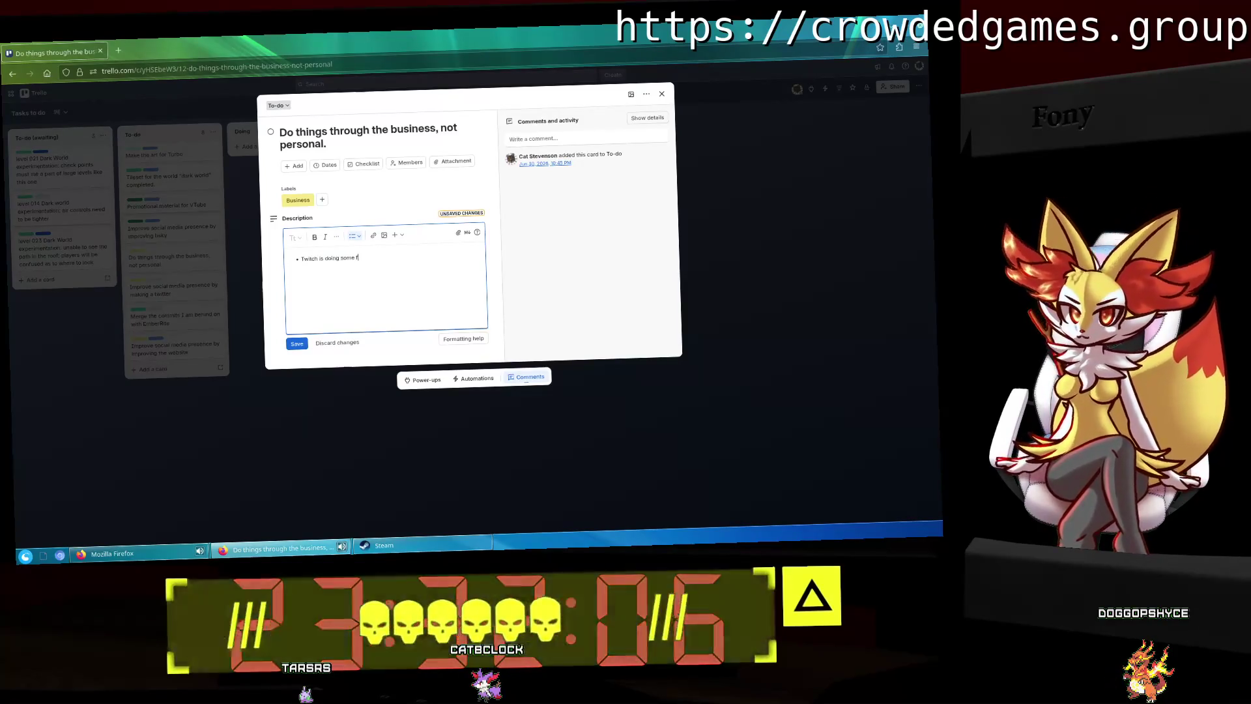
pyautogui.write('unky th')
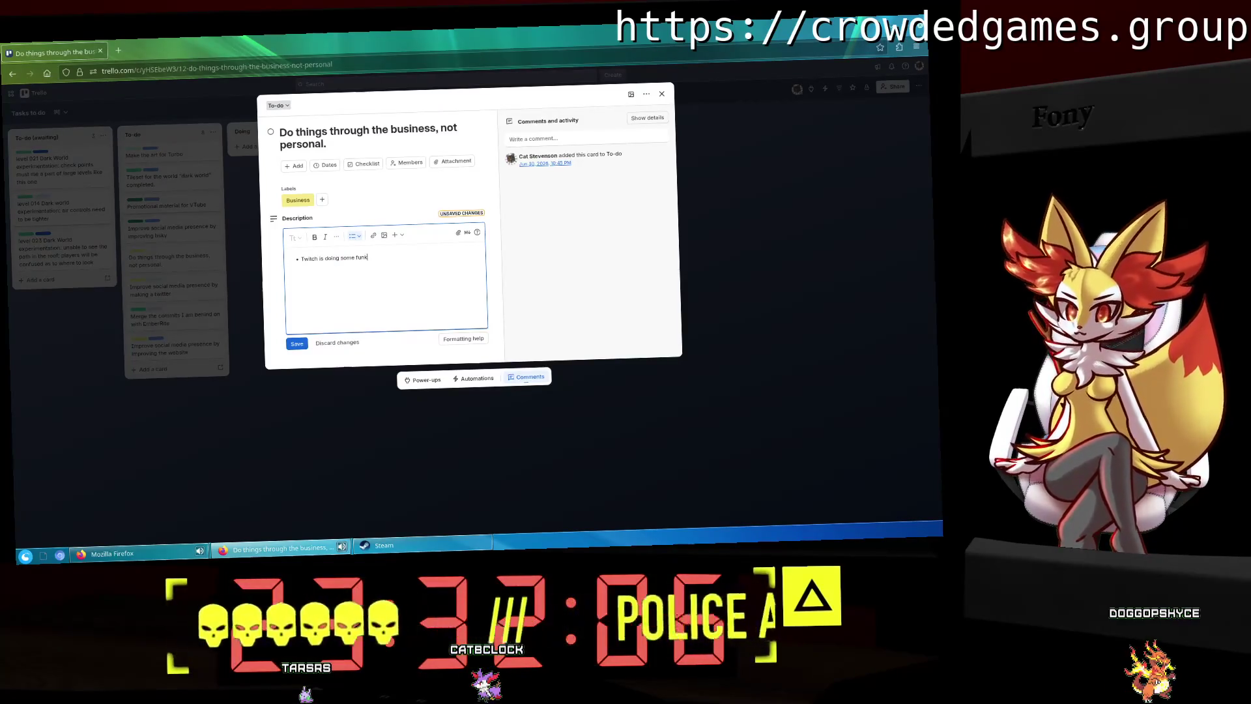
pyautogui.write('ings ')
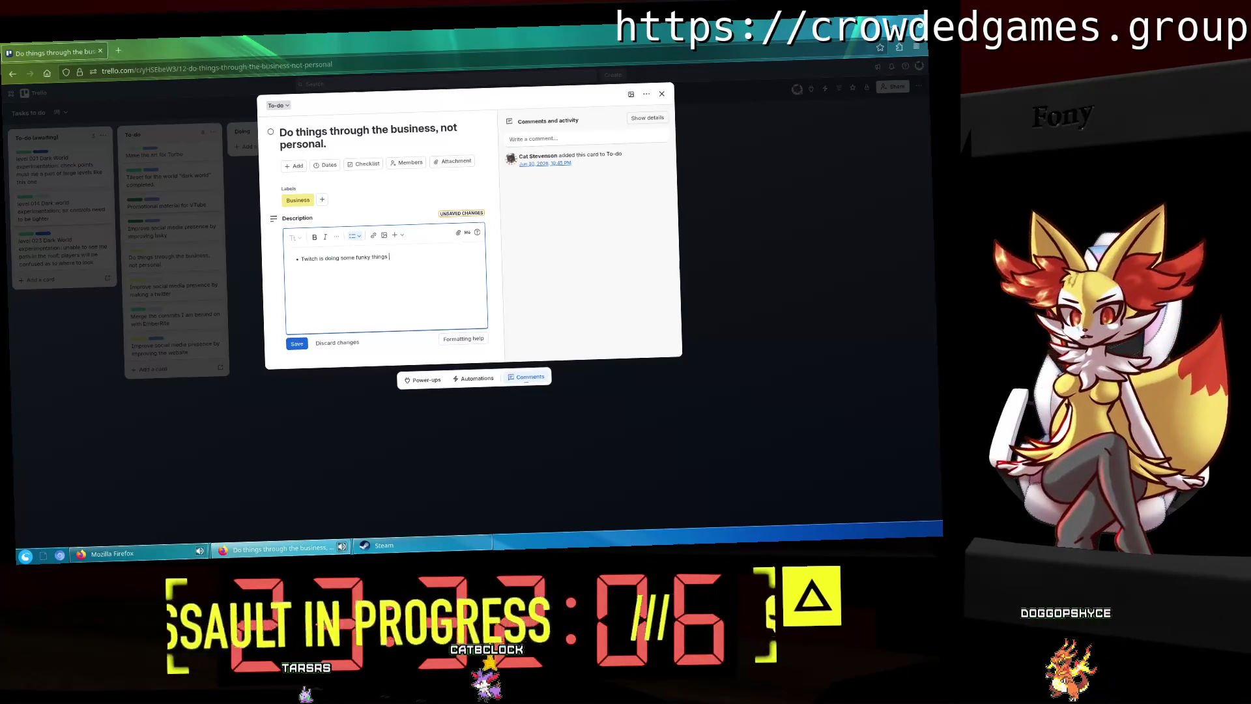
pyautogui.write('m. Have to ')
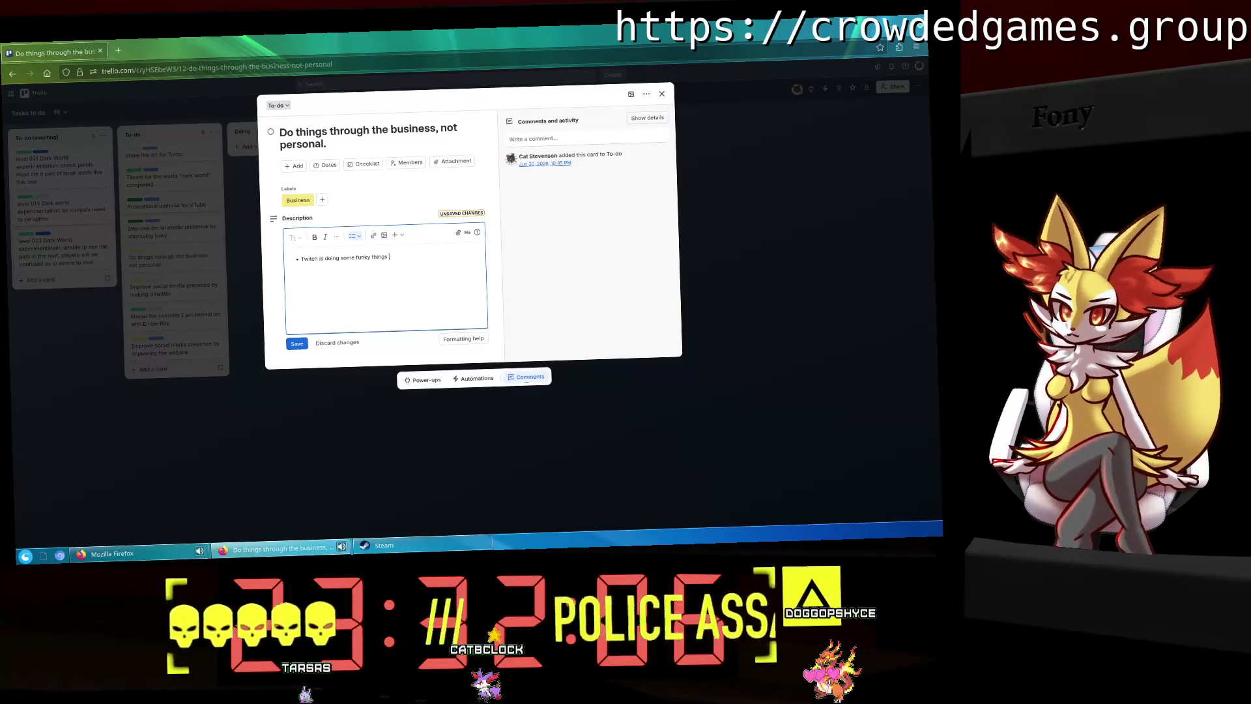
pyautogui.write('be done through per')
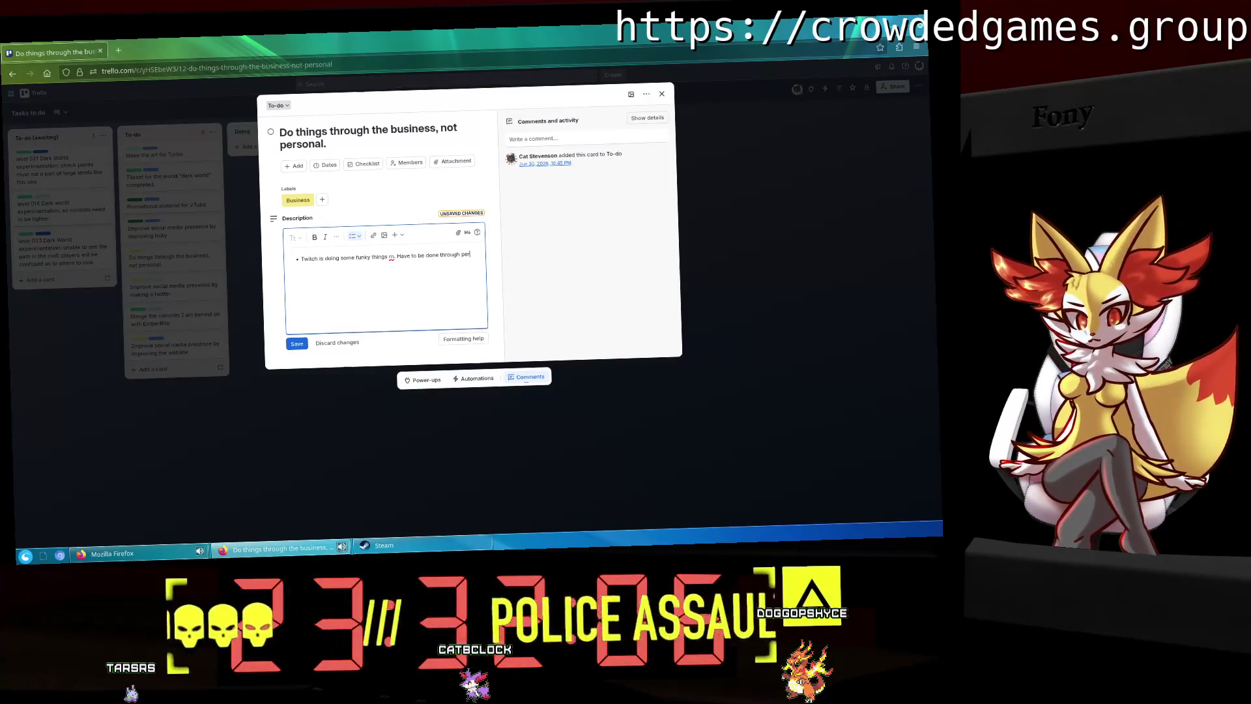
pyautogui.write('sonal instead of business')
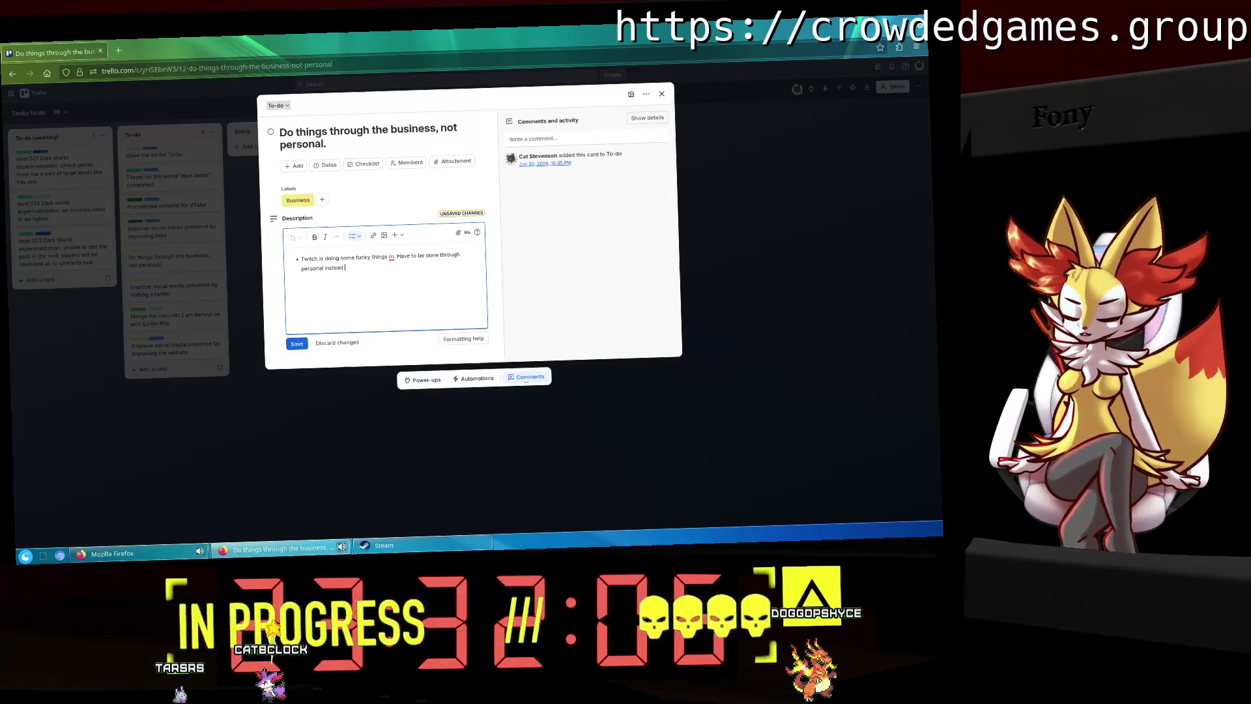
pyautogui.press('Return')
pyautogui.write('Connections via business is easy with')
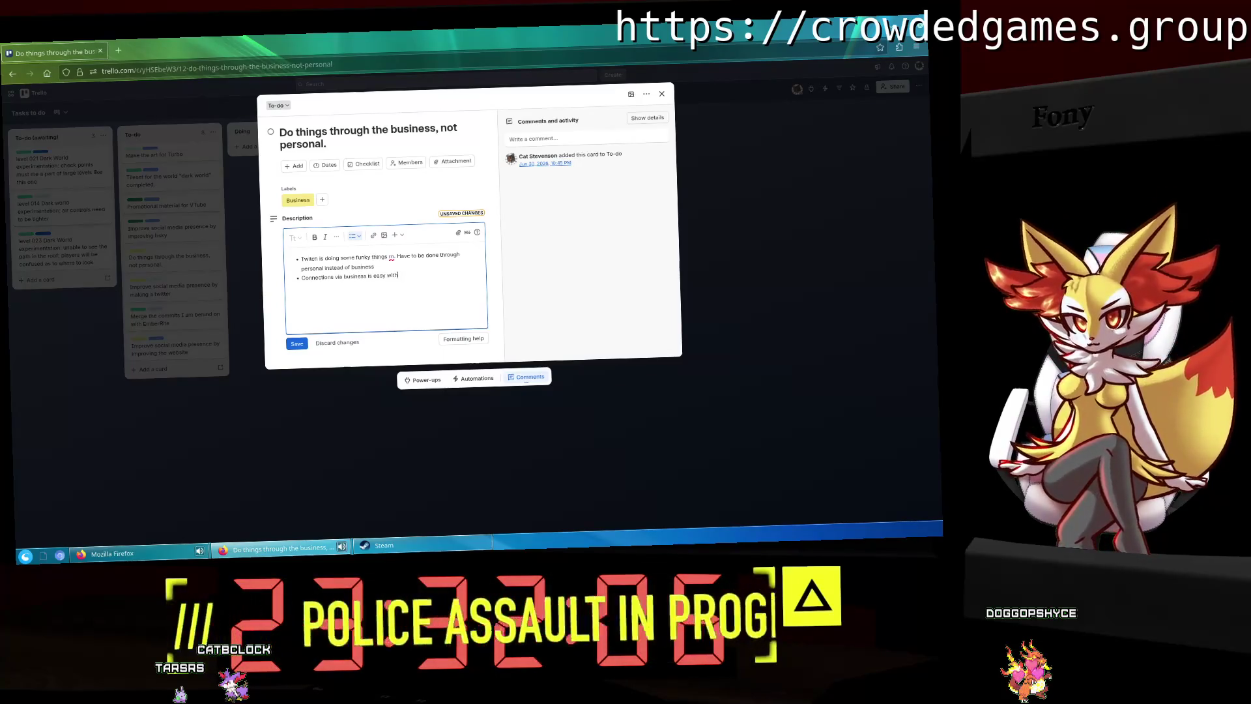
pyautogui.hotkey('ctrl', 'BackSpace')
pyautogui.hotkey('ctrl', 'BackSpace')
pyautogui.hotkey('ctrl', 'BackSpace')
pyautogui.press('BackSpace')
pyautogui.press('BackSpace')
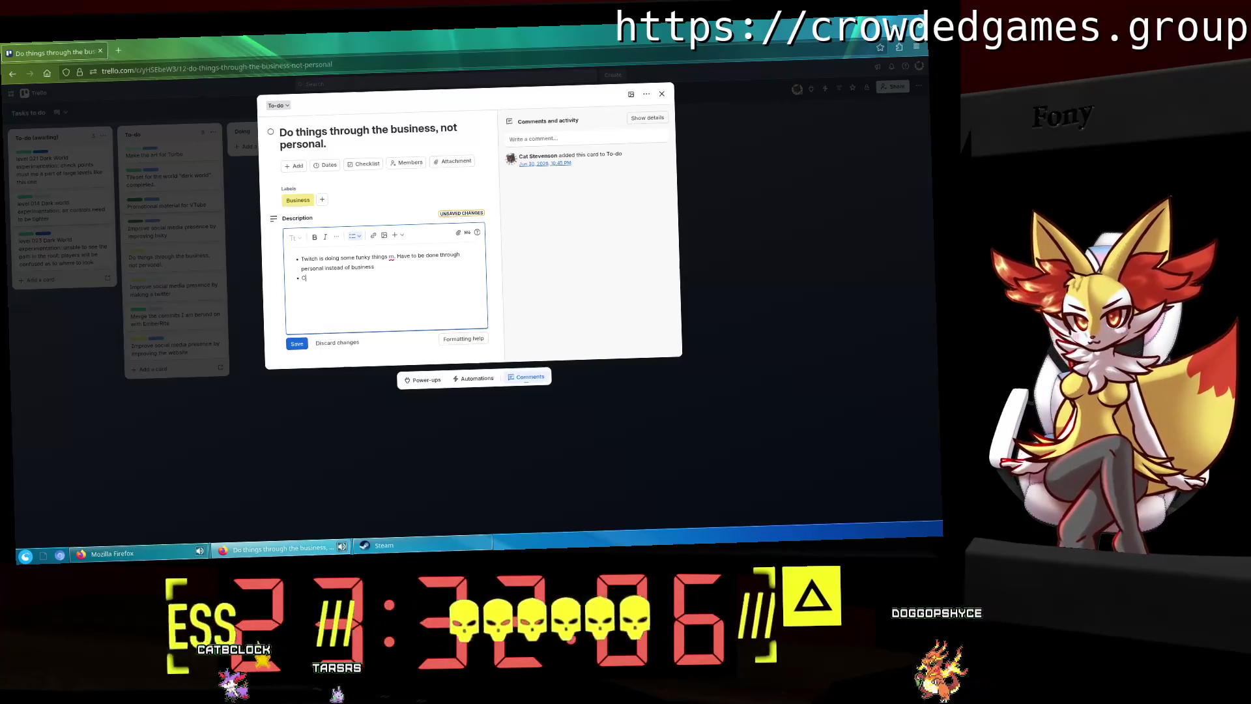
pyautogui.click(296, 344)
# Step: Add a Checklist with 'Switch stripe from personal to Business' and 'Open business PayPal account'
pyautogui.click(363, 163)
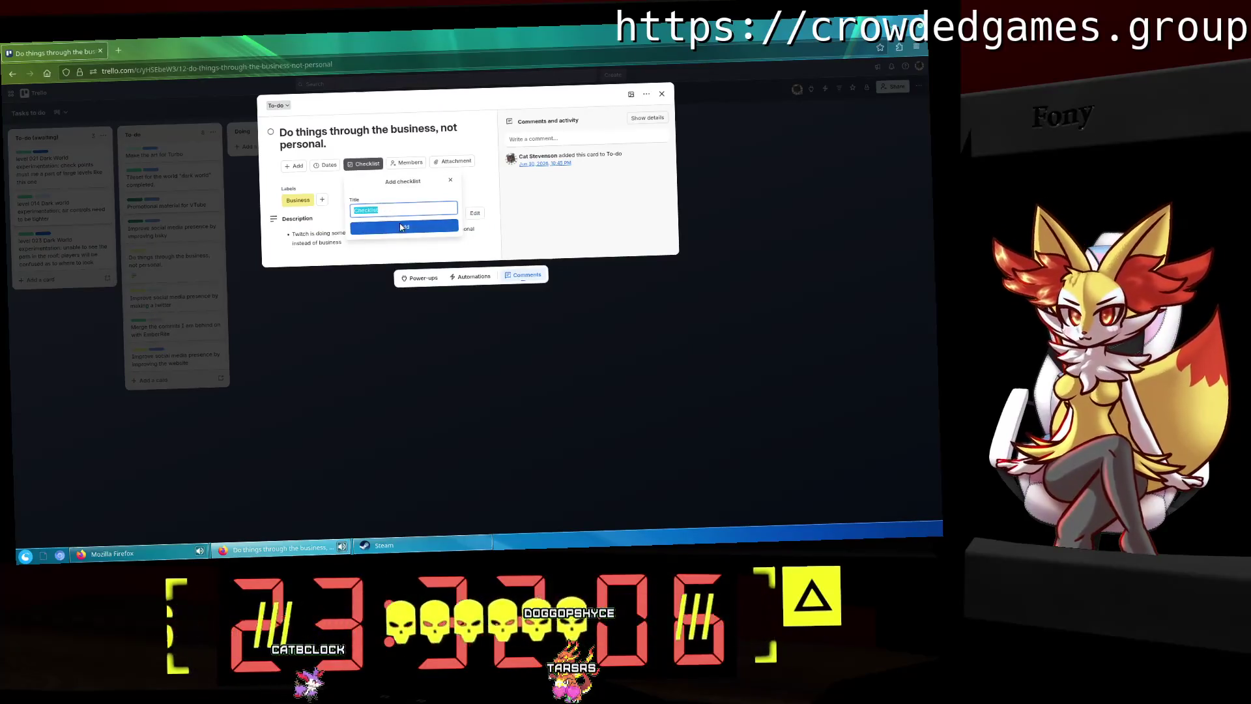
pyautogui.click(400, 226)
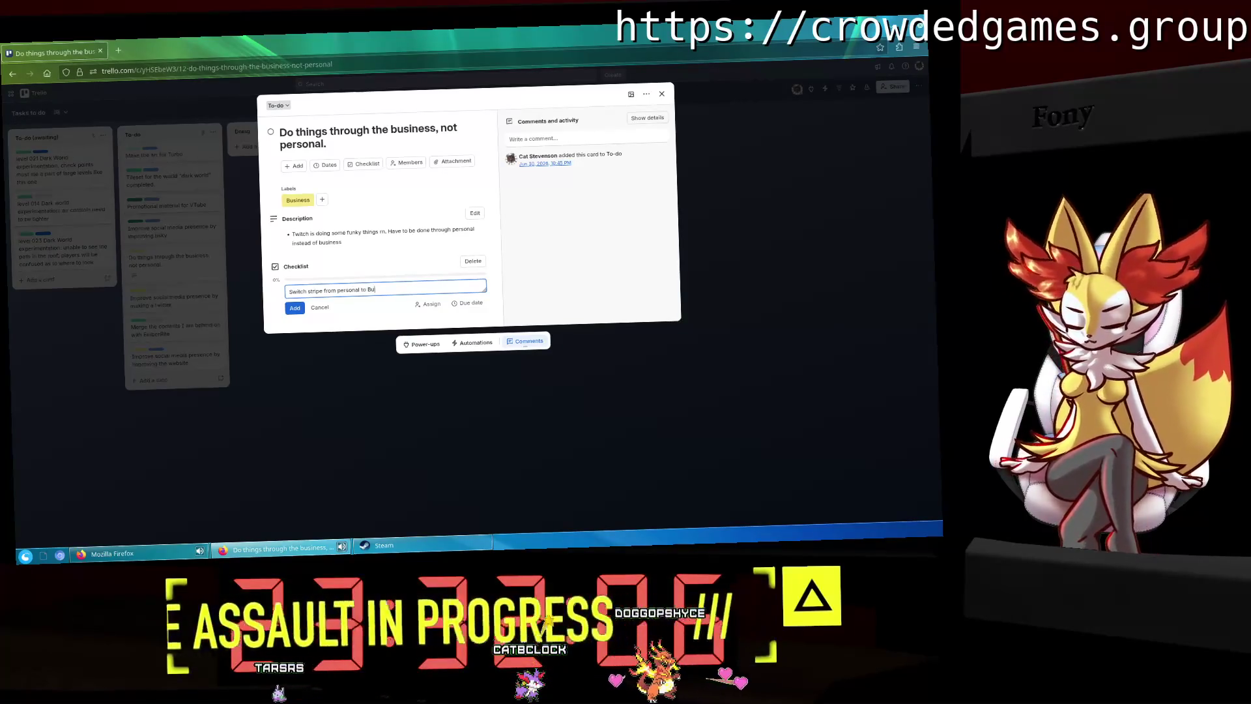
pyautogui.write('sines')
pyautogui.press('Return')
pyautogui.write('0')
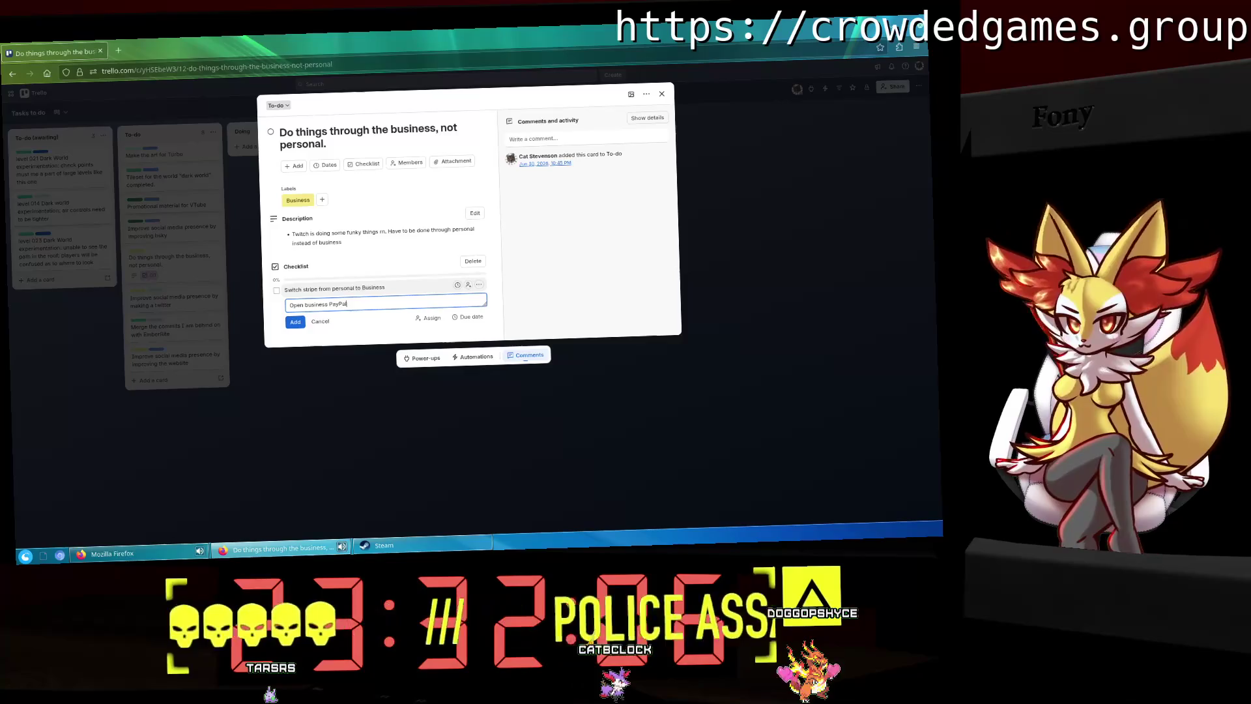
pyautogui.write('account')
pyautogui.press('Return')
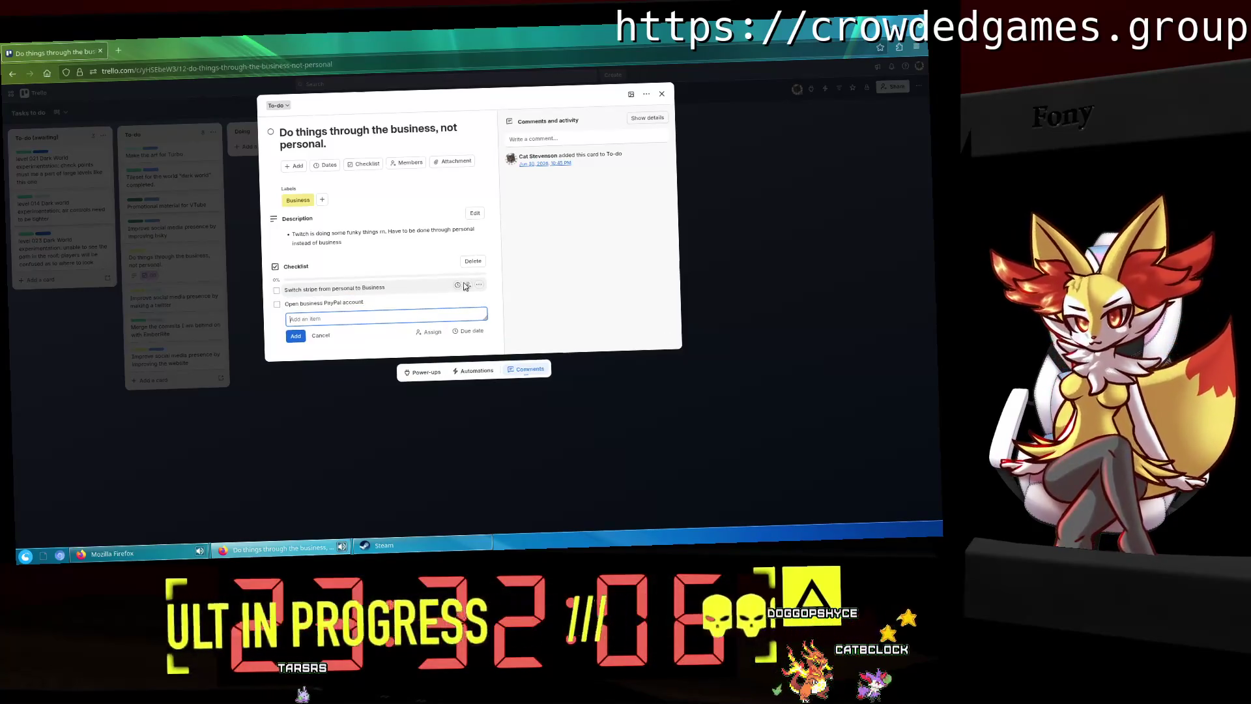
pyautogui.press('Escape')
pyautogui.press('Return')
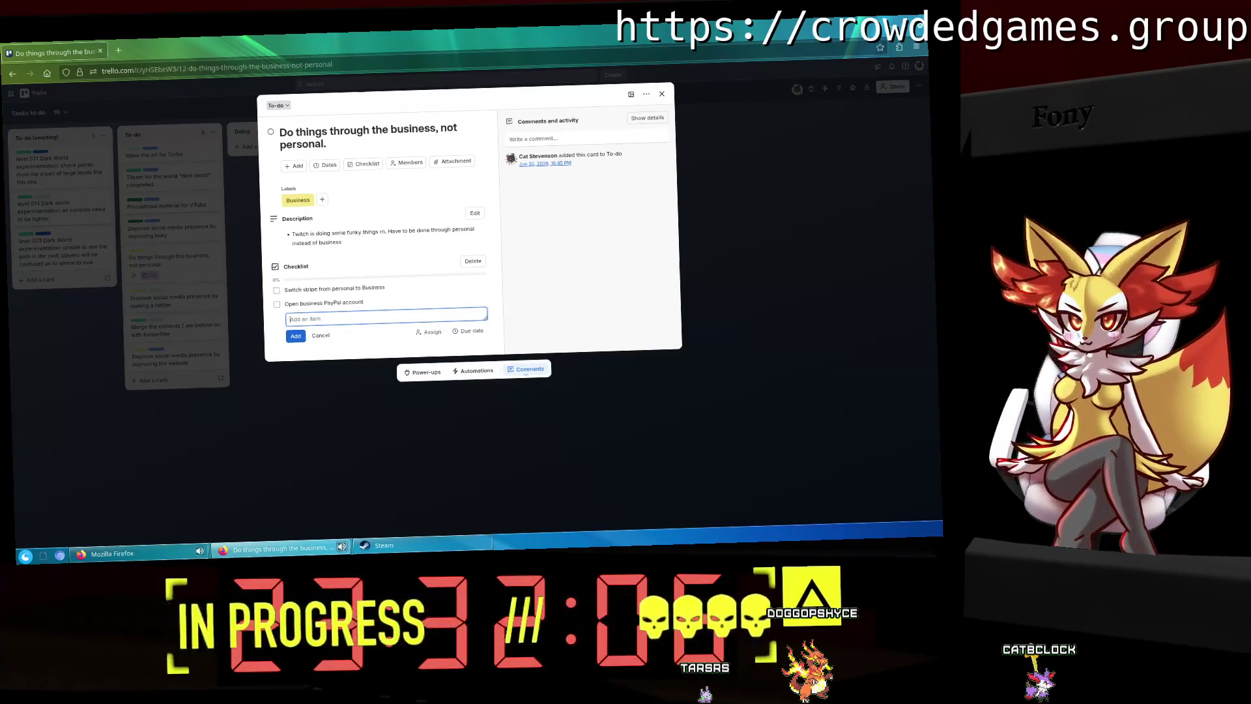
pyautogui.click(320, 335)
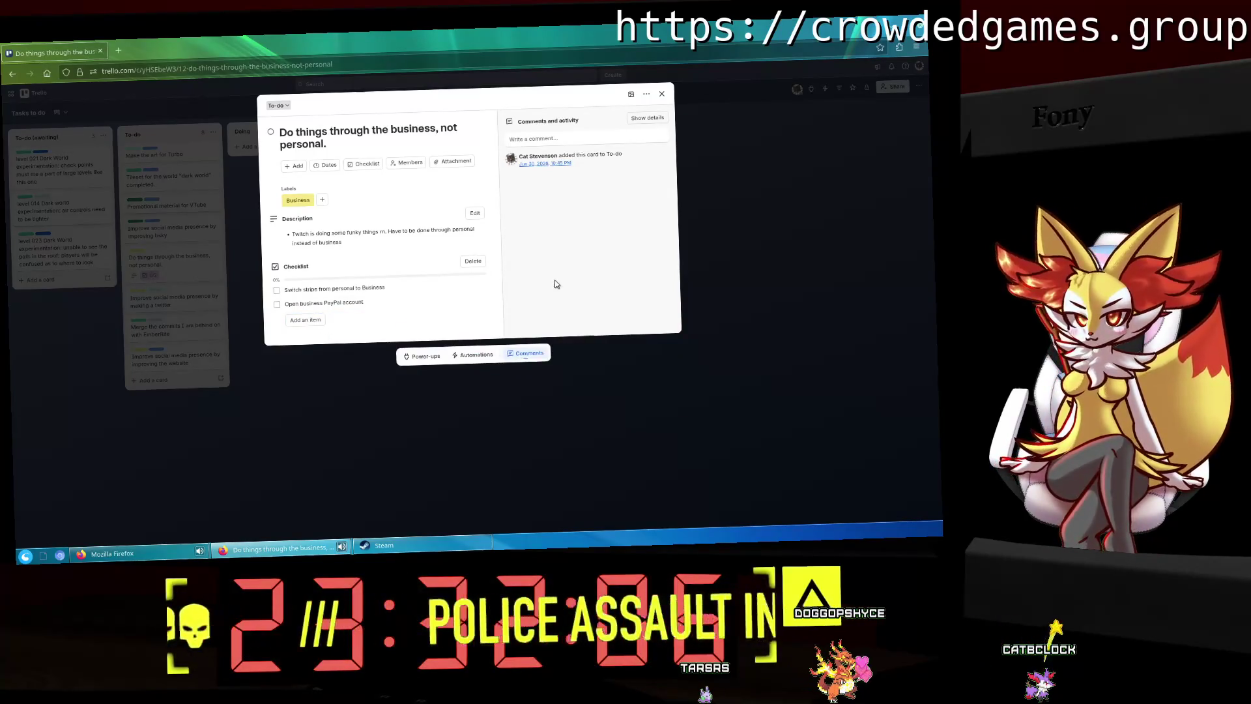
pyautogui.click(660, 96)
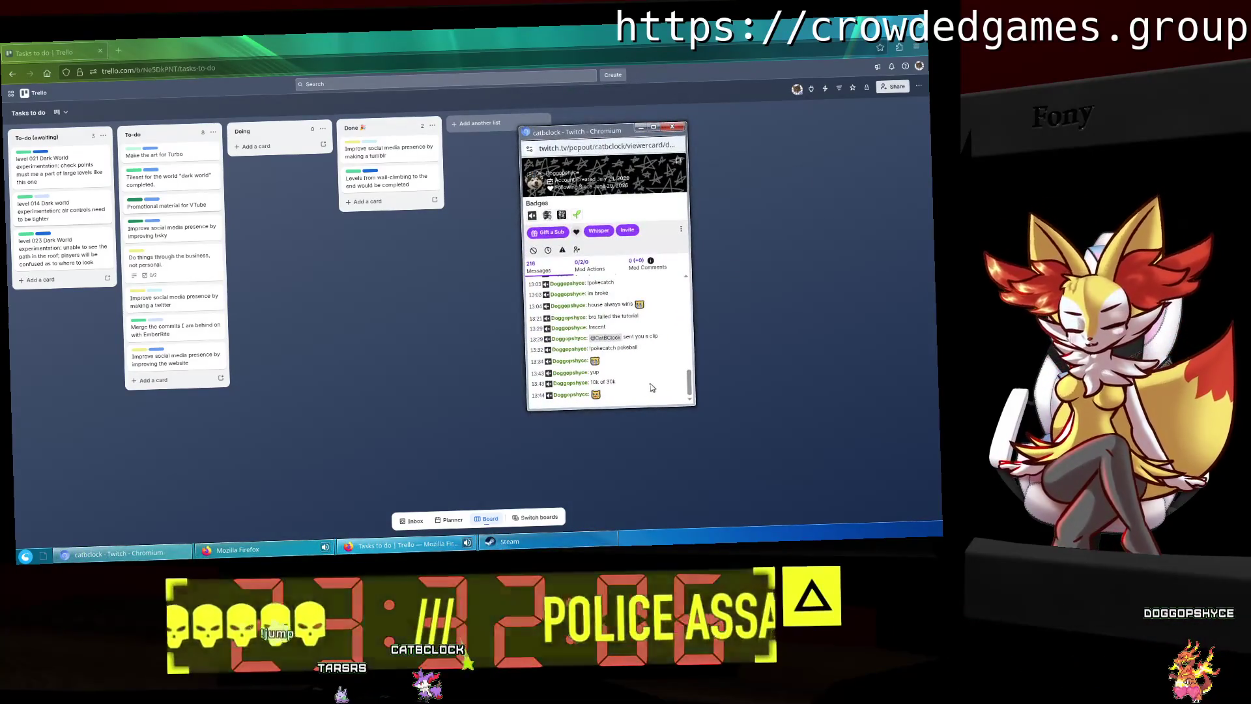
pyautogui.click(671, 128)
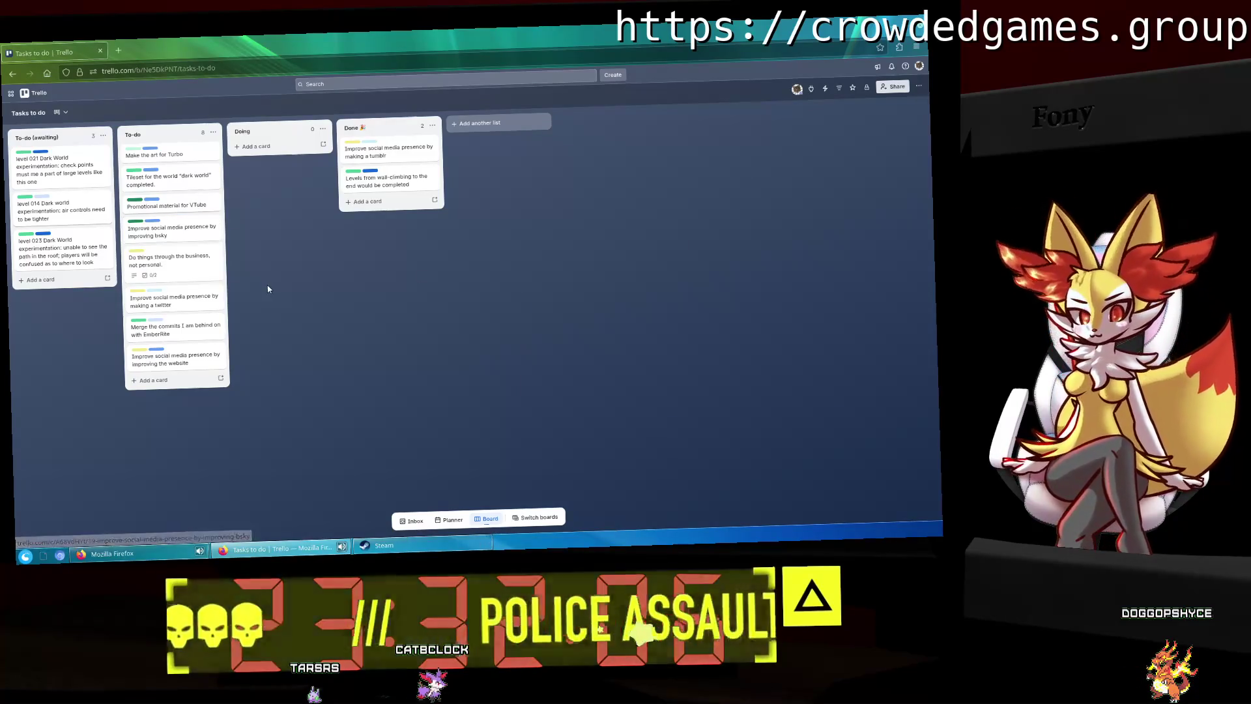
# Step: Drag the 'Promotional material for VTube' card from To-do into Doing
pyautogui.moveTo(178, 213); pyautogui.dragTo(275, 151)
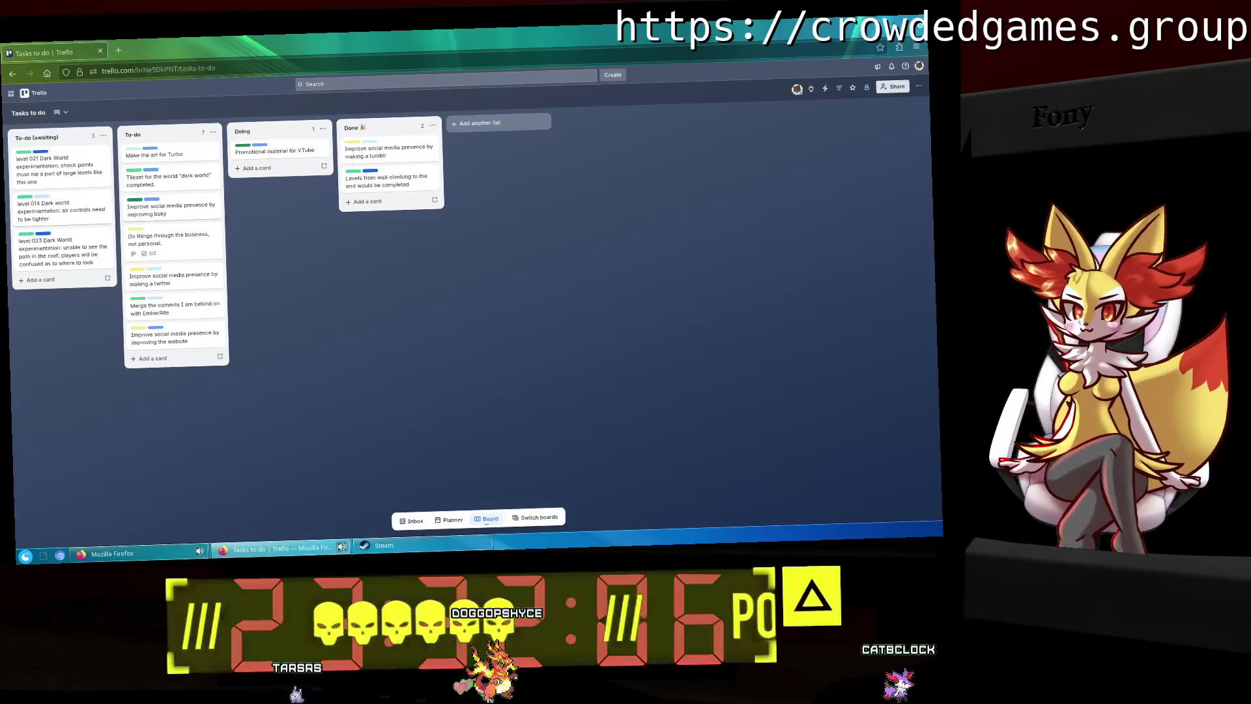
# Step: Minimize Trello and launch Blender from the application launcher
pyautogui.press('super+d')
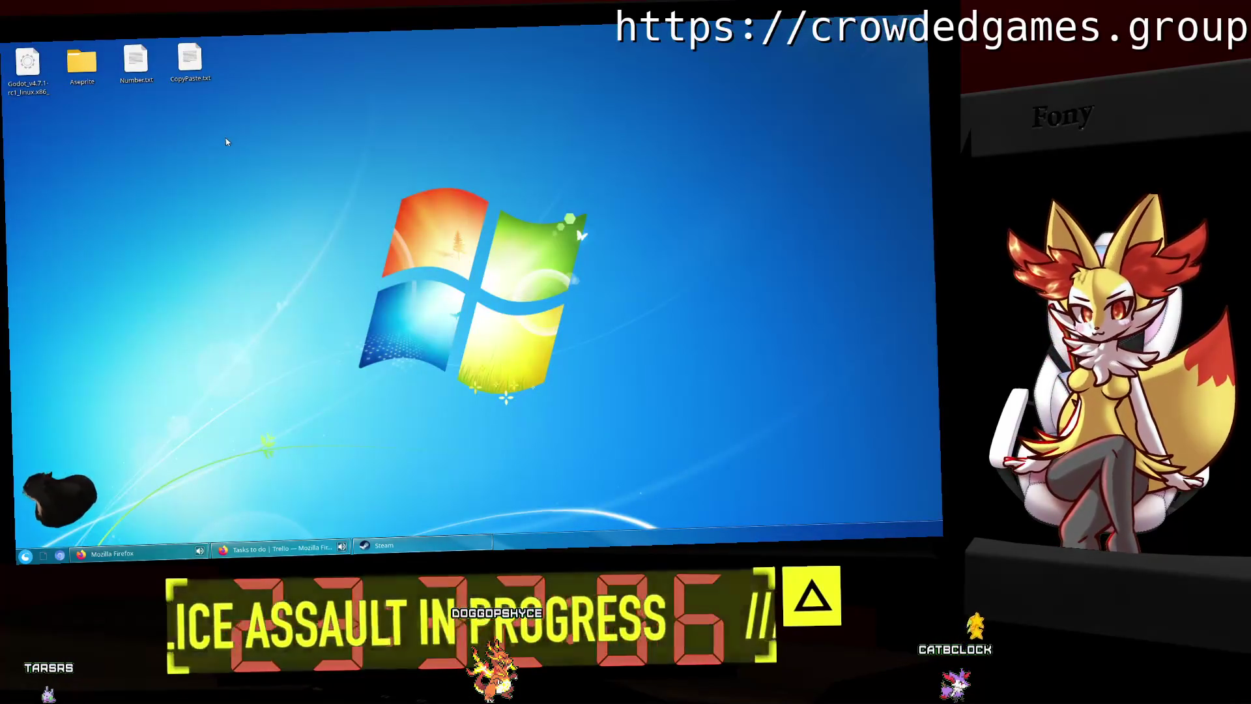
pyautogui.click(20, 561)
pyautogui.write('b')
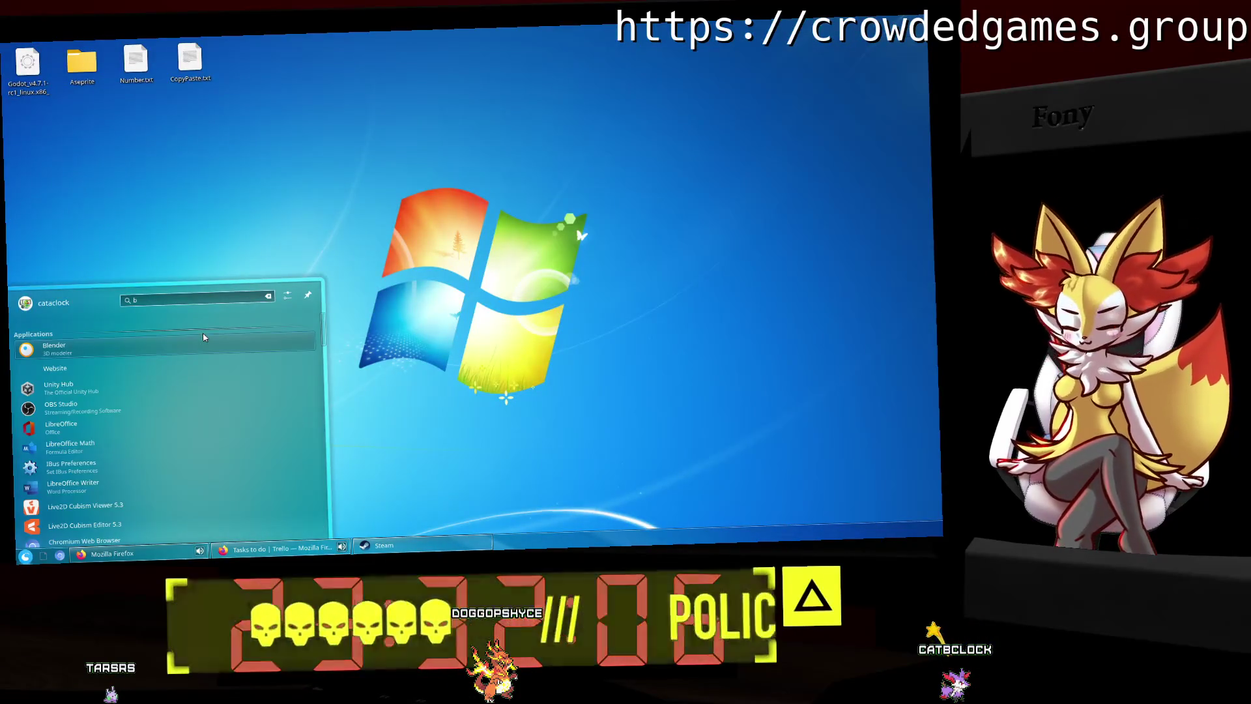
pyautogui.write('nder')
pyautogui.press('Return')
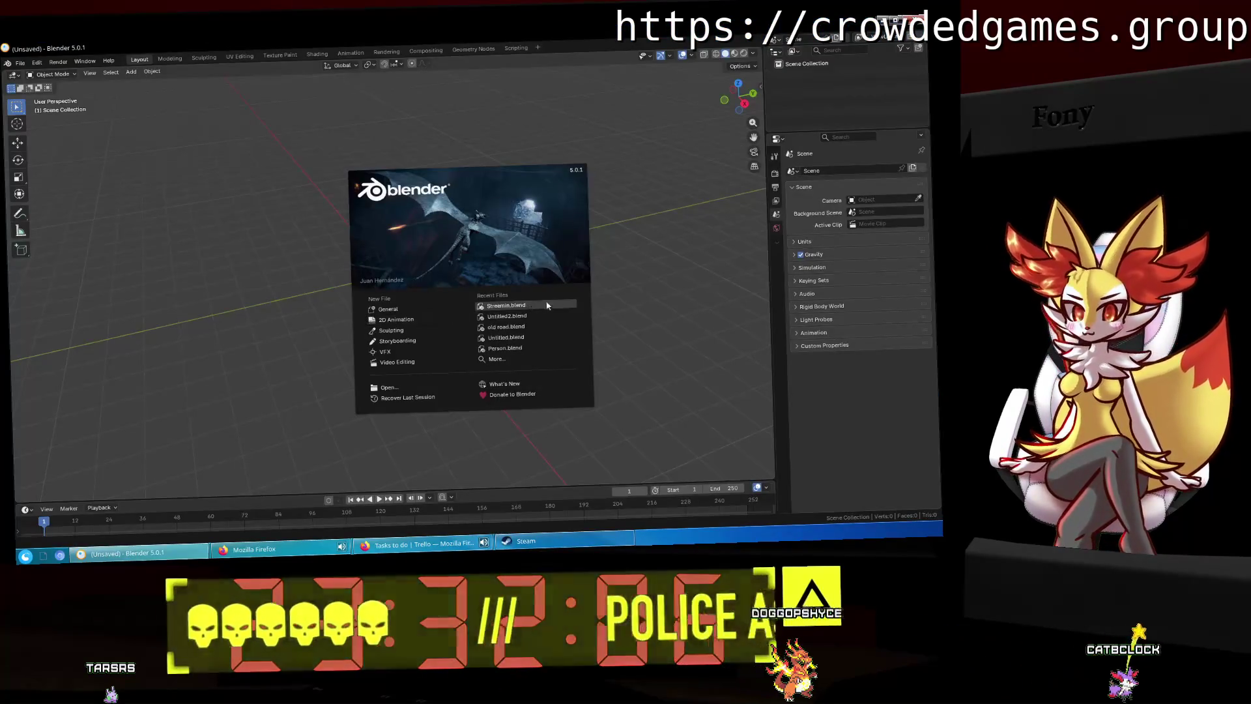
# Step: Dismiss the splash screen and open Streemin.blend from Documents
pyautogui.click(692, 295)
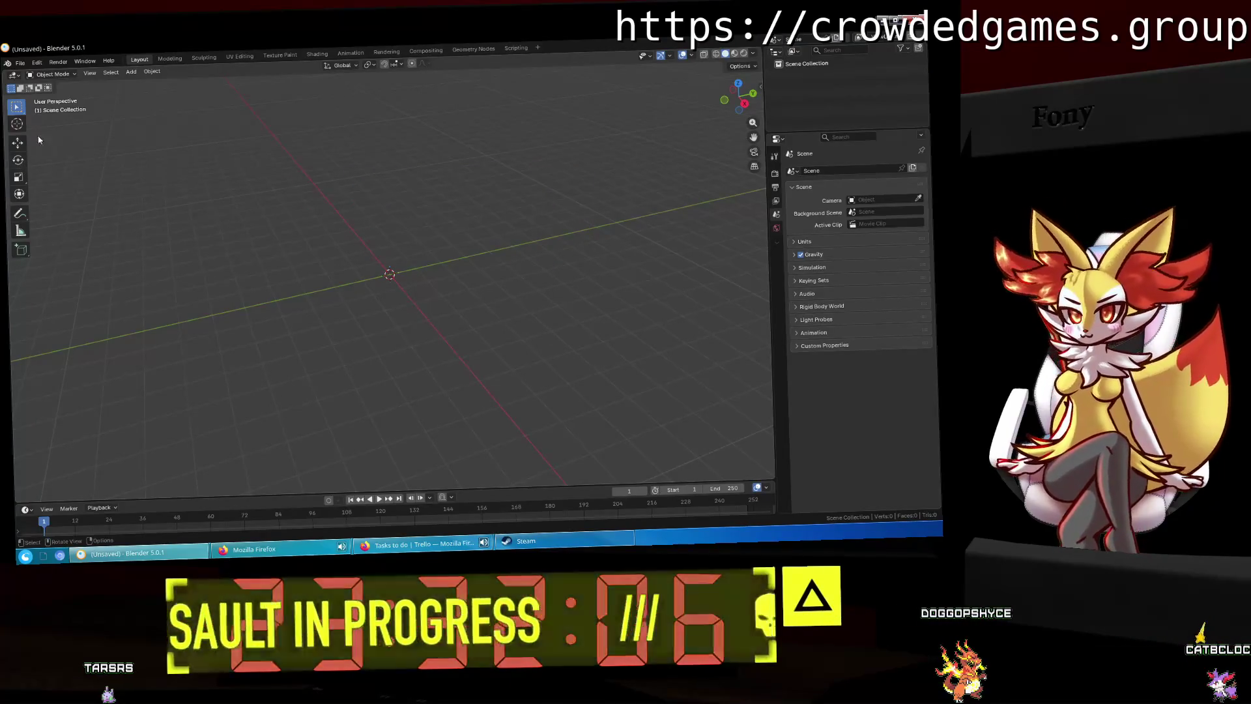
pyautogui.click(20, 63)
pyautogui.click(36, 90)
pyautogui.click(345, 292)
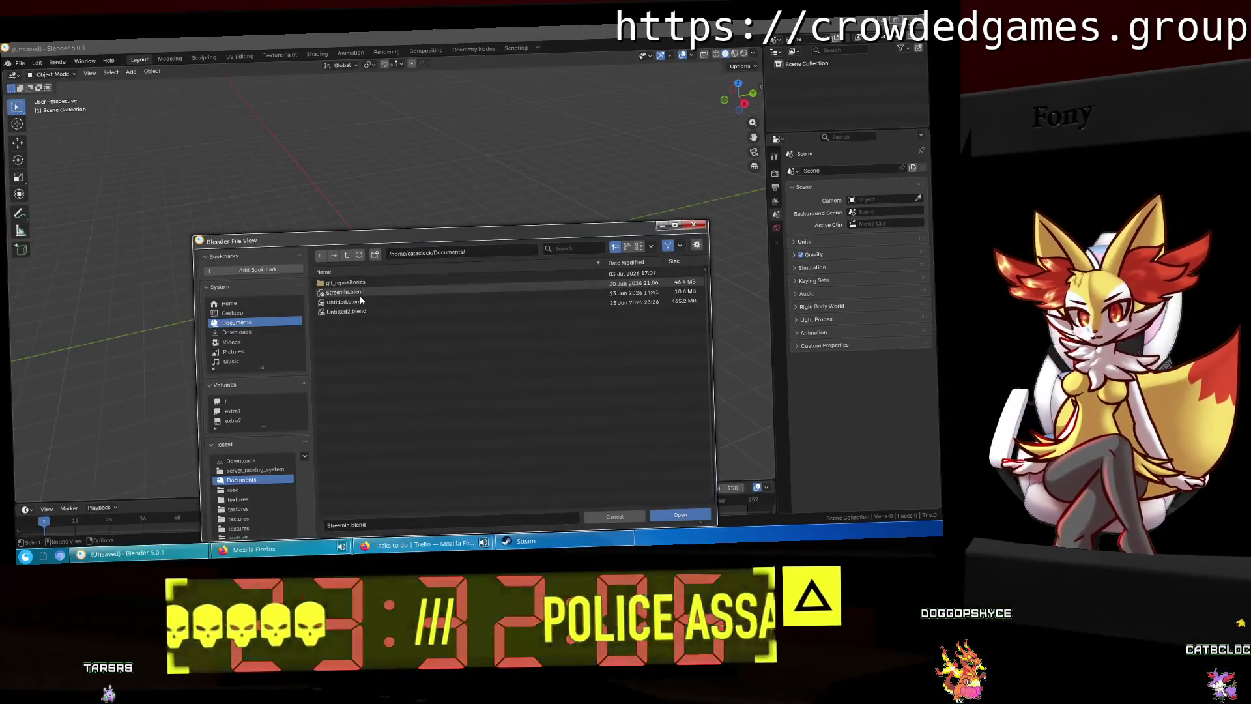
pyautogui.click(680, 515)
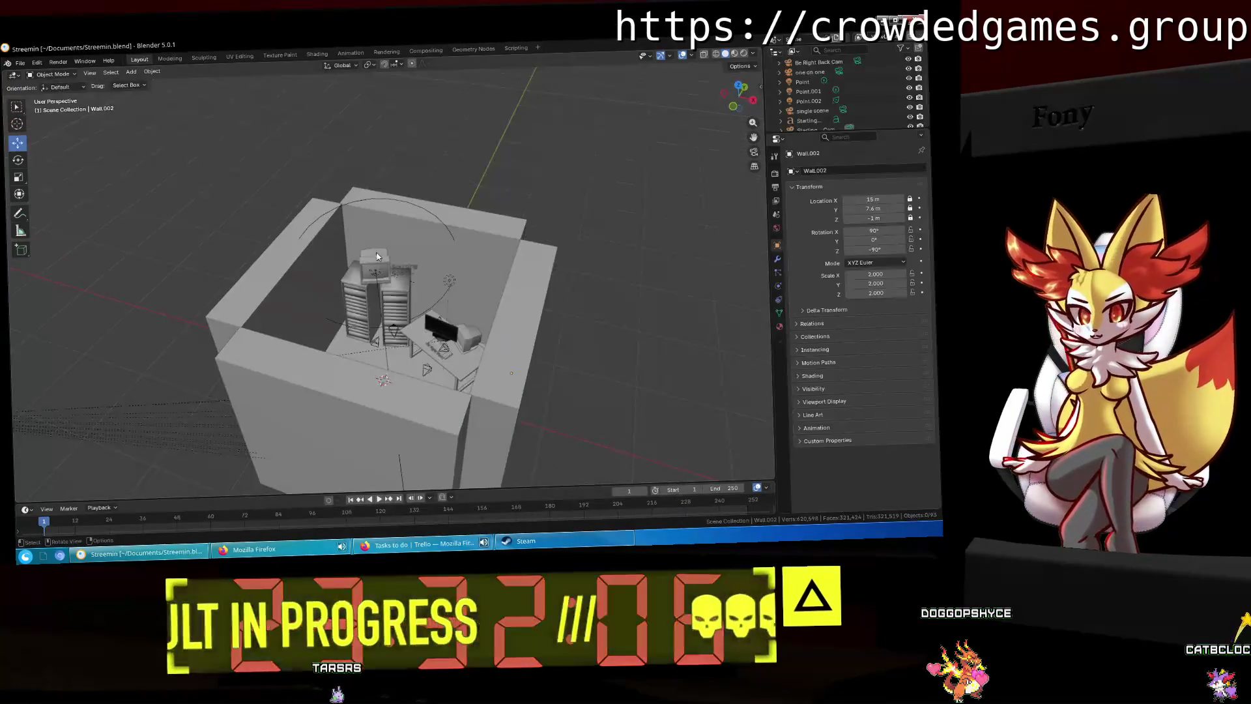
# Step: Switch the viewport to Rendered shading to show the lit red room
pyautogui.moveTo(439, 320)
pyautogui.mouseDown(button='middle')
pyautogui.moveTo(436, 290)
pyautogui.moveTo(463, 319)
pyautogui.mouseUp(button='middle')
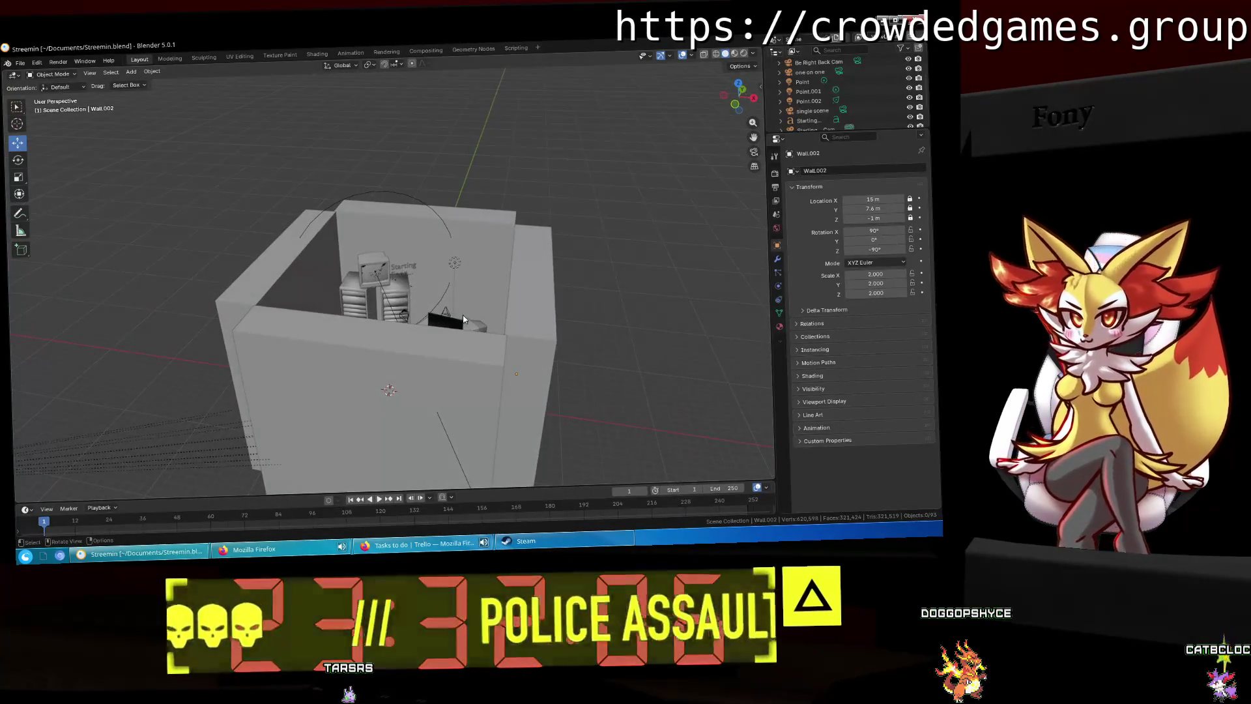
pyautogui.scroll(3, 463, 319)
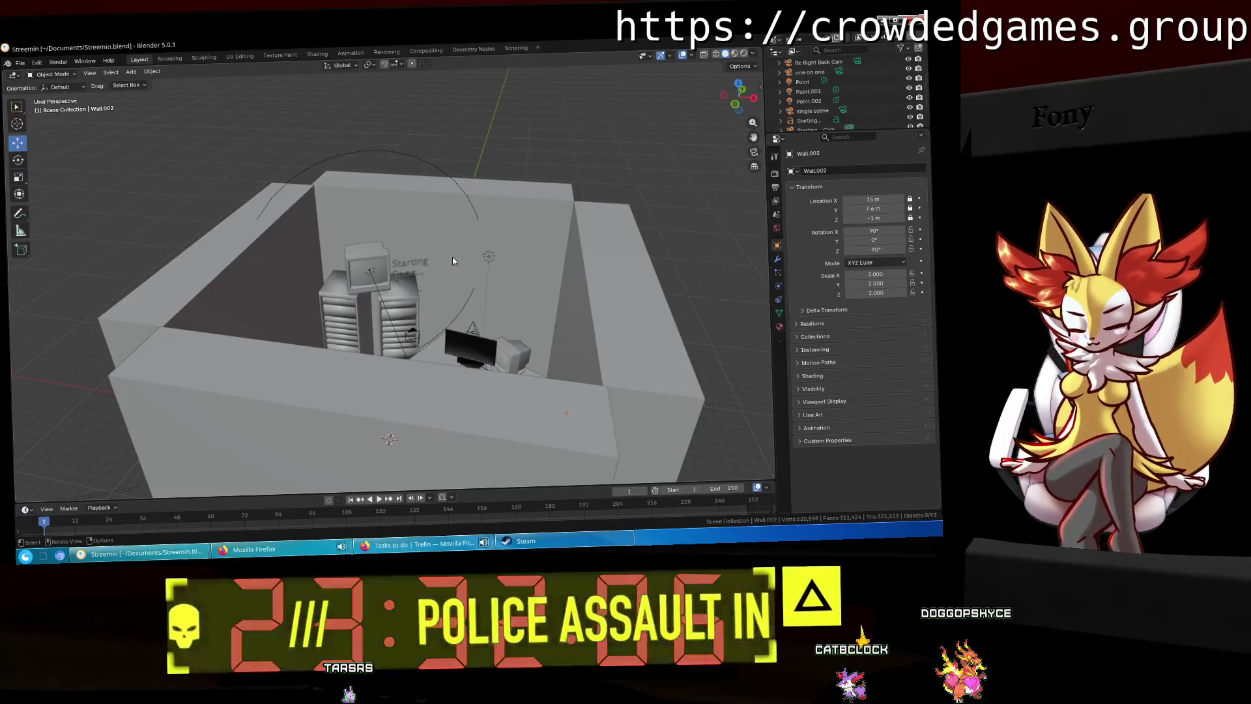
pyautogui.press('z')
pyautogui.click(477, 218)
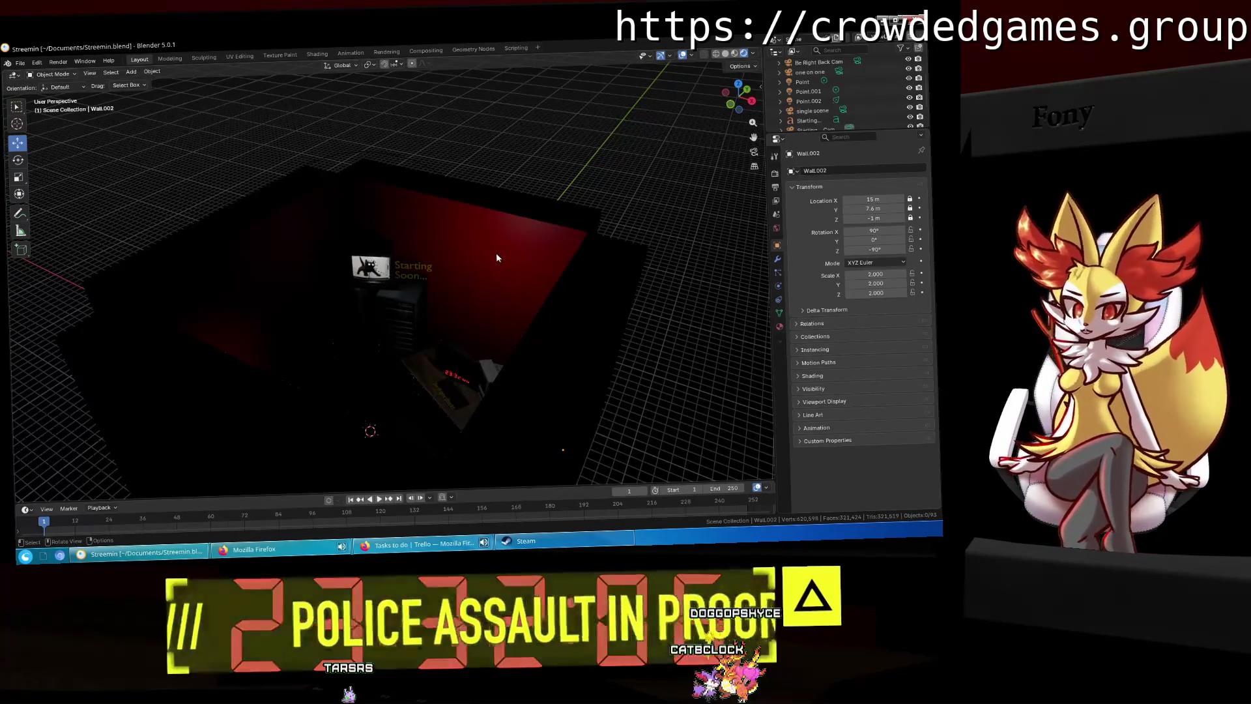
# Step: Zoom and orbit in to face the TV's Starting Soon screen head-on
pyautogui.scroll(5, 456, 267)
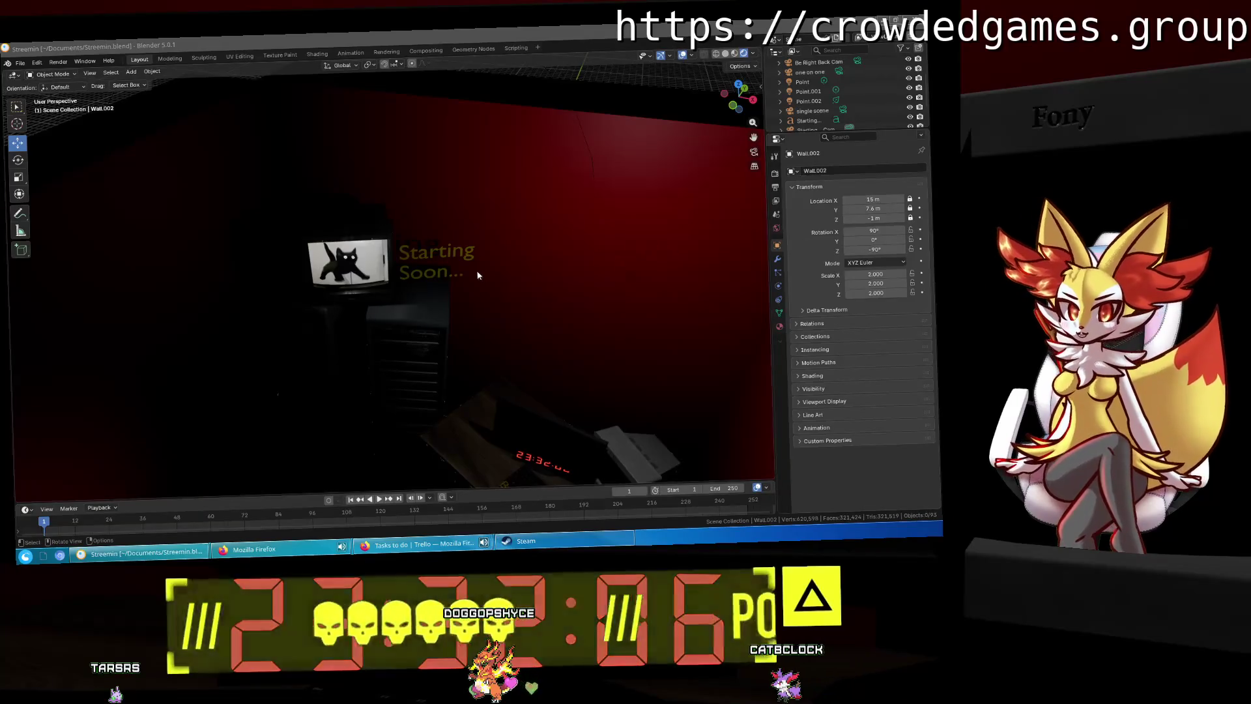
pyautogui.scroll(8, 479, 274)
pyautogui.moveTo(479, 245)
pyautogui.mouseDown(button='middle')
pyautogui.moveTo(613, 238)
pyautogui.moveTo(562, 195)
pyautogui.mouseUp(button='middle')
pyautogui.moveTo(280, 406)
pyautogui.mouseDown(button='middle')
pyautogui.moveTo(474, 245)
pyautogui.moveTo(372, 292)
pyautogui.mouseUp(button='middle')
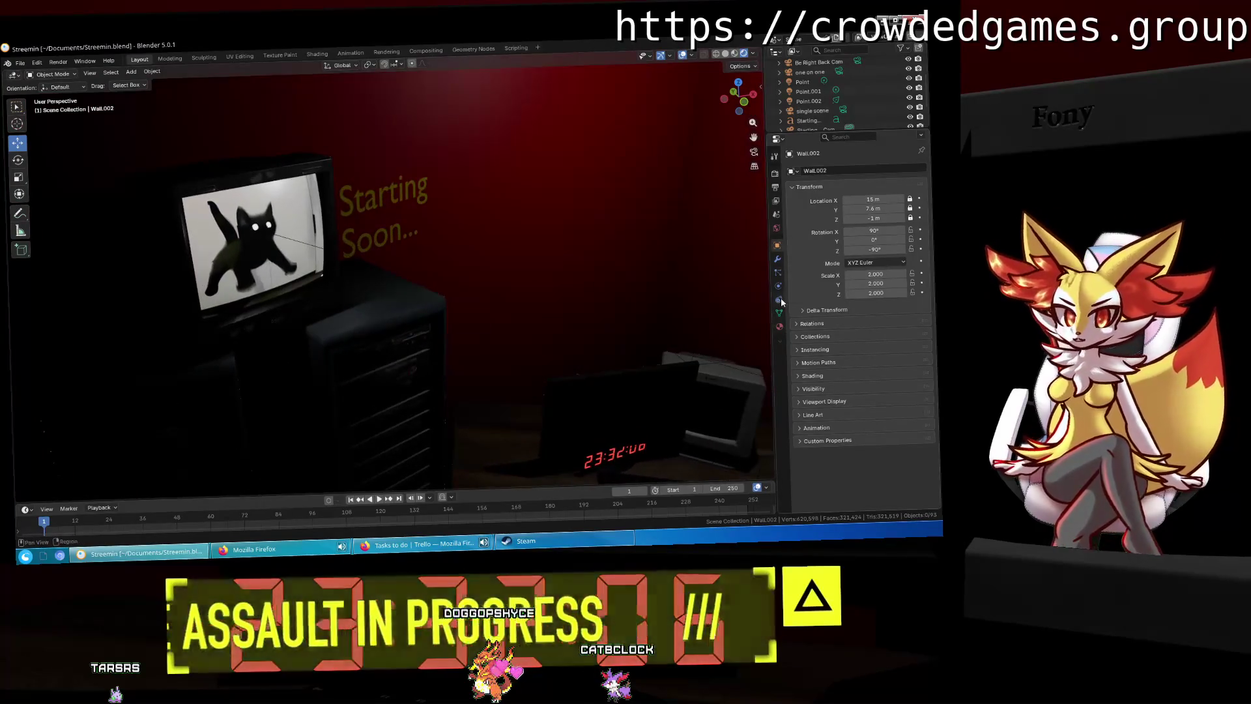
pyautogui.scroll(2, 860, 111)
# Step: Rename the Point.002 light to 'Spotlight' in the Outliner
pyautogui.click(811, 112)
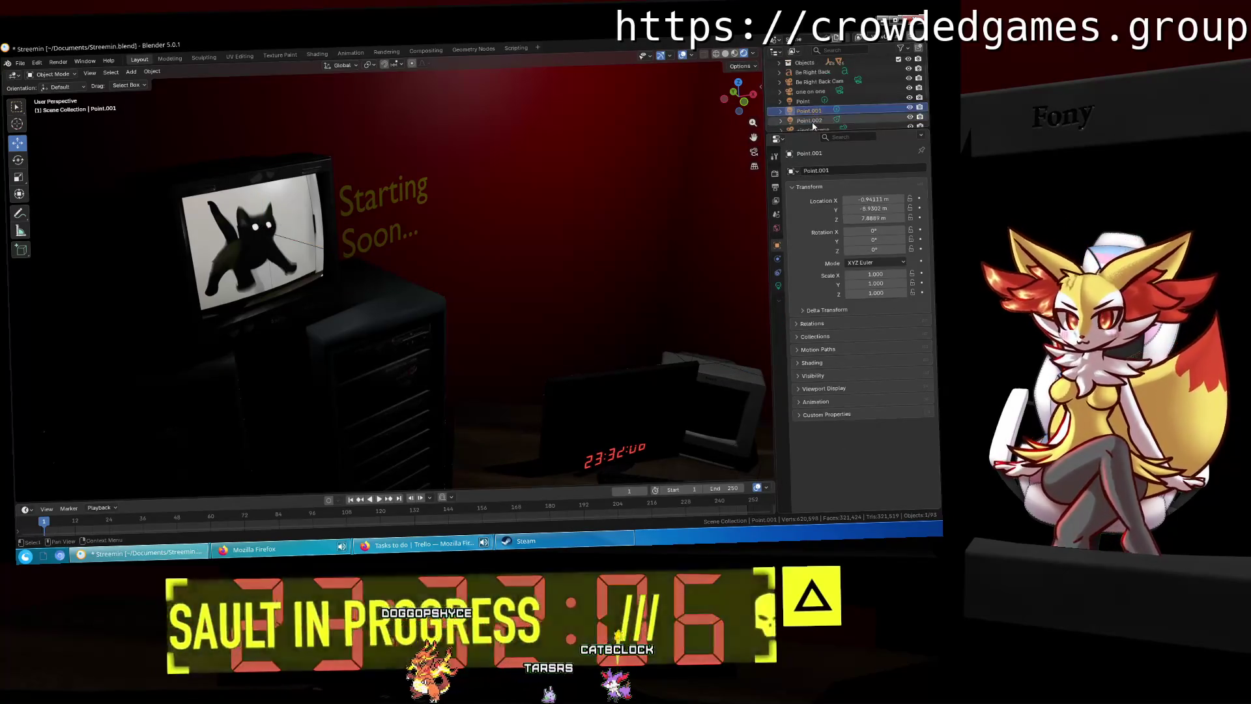
pyautogui.click(810, 121)
pyautogui.moveTo(495, 195); pyautogui.dragTo(600, 150, button='middle')
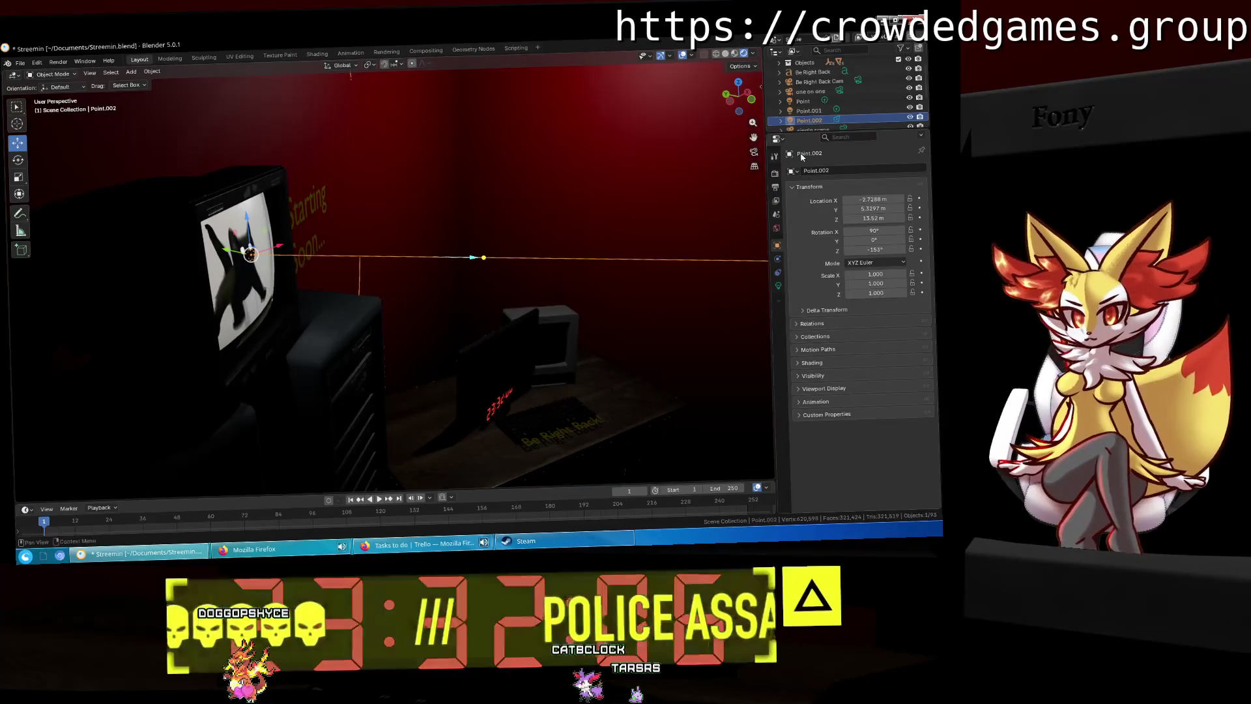
pyautogui.doubleClick(815, 120)
pyautogui.write('Spotlight')
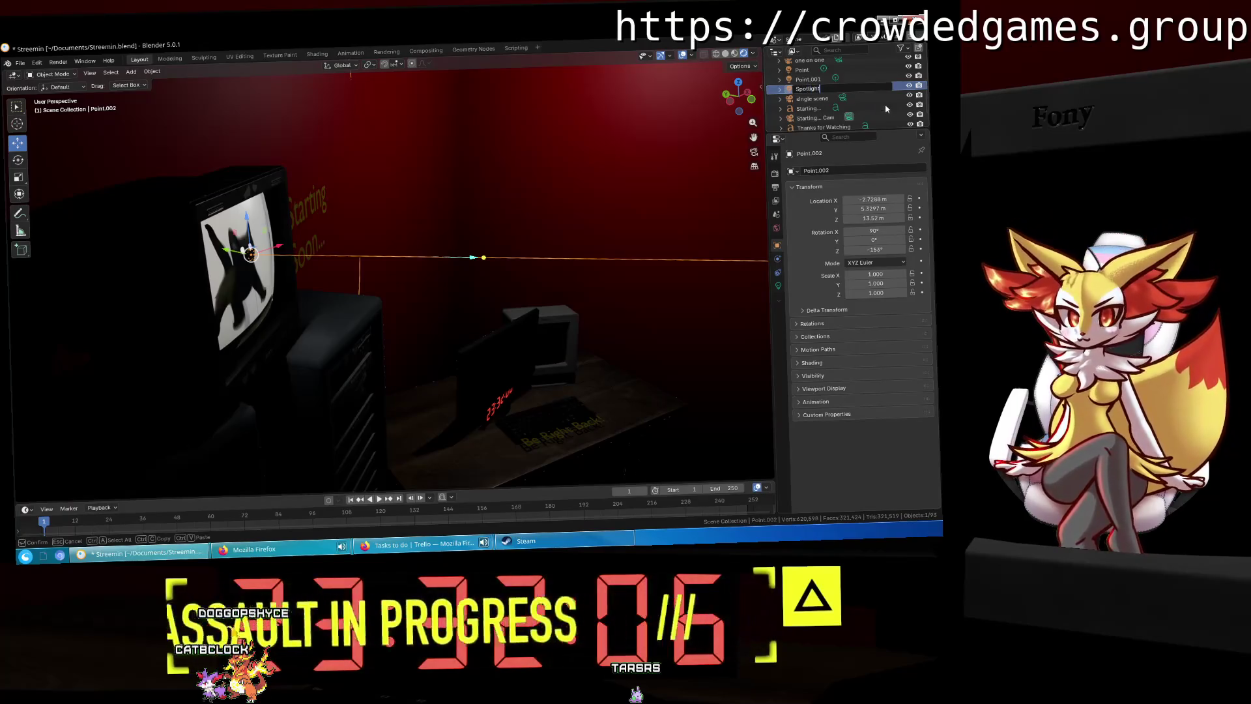
pyautogui.press('Return')
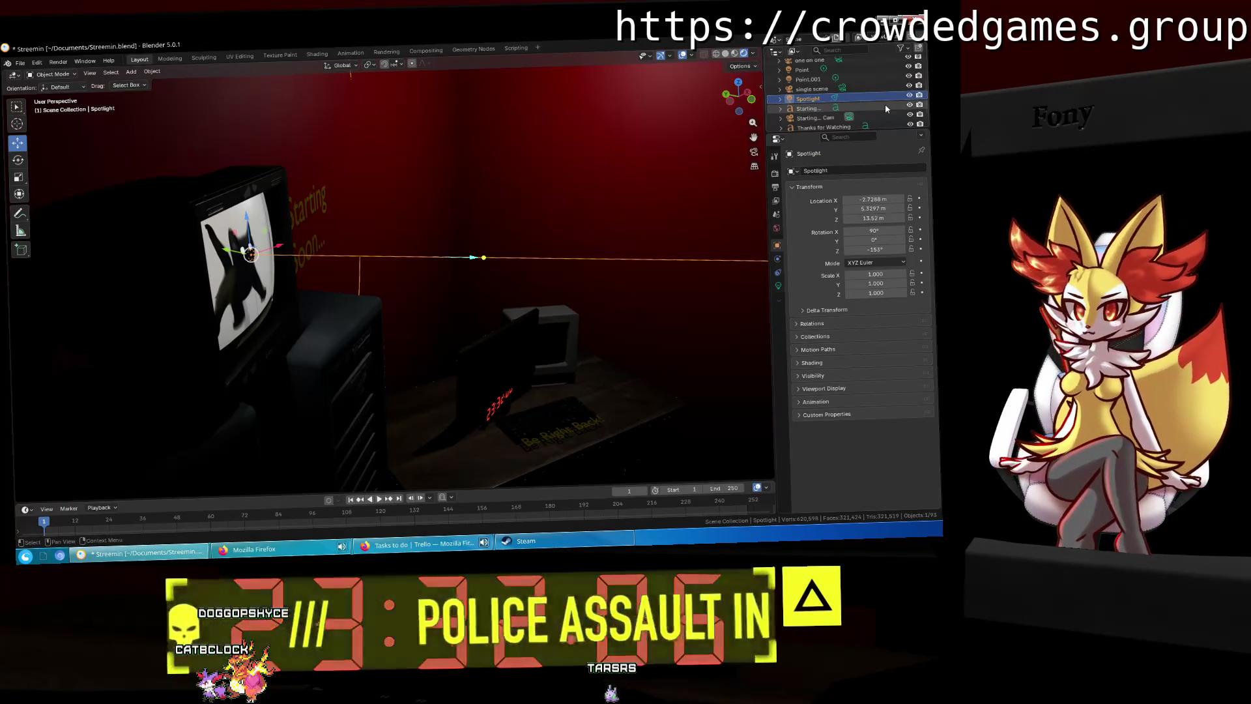
# Step: Orbit and zoom the view around the TV and the Spotlight
pyautogui.scroll(2, 840, 93)
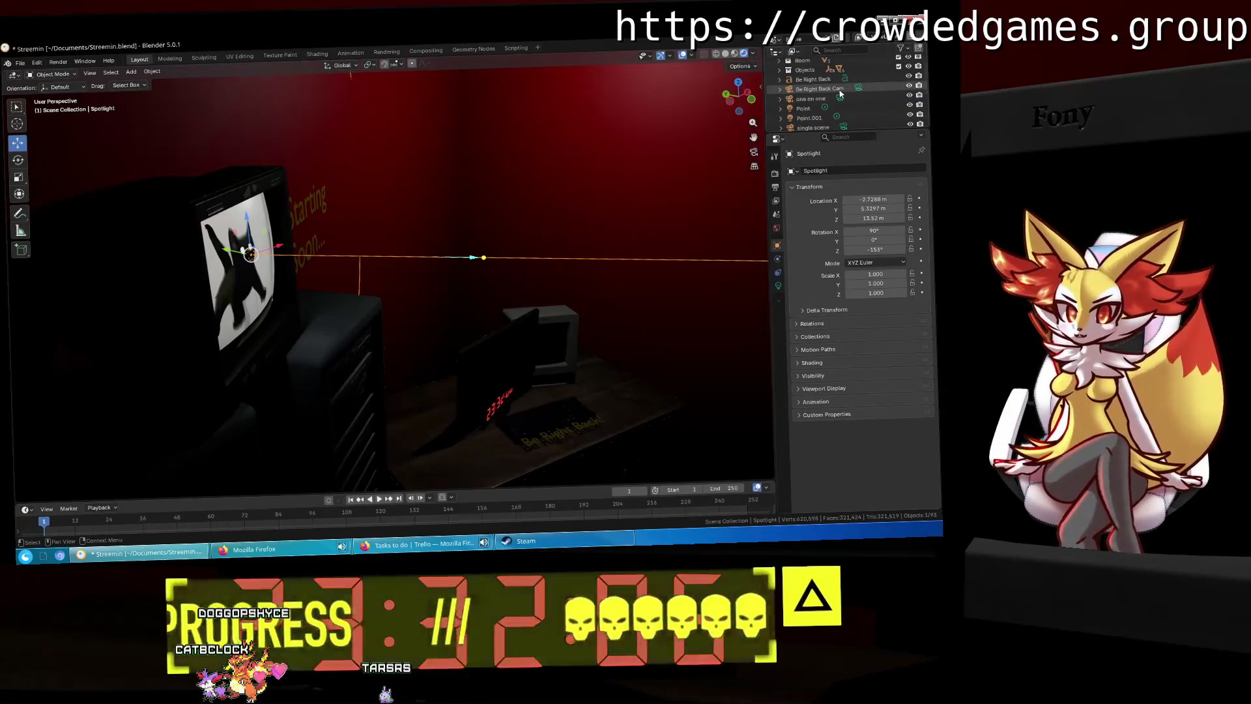
pyautogui.scroll(-3, 839, 93)
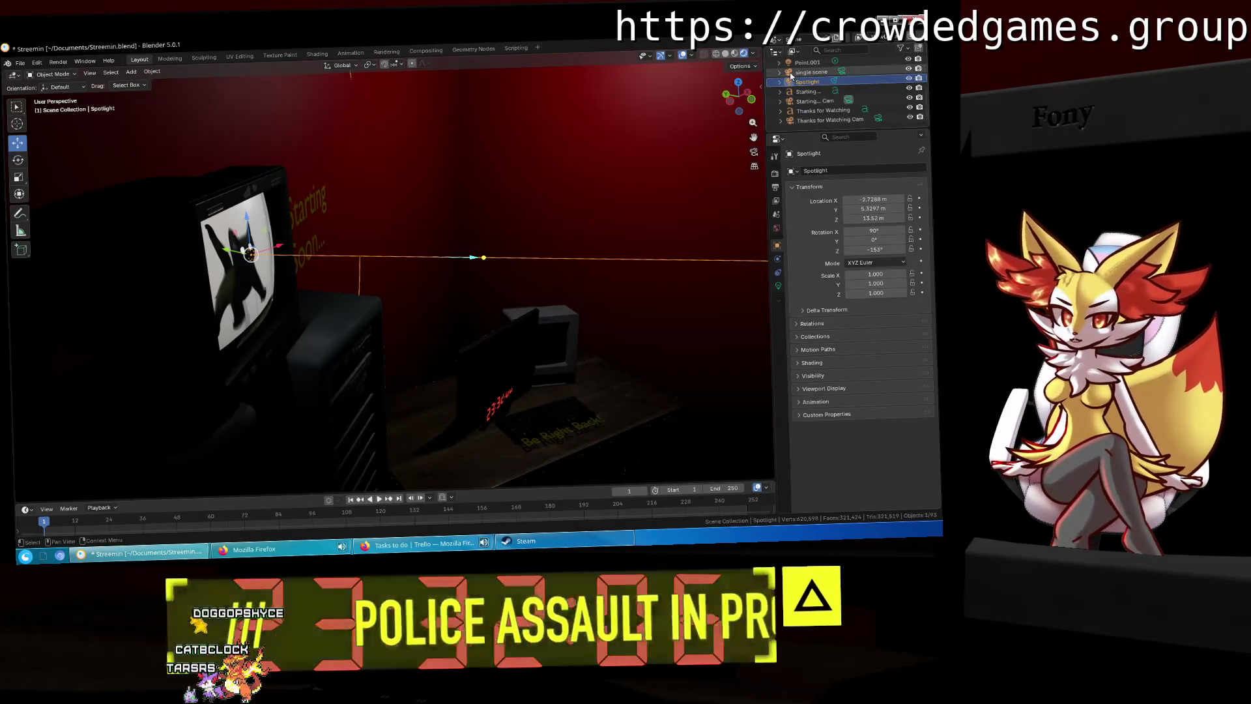
pyautogui.moveTo(515, 163); pyautogui.dragTo(545, 145, button='middle')
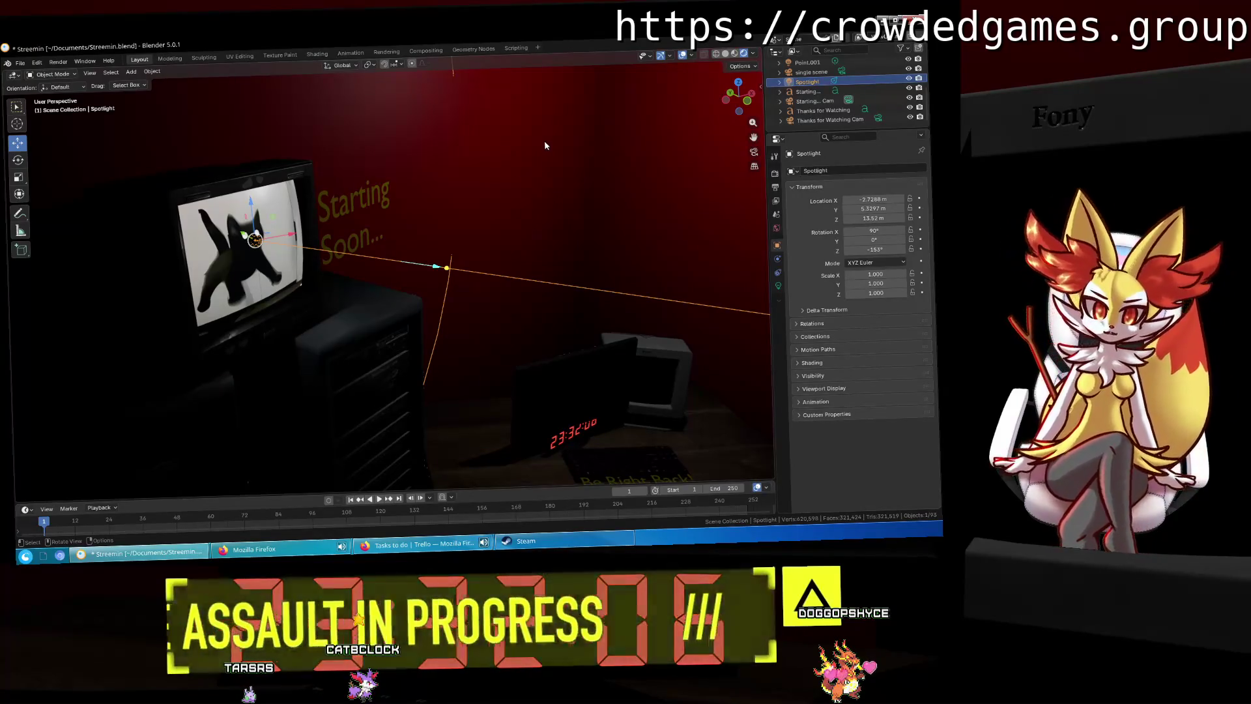
pyautogui.moveTo(532, 139); pyautogui.dragTo(358, 181, button='middle')
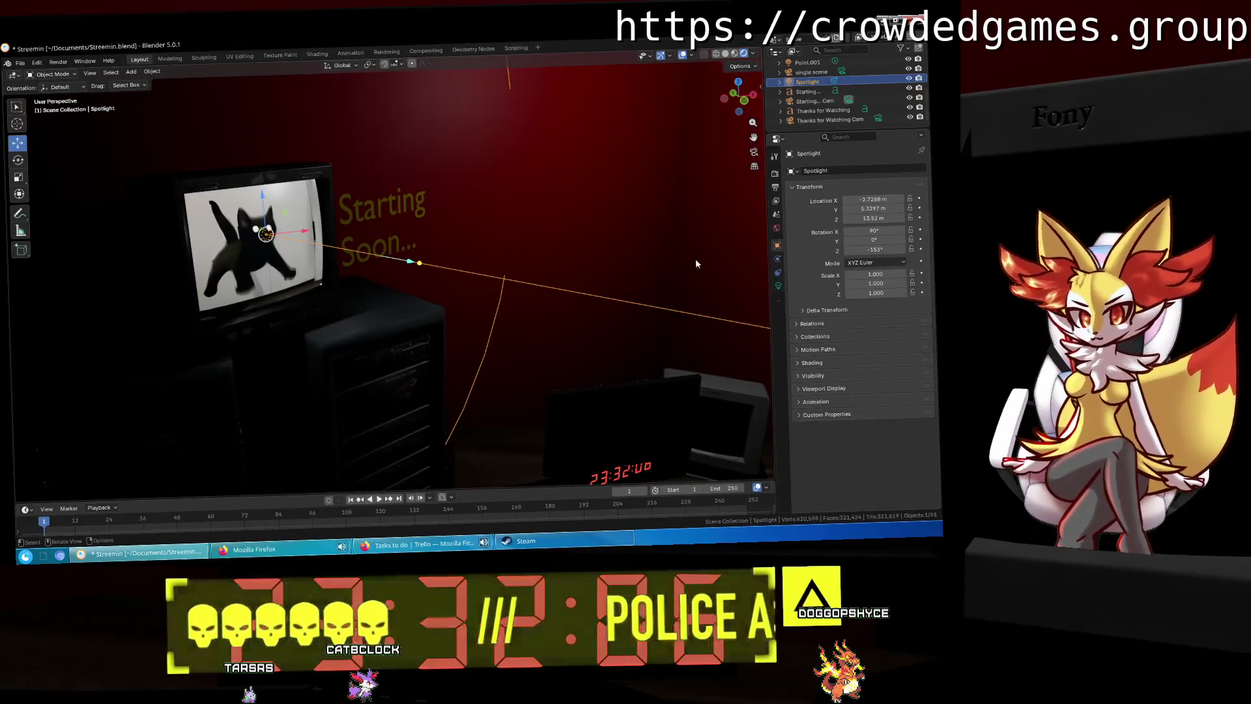
# Step: Keyframe the Spot light's Power at 50 in its Object Data settings
pyautogui.click(778, 272)
pyautogui.click(777, 286)
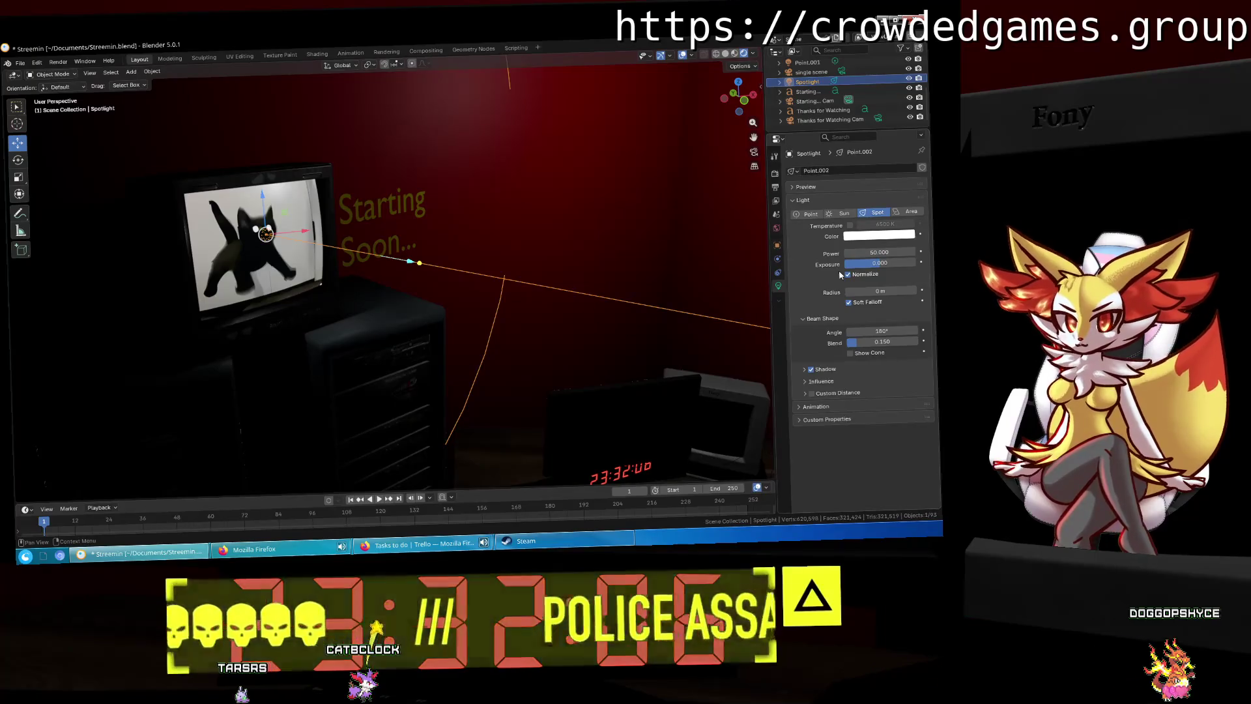
pyautogui.moveTo(879, 252); pyautogui.dragTo(969, 252)
pyautogui.press('Escape')
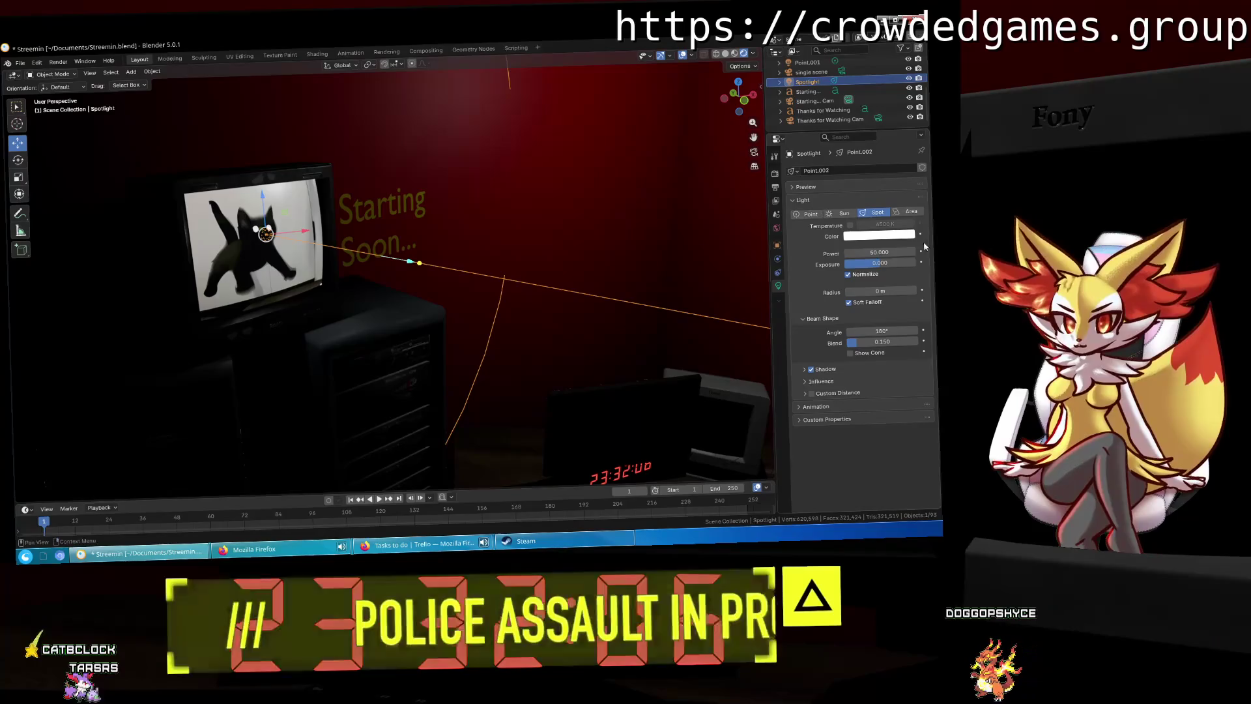
pyautogui.click(921, 252)
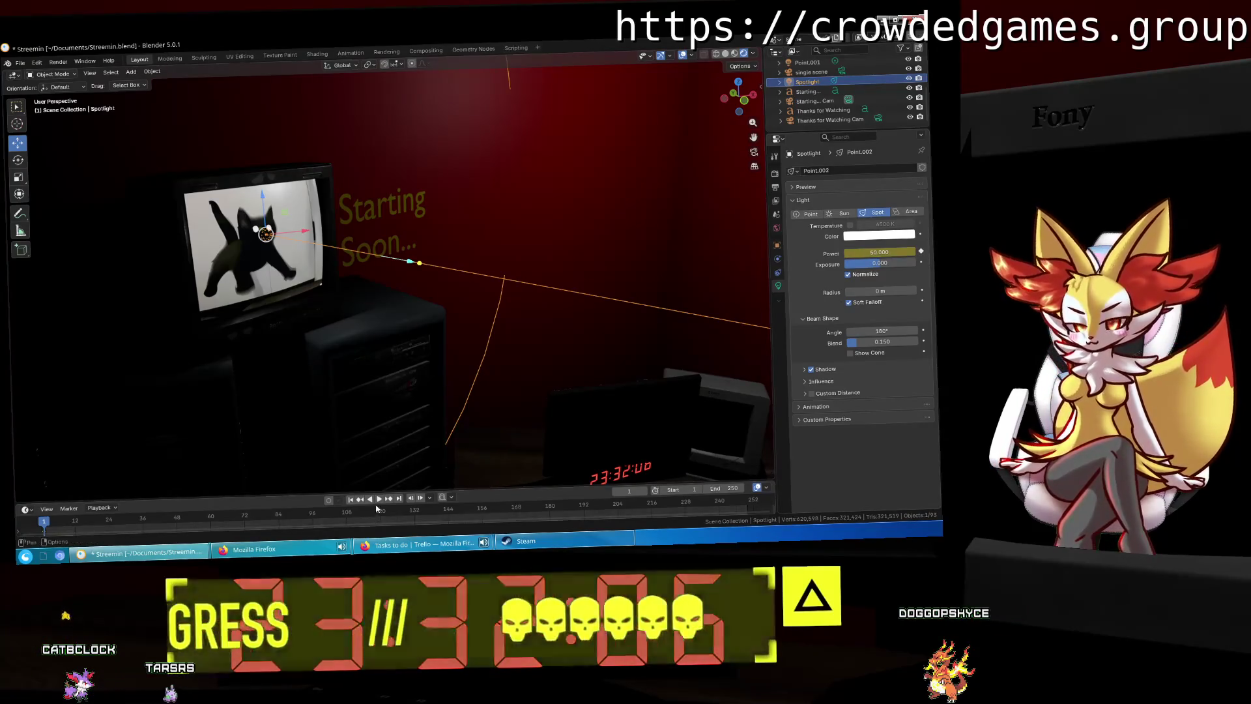
# Step: Enlarge the timeline area and orbit the view toward the TV, keeping Power at 50
pyautogui.moveTo(374, 490); pyautogui.dragTo(375, 419)
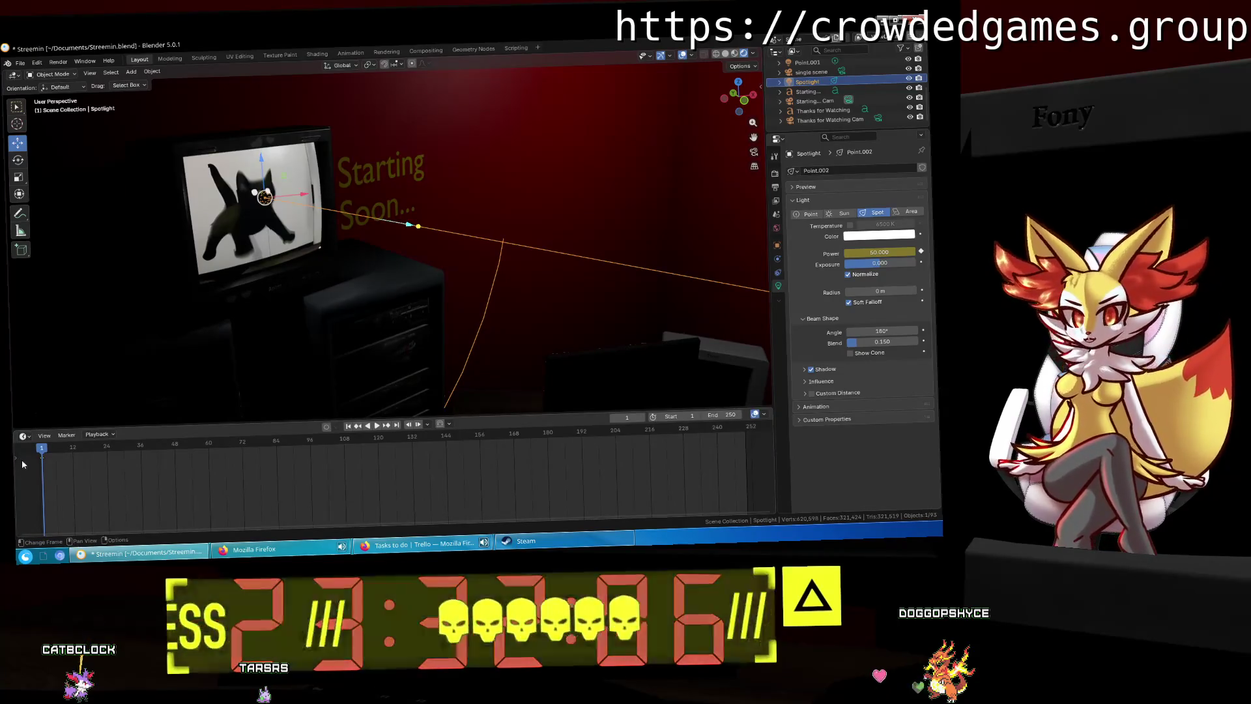
pyautogui.moveTo(365, 293)
pyautogui.mouseDown(button='middle')
pyautogui.moveTo(524, 342)
pyautogui.moveTo(520, 273)
pyautogui.mouseUp(button='middle')
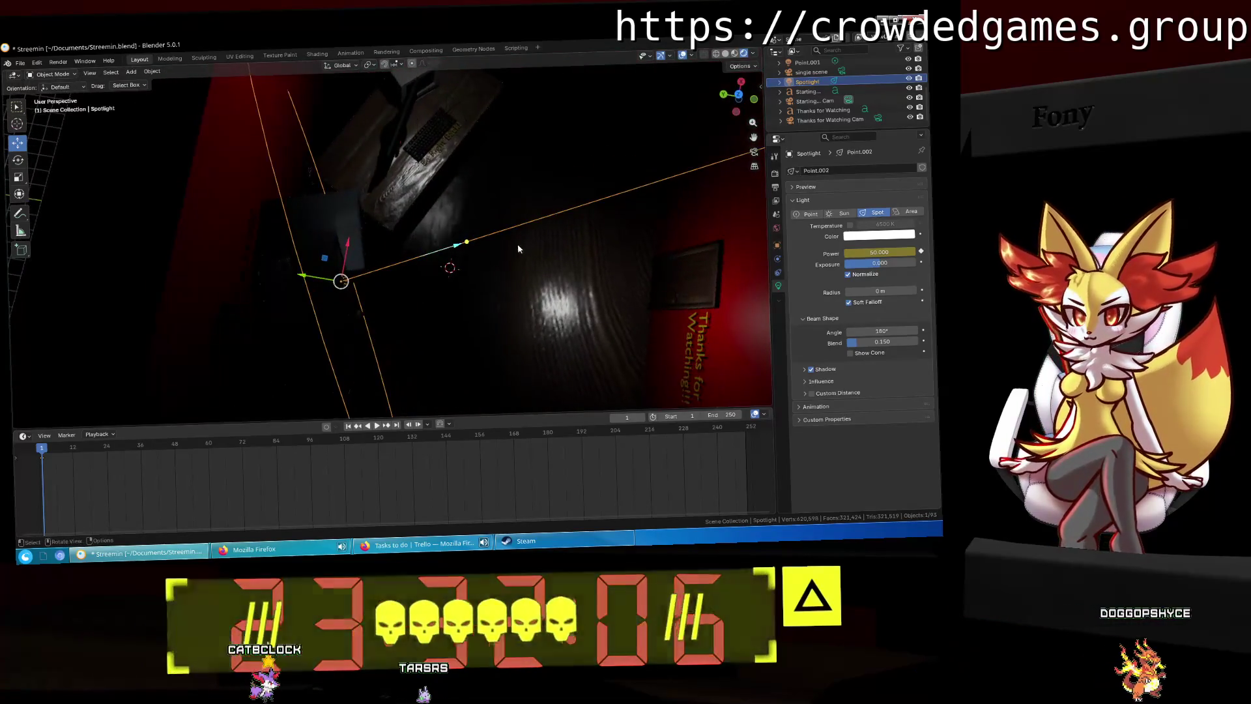
pyautogui.moveTo(866, 252)
pyautogui.mouseDown()
pyautogui.moveTo(896, 252)
pyautogui.moveTo(861, 256)
pyautogui.mouseUp()
pyautogui.hotkey('ctrl', 'z')
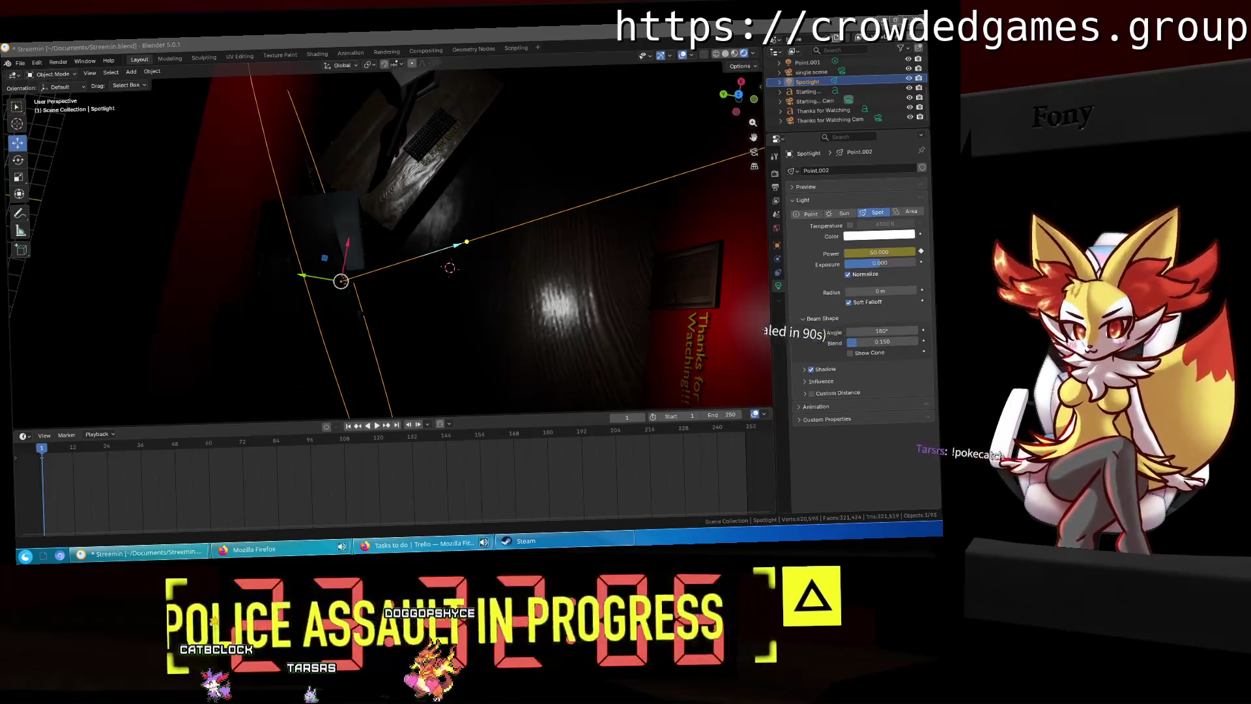
pyautogui.moveTo(508, 252)
pyautogui.mouseDown(button='middle')
pyautogui.moveTo(325, 166)
pyautogui.moveTo(413, 273)
pyautogui.moveTo(451, 276)
pyautogui.mouseUp(button='middle')
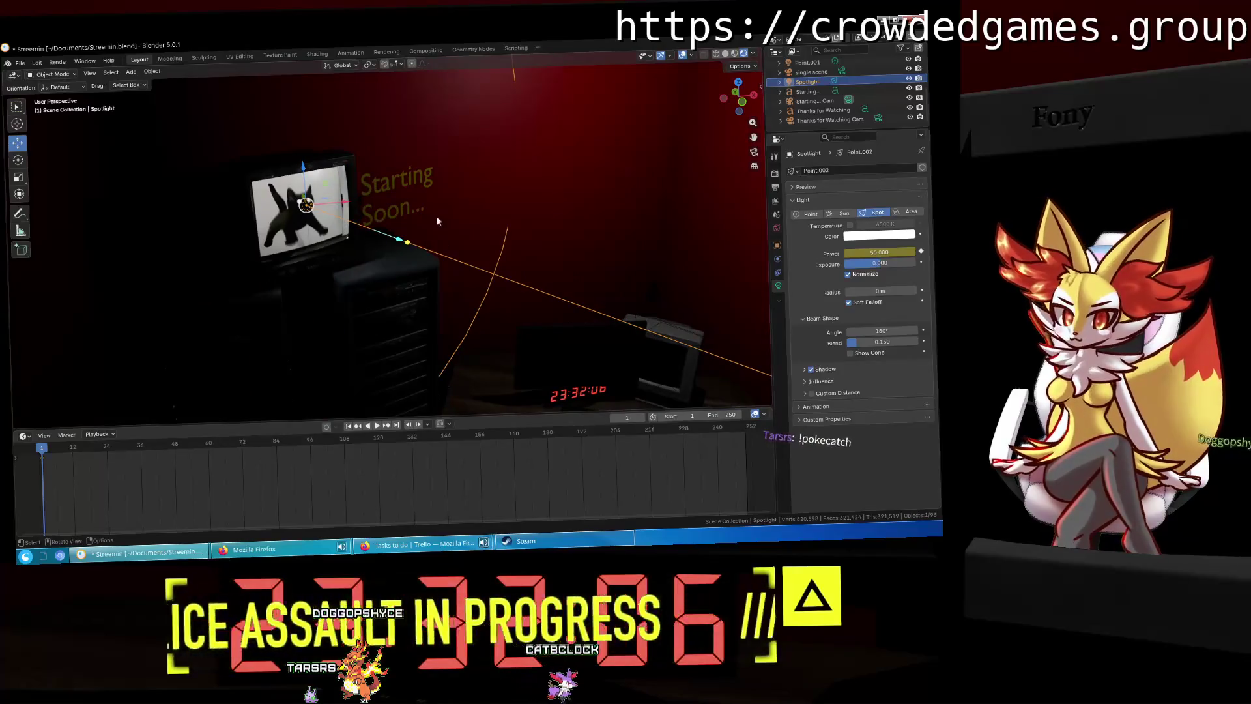
pyautogui.moveTo(441, 226); pyautogui.dragTo(370, 191, button='middle')
pyautogui.moveTo(278, 220); pyautogui.dragTo(330, 229, button='middle')
# Step: Set the scene's Frame Rate to 60 fps in Output properties
pyautogui.moveTo(64, 457); pyautogui.dragTo(83, 449)
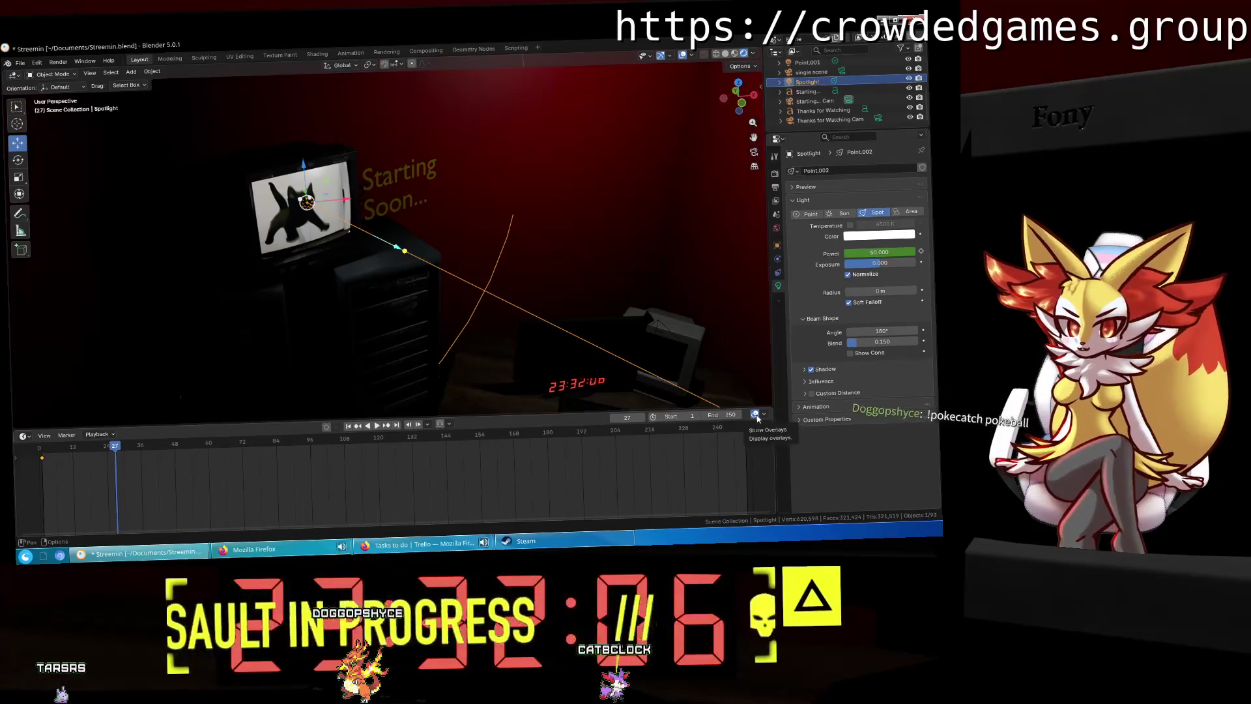
pyautogui.click(775, 273)
pyautogui.click(775, 214)
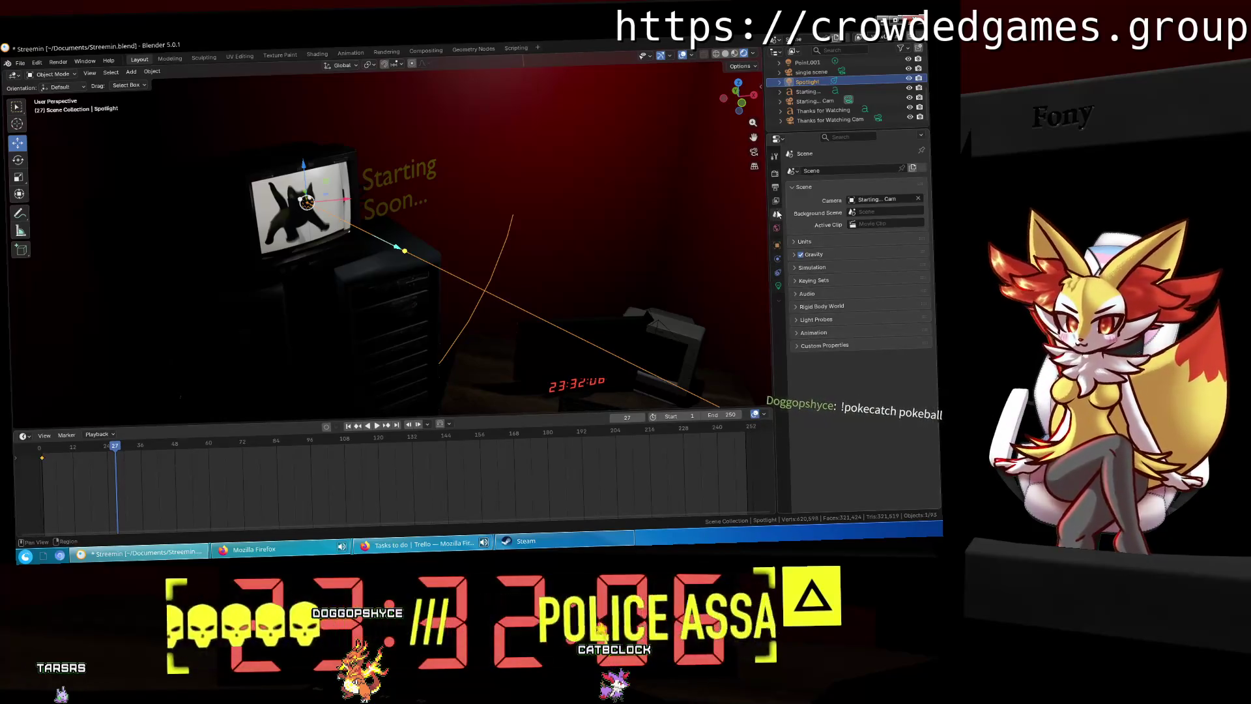
pyautogui.click(775, 187)
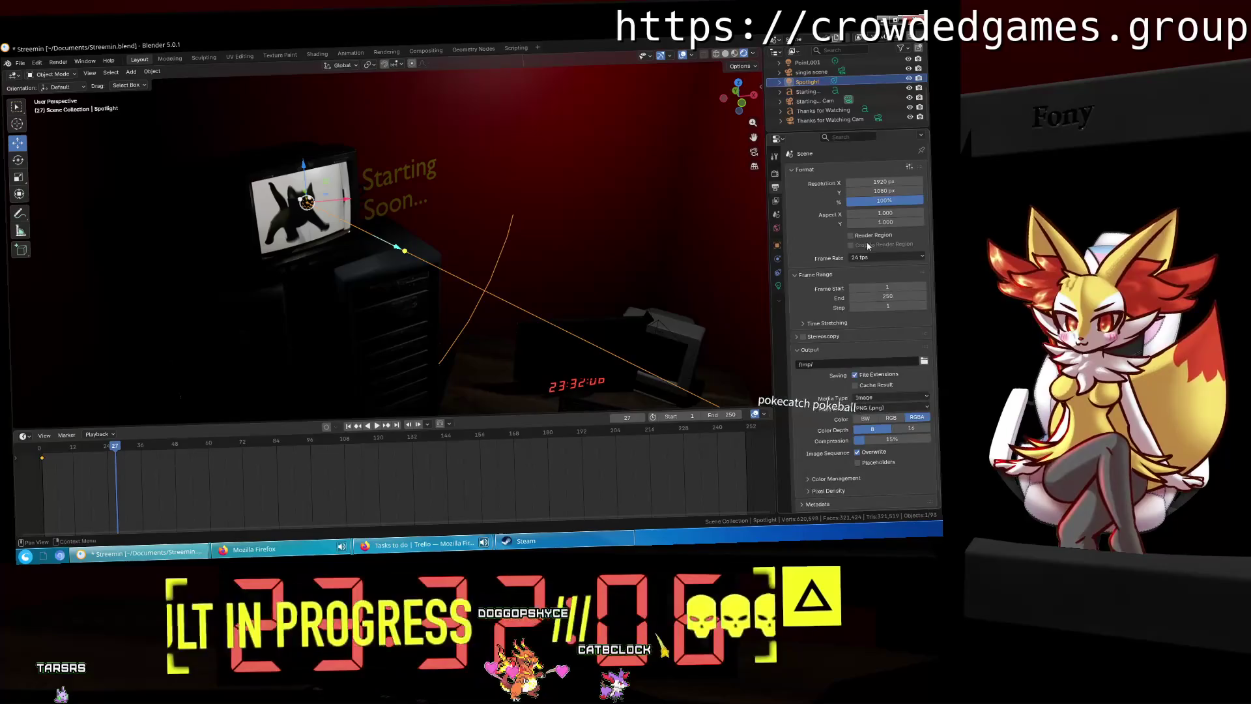
pyautogui.click(875, 258)
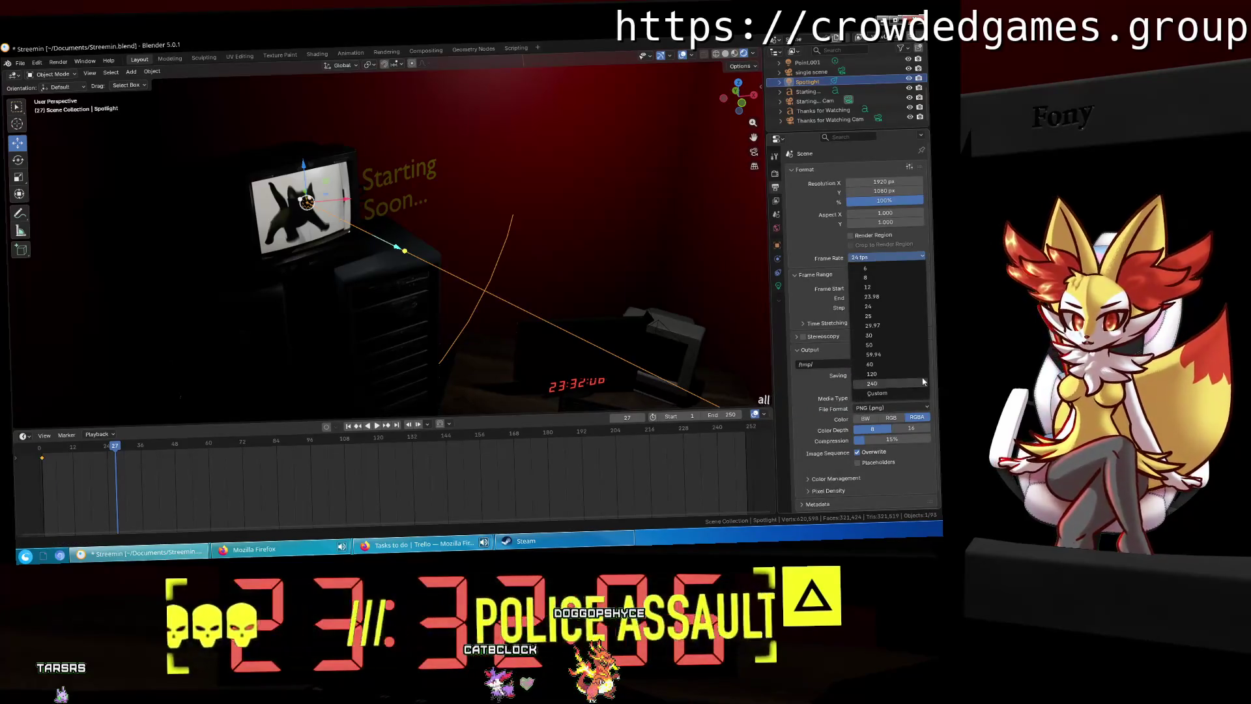
pyautogui.click(895, 364)
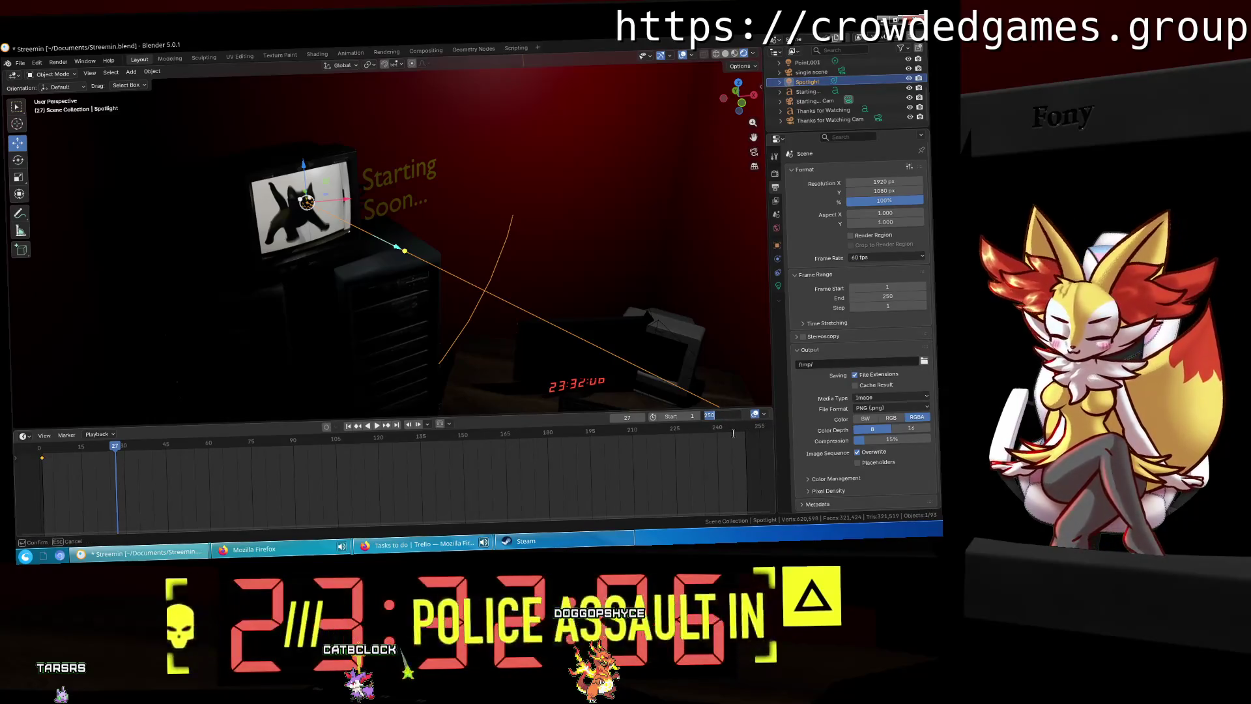
# Step: Set the End frame to 240 and scrub the playhead through the animation
pyautogui.write('240')
pyautogui.press('Return')
pyautogui.moveTo(118, 453); pyautogui.dragTo(125, 454)
pyautogui.moveTo(433, 273)
pyautogui.mouseDown(button='middle')
pyautogui.moveTo(423, 301)
pyautogui.moveTo(572, 271)
pyautogui.moveTo(502, 264)
pyautogui.mouseUp(button='middle')
pyautogui.moveTo(131, 445); pyautogui.dragTo(248, 447)
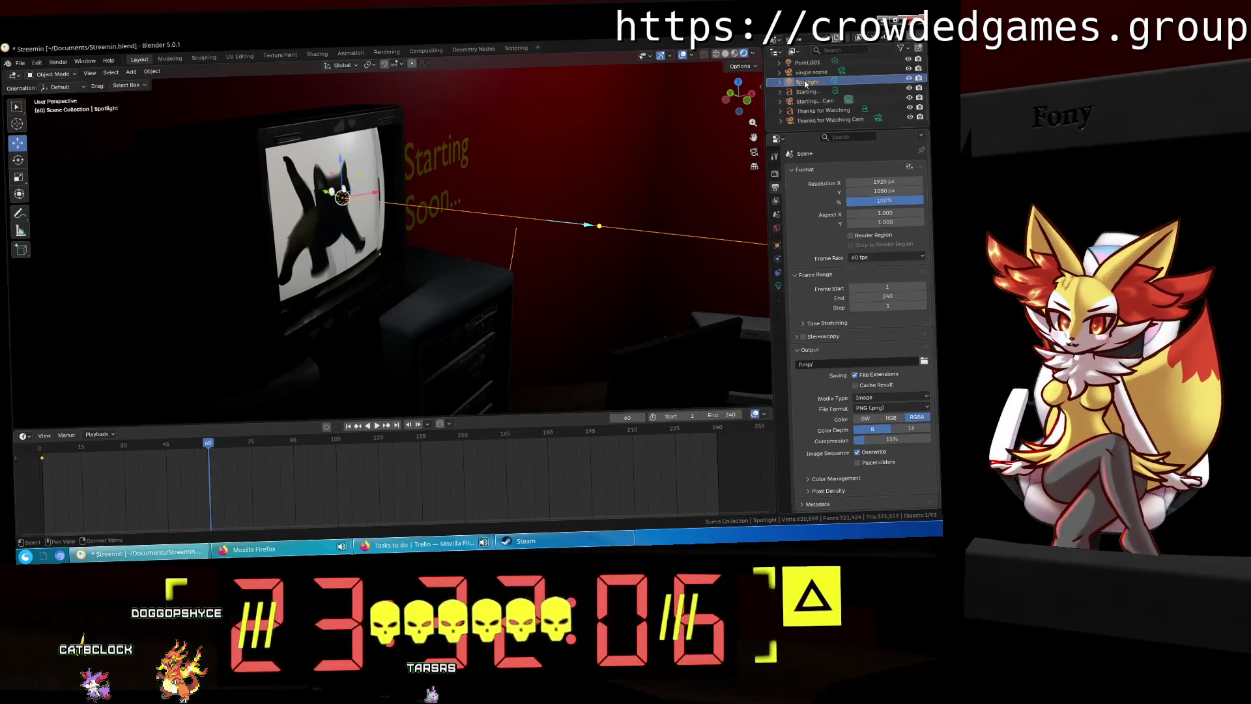
pyautogui.click(777, 285)
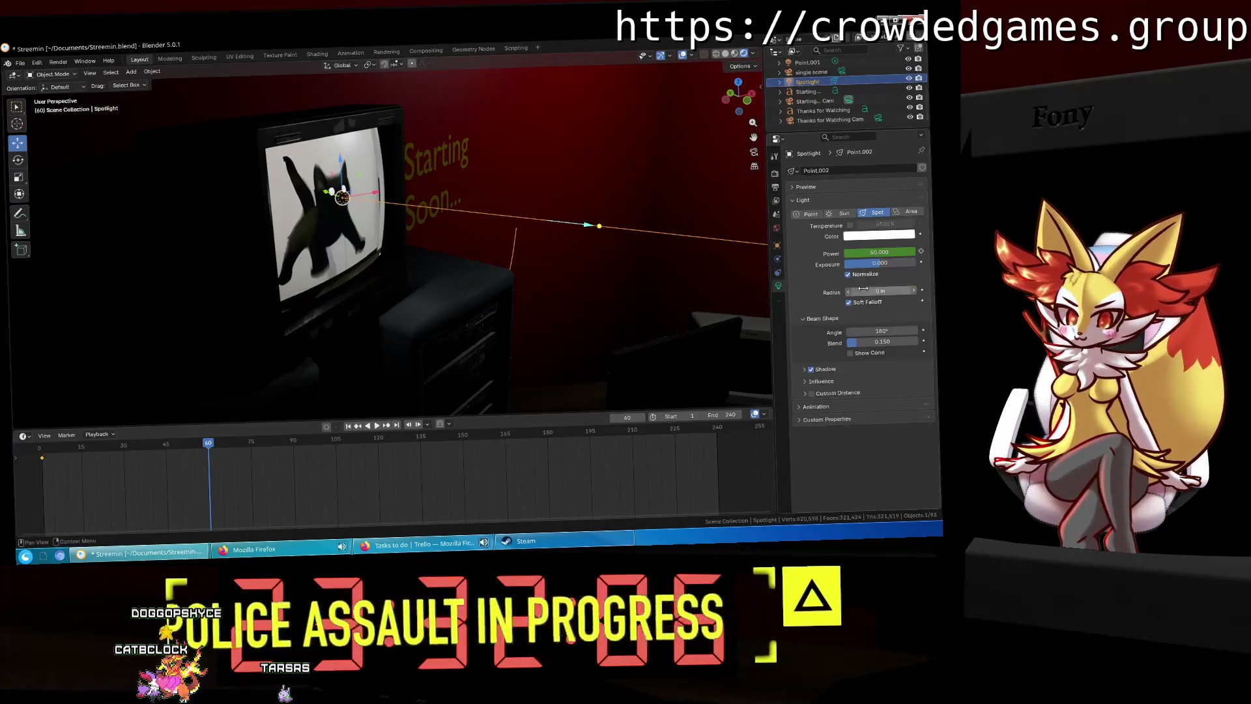
# Step: Keyframe Power 50 at frame 60 and expand Summary to list the Spotlight channels
pyautogui.click(921, 251)
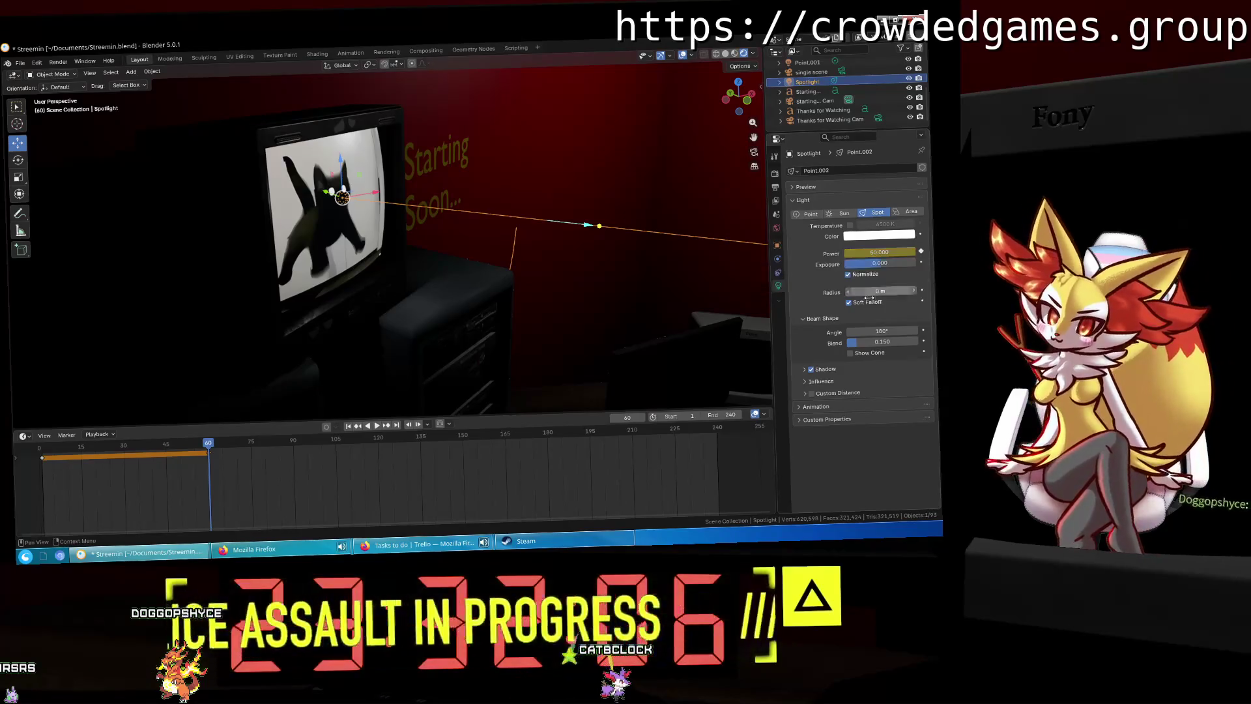
pyautogui.click(14, 462)
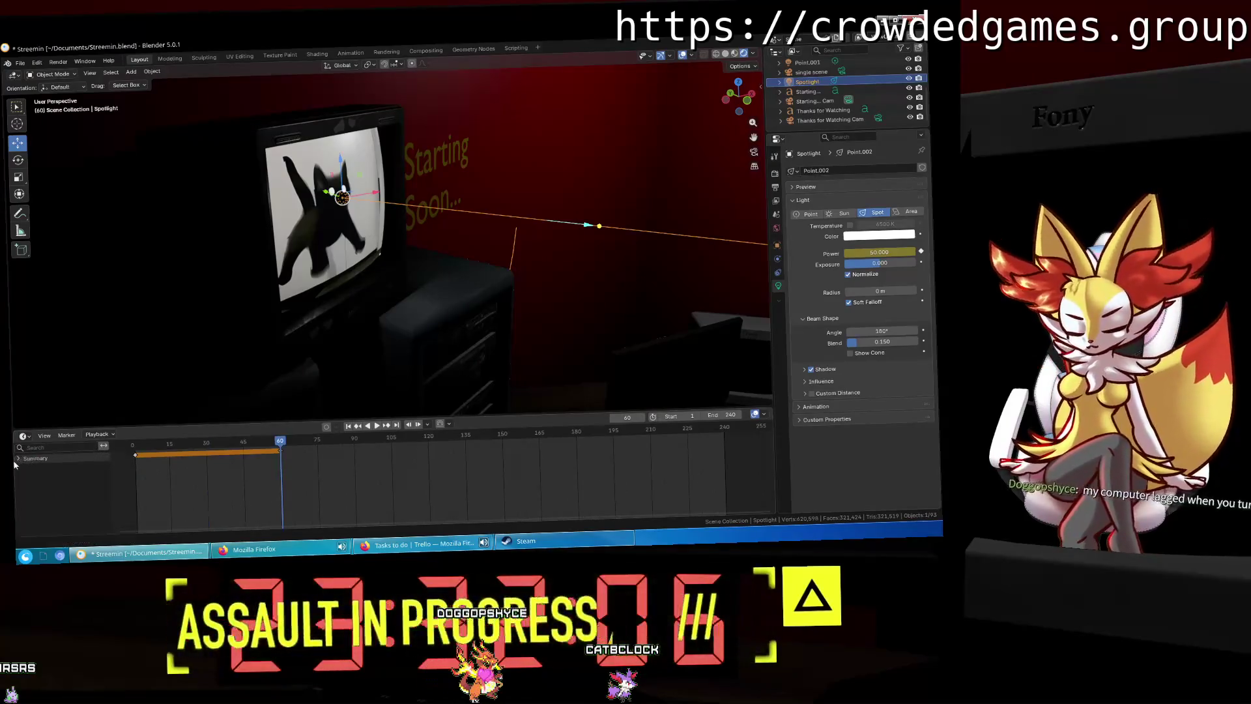
pyautogui.click(18, 460)
pyautogui.rightClick(50, 475)
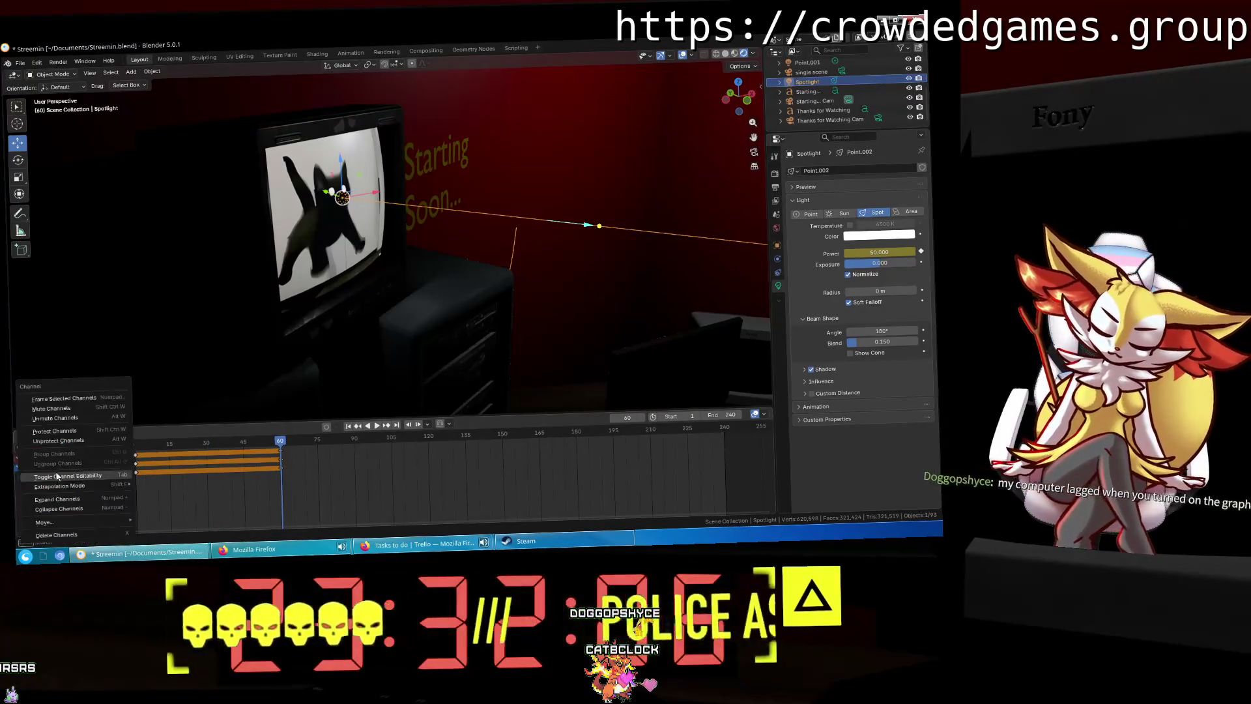
pyautogui.moveTo(83, 487)
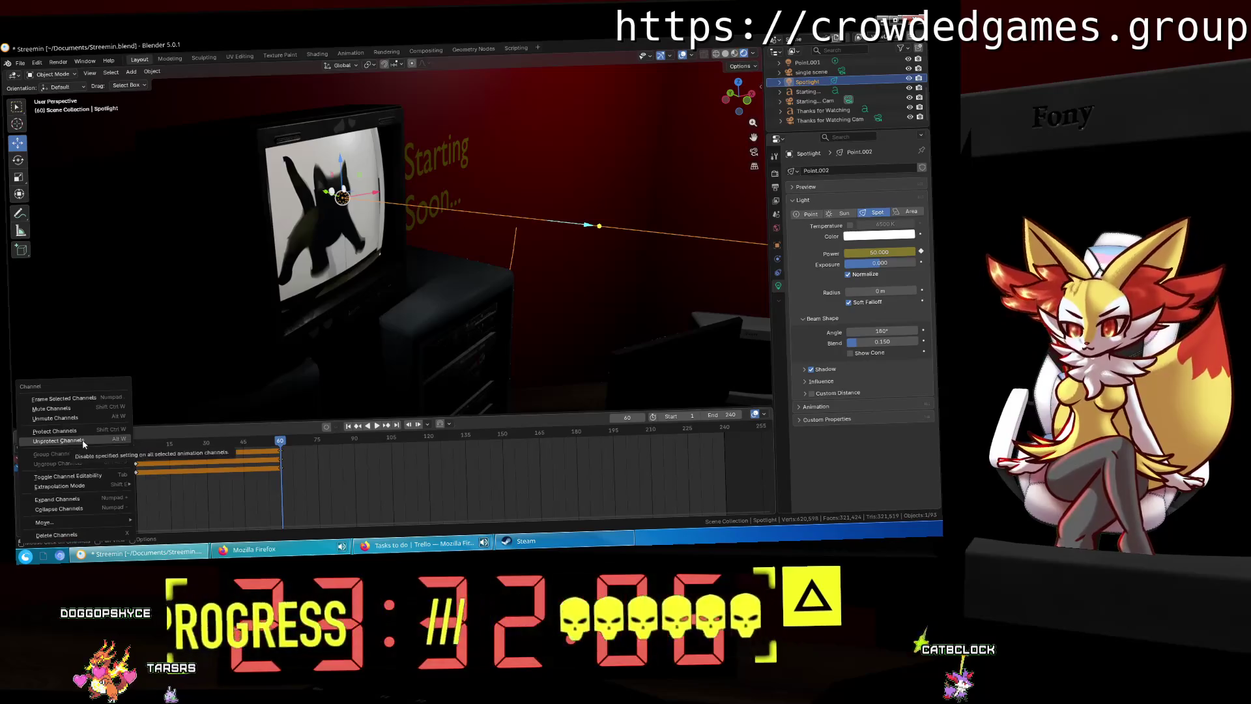
pyautogui.moveTo(112, 521)
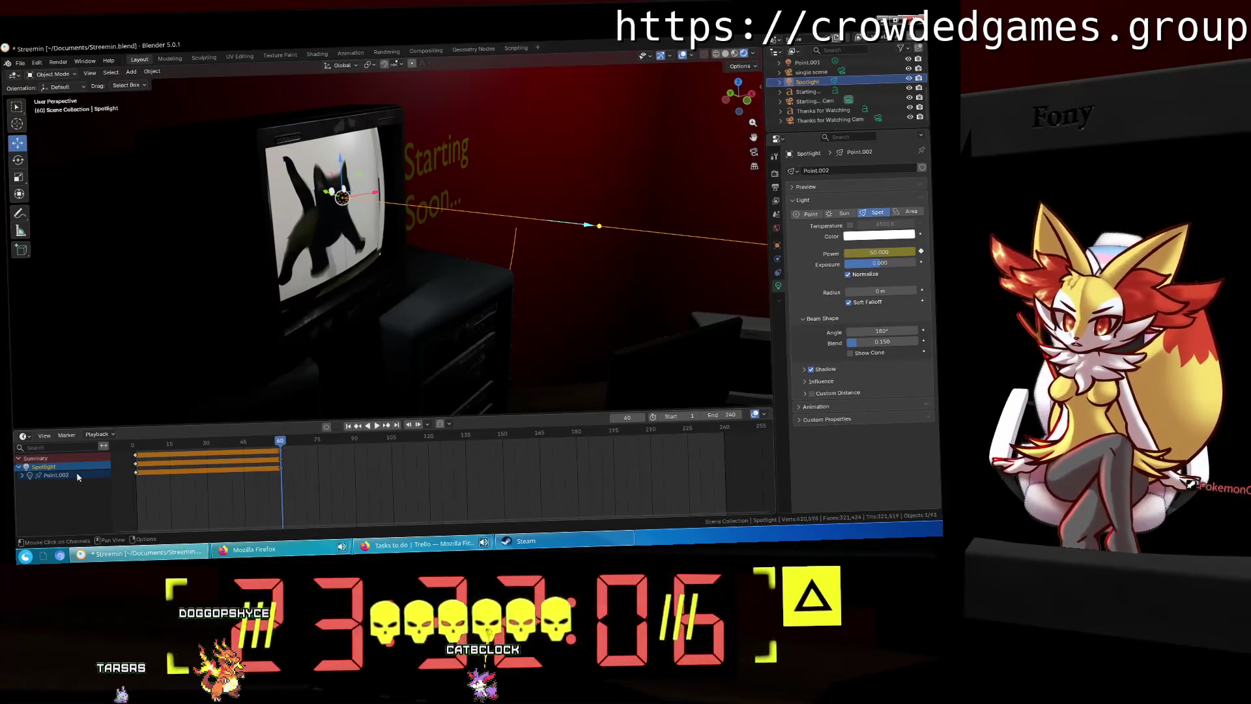
pyautogui.rightClick(778, 303)
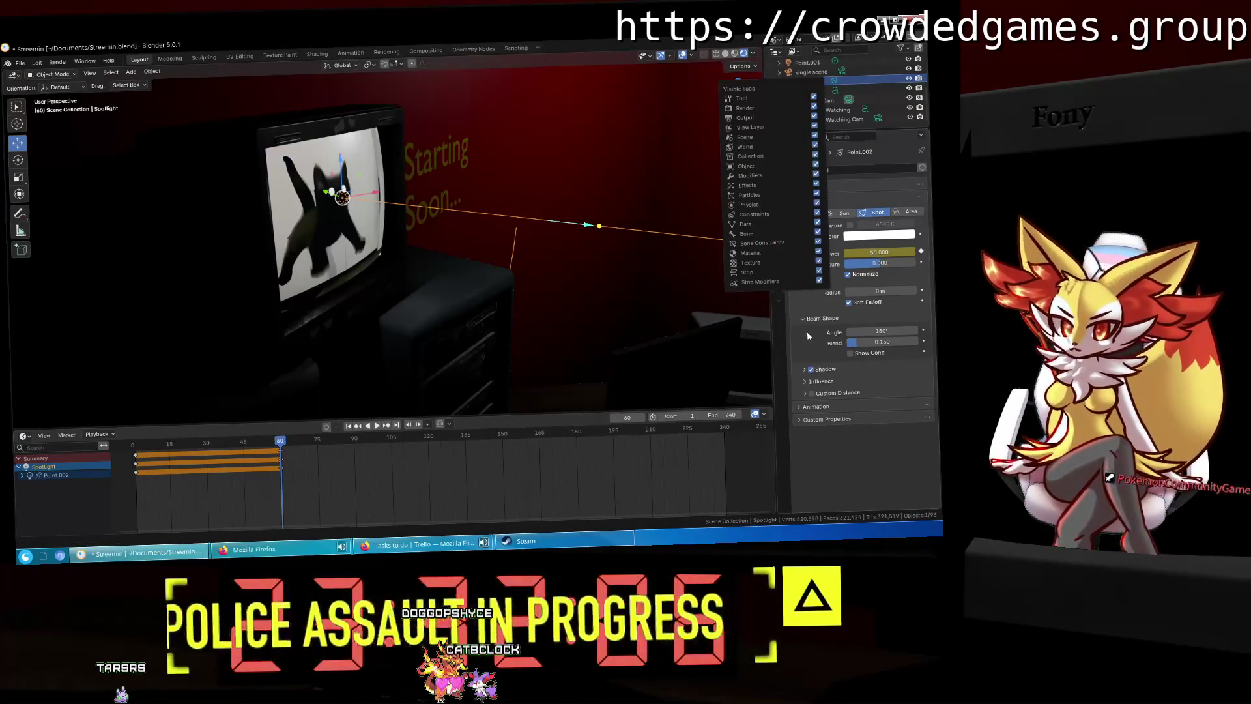
# Step: Close the Visible Tabs popup so the Spotlight's light settings reappear
pyautogui.click(779, 310)
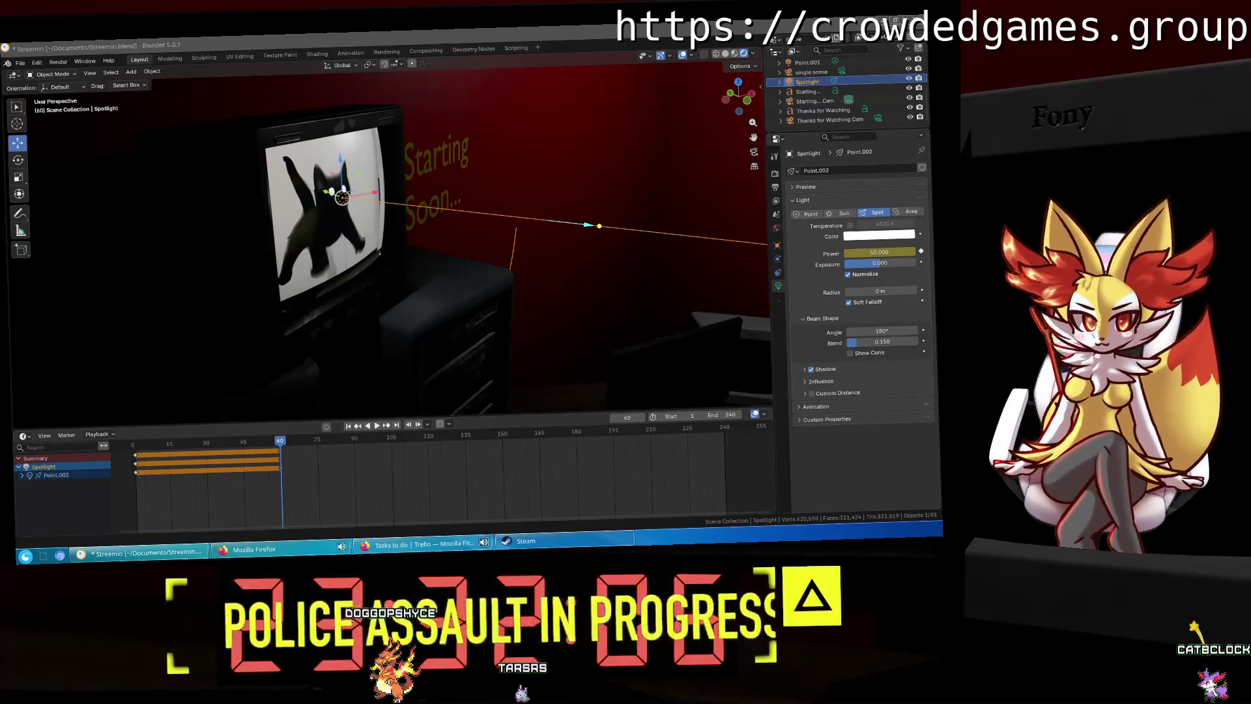
# Step: Pan the viewport in closer around the TV and its spotlight
pyautogui.moveTo(701, 380)
pyautogui.keyDown('shift'); pyautogui.mouseDown(button='middle')
pyautogui.moveTo(396, 264)
pyautogui.moveTo(558, 271)
pyautogui.moveTo(332, 258)
pyautogui.mouseUp(button='middle'); pyautogui.keyUp('shift')
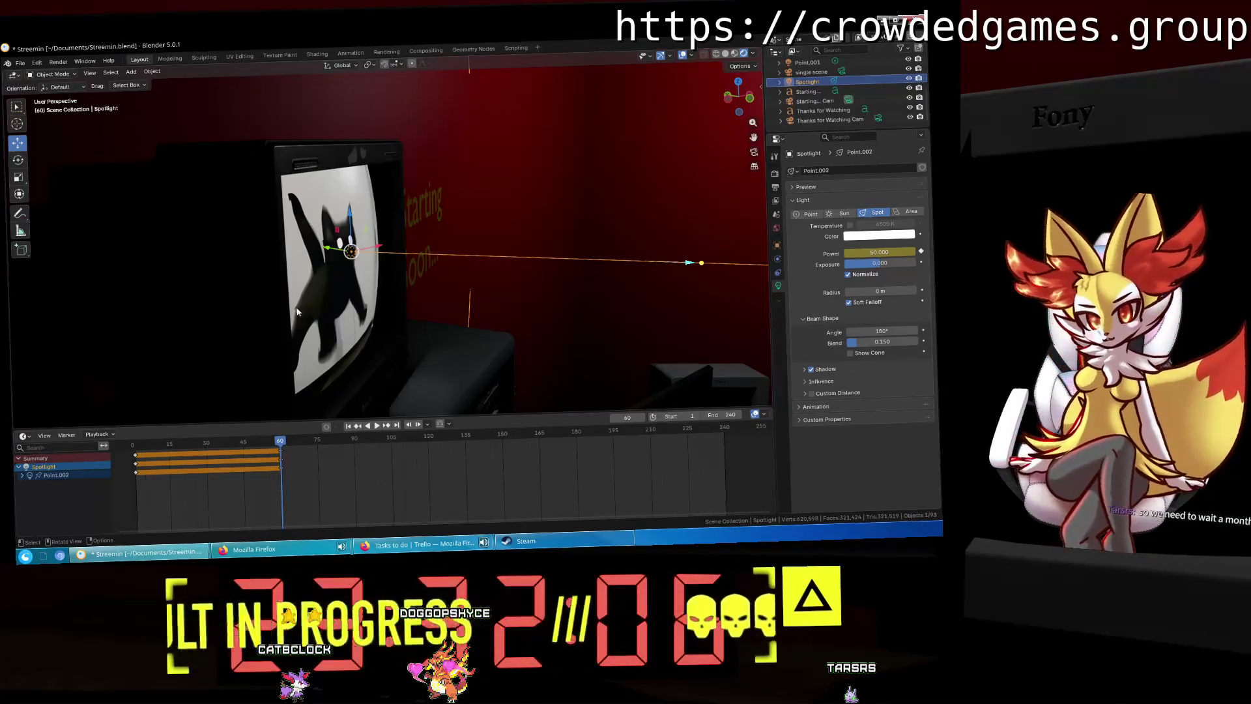
# Step: Set the Power keyframes in the Dope Sheet to Elastic interpolation
pyautogui.moveTo(297, 311); pyautogui.dragTo(210, 302, button='middle')
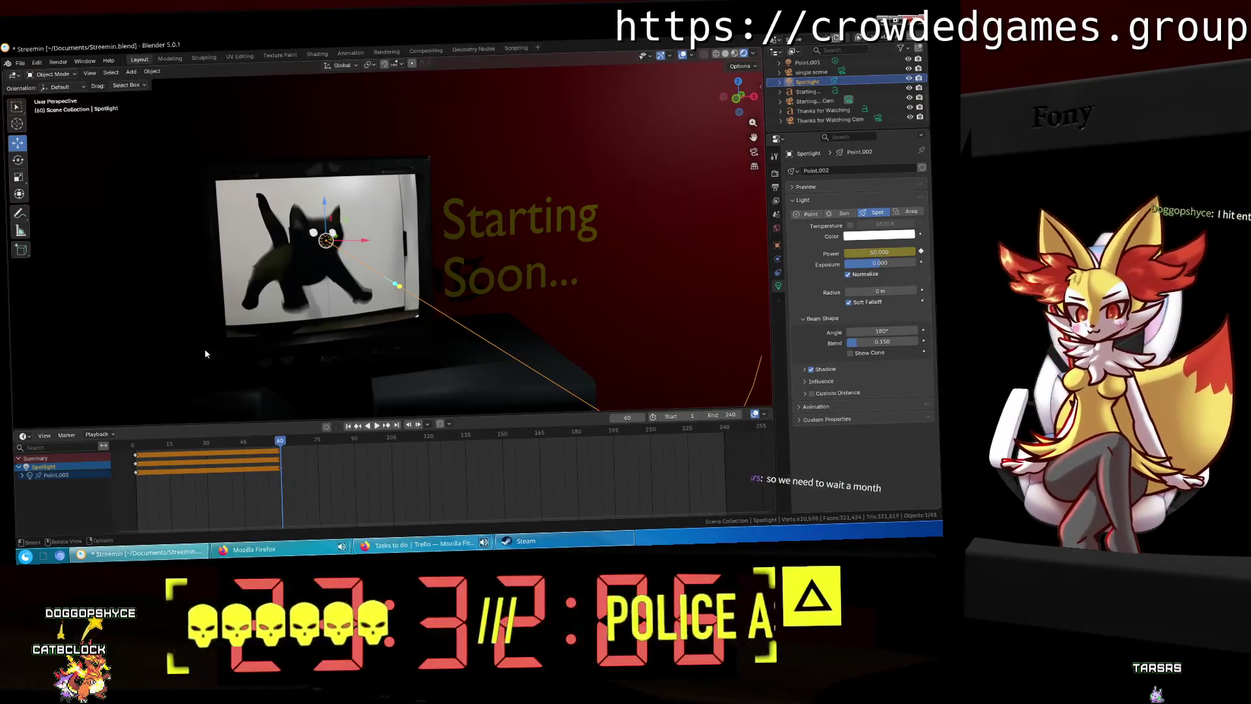
pyautogui.moveTo(205, 358); pyautogui.dragTo(264, 291, button='middle')
pyautogui.click(168, 445)
pyautogui.press('space')
pyautogui.moveTo(168, 446); pyautogui.dragTo(132, 446)
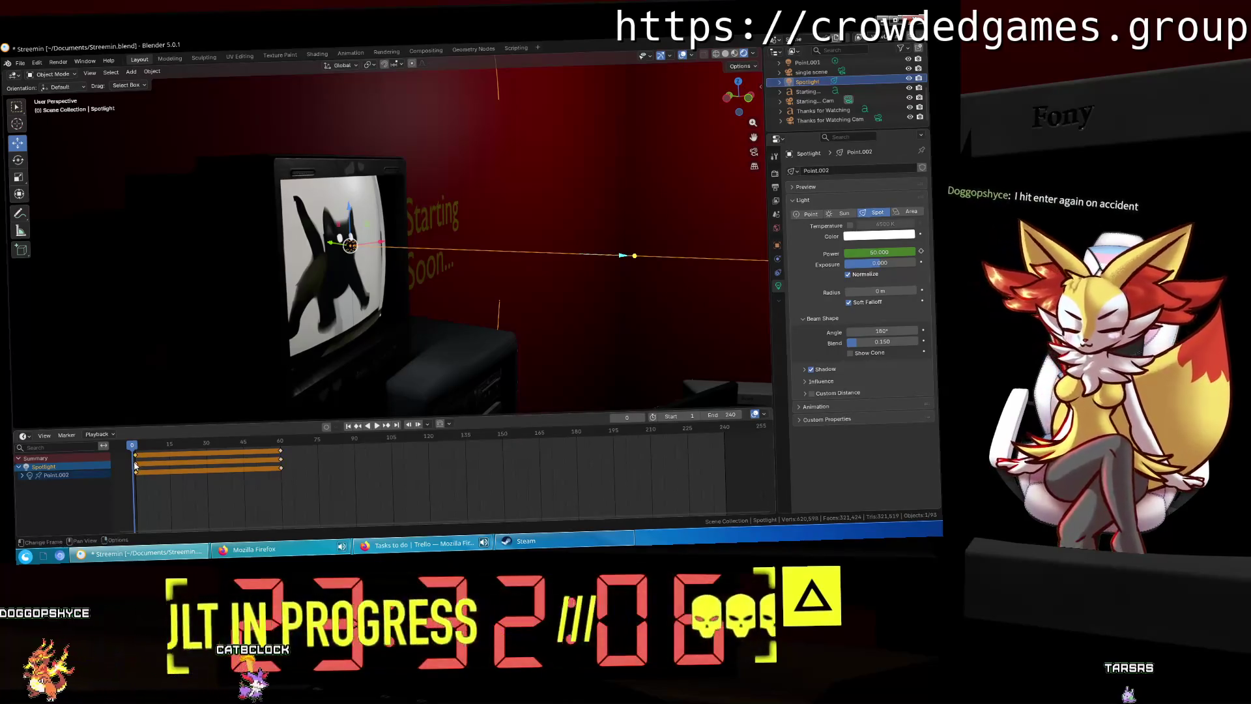
pyautogui.rightClick(135, 466)
pyautogui.moveTo(136, 468)
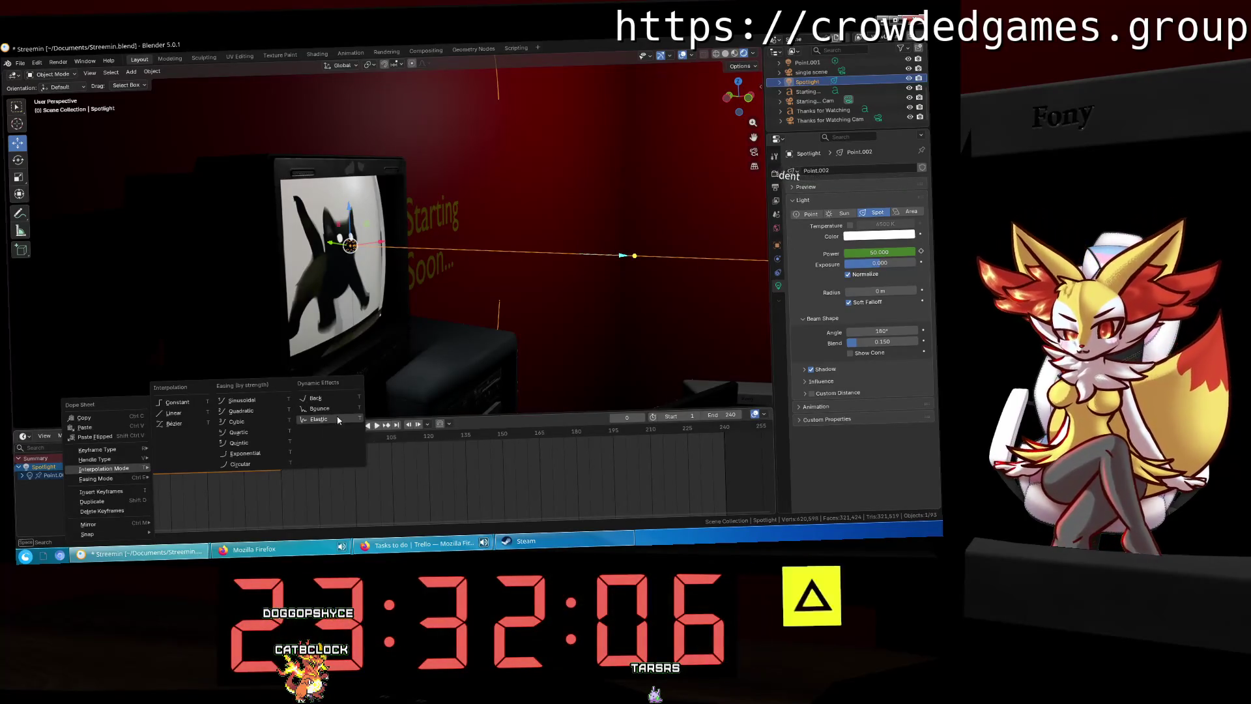
pyautogui.click(329, 407)
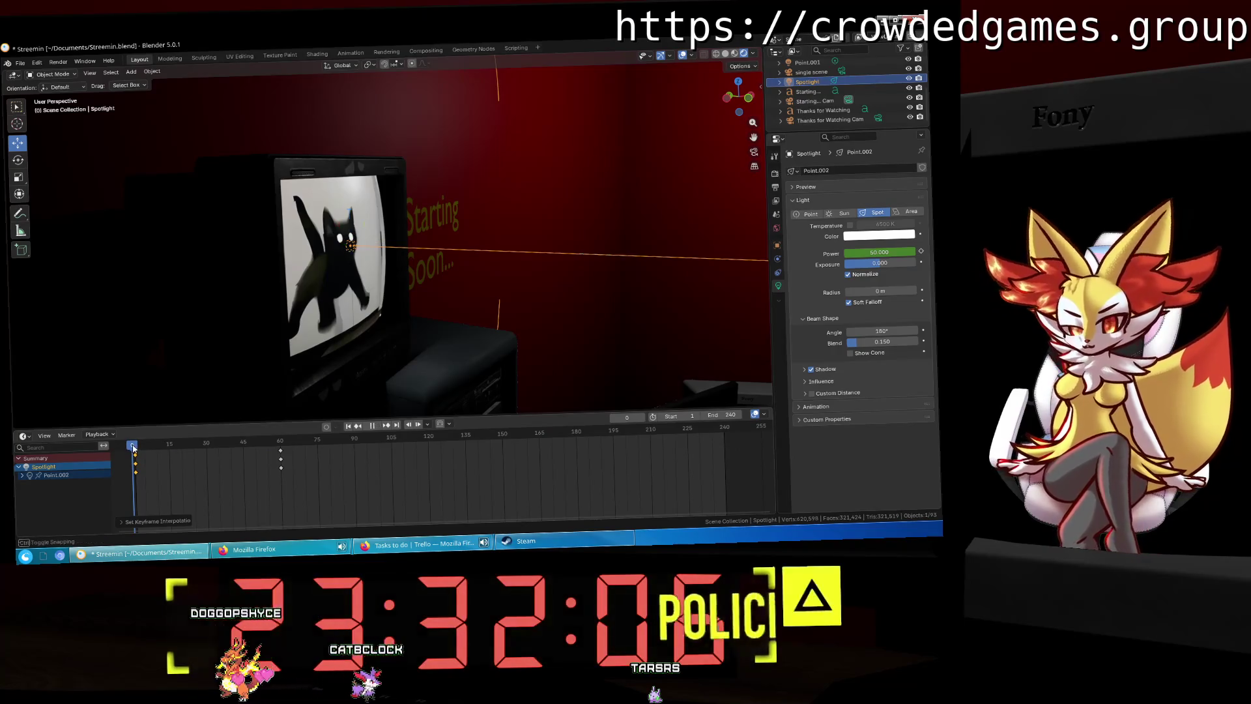
# Step: Change the spotlight's Power to about 358 at frame 60 and keyframe it
pyautogui.press('space')
pyautogui.click(147, 445)
pyautogui.moveTo(147, 445); pyautogui.dragTo(282, 453)
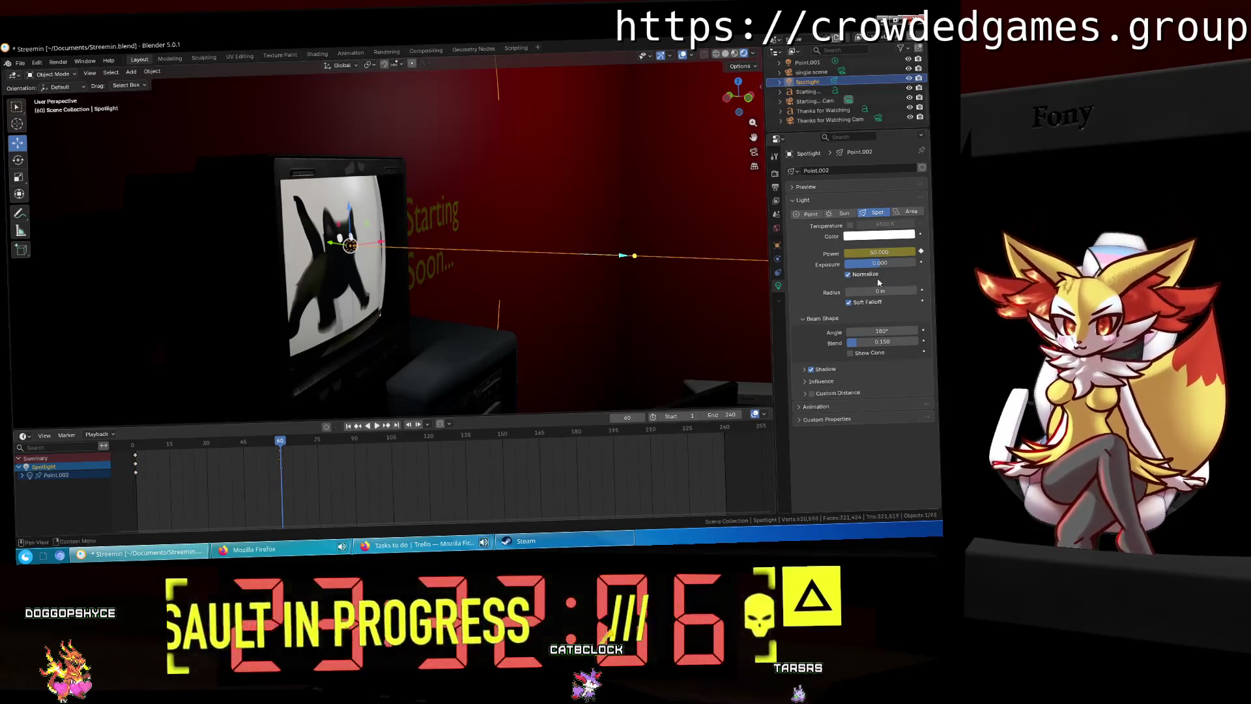
pyautogui.click(892, 253)
pyautogui.moveTo(892, 253); pyautogui.dragTo(938, 253)
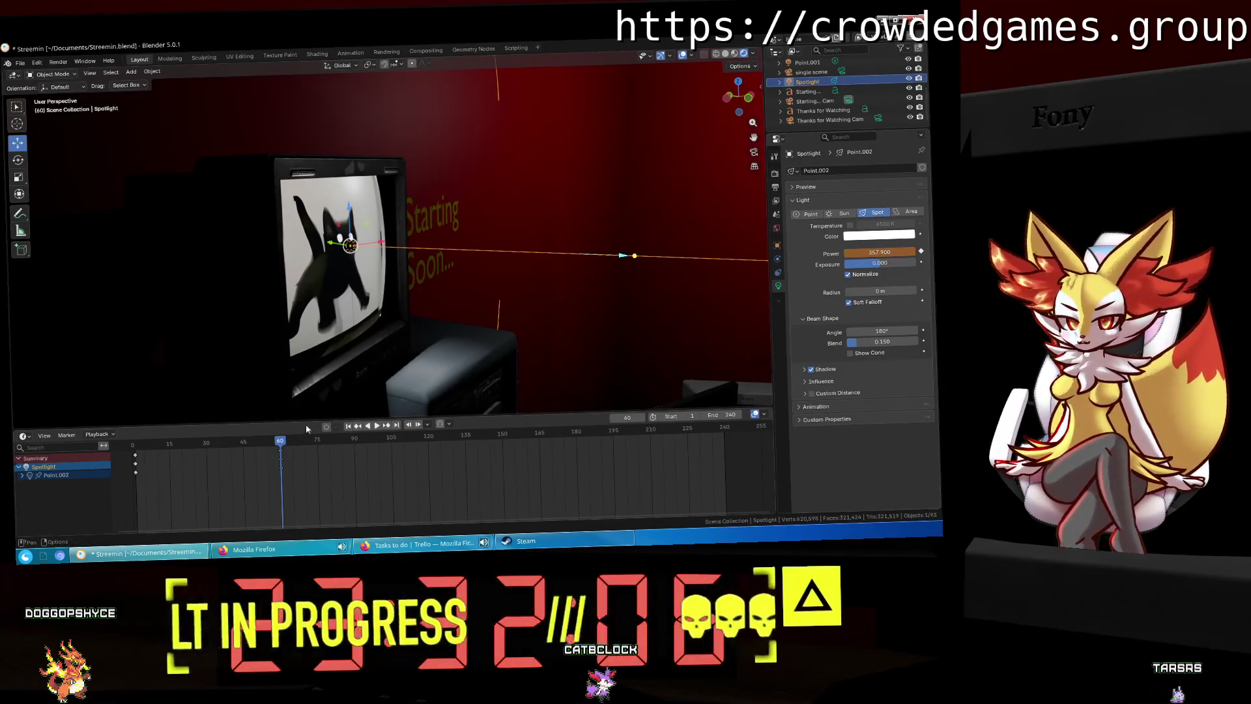
pyautogui.press('i')
# Step: Replay and scrub the animation to check Power around frames 55, 35 and 11
pyautogui.moveTo(282, 445); pyautogui.dragTo(132, 446)
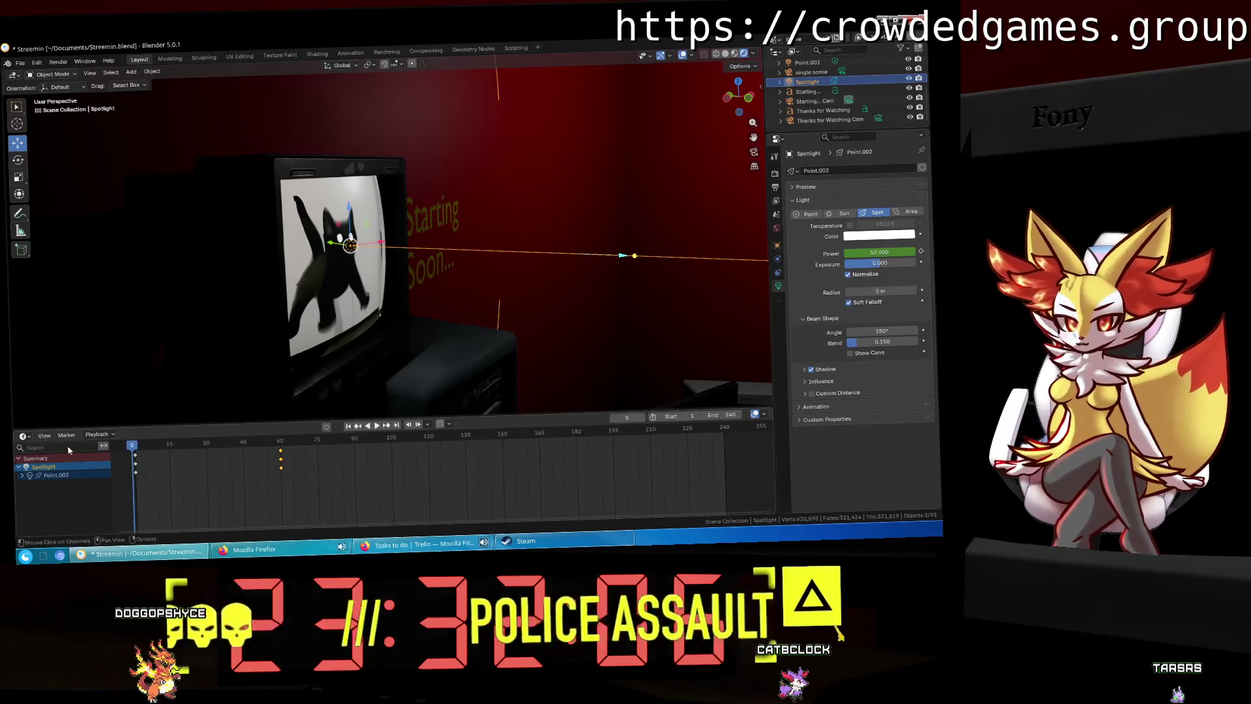
pyautogui.press('space')
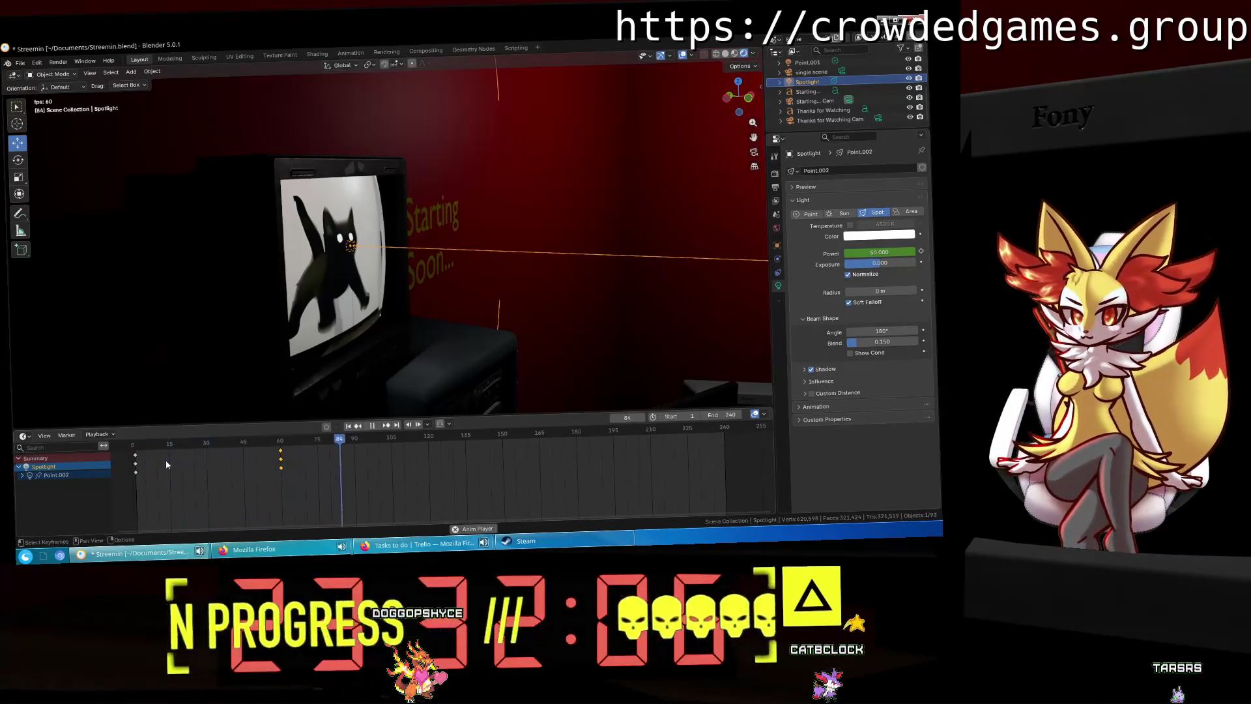
pyautogui.press('space')
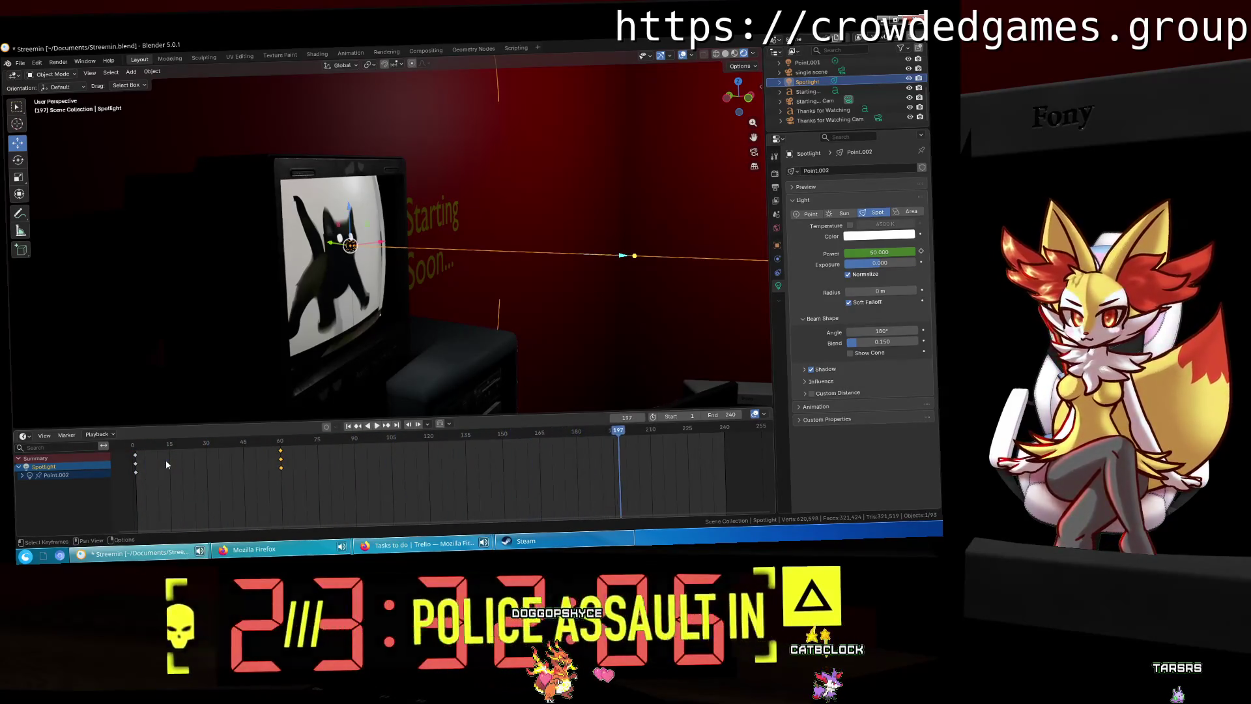
pyautogui.moveTo(231, 441)
pyautogui.mouseDown()
pyautogui.moveTo(274, 441)
pyautogui.moveTo(211, 443)
pyautogui.moveTo(305, 441)
pyautogui.mouseUp()
pyautogui.moveTo(220, 444); pyautogui.dragTo(219, 442)
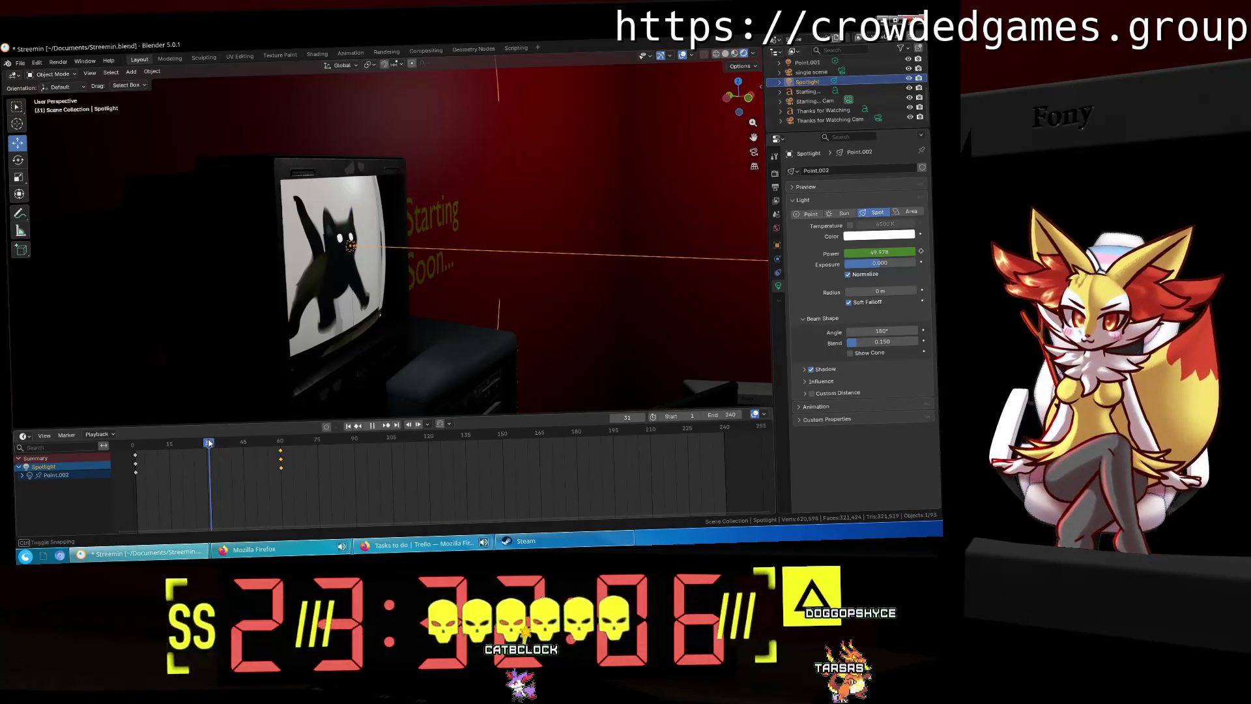
pyautogui.moveTo(199, 441); pyautogui.dragTo(138, 445)
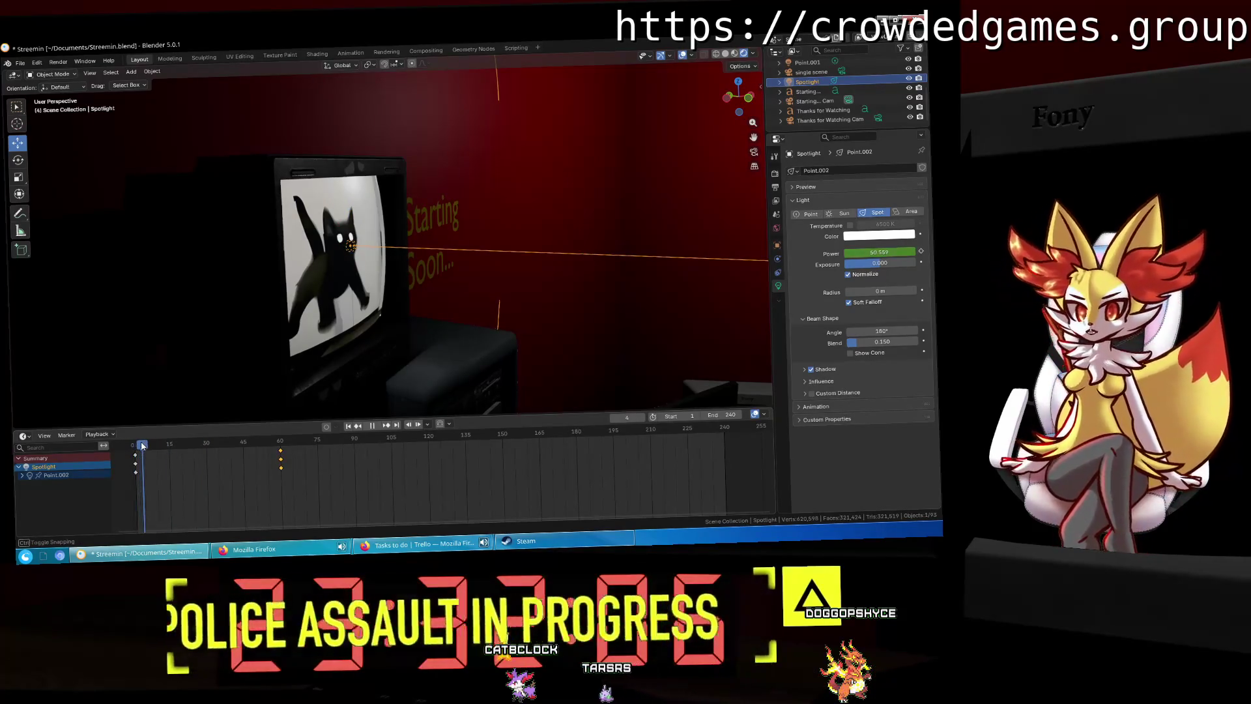
pyautogui.moveTo(156, 443); pyautogui.dragTo(281, 441)
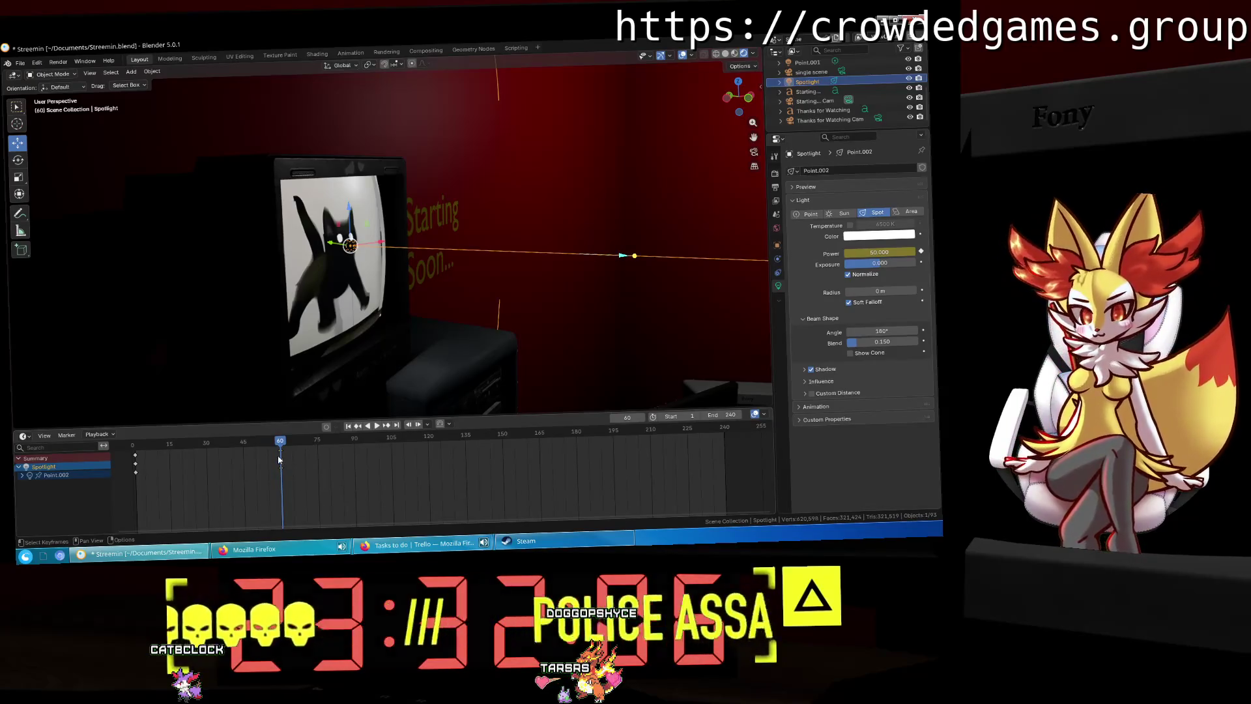
pyautogui.rightClick(280, 459)
pyautogui.moveTo(280, 460)
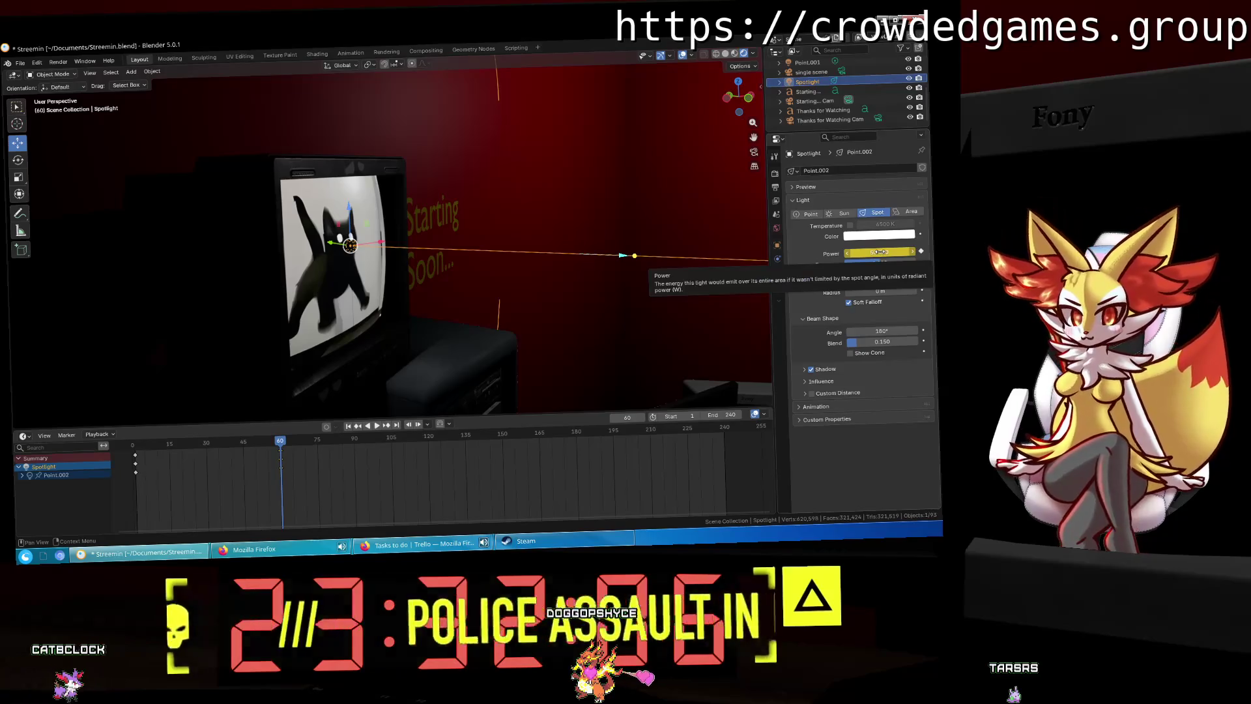
# Step: Keyframe Power at 150 on frame 15, then play back and return to frame 15
pyautogui.moveTo(280, 442); pyautogui.dragTo(172, 449)
pyautogui.click(919, 251)
pyautogui.write('150')
pyautogui.press('Return')
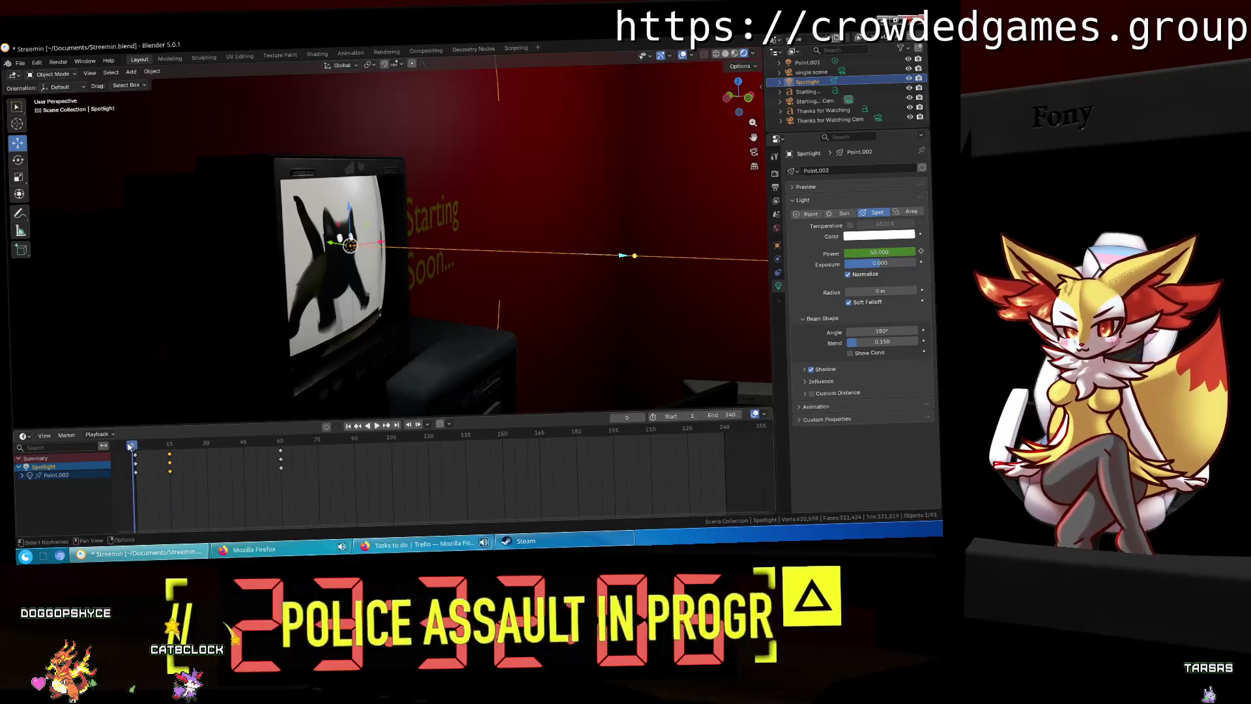
pyautogui.press('space')
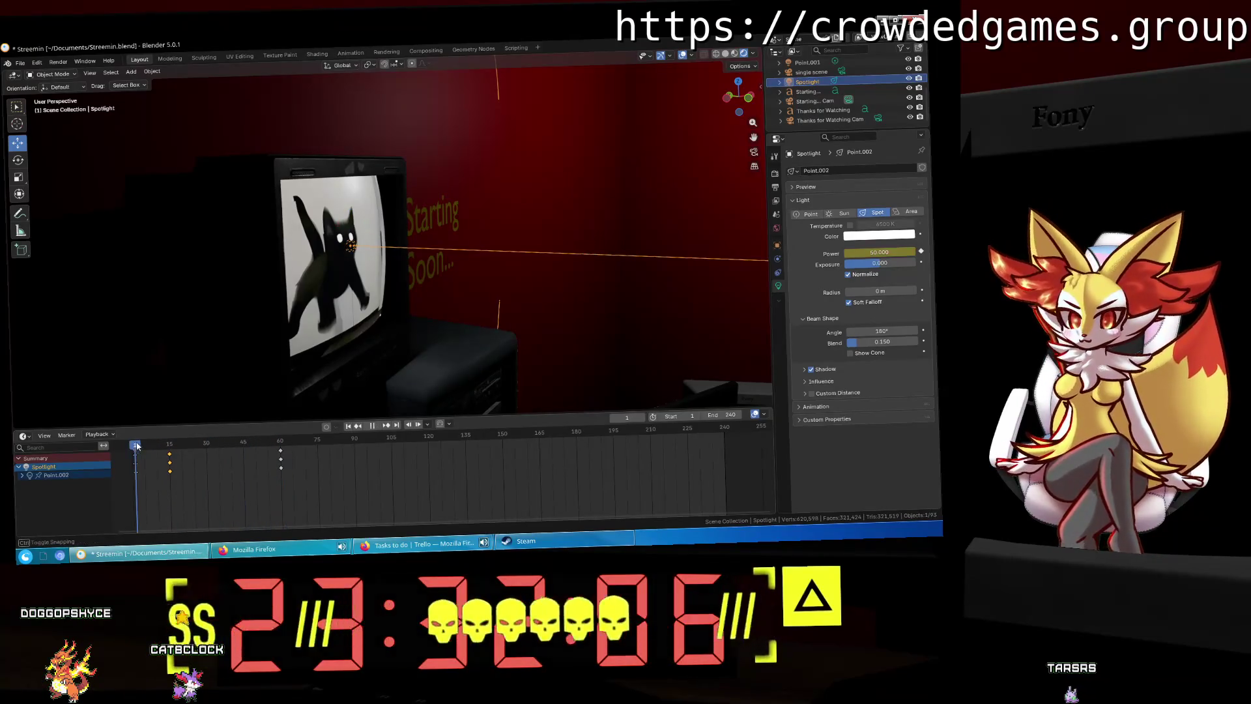
pyautogui.moveTo(202, 445); pyautogui.dragTo(171, 448)
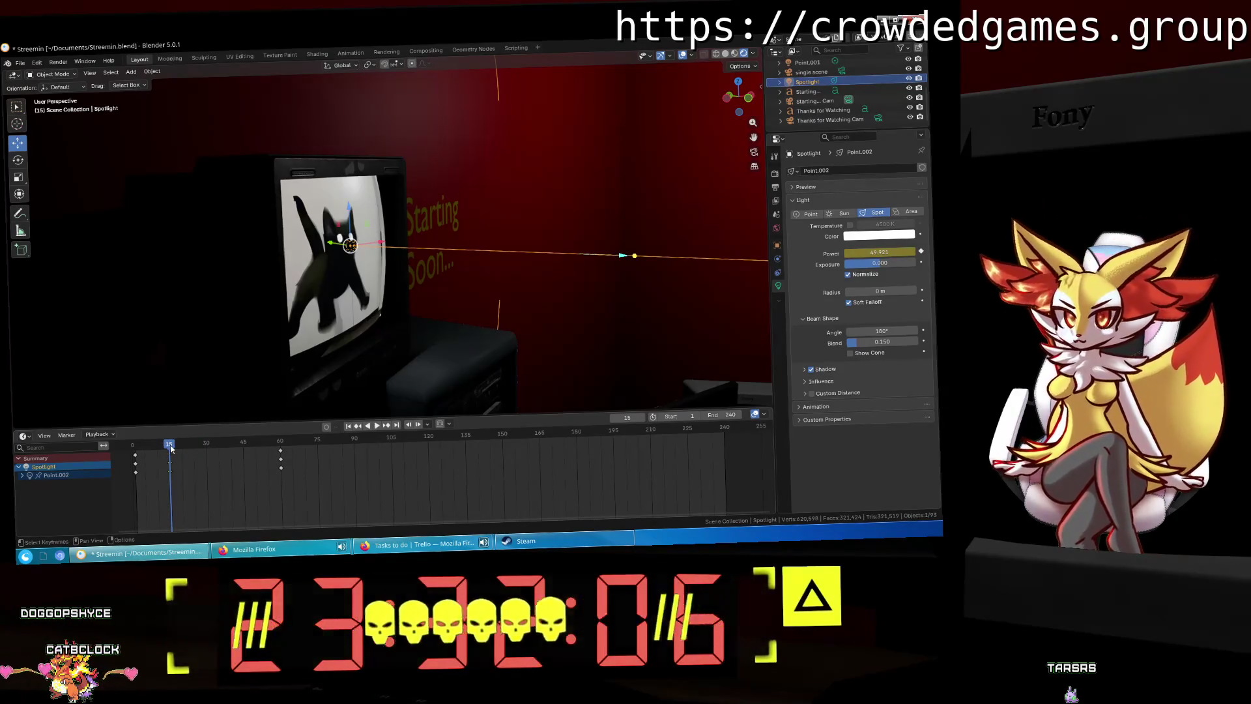
pyautogui.rightClick(171, 464)
# Step: Change the keyframes' easing and interpolation type, confirming Power at 150
pyautogui.click(218, 495)
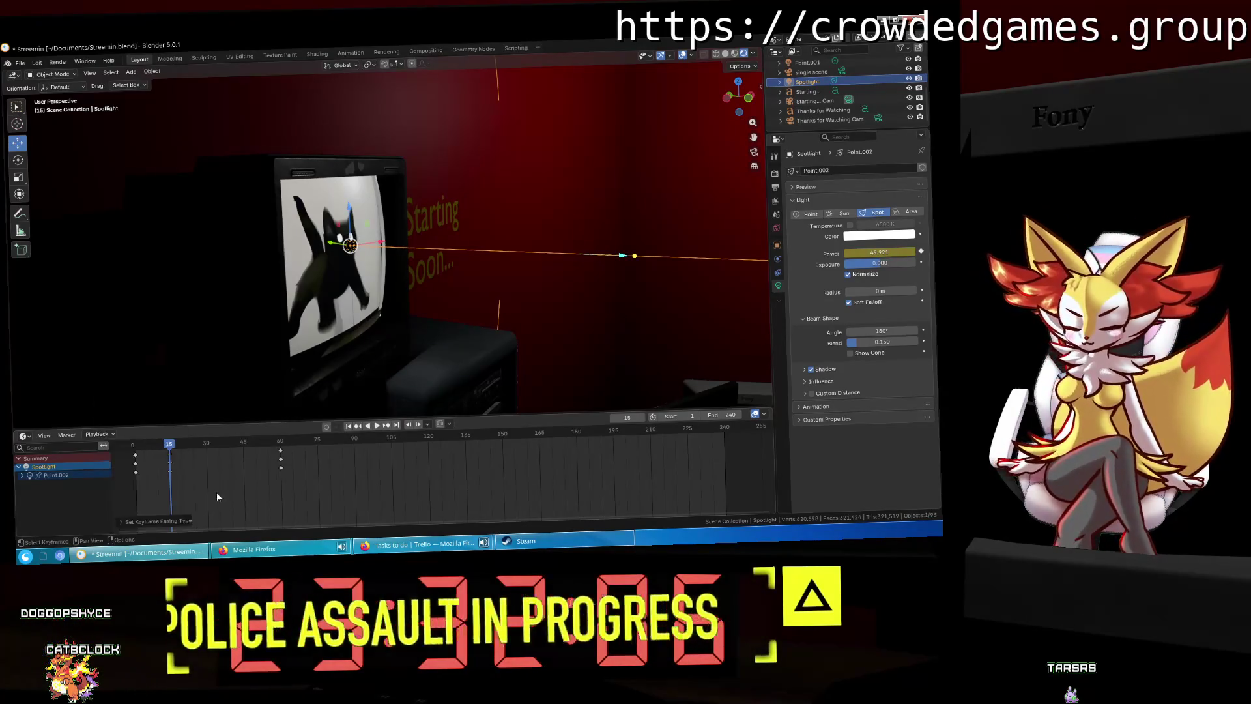
pyautogui.rightClick(168, 475)
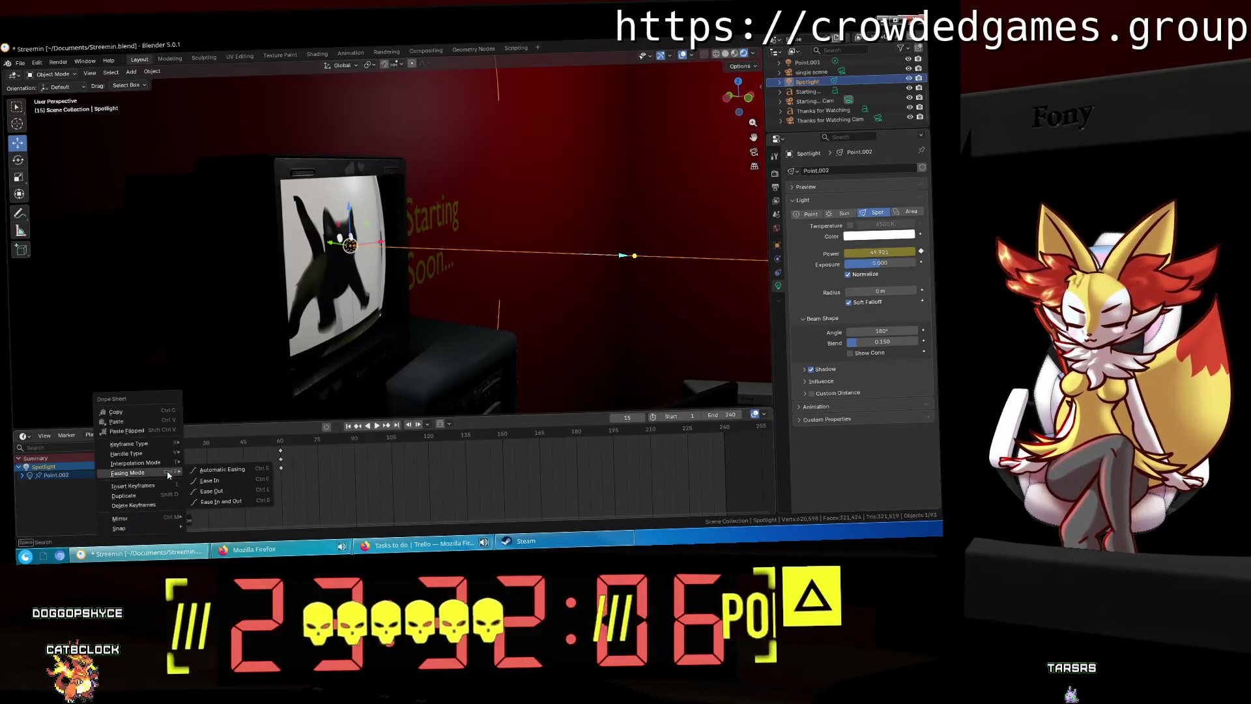
pyautogui.moveTo(164, 463)
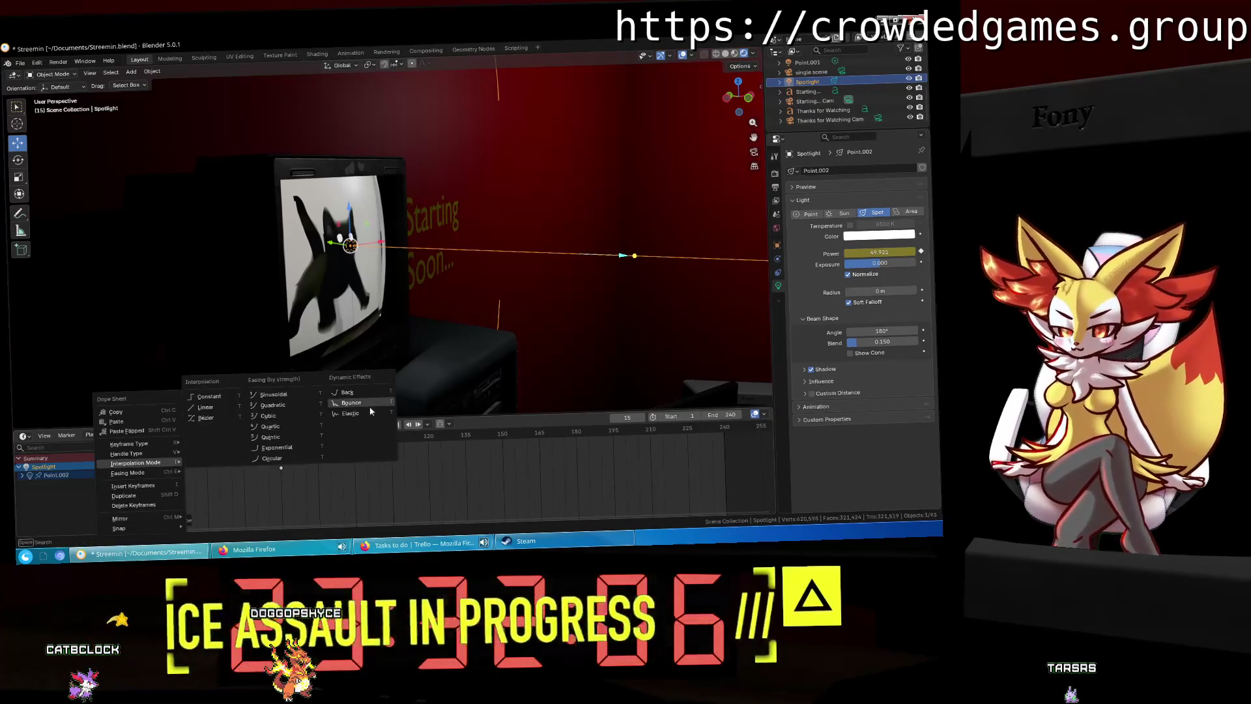
pyautogui.click(371, 407)
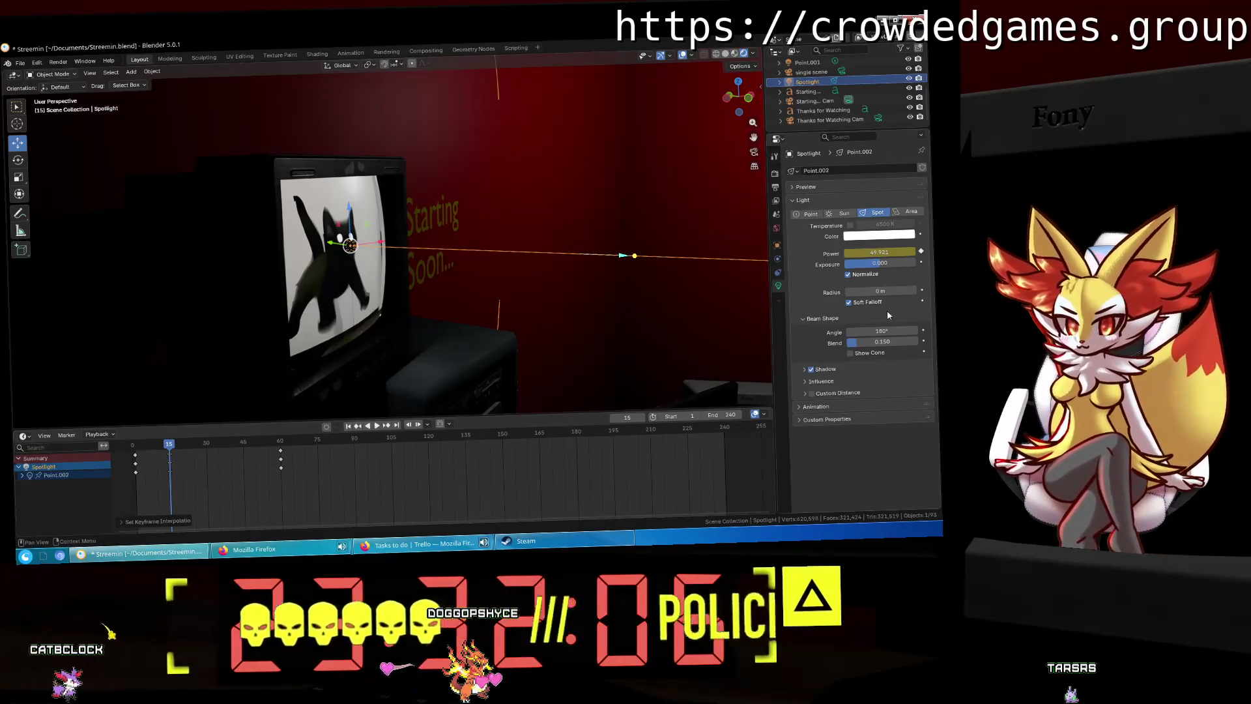
pyautogui.click(887, 250)
pyautogui.write('150')
pyautogui.press('Return')
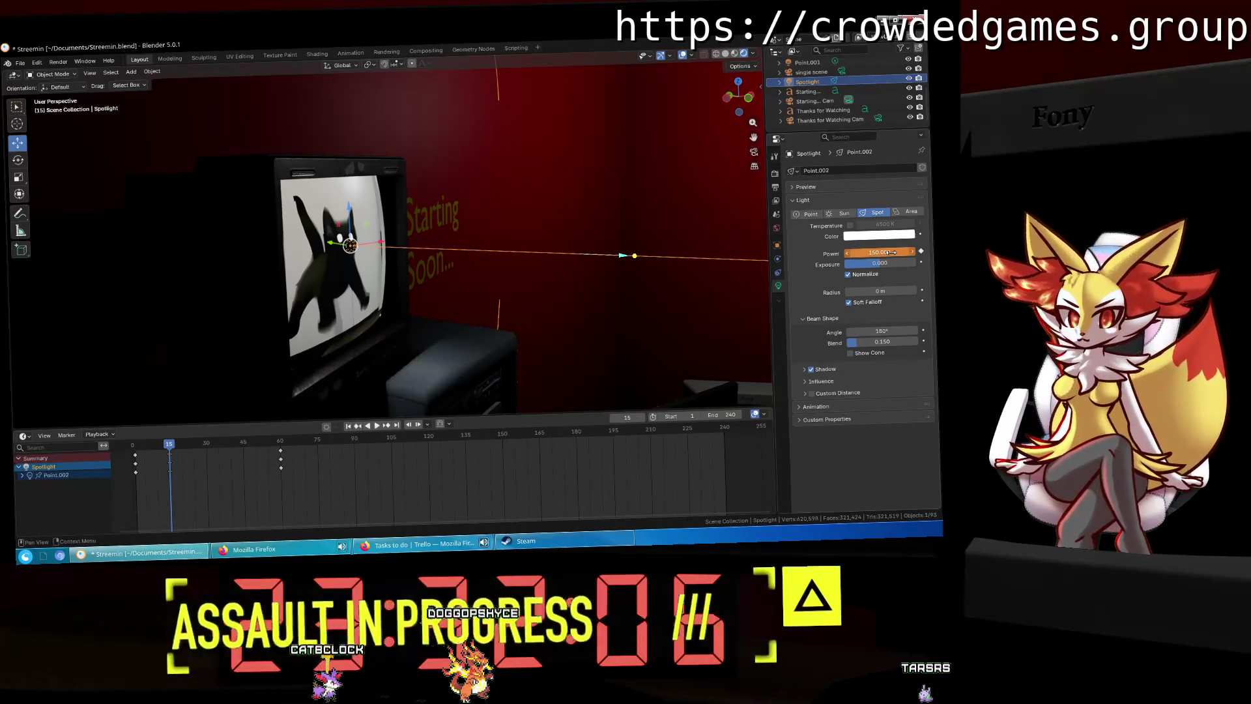
pyautogui.rightClick(923, 253)
pyautogui.moveTo(923, 253)
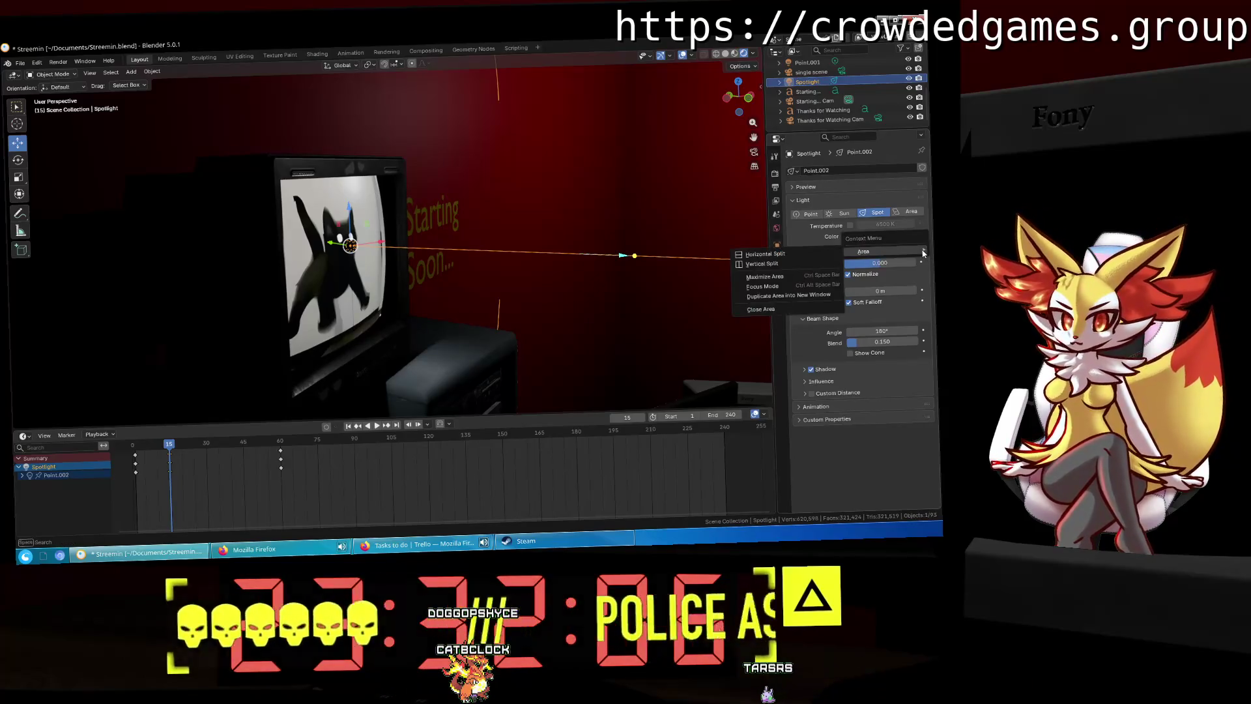
# Step: Mark the selected Power keyframes as Jitter keys and scrub back to frame 15
pyautogui.rightClick(171, 470)
pyautogui.moveTo(172, 471)
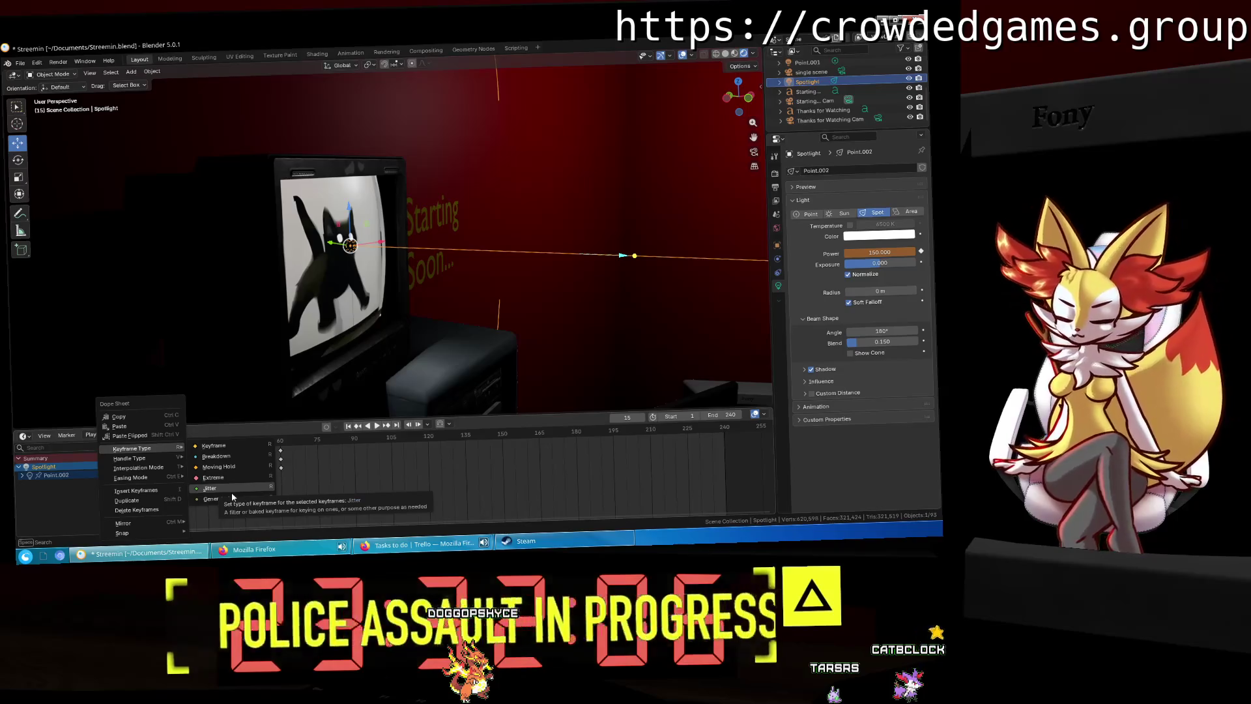
pyautogui.click(237, 447)
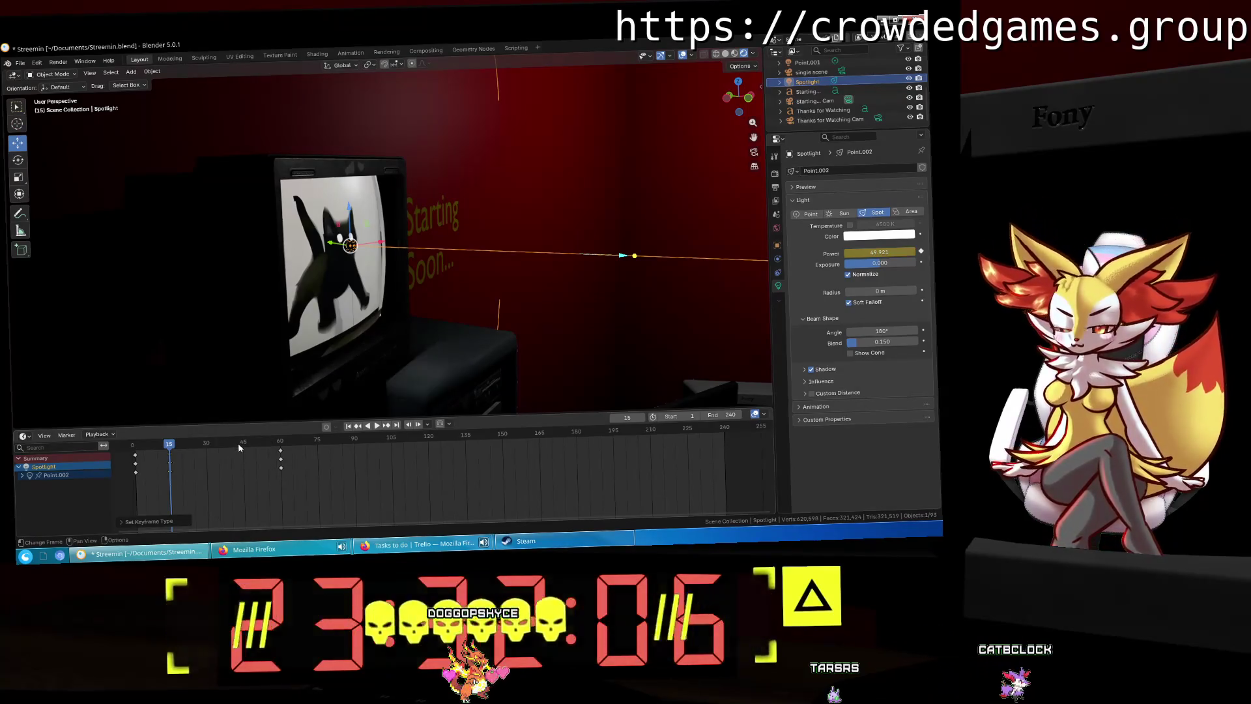
pyautogui.press('Left')
pyautogui.press('Left')
pyautogui.moveTo(169, 445); pyautogui.dragTo(171, 451)
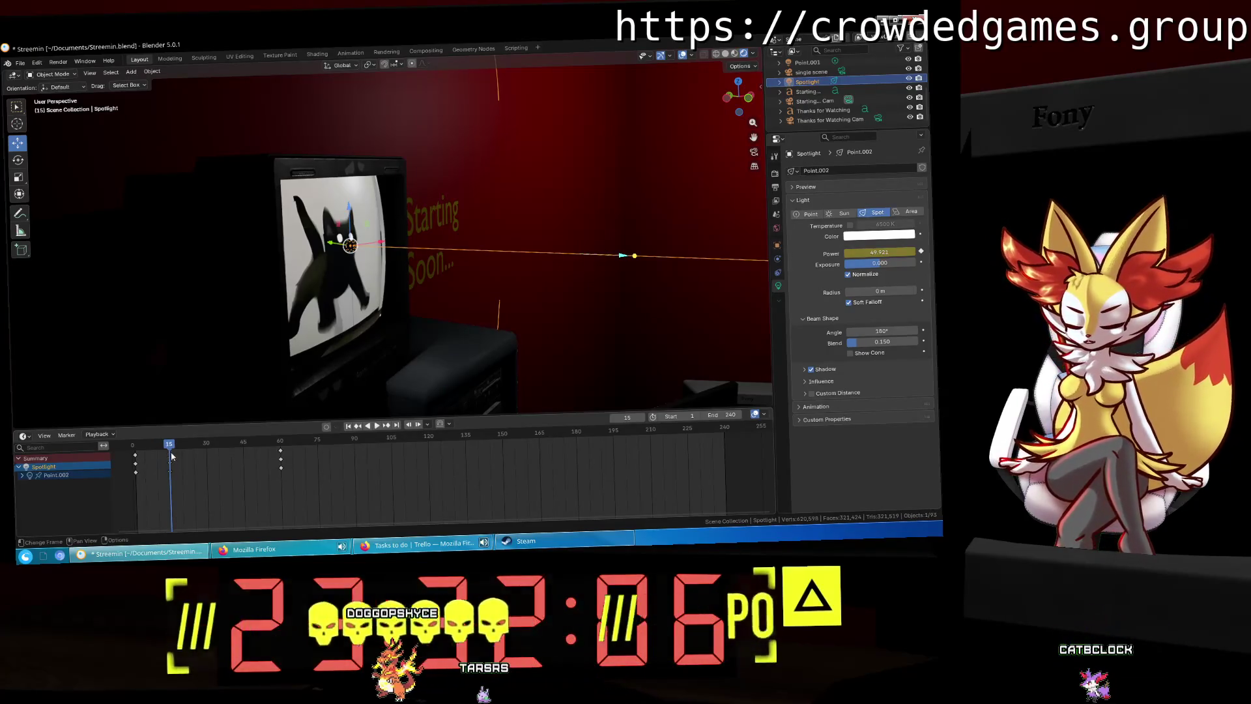
pyautogui.rightClick(171, 476)
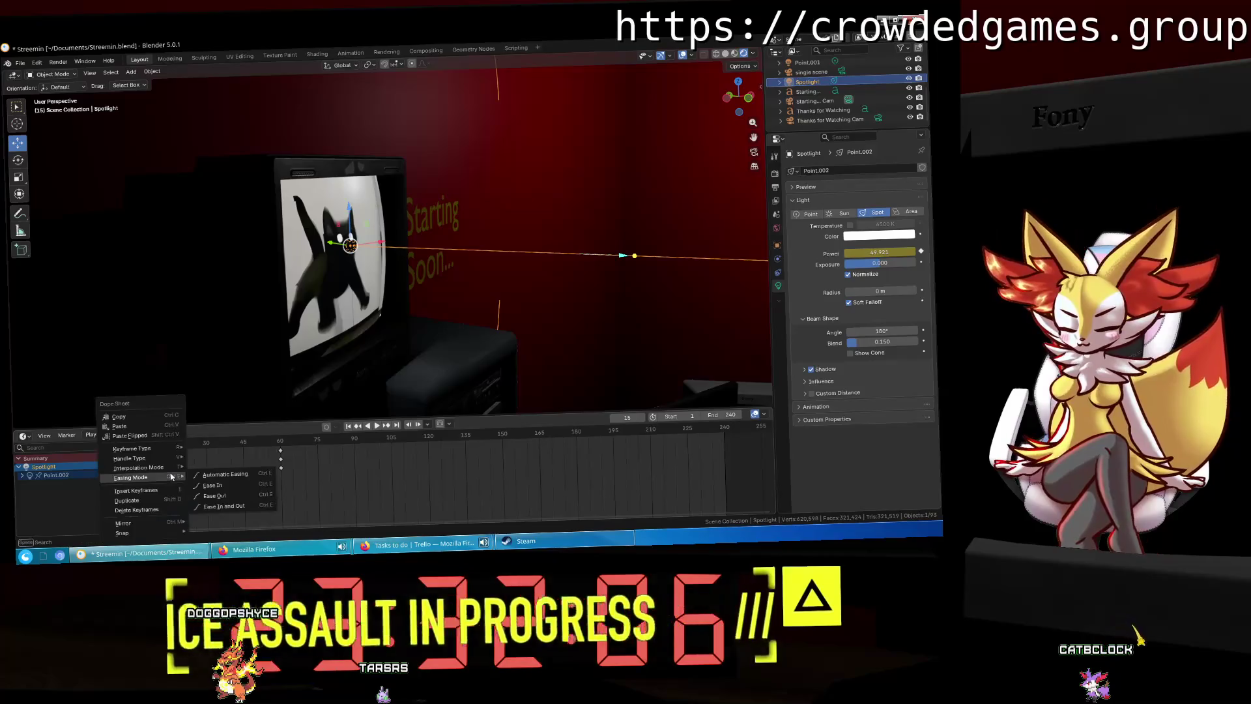
pyautogui.press('Escape')
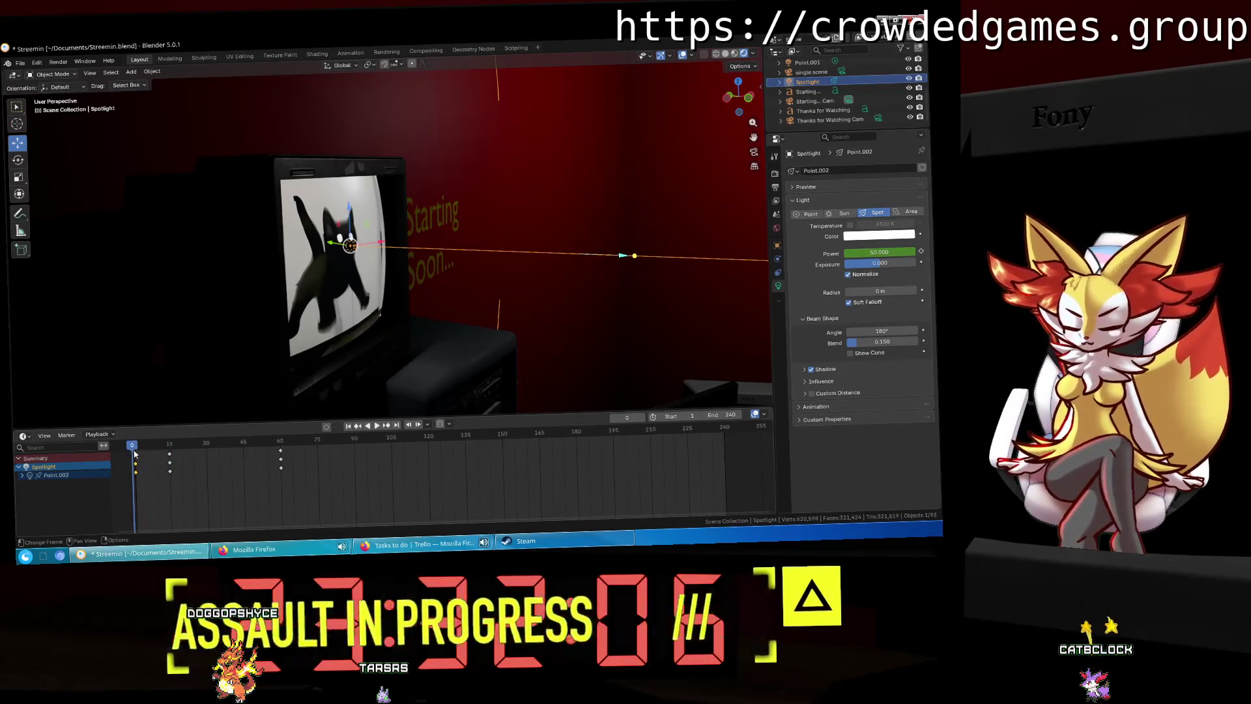
# Step: Give the selected keys Constant interpolation and save Streemin.blend
pyautogui.rightClick(137, 464)
pyautogui.moveTo(138, 468)
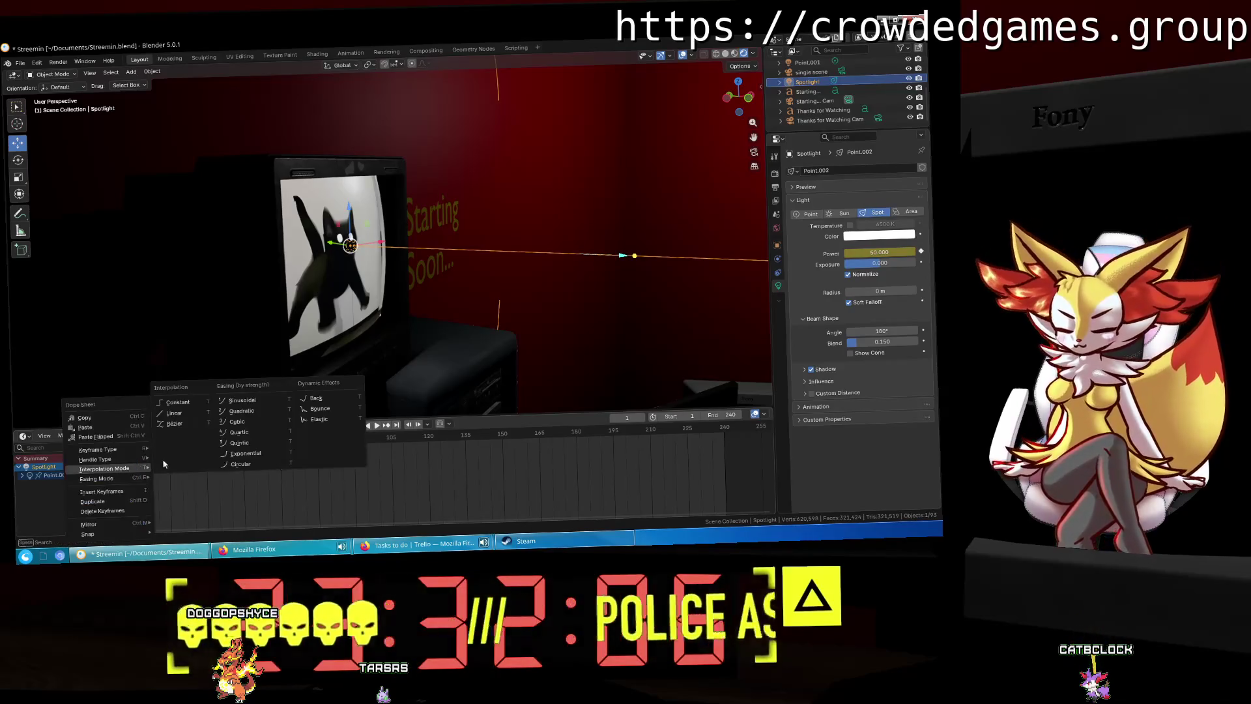
pyautogui.click(199, 403)
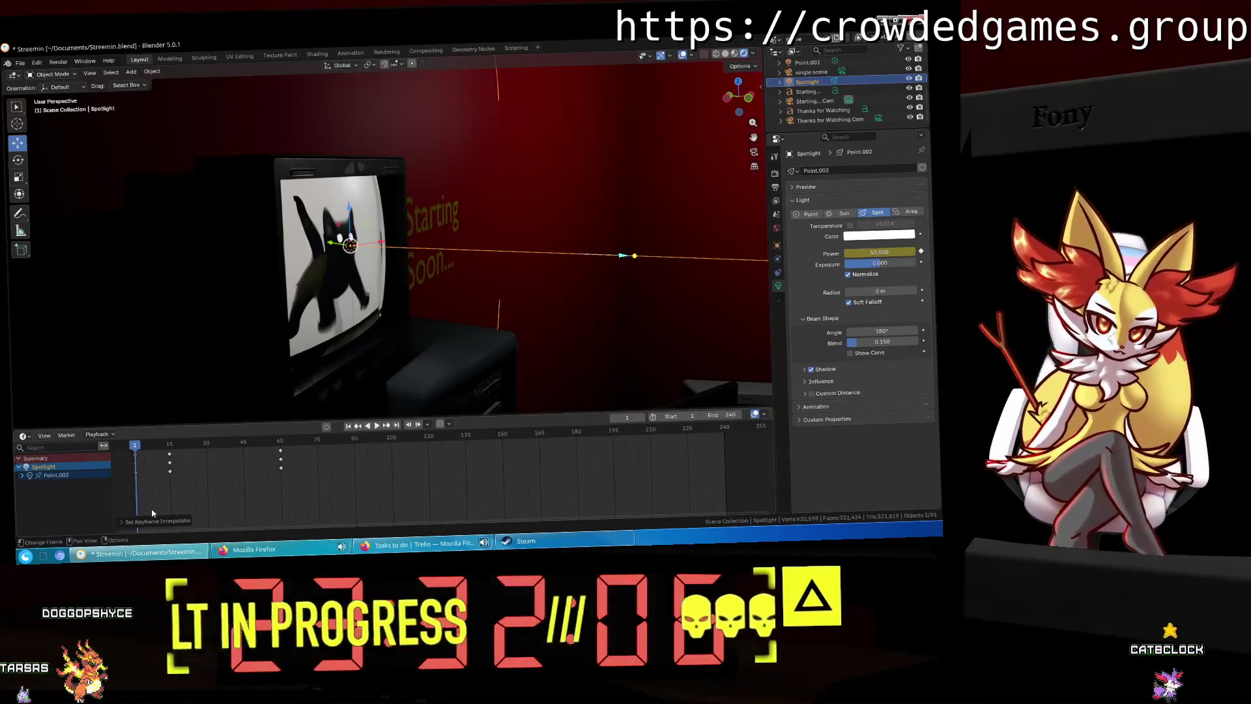
pyautogui.hotkey('ctrl', 's')
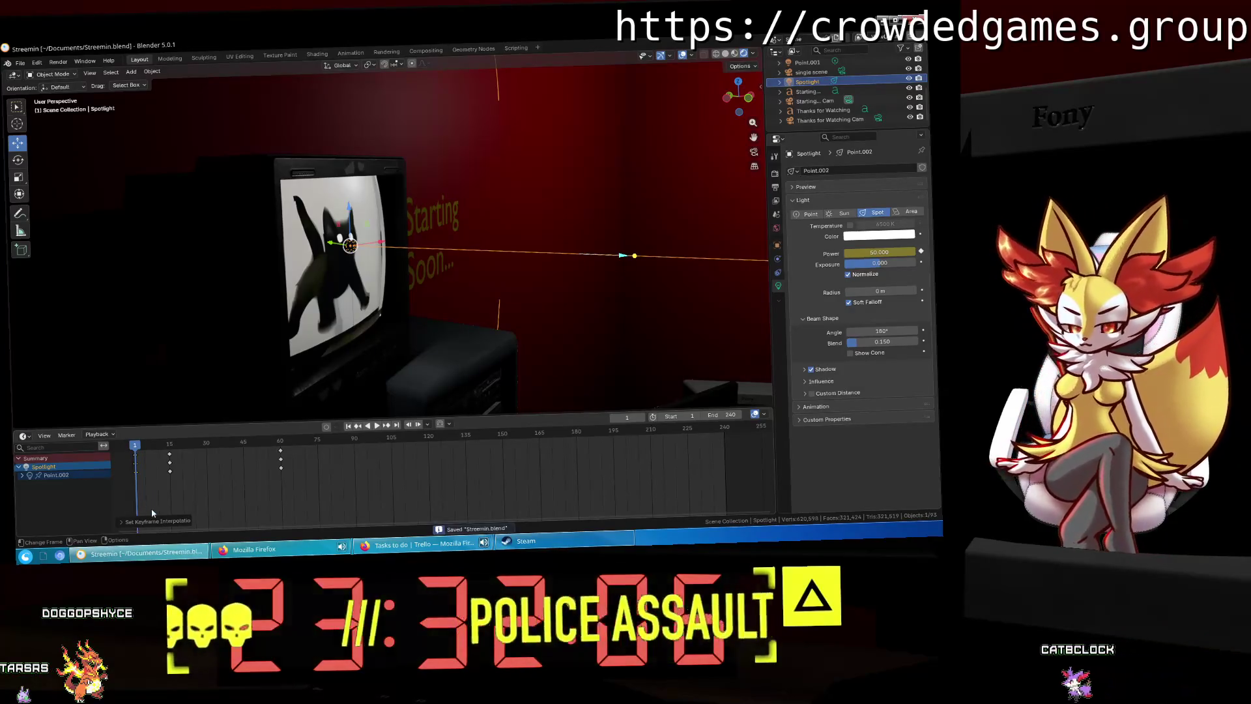
# Step: Step through the keyframes at 15 and 60 and shift the keys 4 frames later
pyautogui.press('Up')
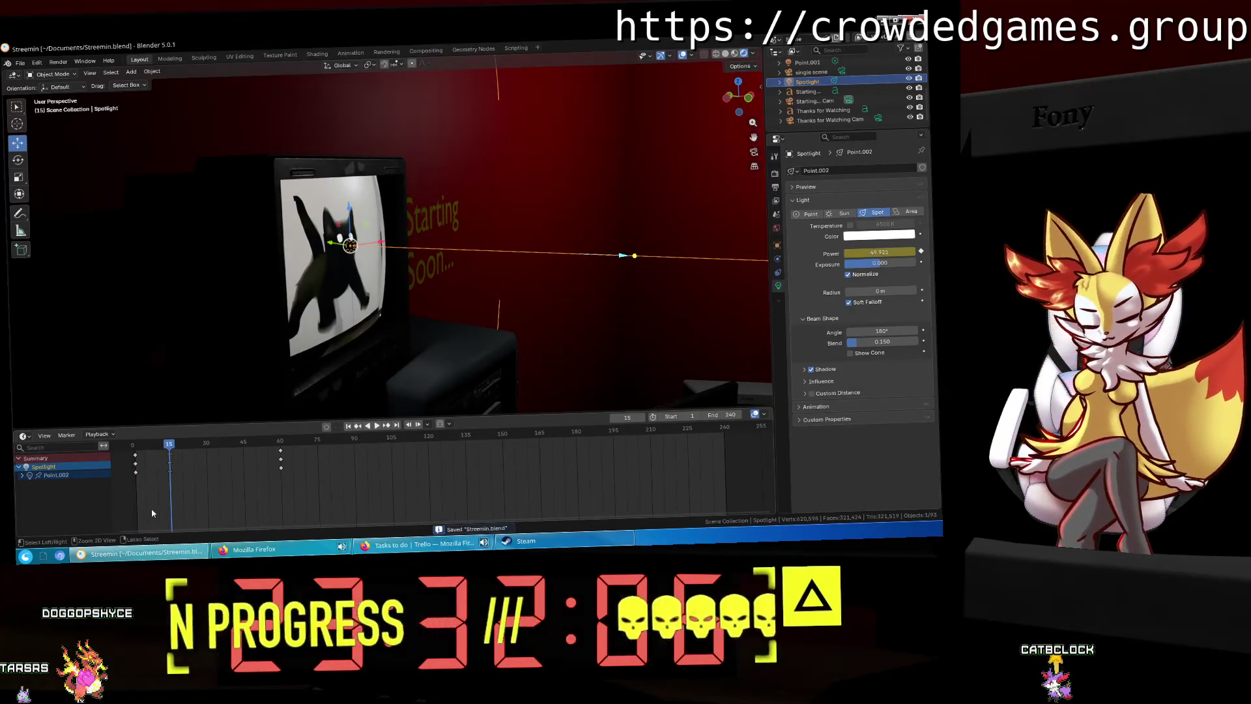
pyautogui.press('Up')
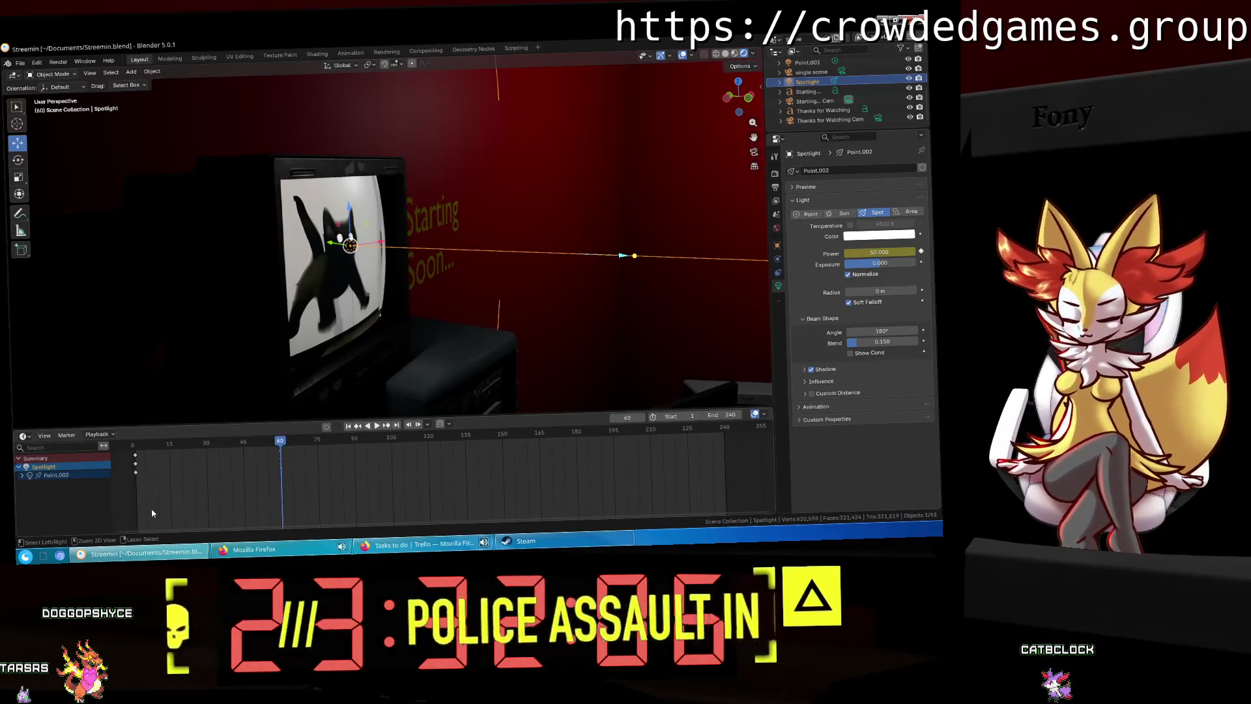
pyautogui.press('i')
pyautogui.moveTo(138, 447)
pyautogui.mouseDown()
pyautogui.moveTo(152, 463)
pyautogui.moveTo(144, 478)
pyautogui.mouseUp()
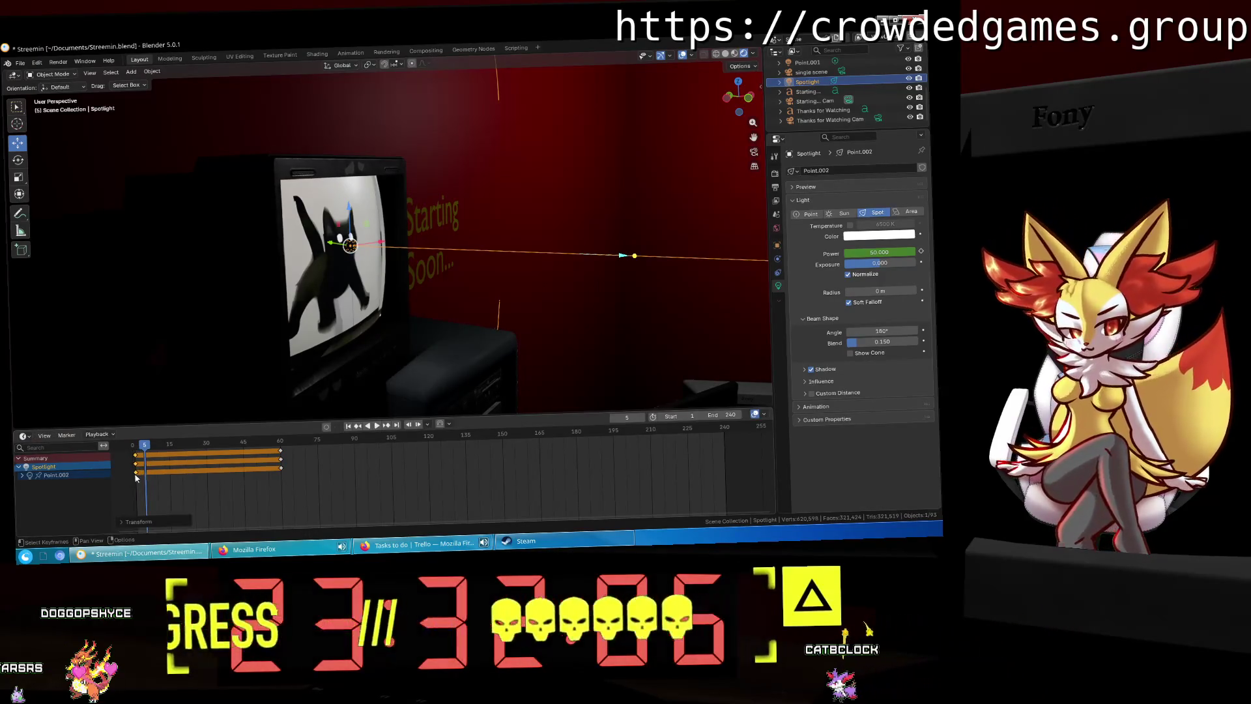
# Step: Keyframe the spotlight's Power at 150 on frame 15
pyautogui.click(170, 454)
pyautogui.click(168, 445)
pyautogui.press('space')
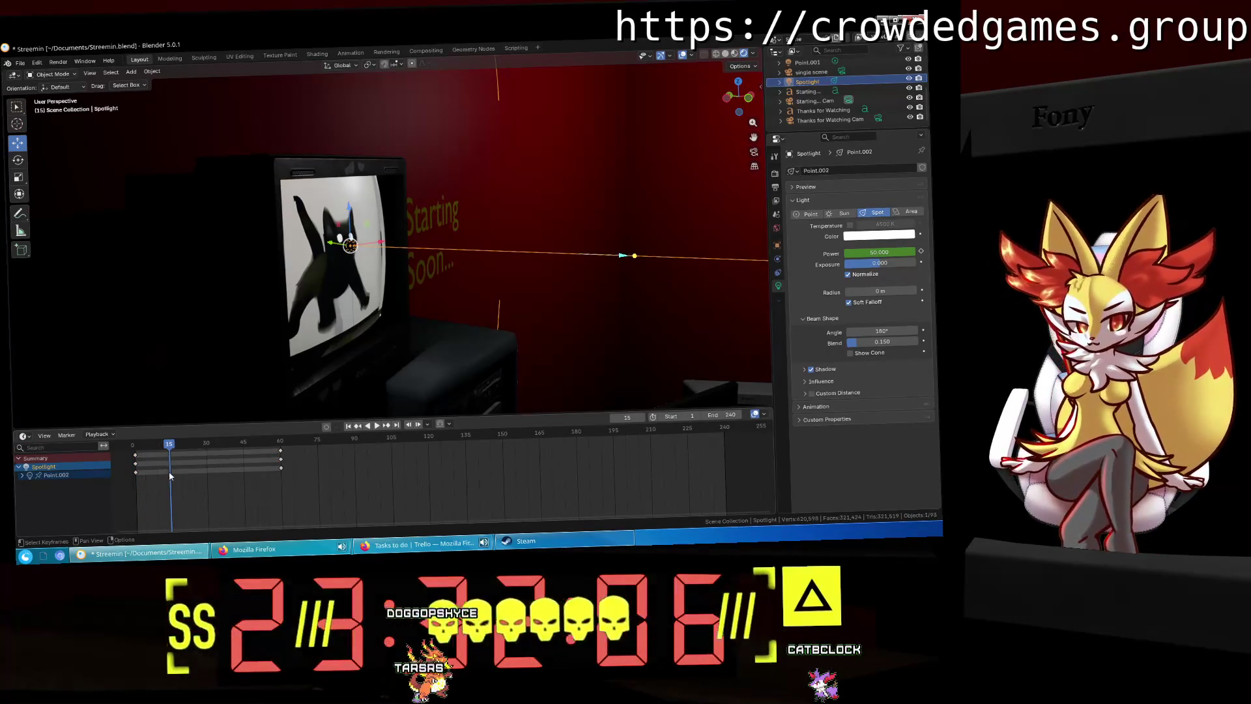
pyautogui.write('0')
pyautogui.press('Return')
pyautogui.click(920, 252)
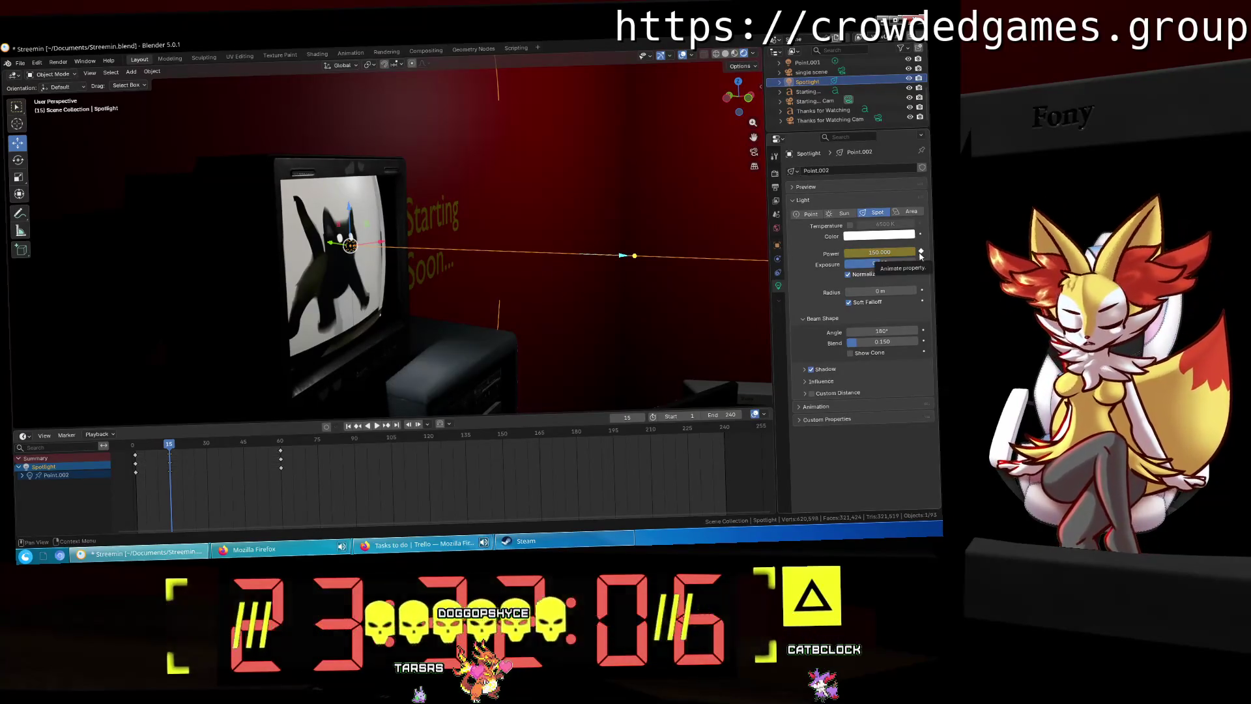
# Step: Enter a Power of 25, then keyframe Power at 200 on frame 45
pyautogui.press('space')
pyautogui.moveTo(144, 449)
pyautogui.mouseDown()
pyautogui.moveTo(246, 443)
pyautogui.moveTo(208, 450)
pyautogui.mouseUp()
pyautogui.click(878, 254)
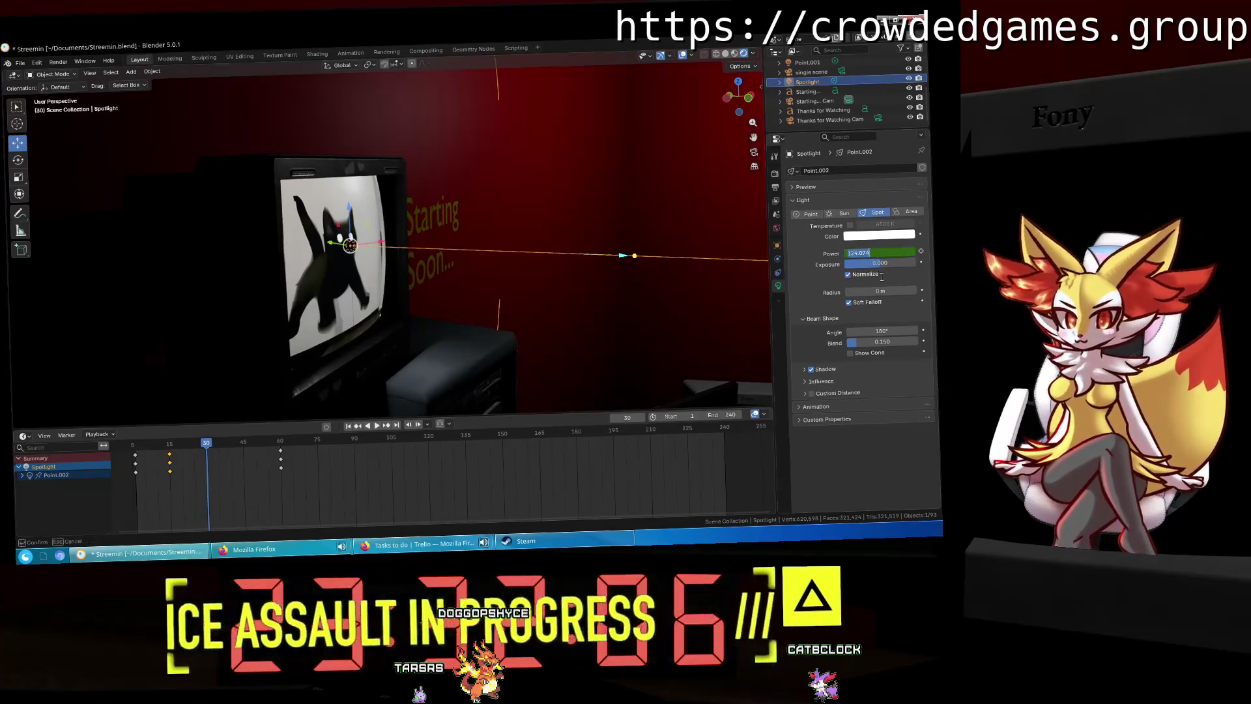
pyautogui.press('BackSpace')
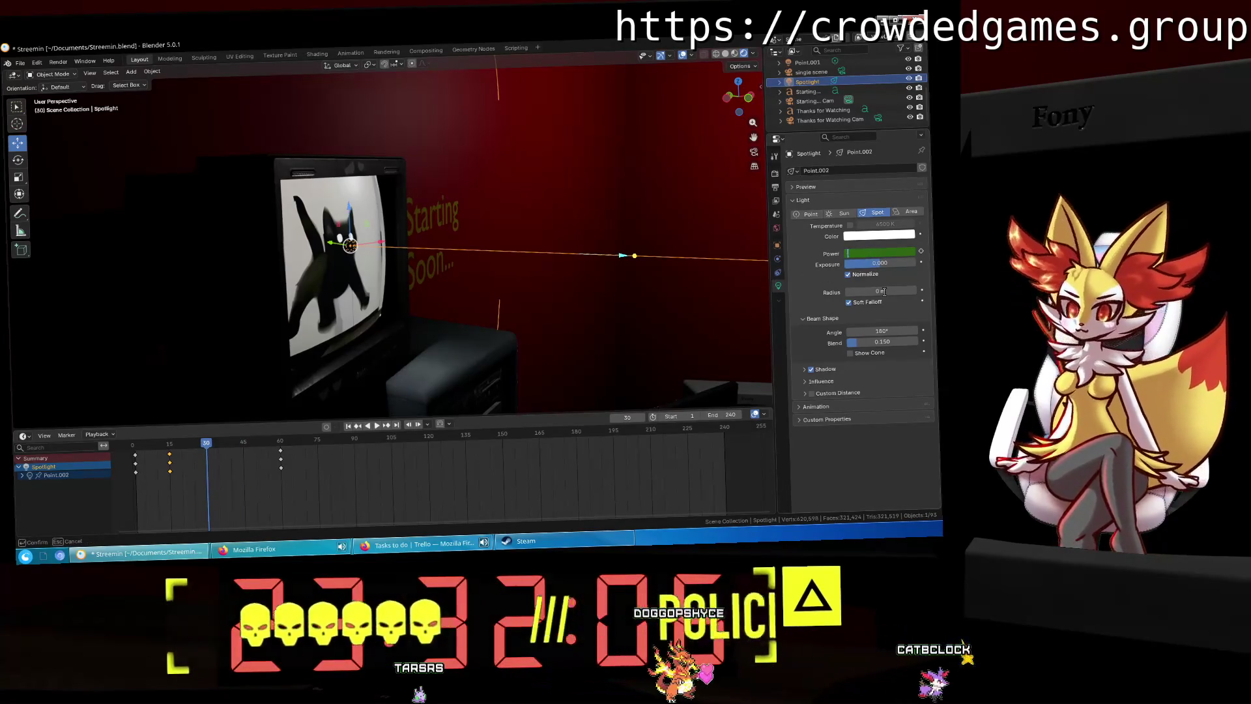
pyautogui.write('25')
pyautogui.press('Return')
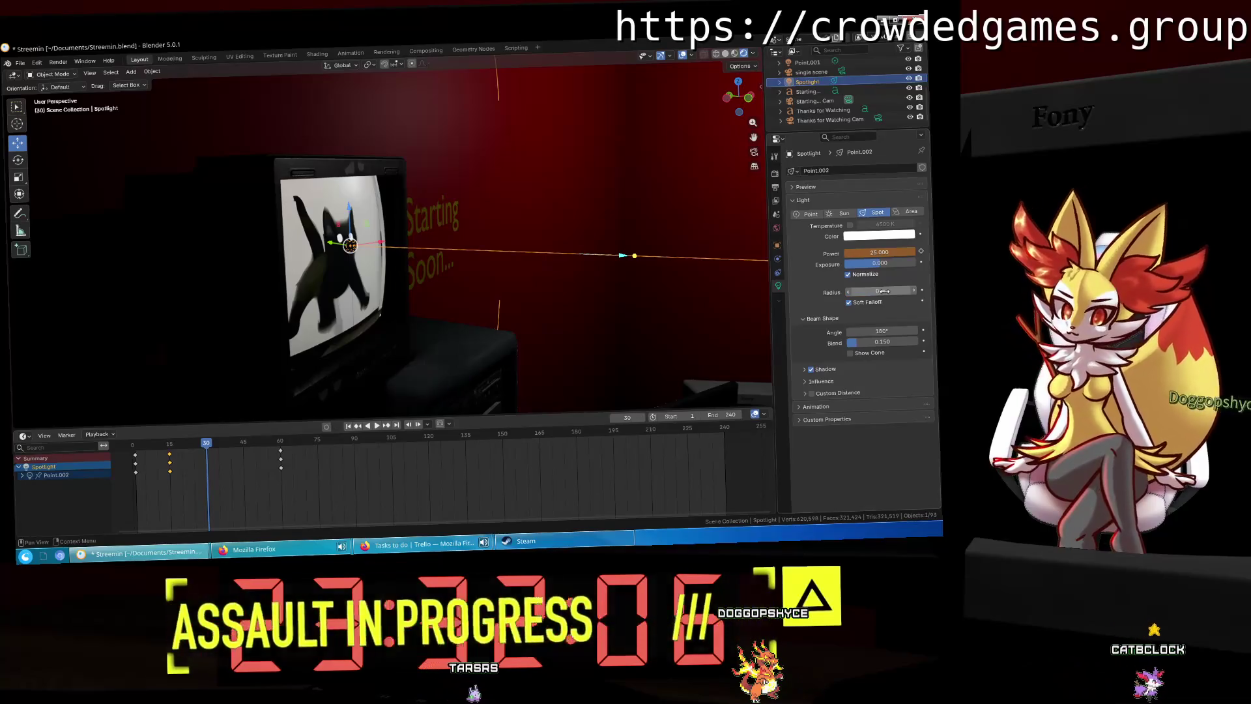
pyautogui.click(242, 443)
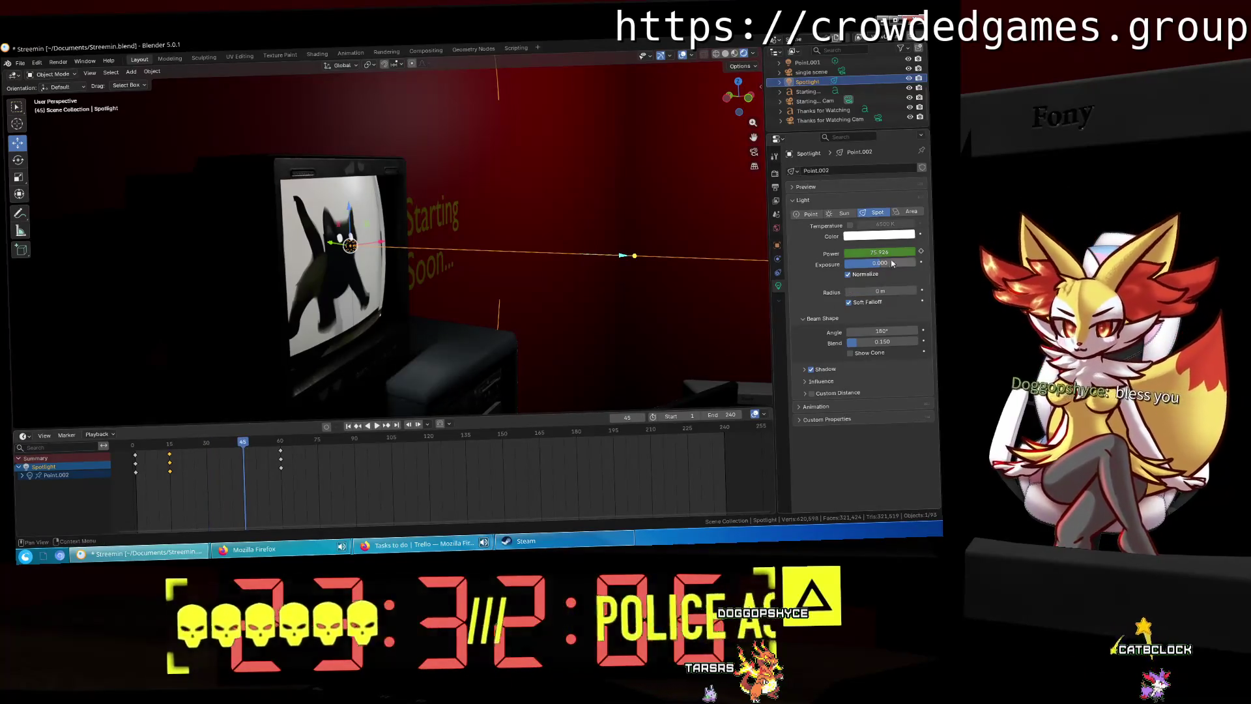
pyautogui.click(882, 253)
pyautogui.write('200')
pyautogui.press('Return')
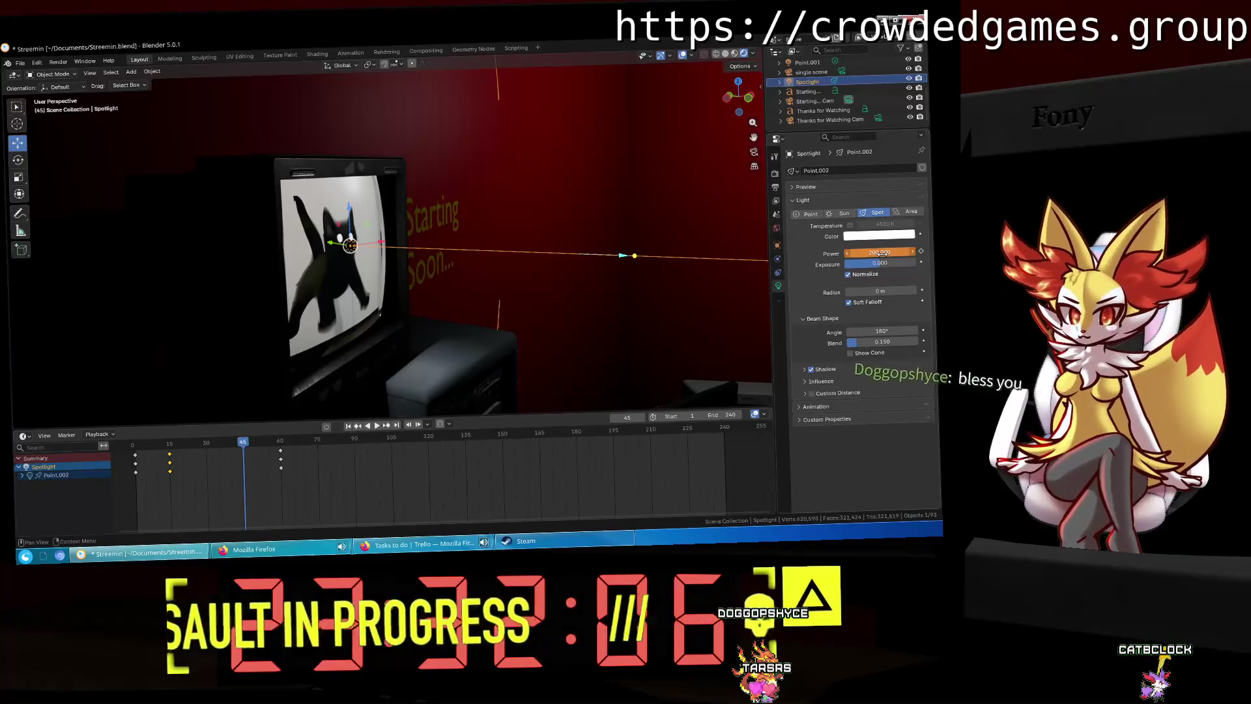
pyautogui.click(921, 251)
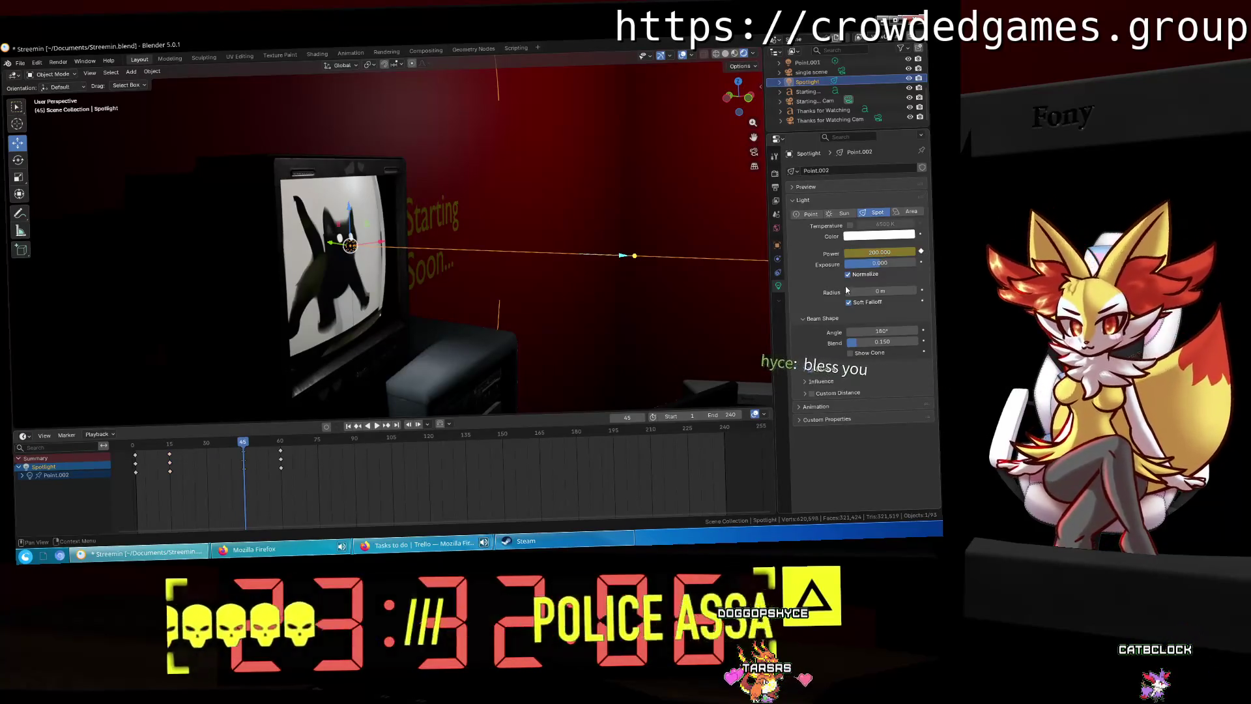
# Step: Set Power to 25 at frame 30 and play the animation
pyautogui.press('space')
pyautogui.moveTo(218, 440); pyautogui.dragTo(207, 444)
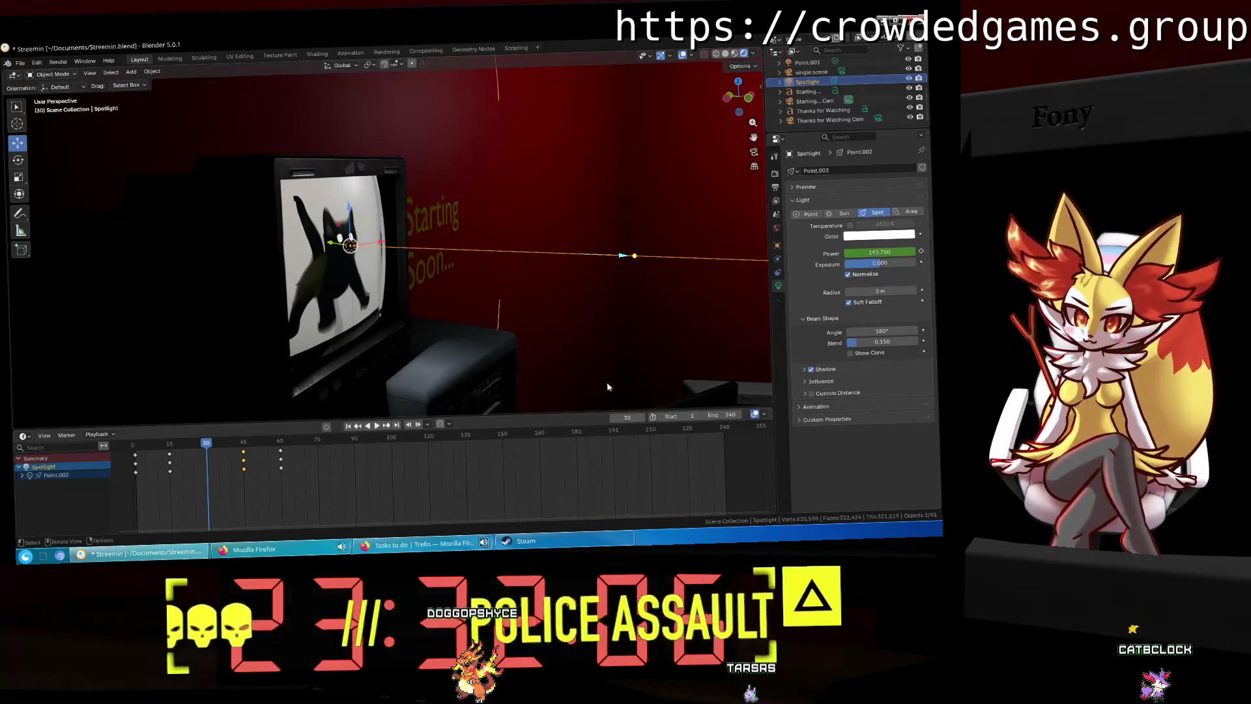
pyautogui.click(889, 251)
pyautogui.write('25')
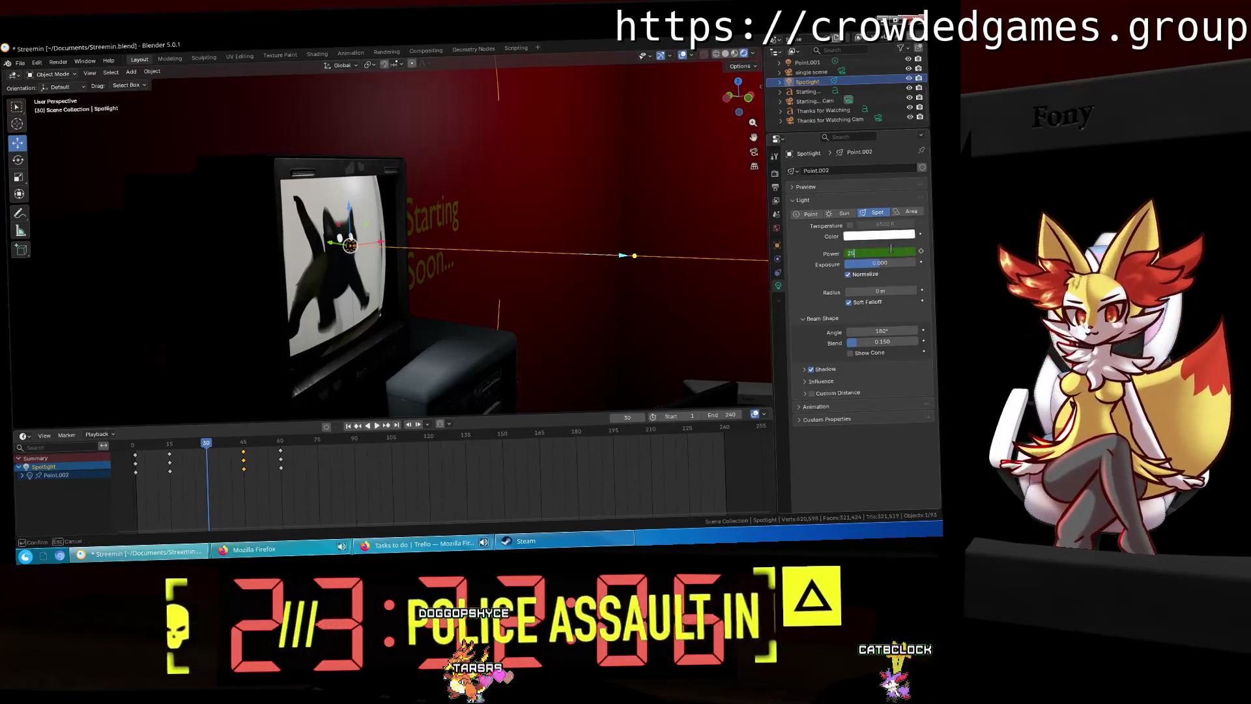
pyautogui.press('Return')
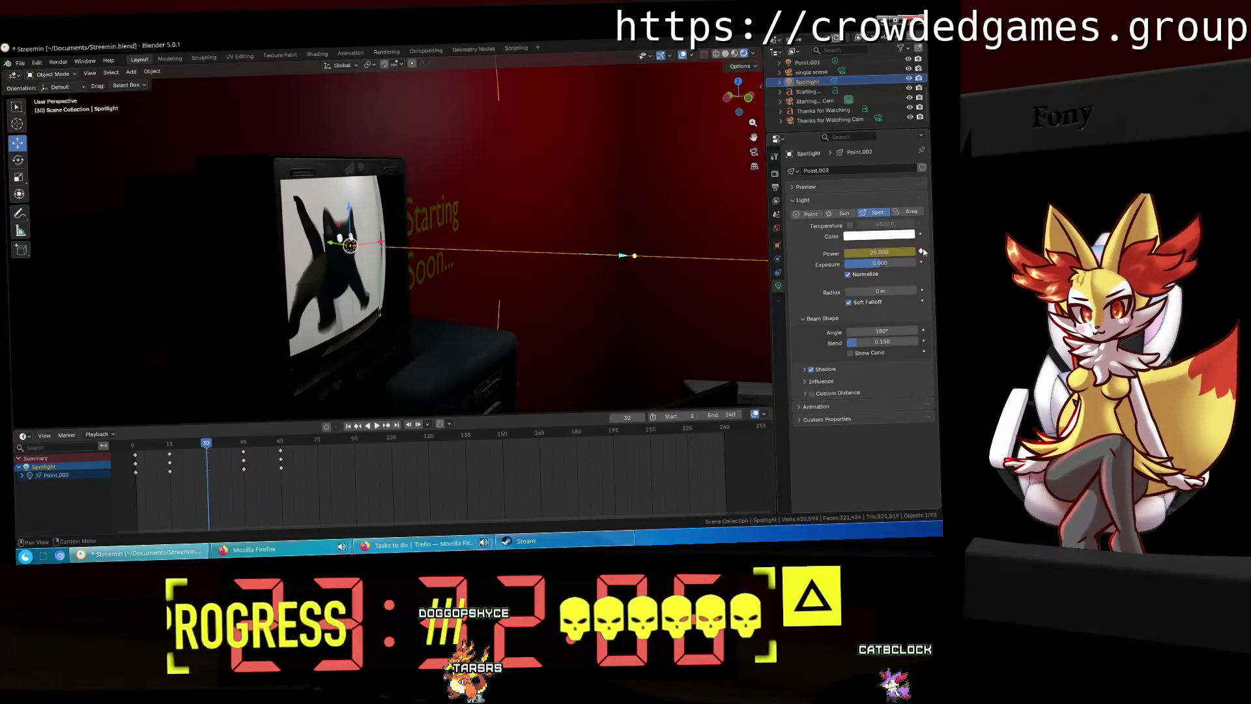
pyautogui.press('space')
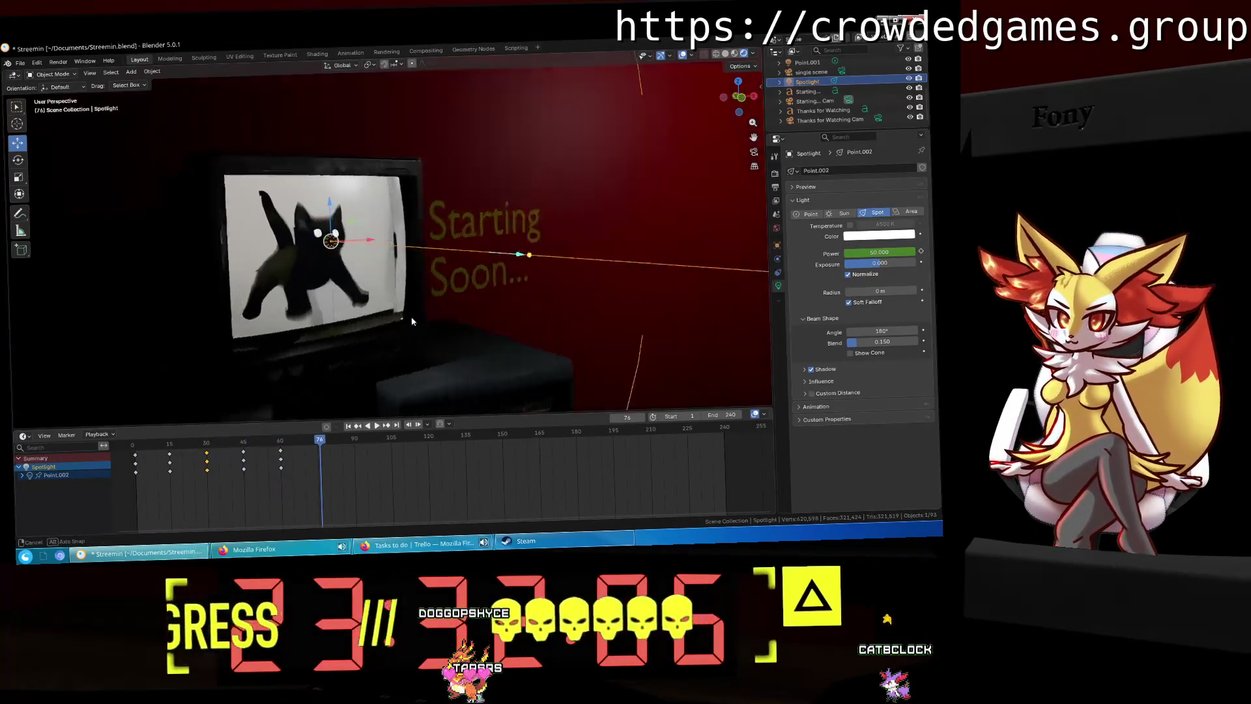
# Step: Apply a new interpolation to the selected Power keys, then dismiss the options
pyautogui.press('Down')
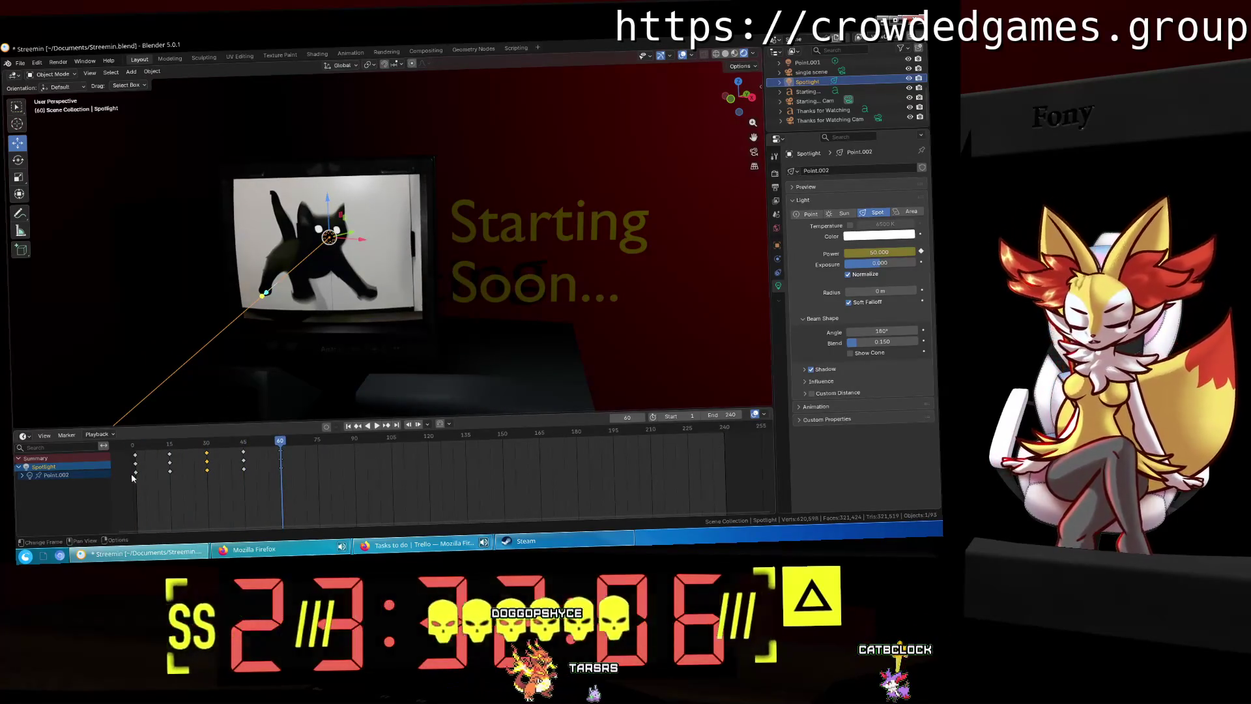
pyautogui.press('t')
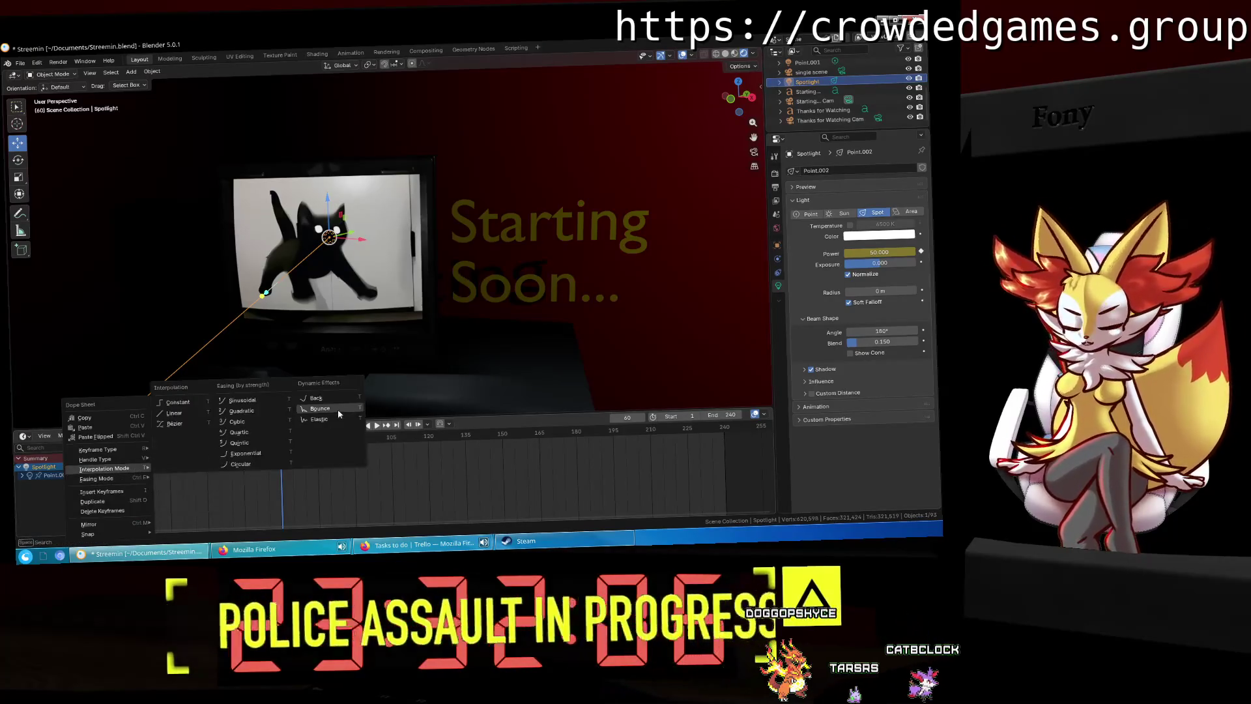
pyautogui.click(340, 417)
pyautogui.rightClick(139, 467)
pyautogui.moveTo(156, 467)
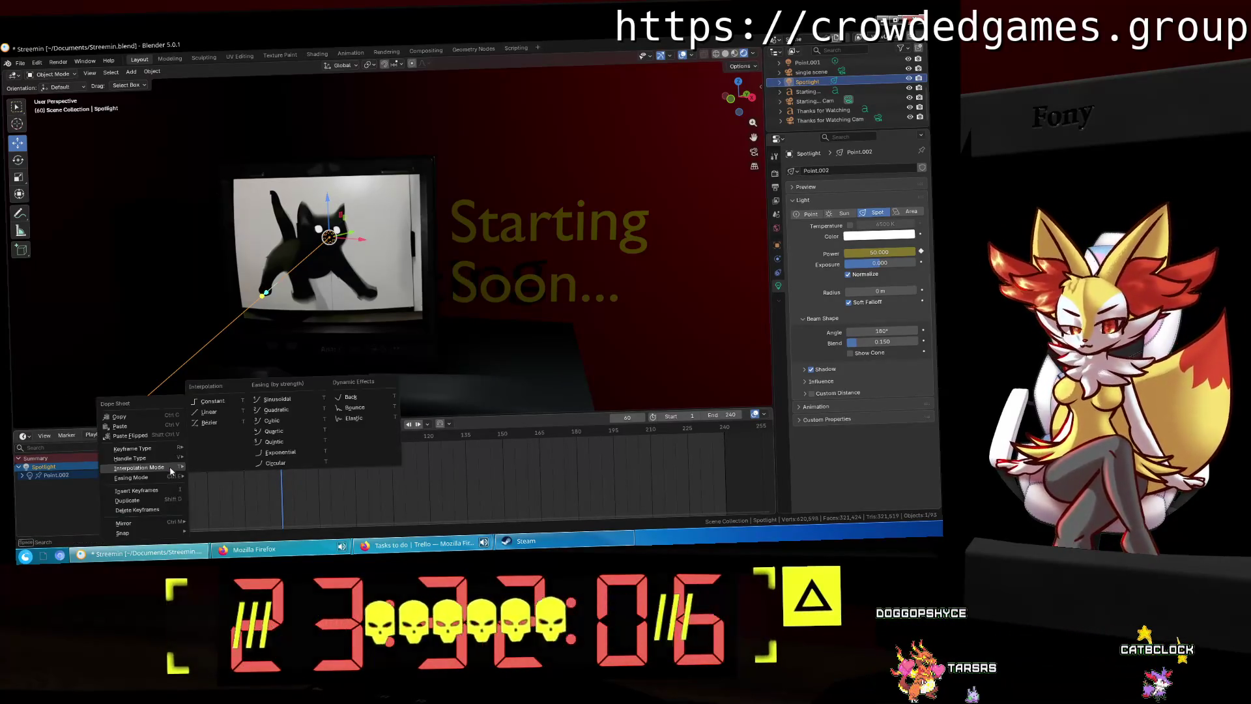
pyautogui.click(355, 417)
# Step: Play the Power animation from frame 0 and scrub through its keys up to frame 60
pyautogui.click(153, 442)
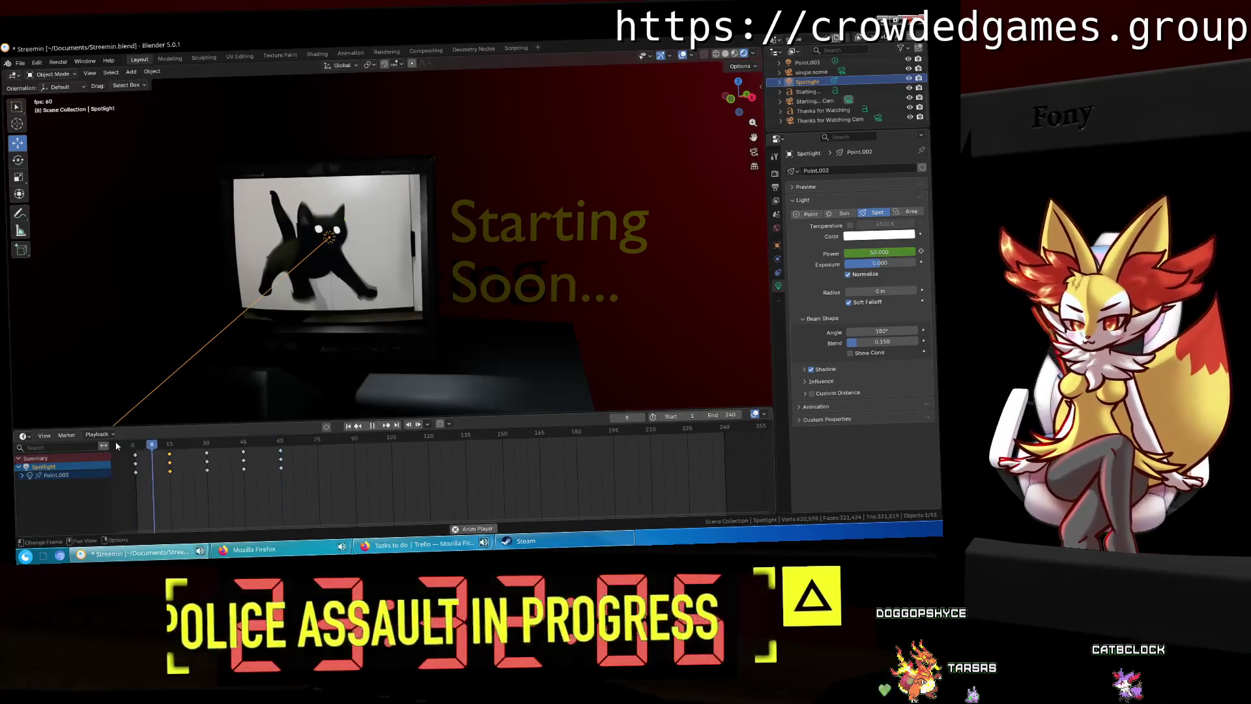
pyautogui.press('space')
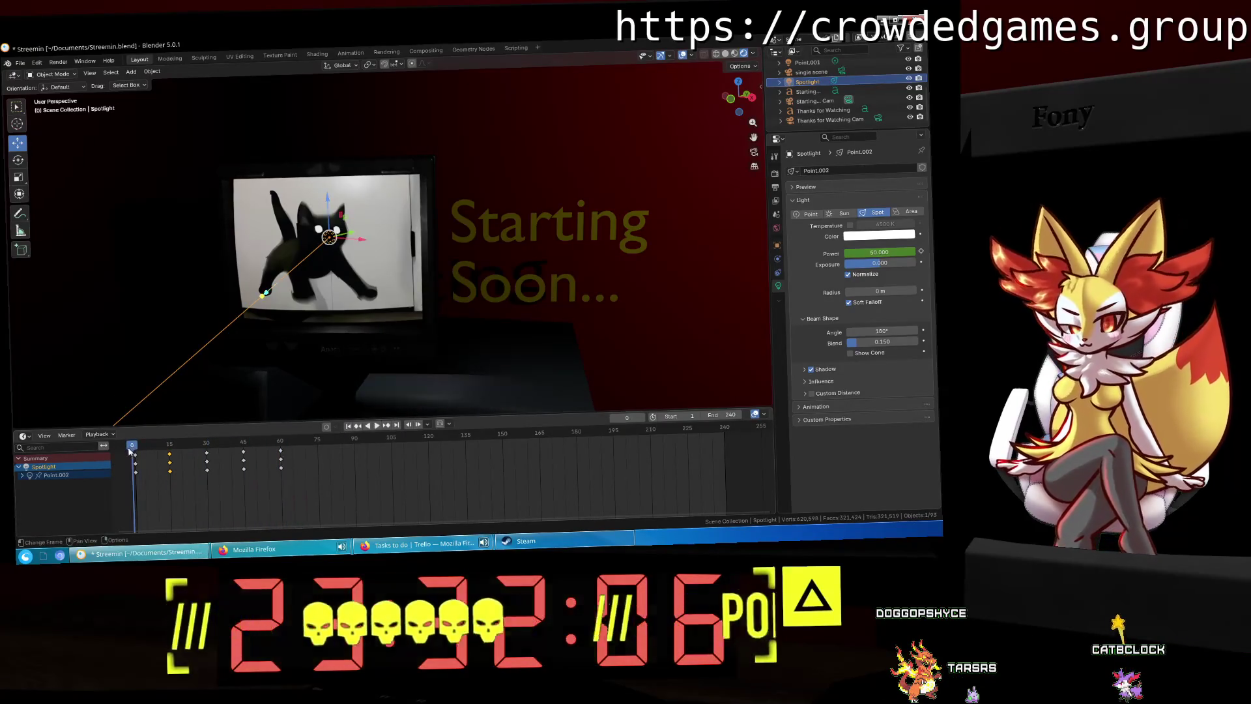
pyautogui.press('space')
pyautogui.moveTo(132, 444)
pyautogui.mouseDown()
pyautogui.moveTo(240, 441)
pyautogui.moveTo(183, 451)
pyautogui.mouseUp()
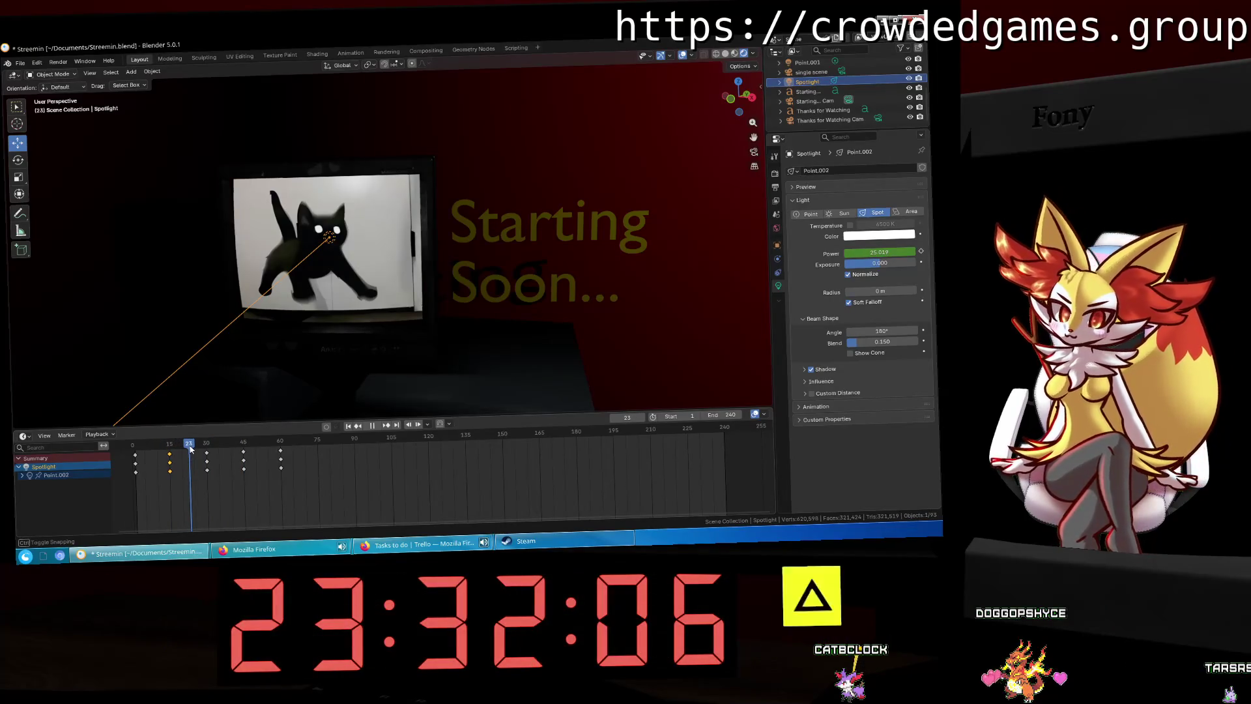
pyautogui.press('Up')
pyautogui.press('Up')
pyautogui.press('Up')
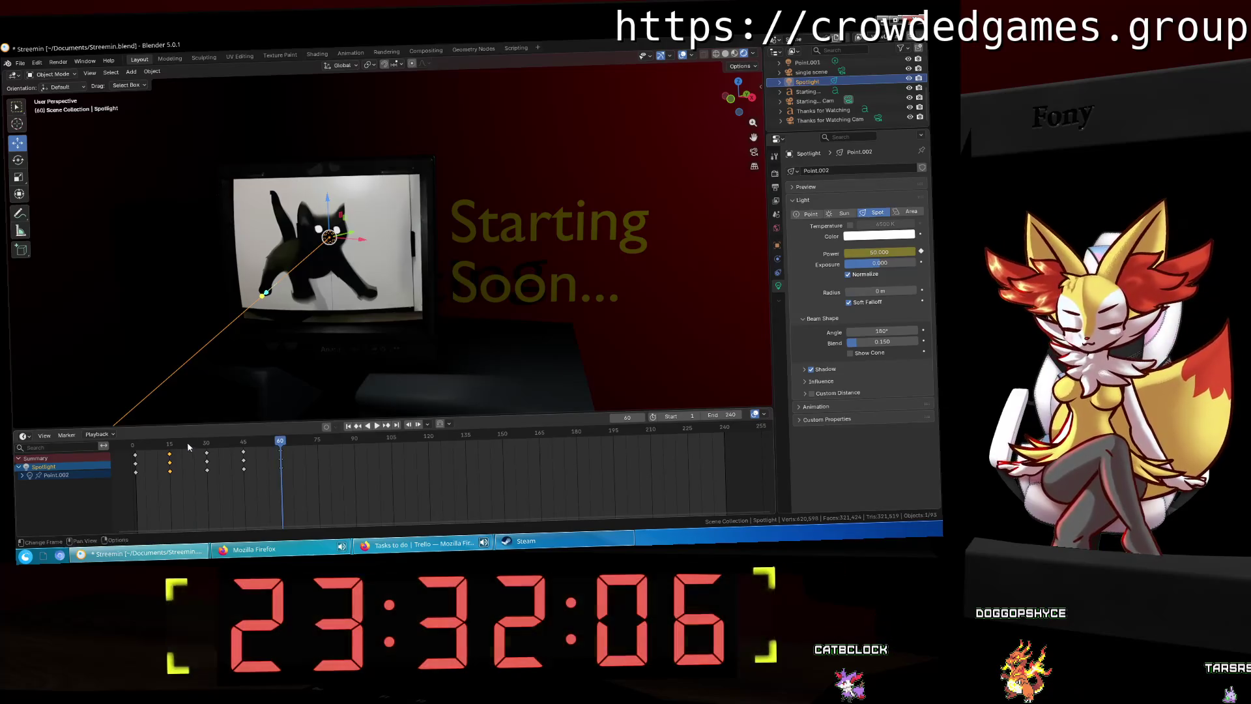
pyautogui.press('space')
pyautogui.moveTo(185, 443); pyautogui.dragTo(137, 444)
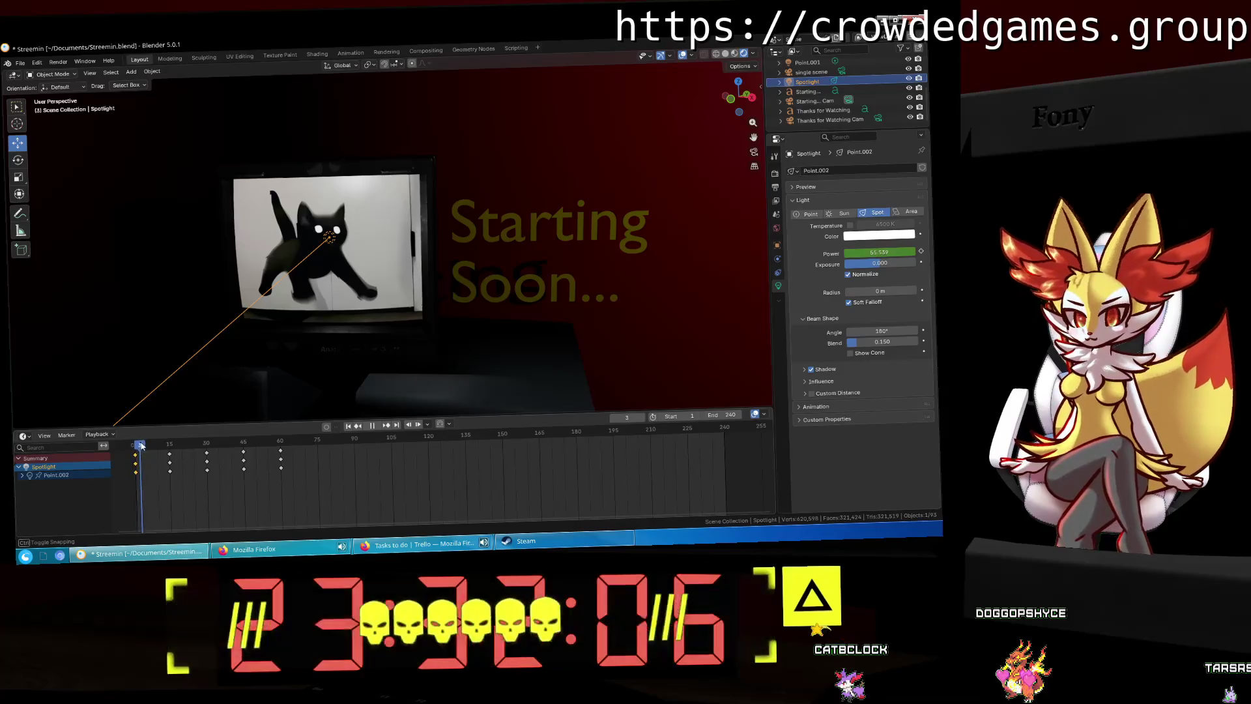
pyautogui.press('space')
# Step: Change the interpolation mode of the spotlight's Power keyframes in the Dope Sheet
pyautogui.rightClick(136, 477)
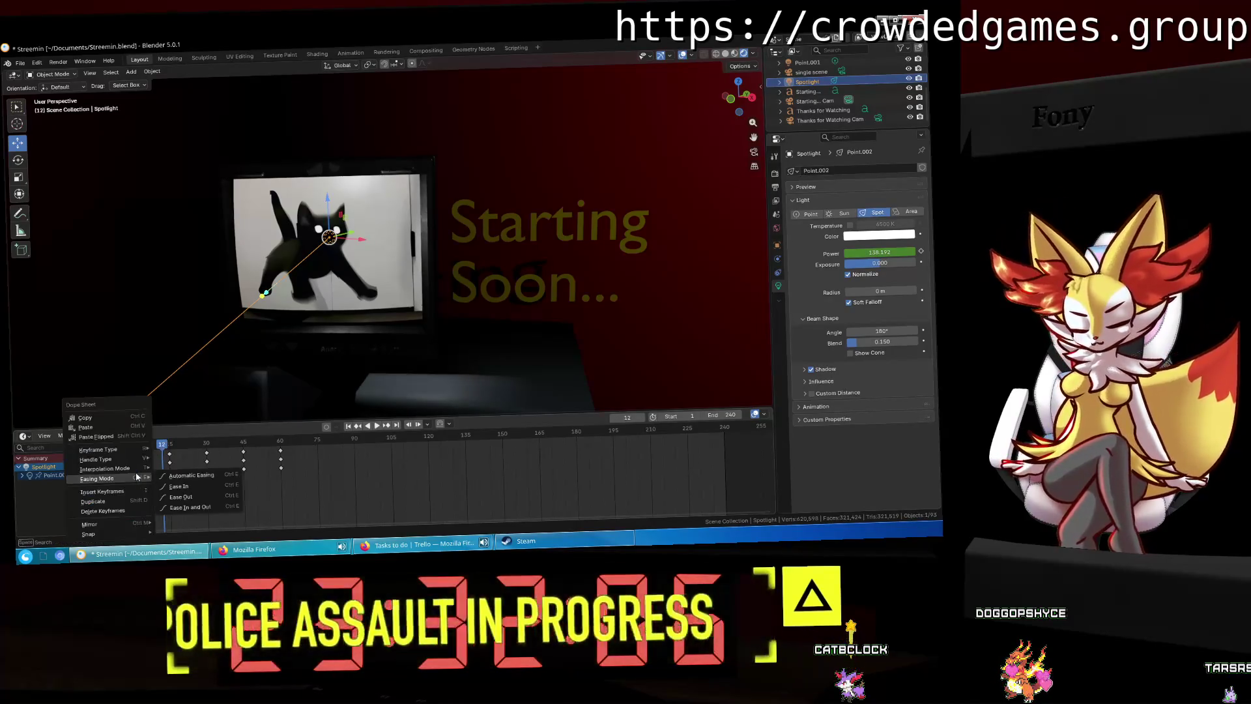
pyautogui.moveTo(137, 470)
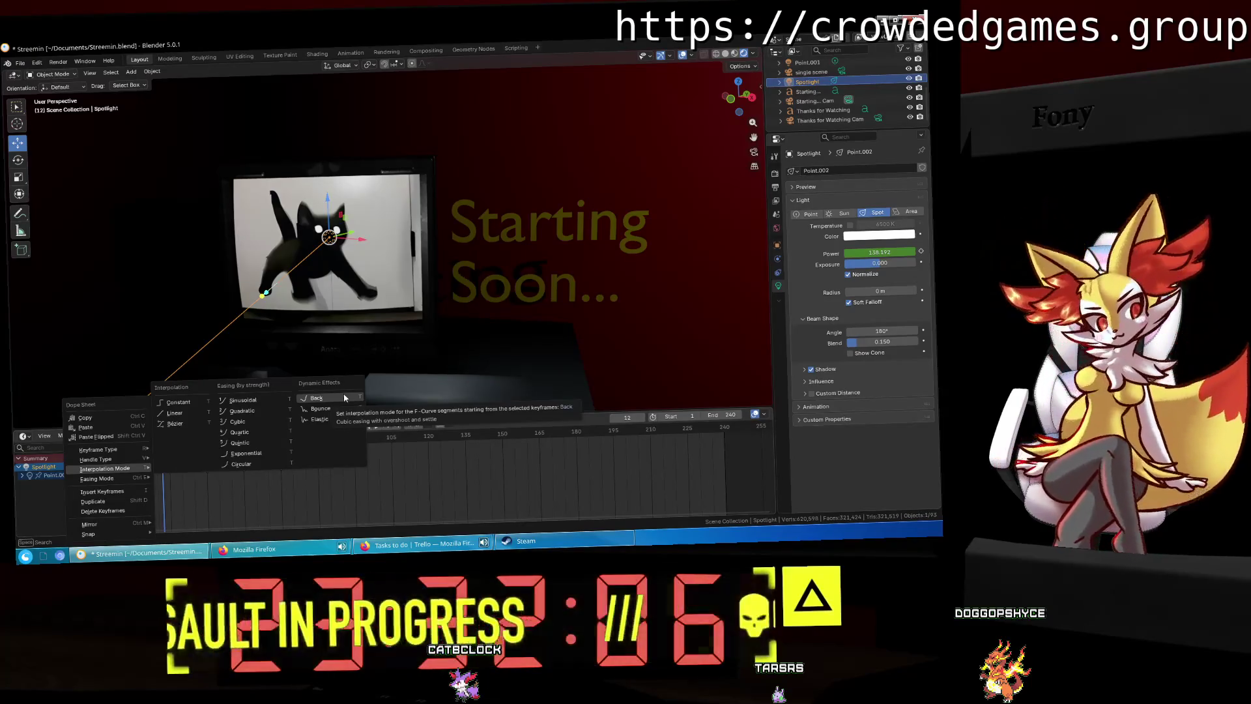
pyautogui.click(262, 500)
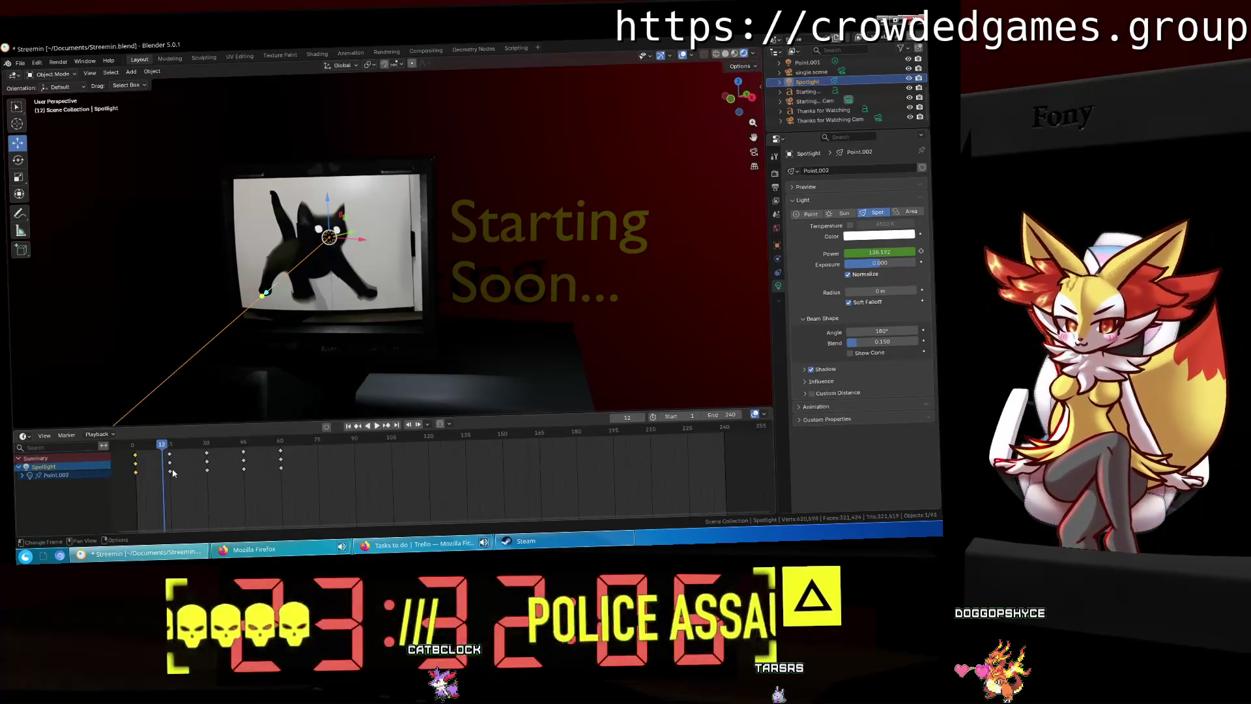
pyautogui.rightClick(171, 474)
pyautogui.click(325, 435)
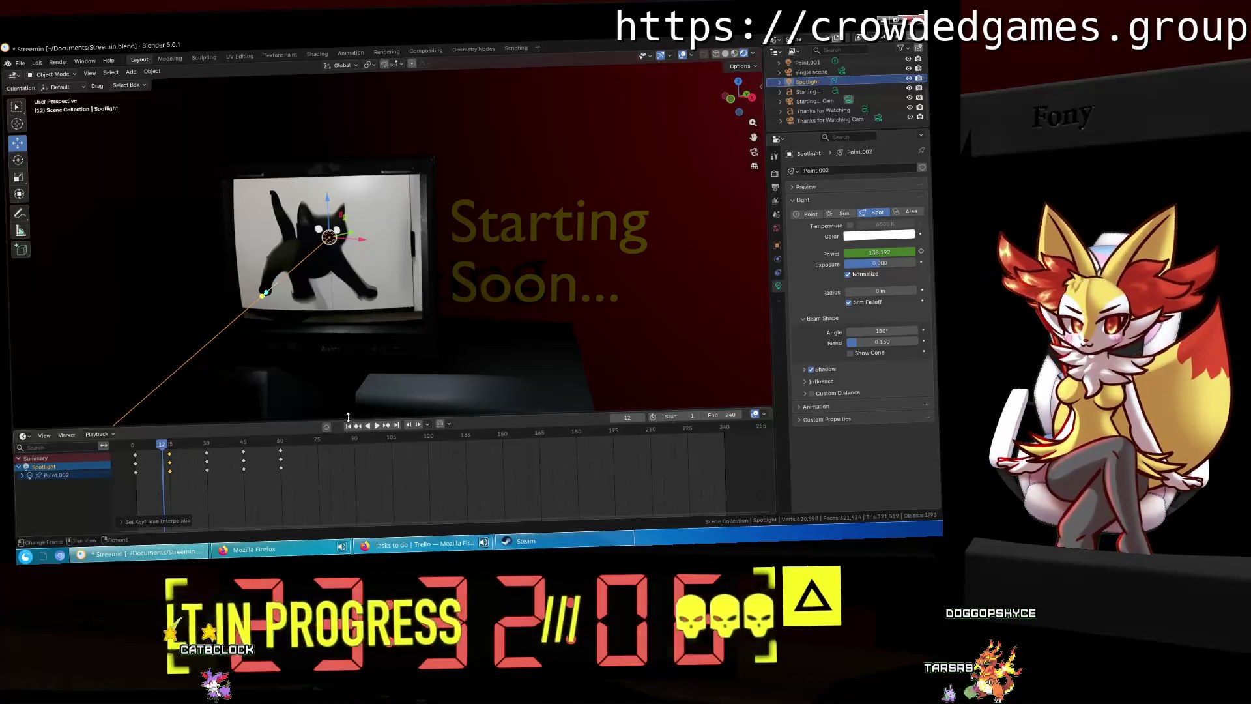
# Step: Scrub the frames to watch Power change, reselect the frame-0 keyframes, then bring up Firefox
pyautogui.click(149, 445)
pyautogui.moveTo(149, 446)
pyautogui.mouseDown()
pyautogui.moveTo(139, 449)
pyautogui.moveTo(208, 450)
pyautogui.mouseUp()
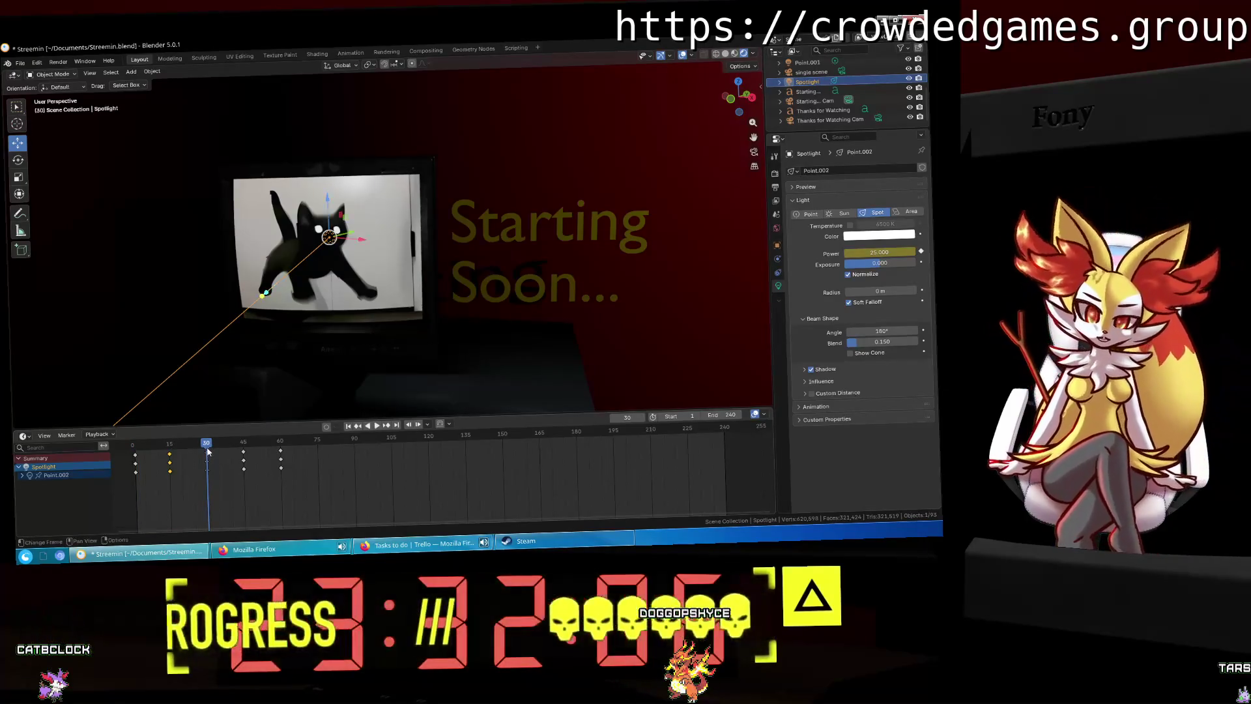
pyautogui.keyDown('ctrl'); pyautogui.scroll(18, 206, 451); pyautogui.keyUp('ctrl')
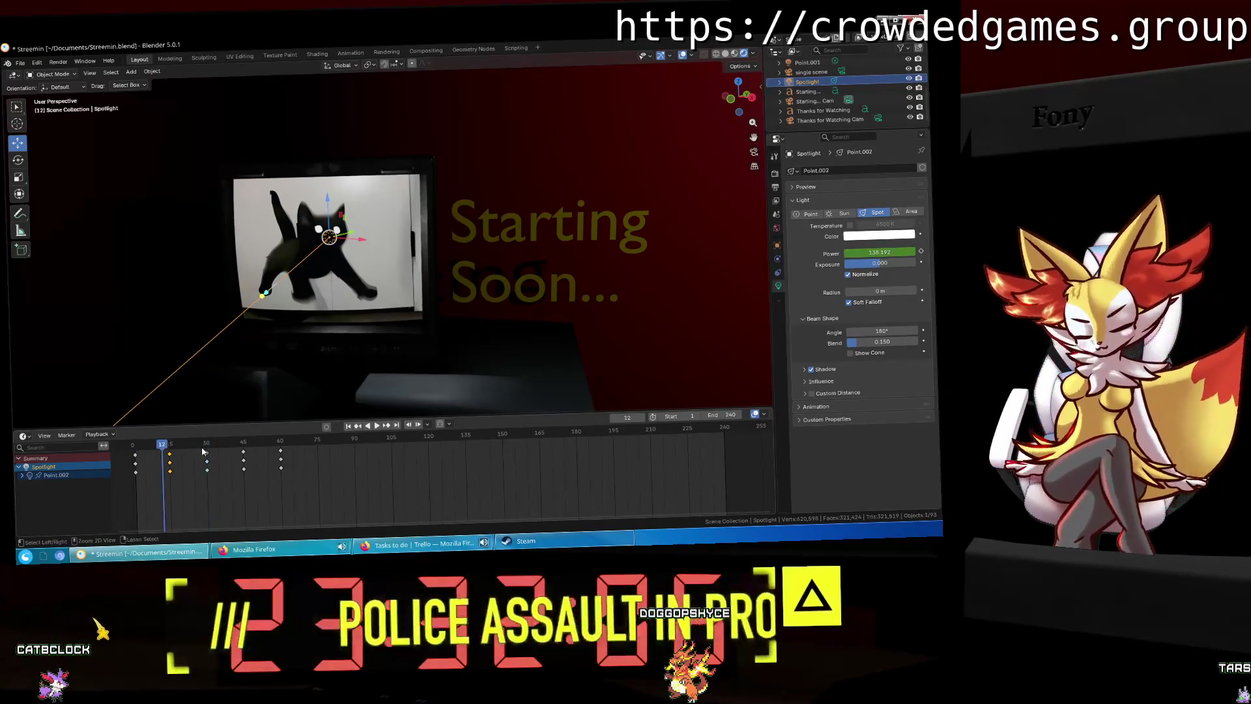
pyautogui.keyDown('ctrl'); pyautogui.click(164, 445); pyautogui.keyUp('ctrl')
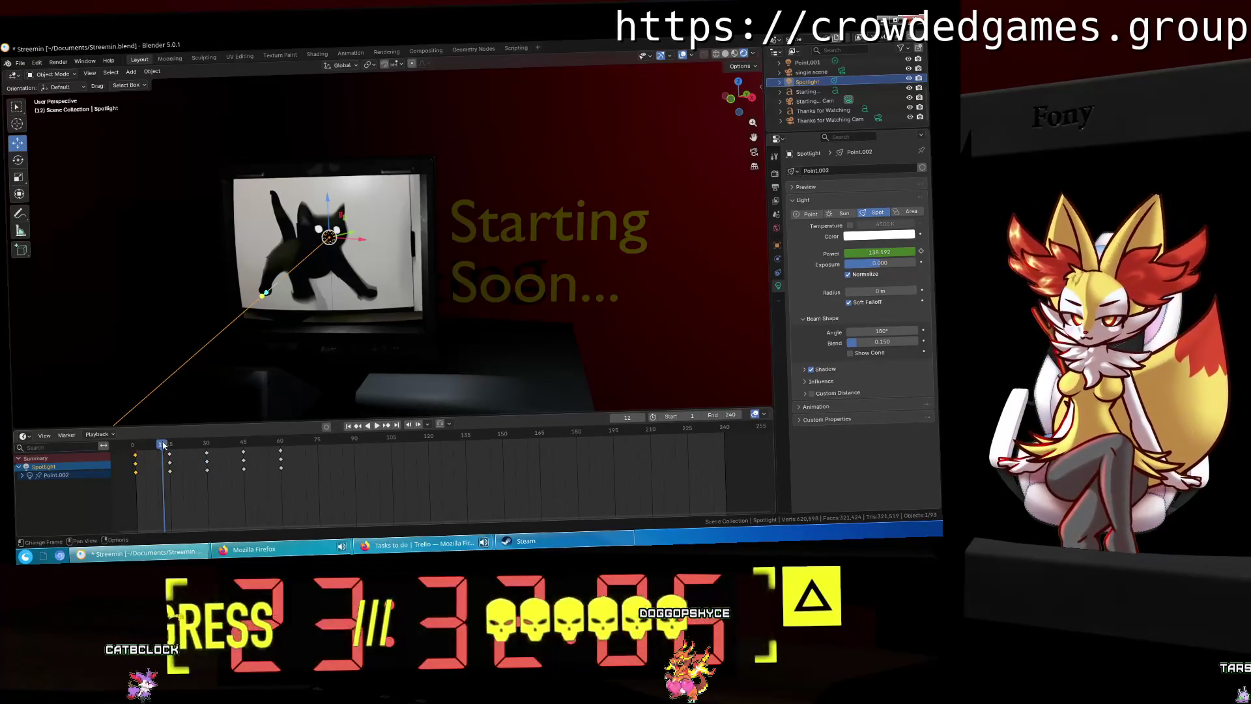
pyautogui.rightClick(172, 477)
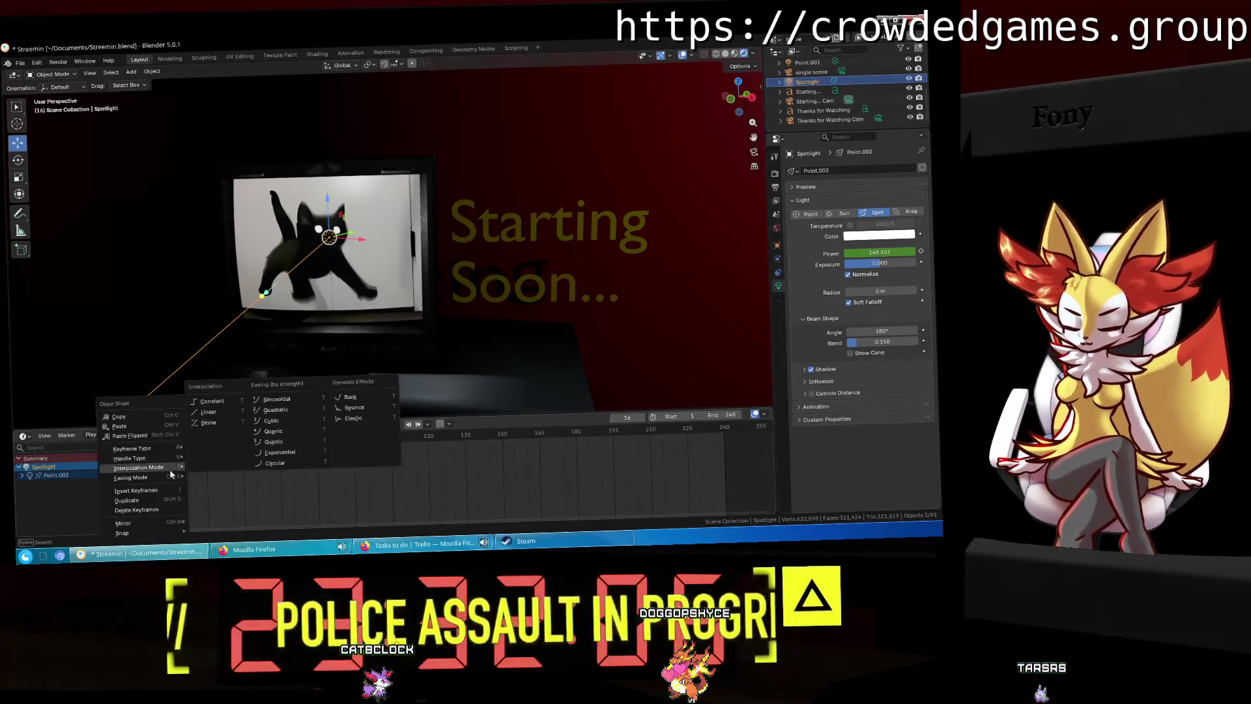
pyautogui.moveTo(173, 479)
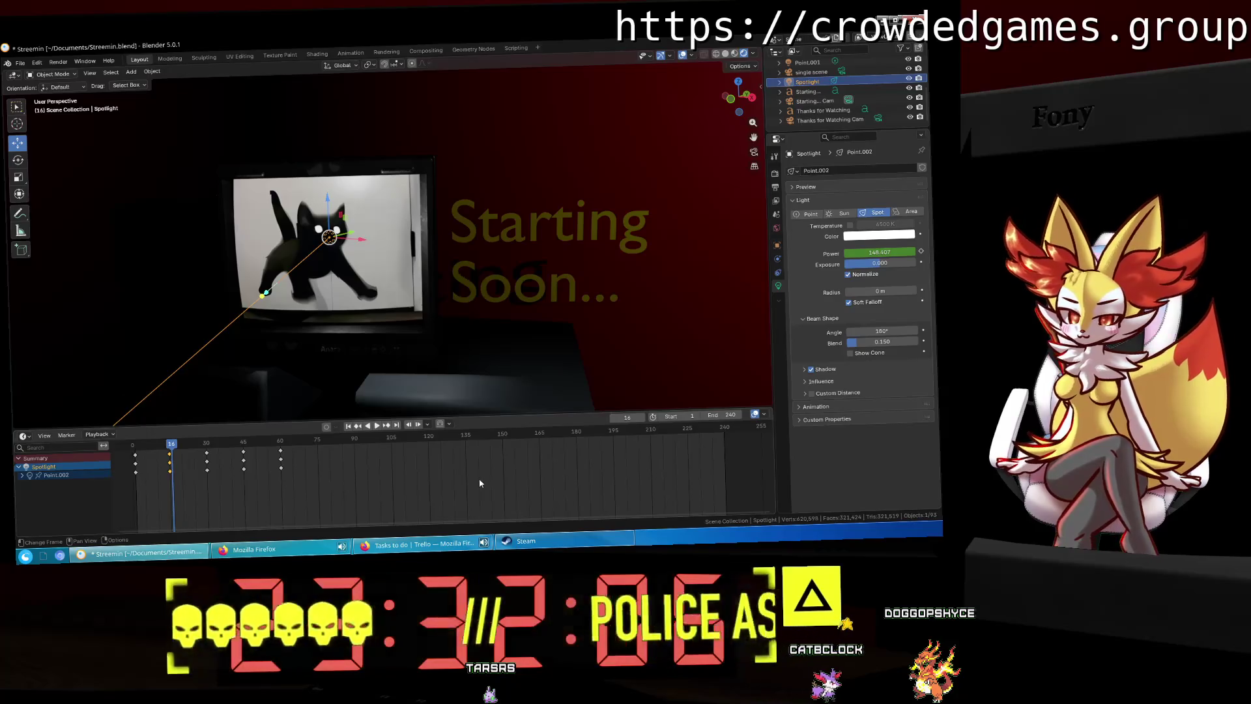
pyautogui.click(254, 549)
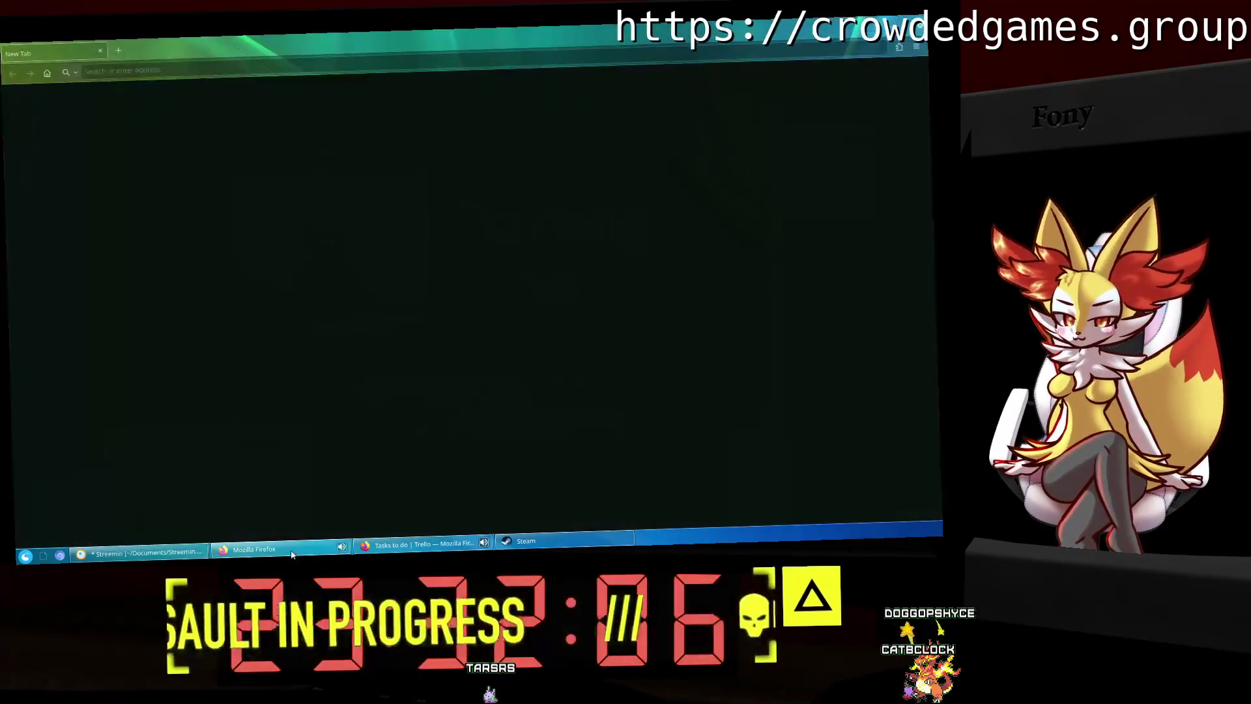
# Step: Close the empty Firefox window and bring the other browser window forward
pyautogui.rightClick(254, 549)
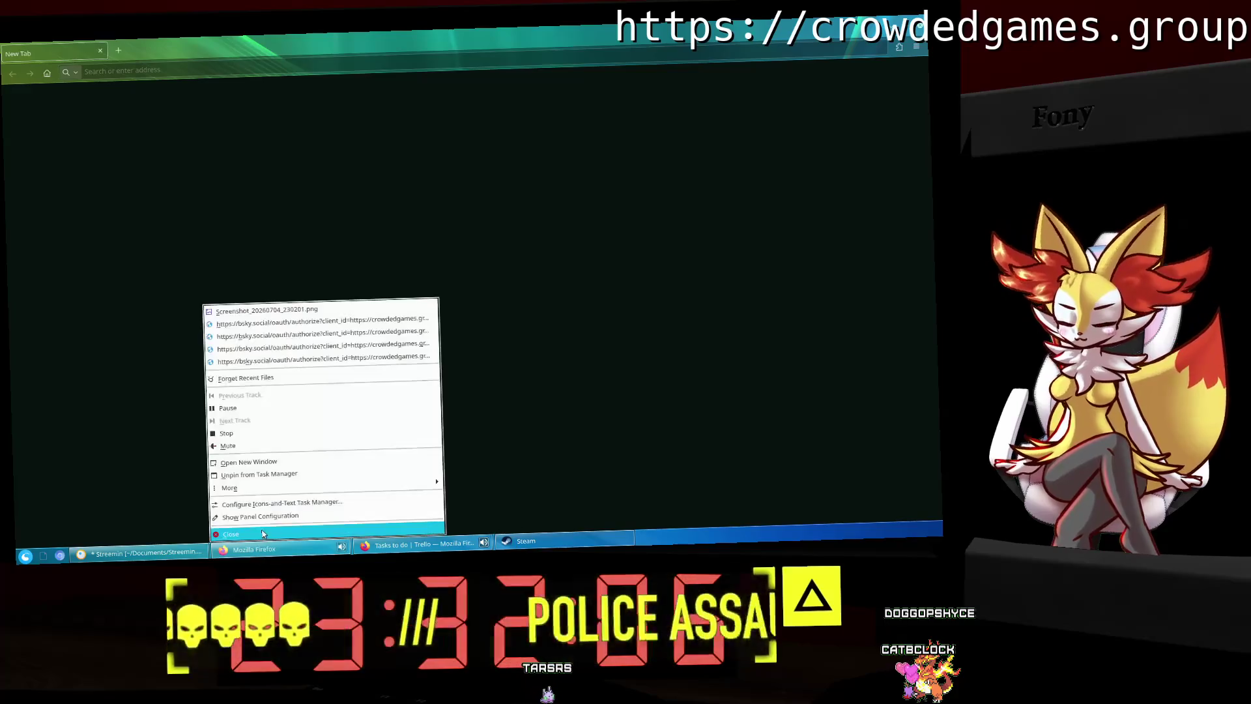
pyautogui.click(221, 518)
pyautogui.click(280, 548)
# Step: Search Google for 'how to make a flickering light in blender' and open the YouTube tutorial
pyautogui.click(124, 46)
pyautogui.write('how to make a flick')
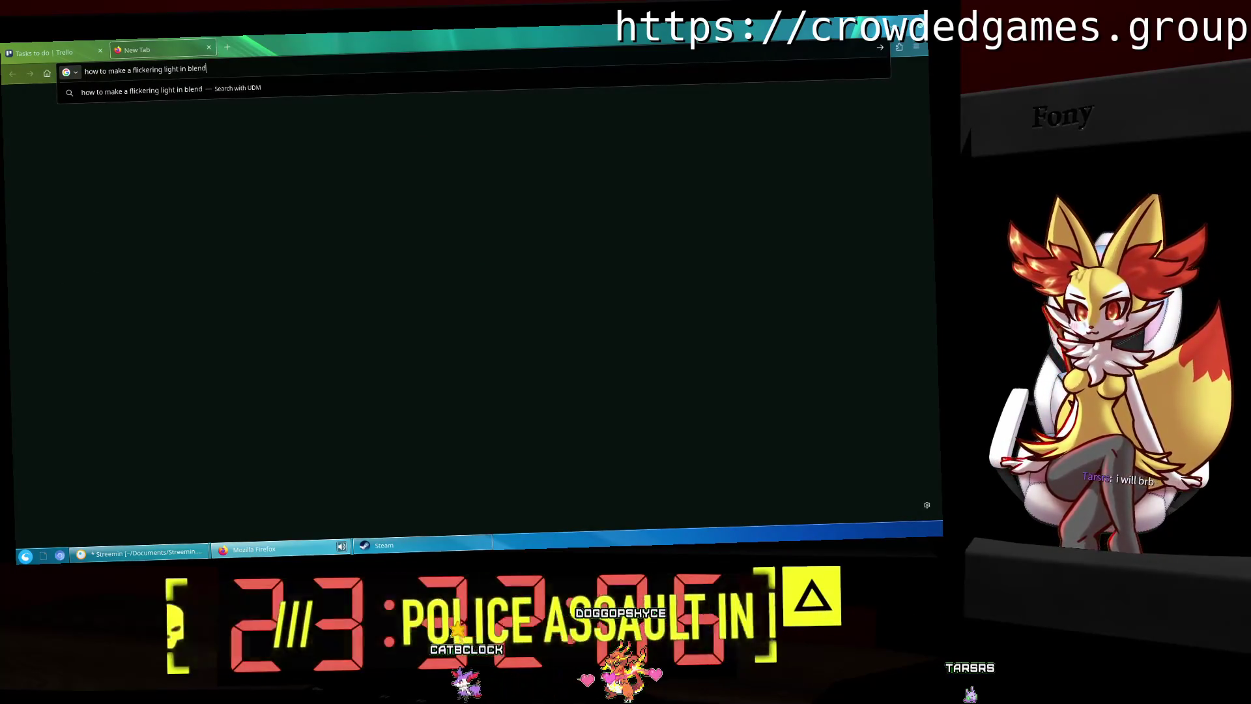
pyautogui.write('er')
pyautogui.press('Return')
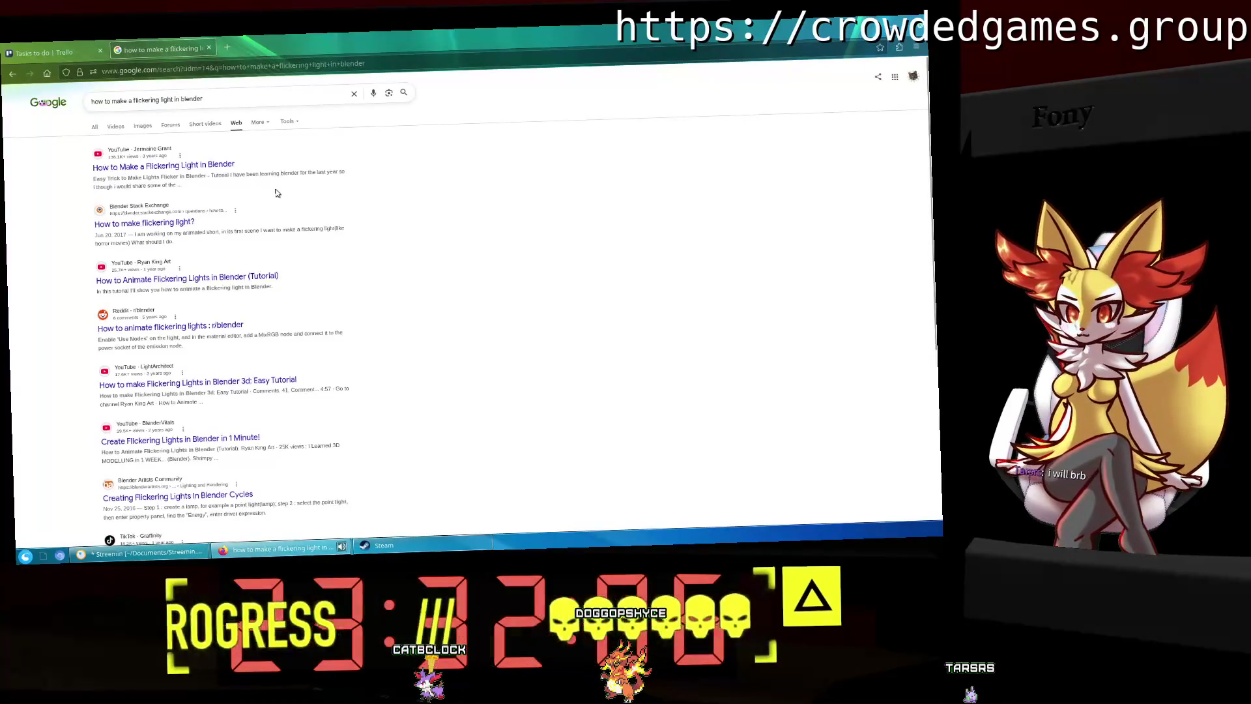
pyautogui.click(209, 165)
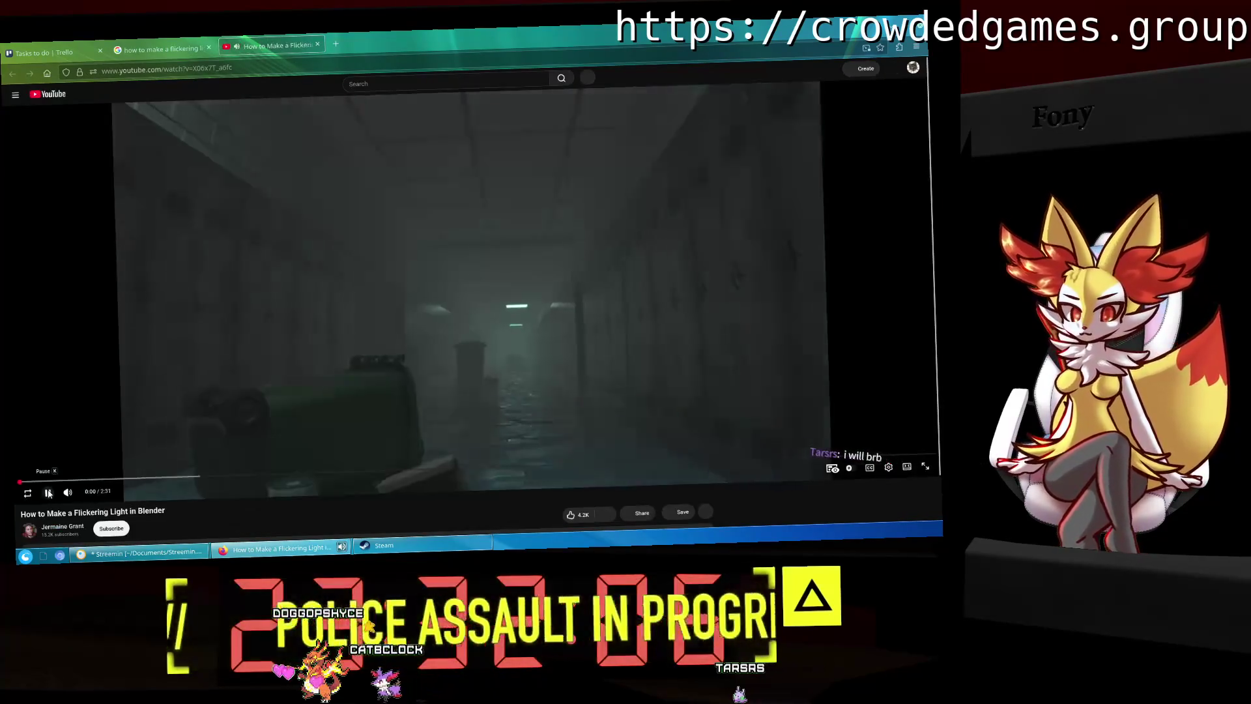
# Step: Play the flickering-light tutorial, pause it at the 0 W Power step, and return to Blender
pyautogui.click(400, 383)
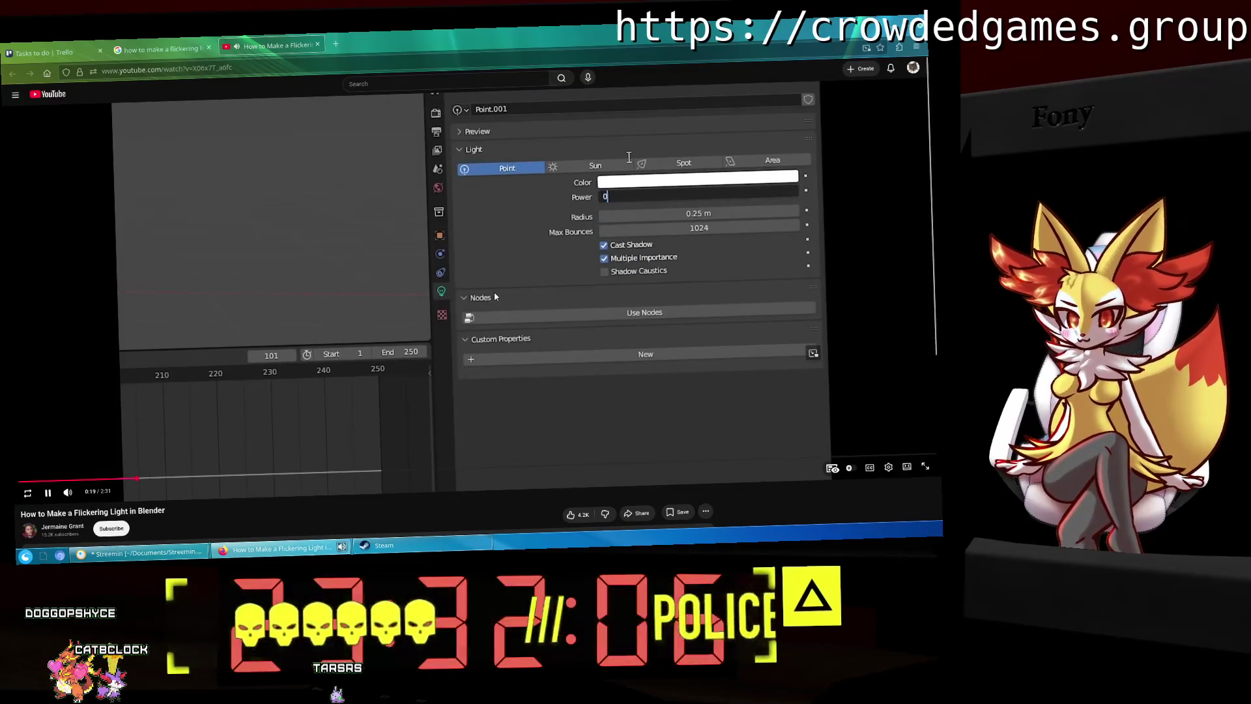
pyautogui.click(259, 195)
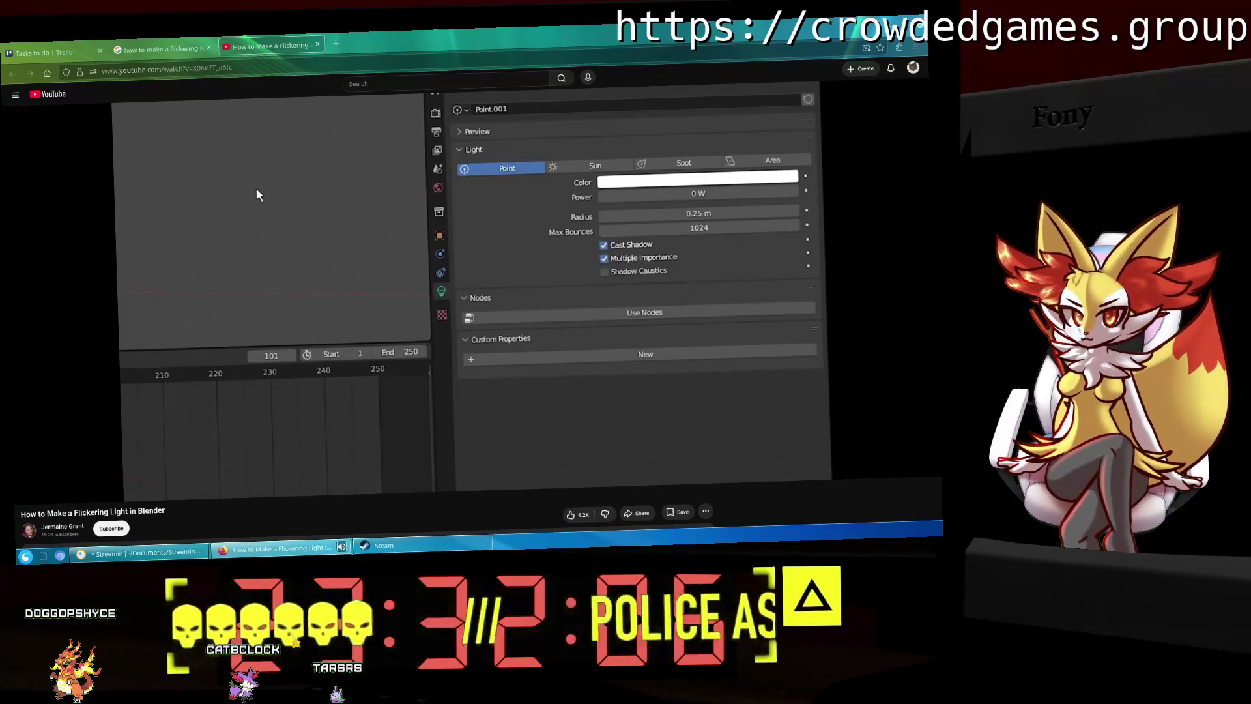
pyautogui.click(148, 559)
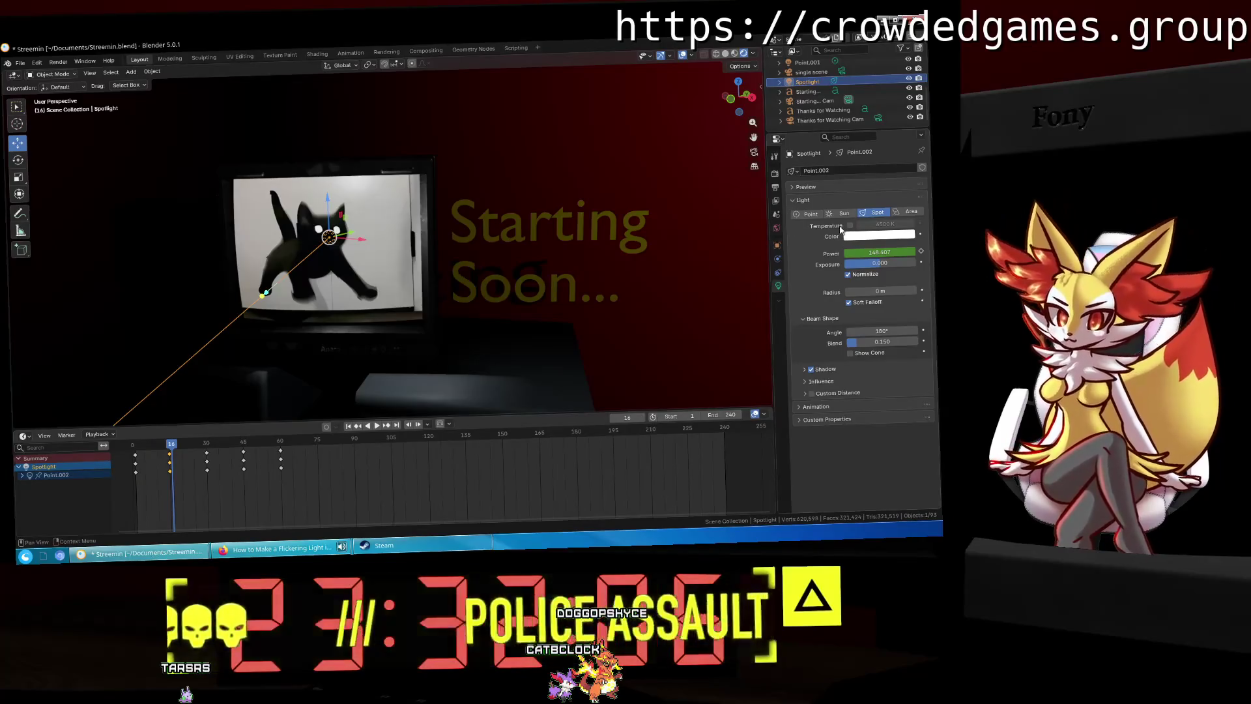
# Step: Compare the spotlight's Shadow panel settings against the tutorial, then resume the video
pyautogui.click(240, 559)
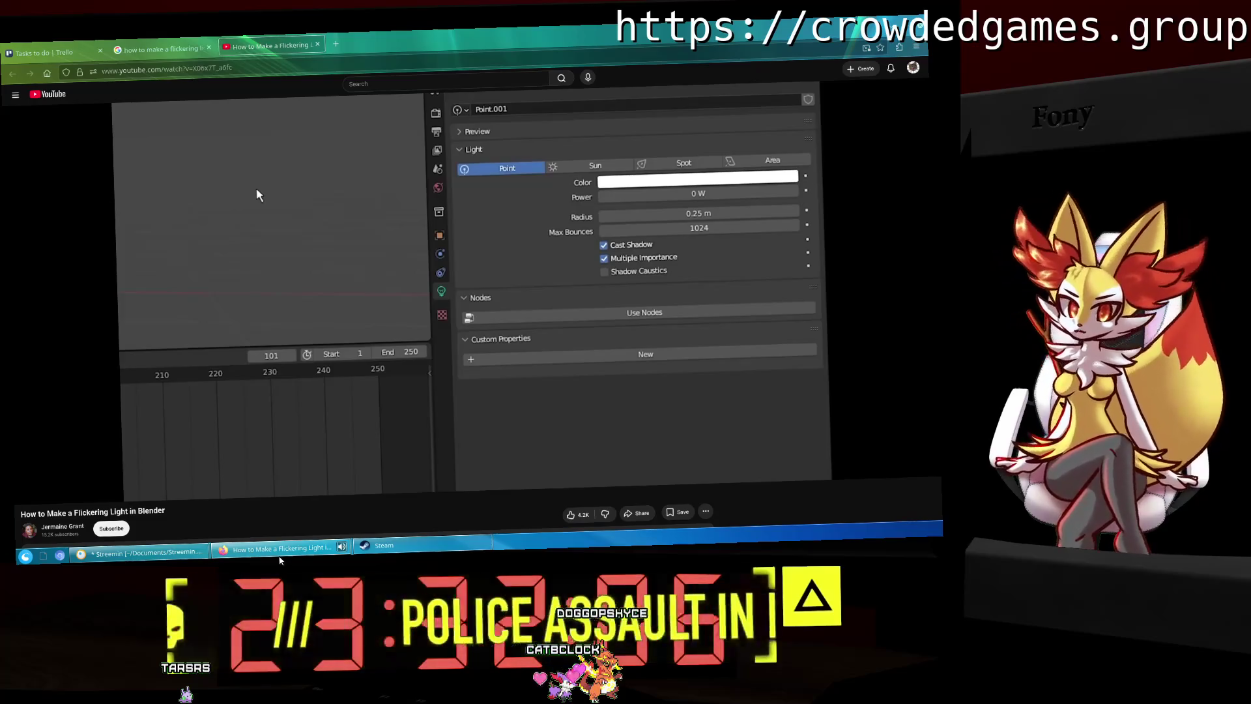
pyautogui.click(280, 559)
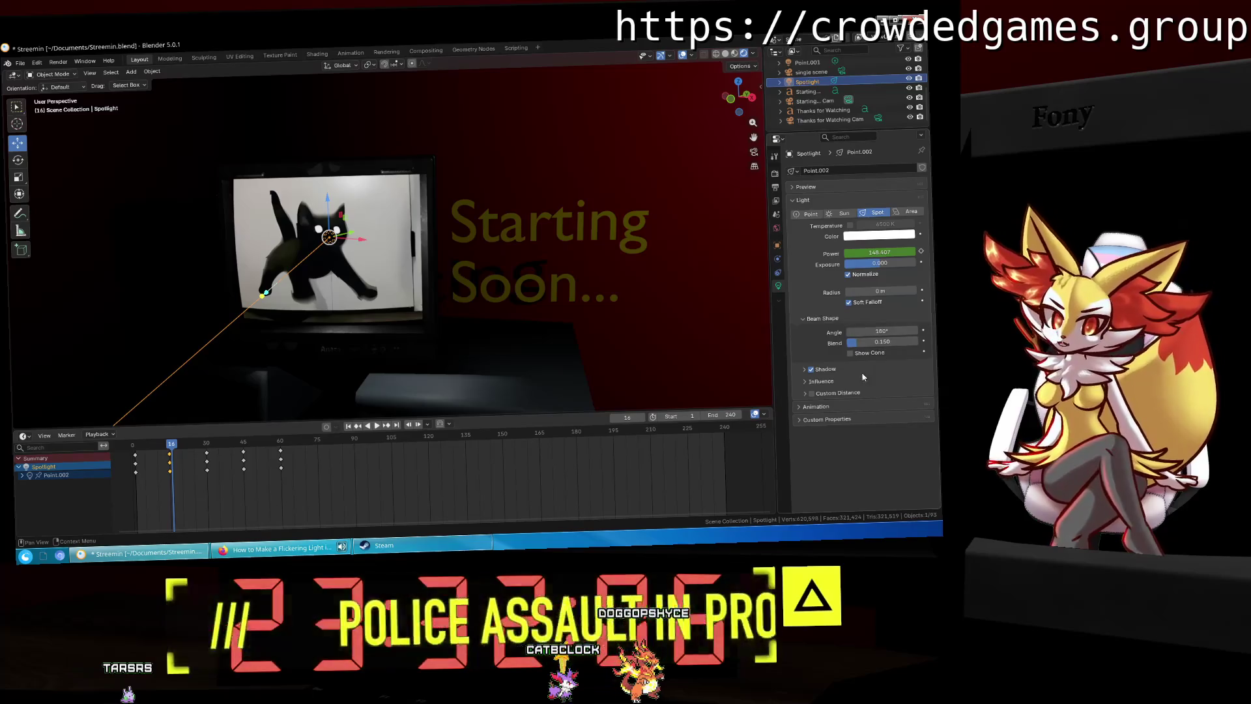
pyautogui.click(806, 370)
pyautogui.click(806, 371)
pyautogui.click(808, 390)
pyautogui.click(807, 389)
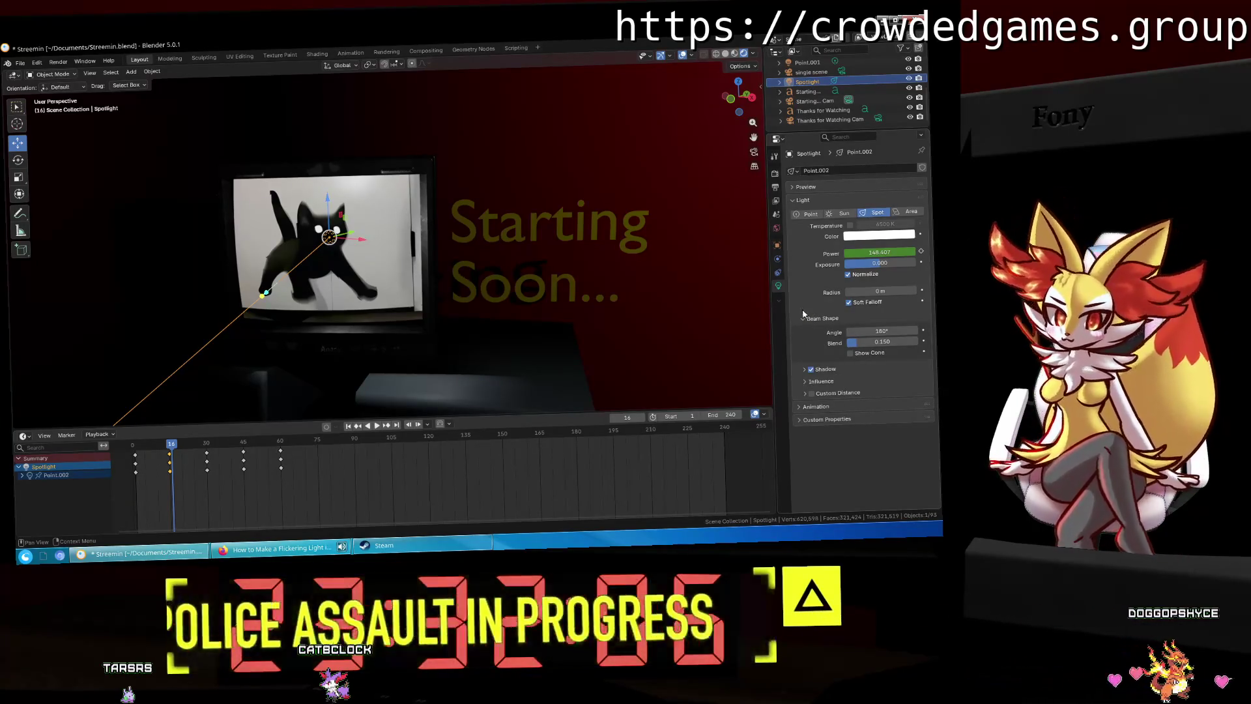
pyautogui.hotkey('alt', 'Tab')
pyautogui.click(388, 282)
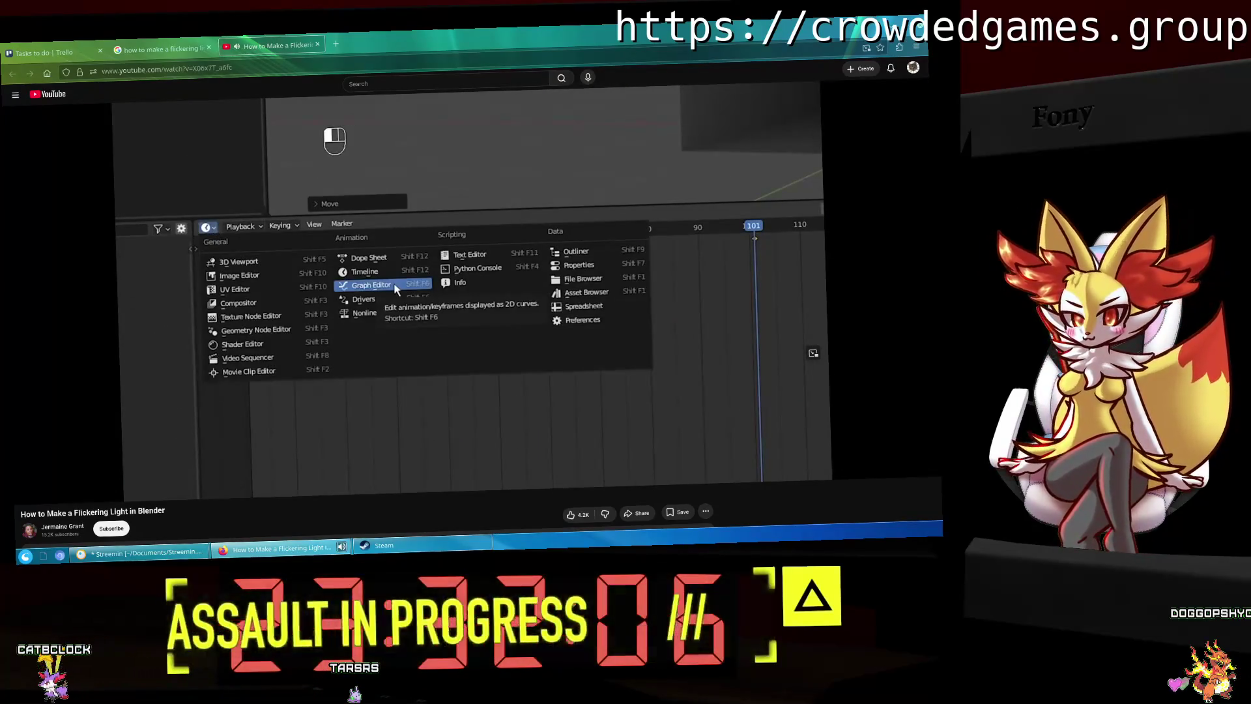
# Step: Pause the tutorial, then turn Blender's Dope Sheet into a Graph Editor panned to frame 0
pyautogui.click(275, 366)
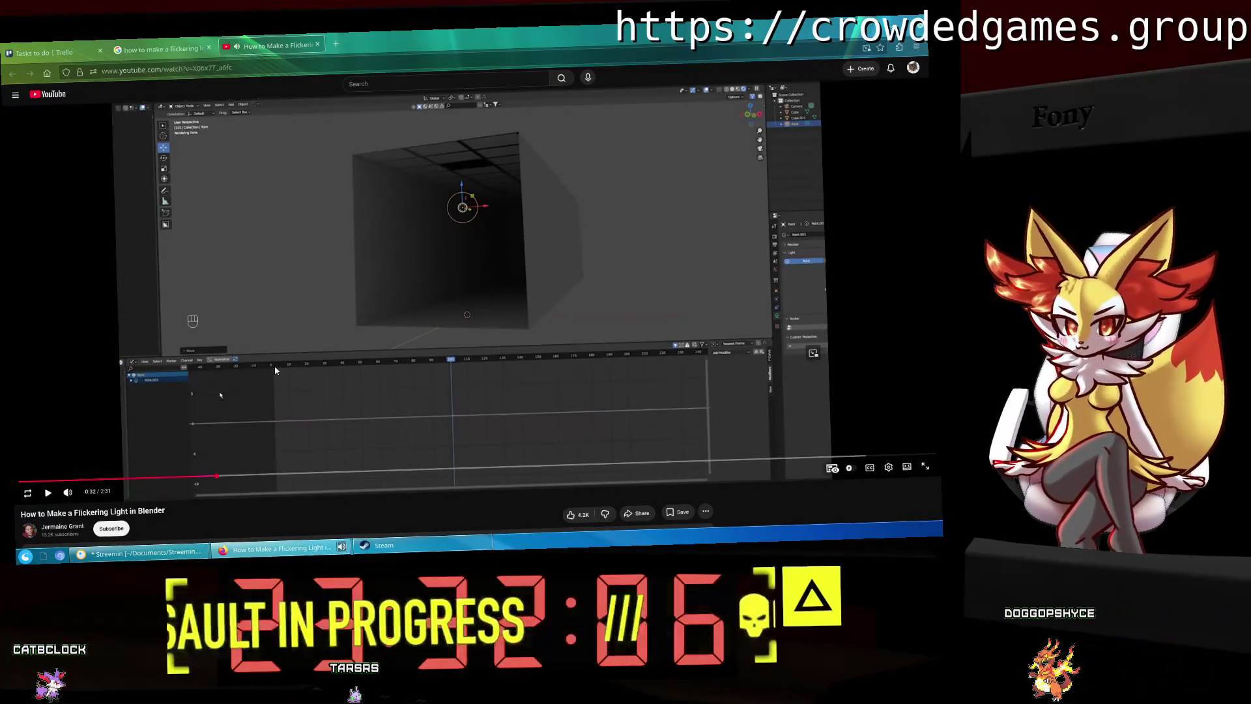
pyautogui.click(189, 558)
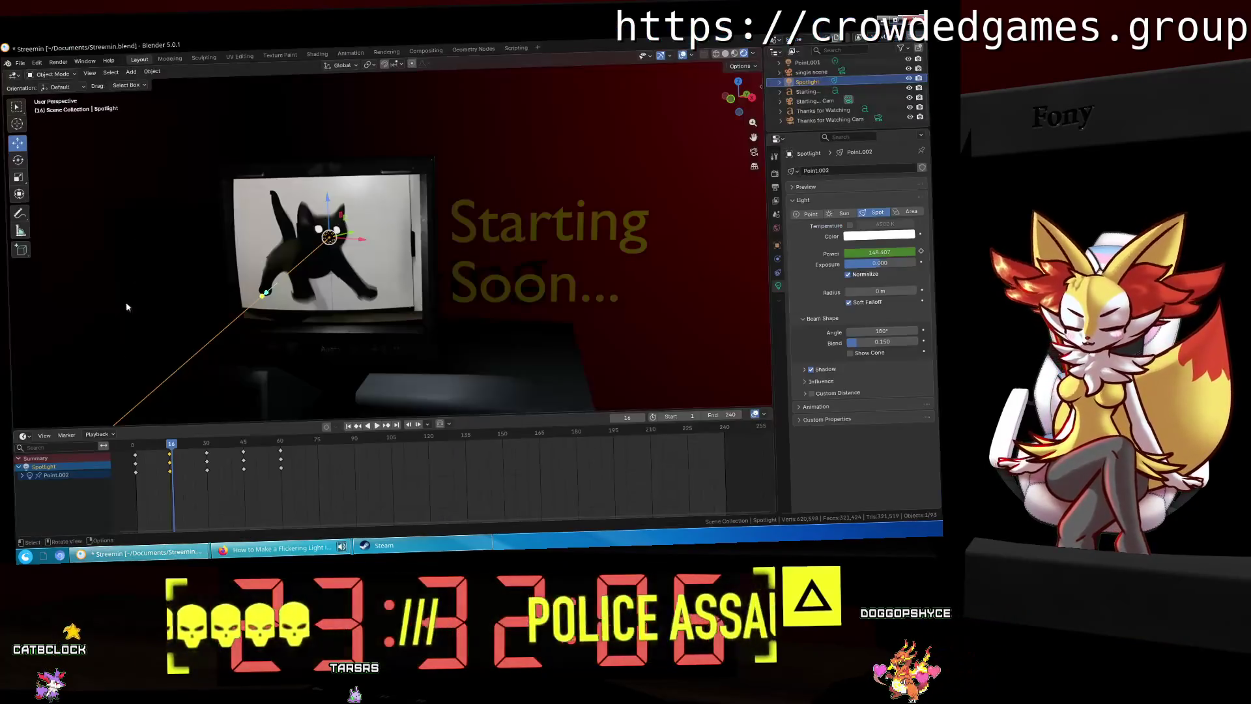
pyautogui.click(24, 436)
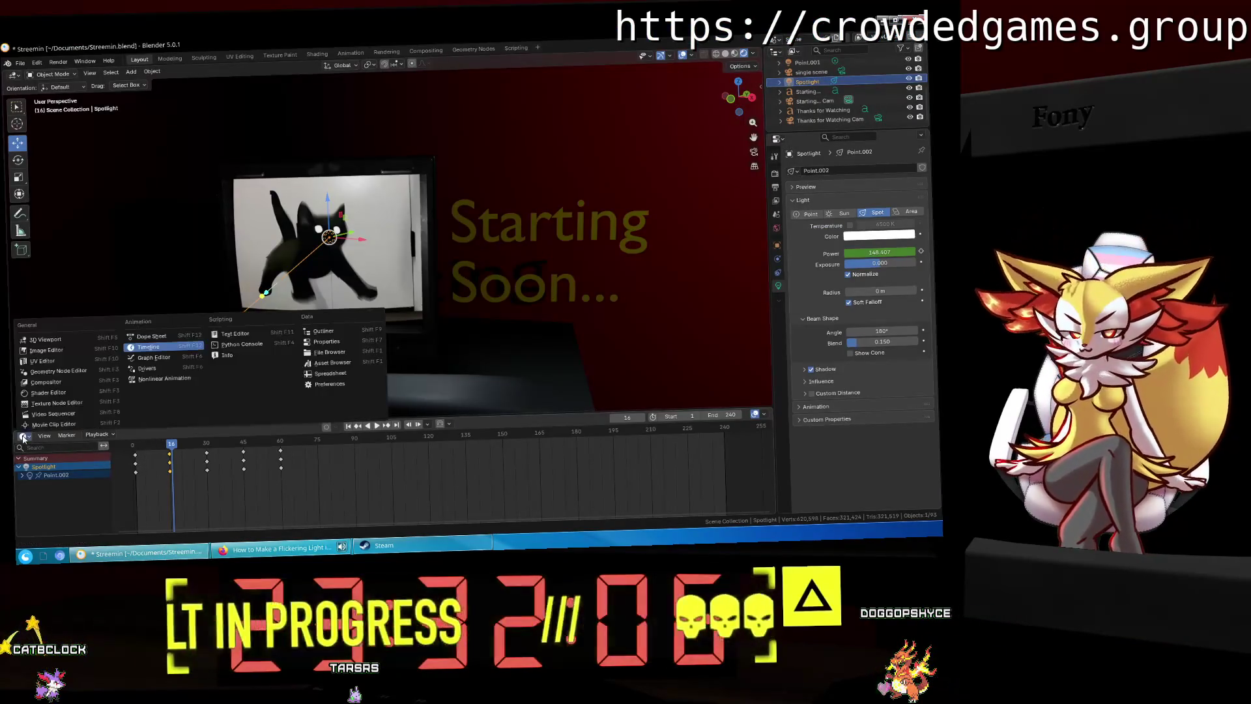
pyautogui.click(163, 358)
pyautogui.moveTo(245, 487)
pyautogui.mouseDown(button='middle')
pyautogui.moveTo(362, 489)
pyautogui.moveTo(332, 476)
pyautogui.moveTo(235, 481)
pyautogui.mouseUp(button='middle')
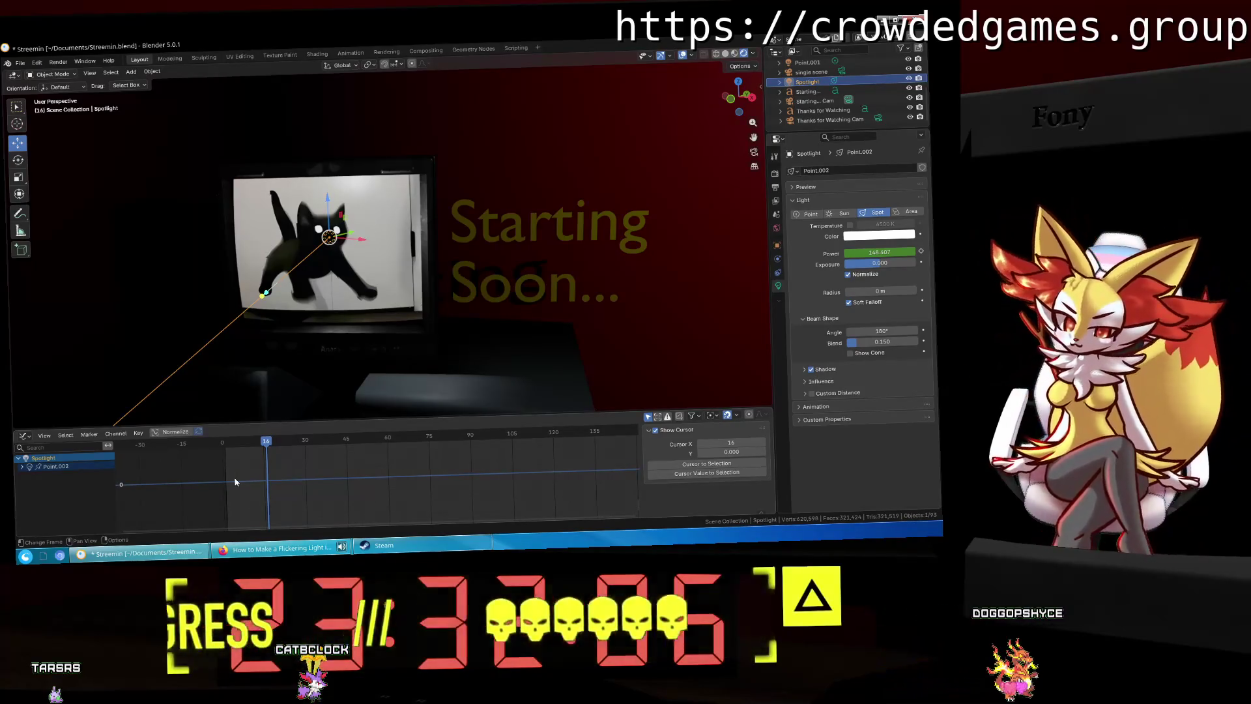
# Step: Advance the tutorial to its next step, then expand Point.002's channels in the Graph Editor
pyautogui.hotkey('alt', 'Tab')
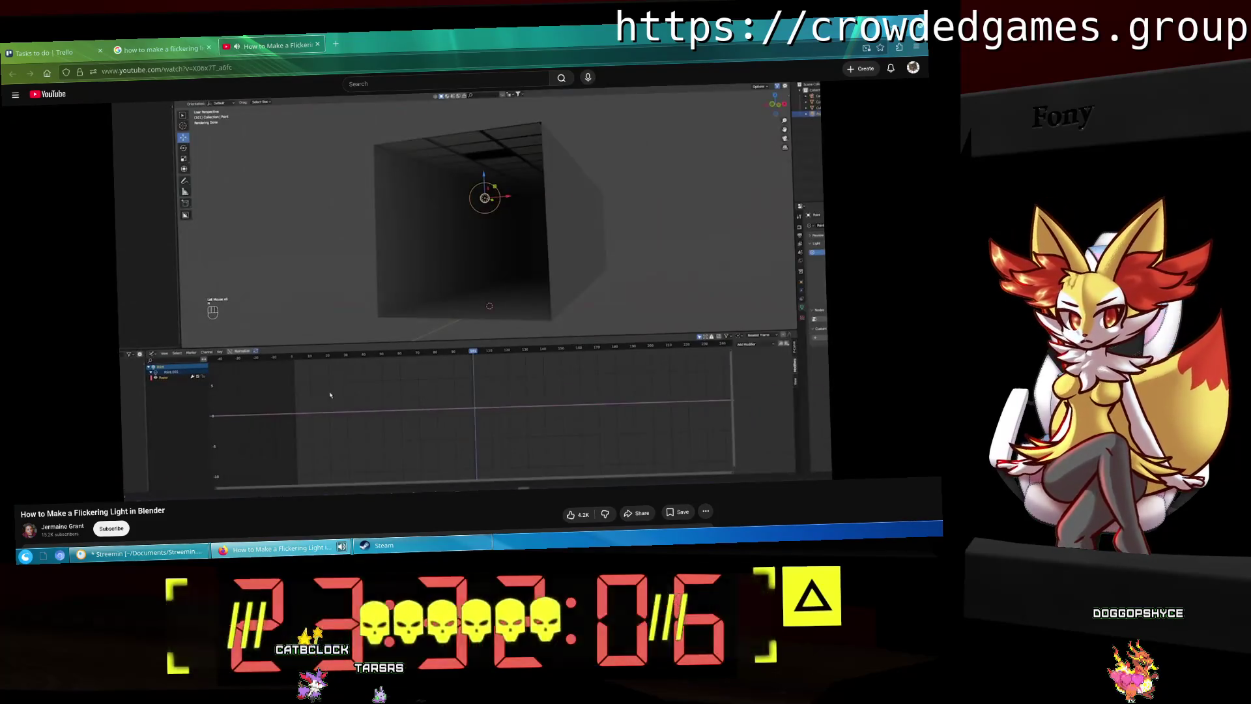
pyautogui.click(454, 324)
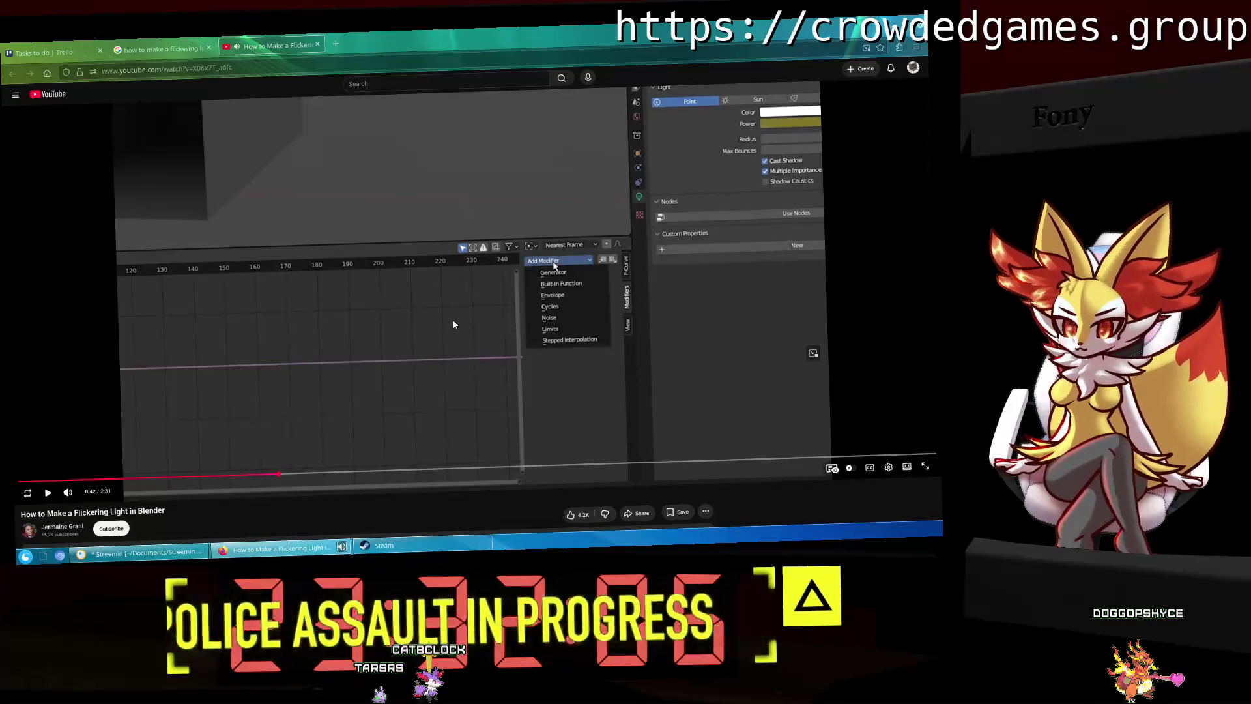
pyautogui.hotkey('alt', 'Tab')
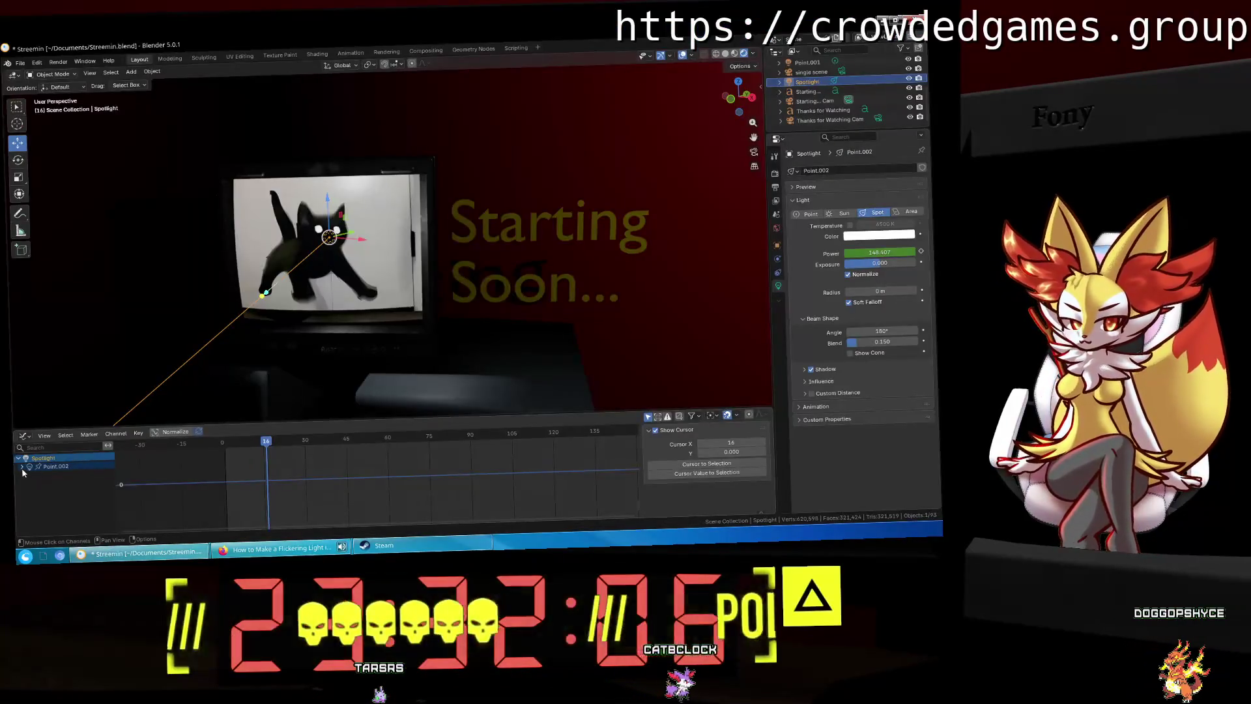
pyautogui.click(22, 466)
pyautogui.click(43, 475)
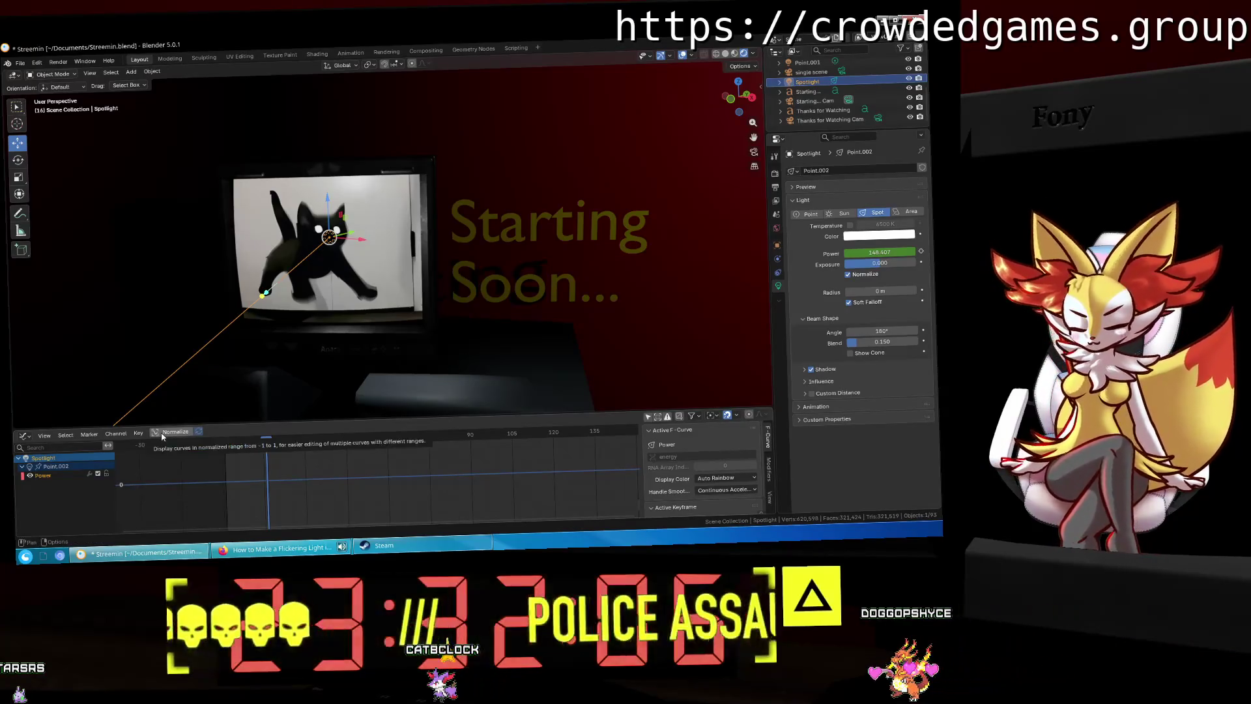
# Step: Delete all old Power keyframes in the Timeline, then return to the Graph Editor at frame 0
pyautogui.click(24, 436)
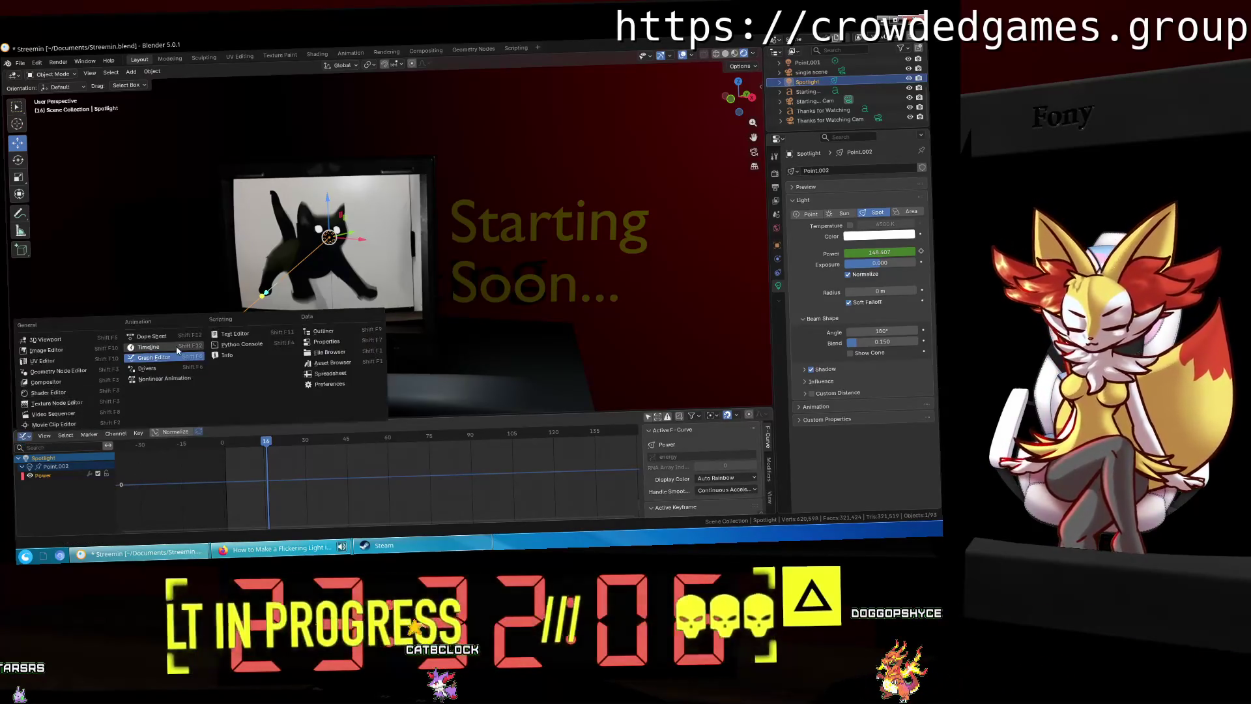
pyautogui.click(175, 417)
pyautogui.moveTo(335, 500)
pyautogui.mouseDown()
pyautogui.moveTo(254, 471)
pyautogui.moveTo(132, 454)
pyautogui.mouseUp()
pyautogui.press('Delete')
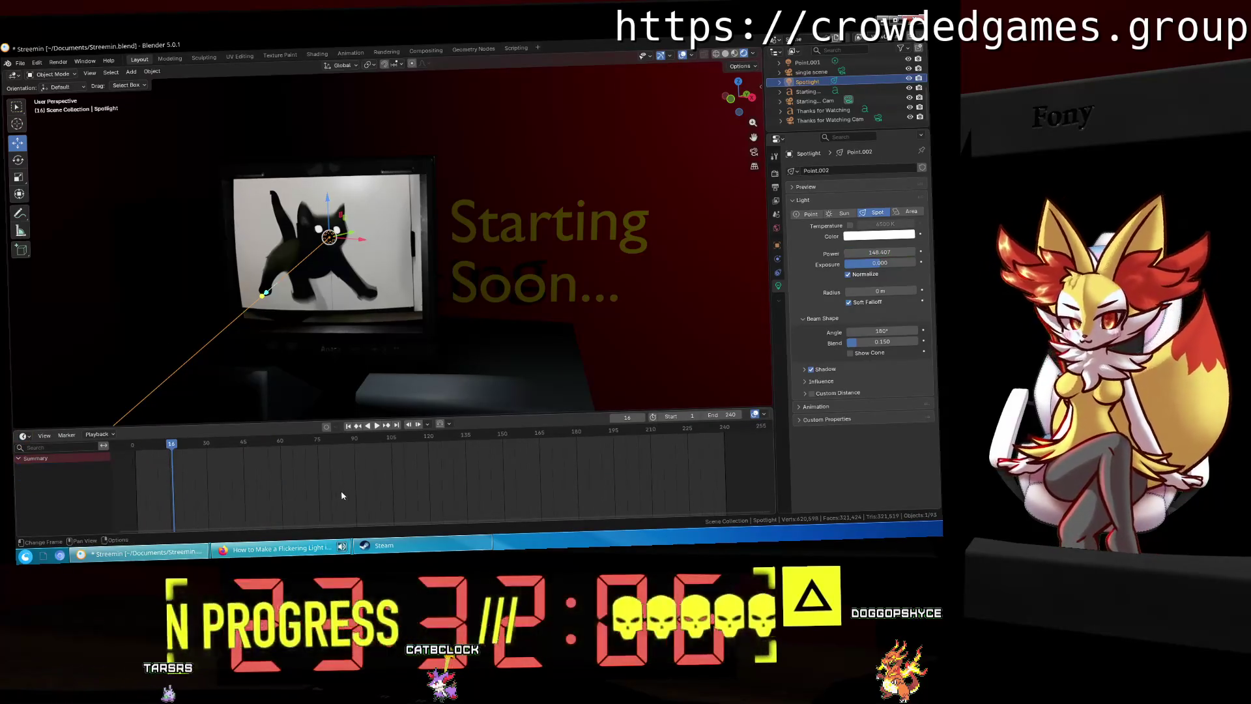
pyautogui.click(24, 435)
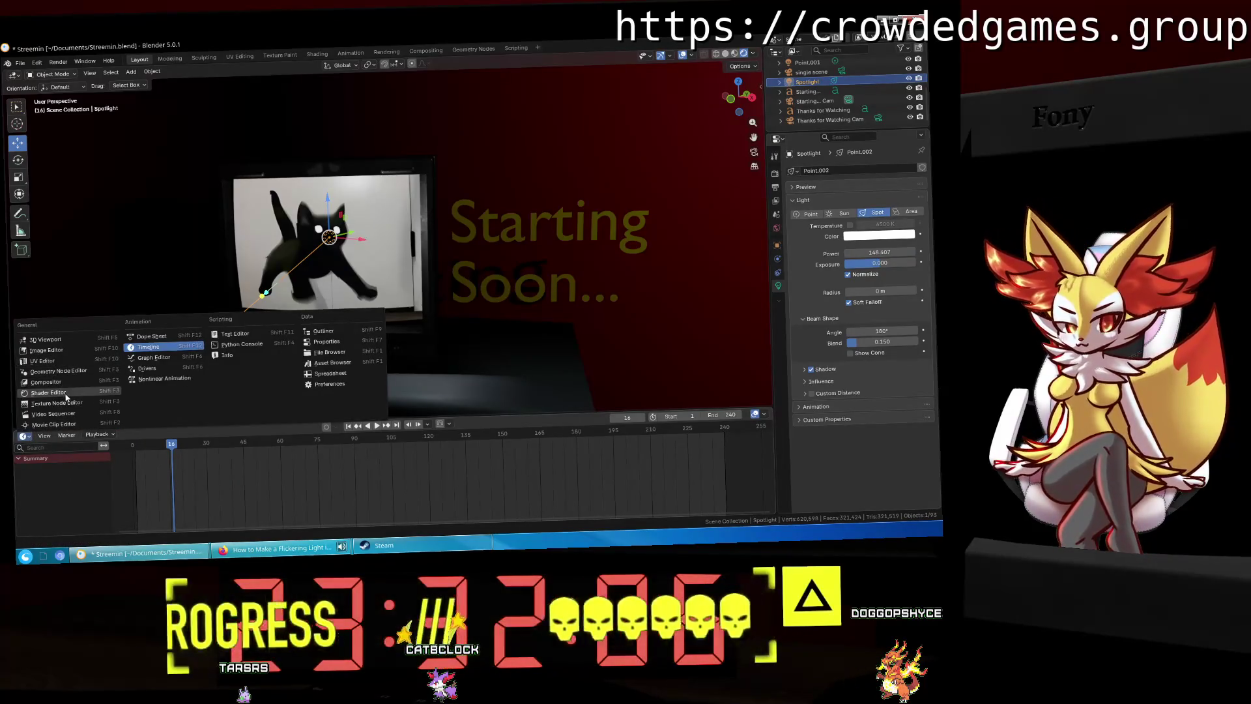
pyautogui.click(155, 360)
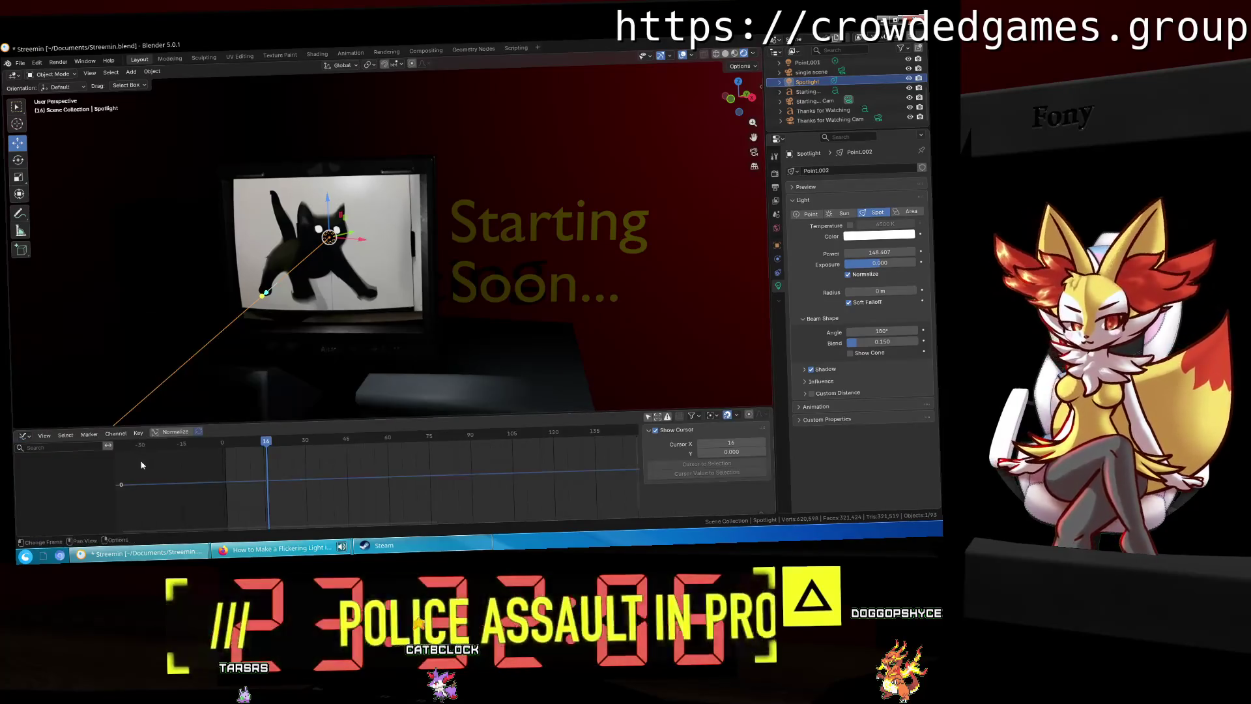
pyautogui.moveTo(246, 447); pyautogui.dragTo(222, 443)
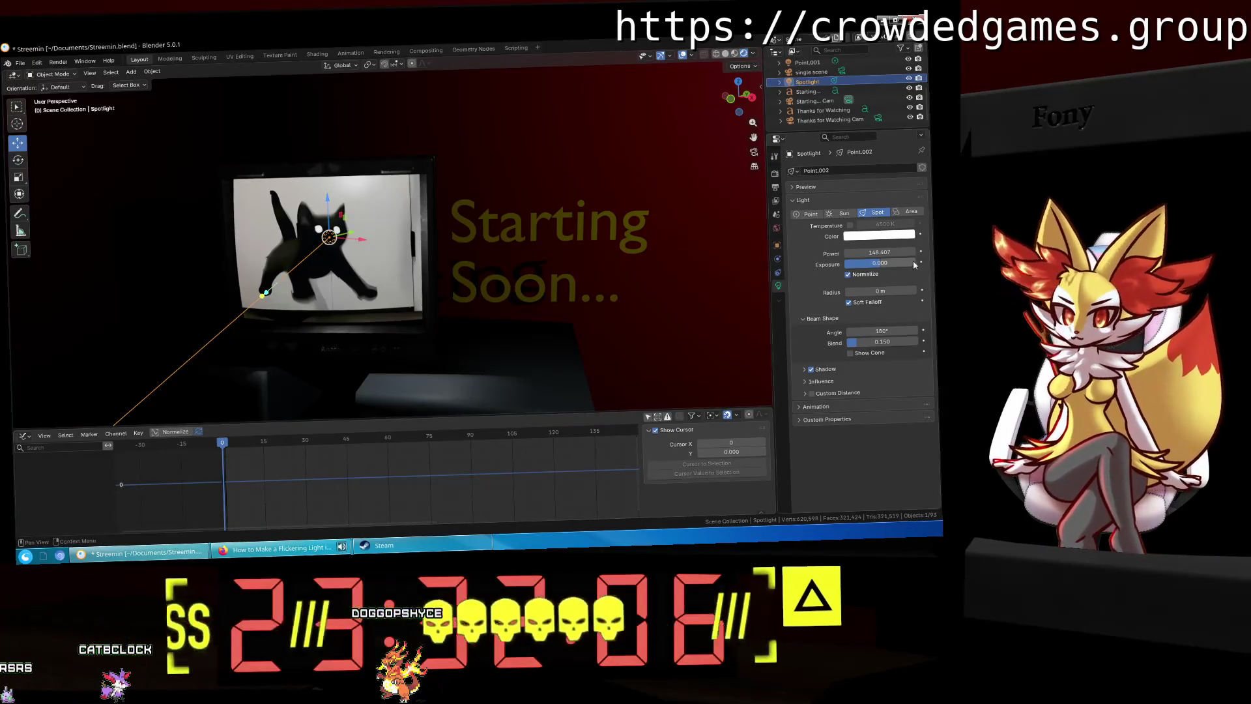
# Step: Keyframe the spotlight's Power at 50 and save the blend file
pyautogui.write('50')
pyautogui.press('Return')
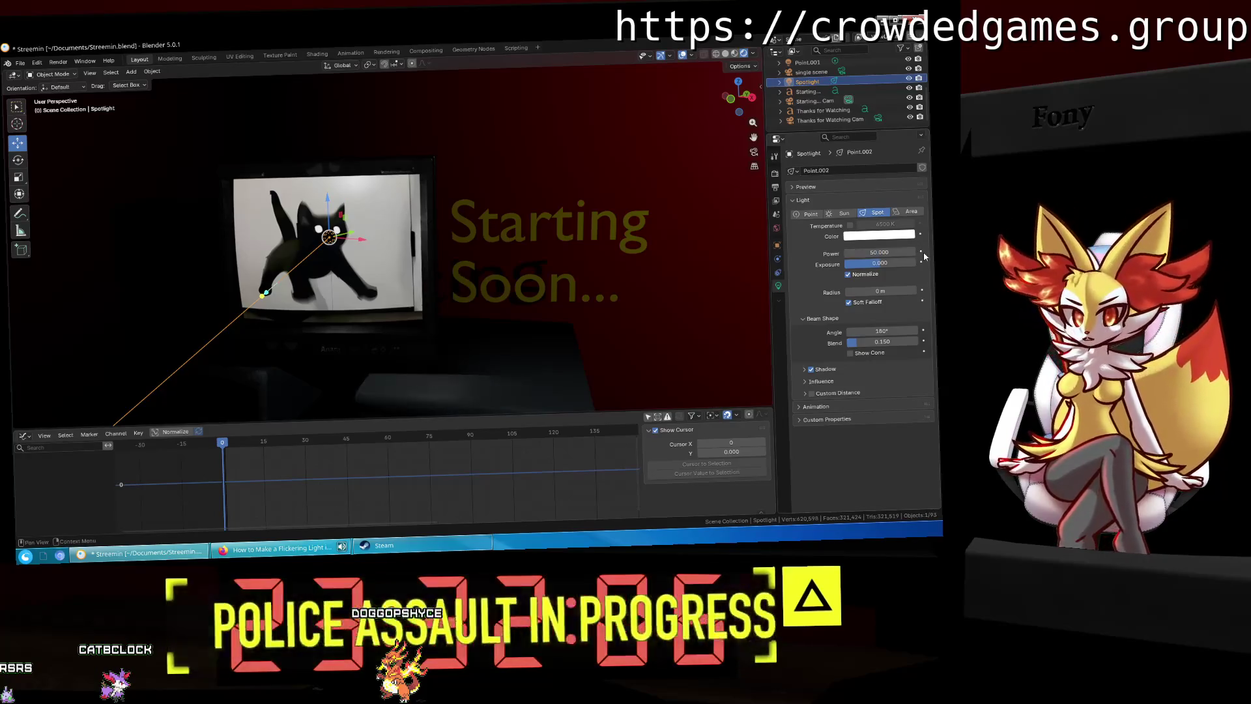
pyautogui.press('i')
pyautogui.hotkey('ctrl', 's')
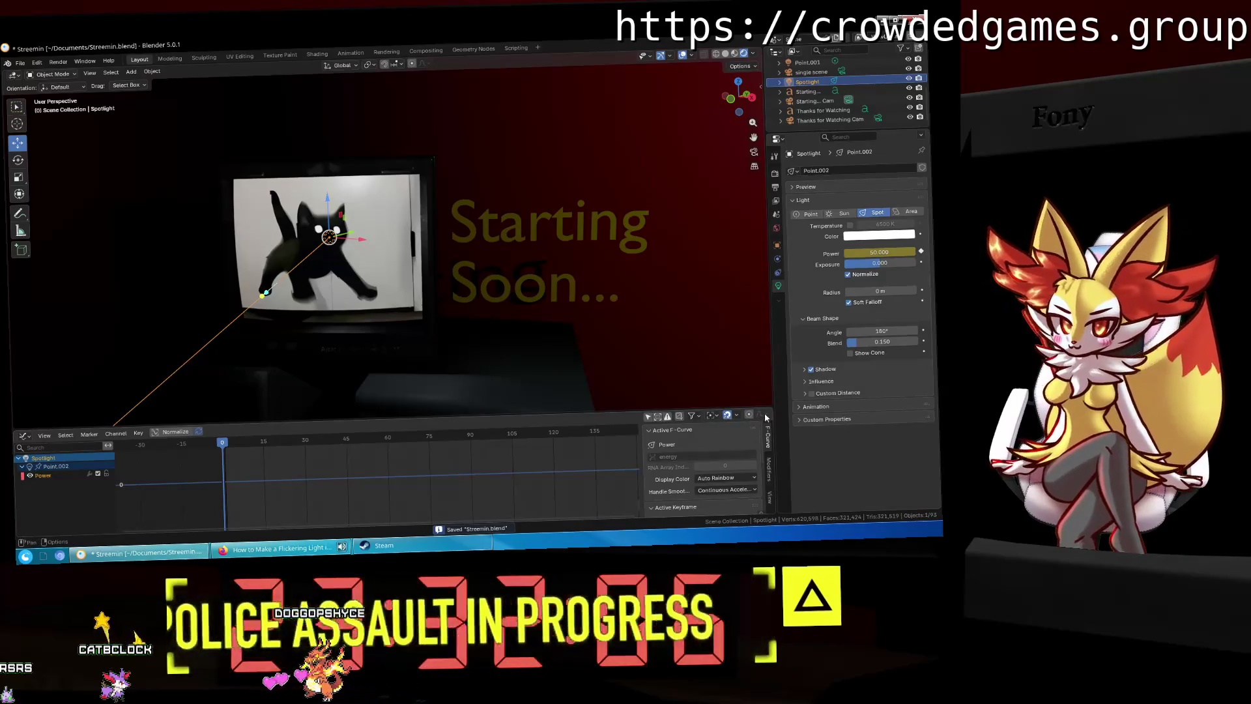
# Step: Add a Noise modifier to the Power curve, checking the tutorial along the way
pyautogui.click(769, 471)
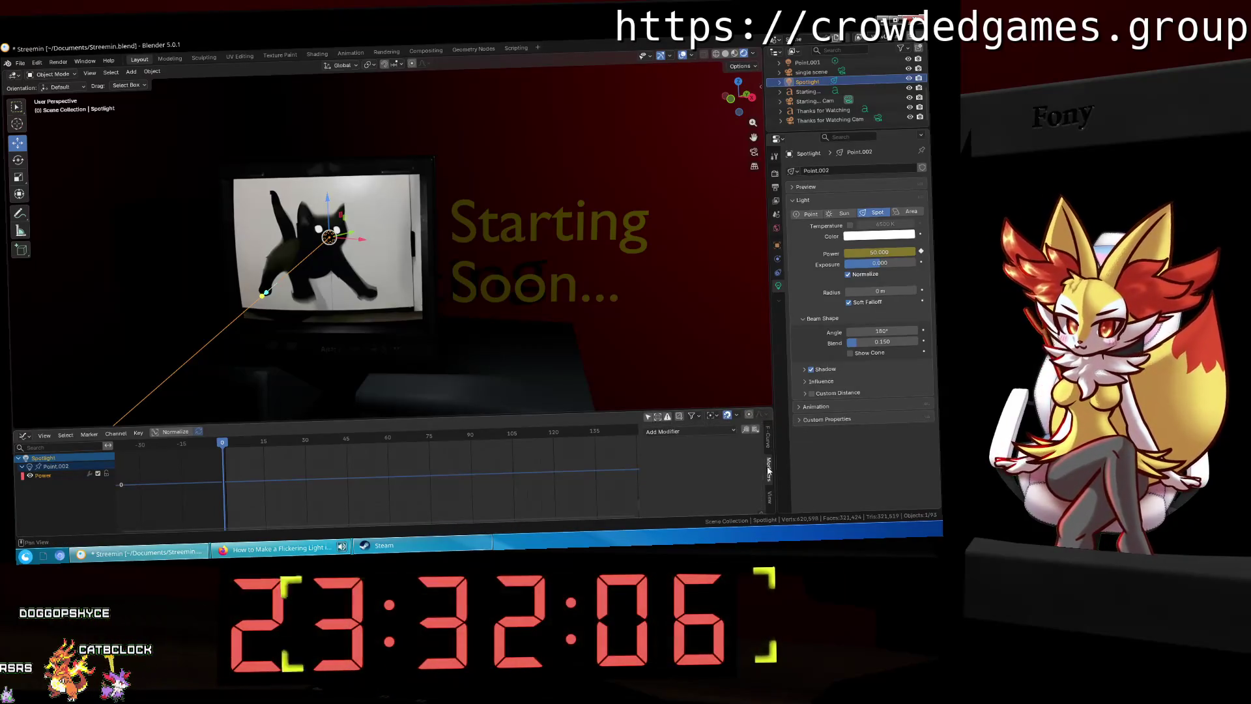
pyautogui.click(684, 431)
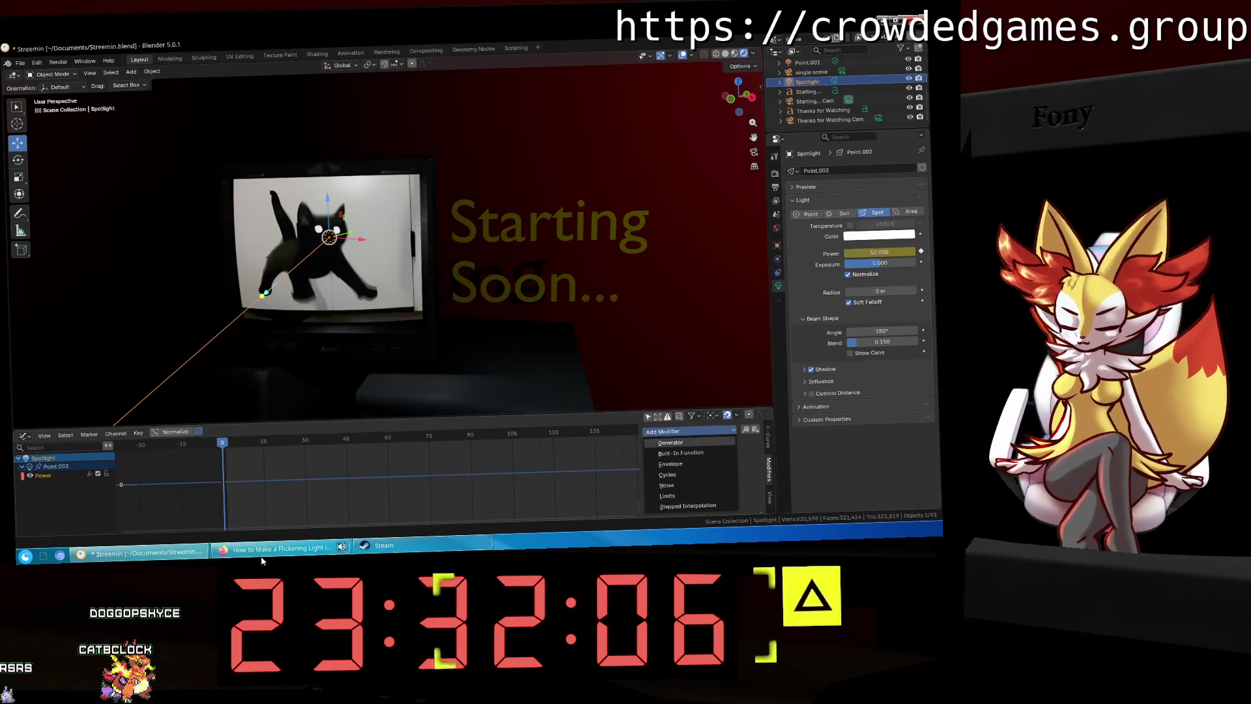
pyautogui.click(262, 558)
pyautogui.click(424, 291)
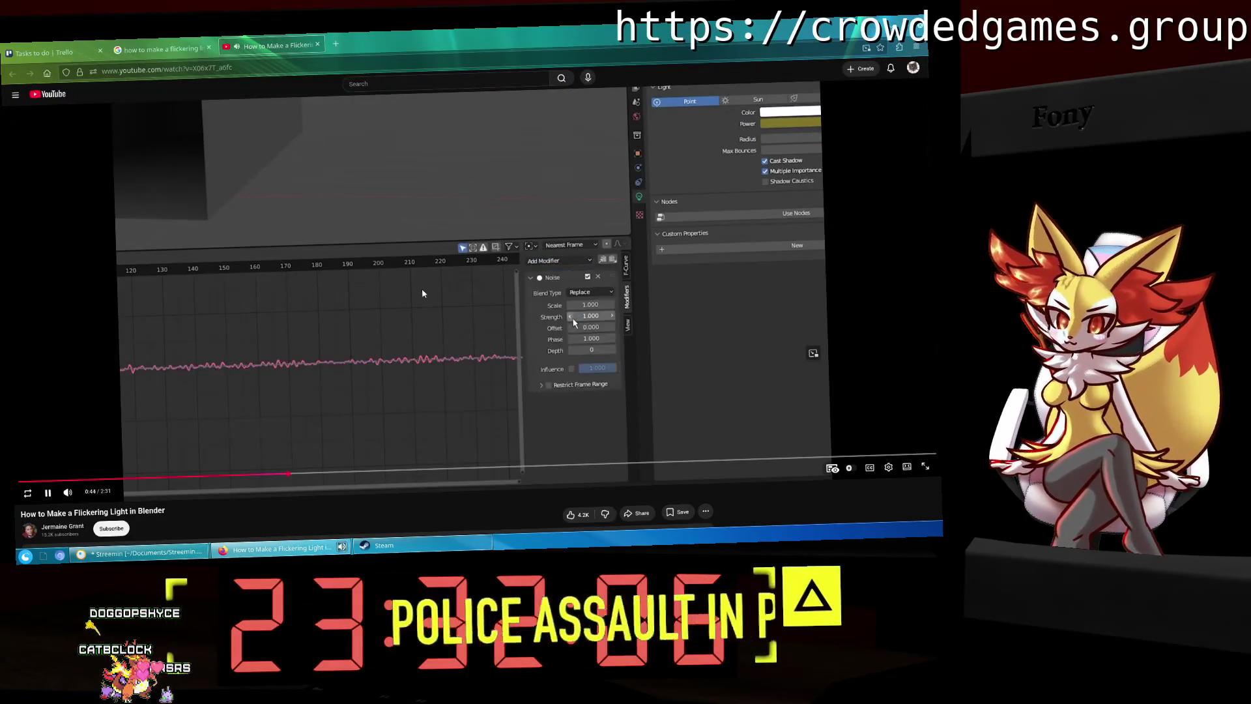
pyautogui.click(423, 294)
pyautogui.click(140, 552)
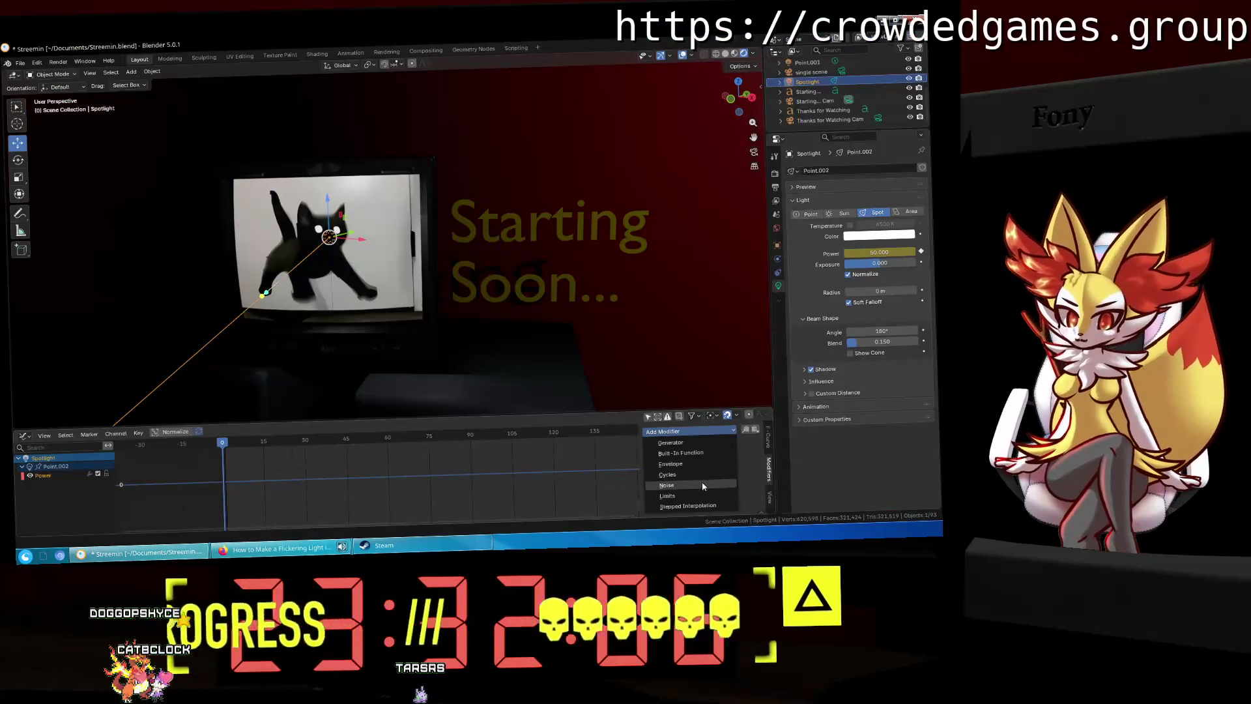
pyautogui.click(701, 485)
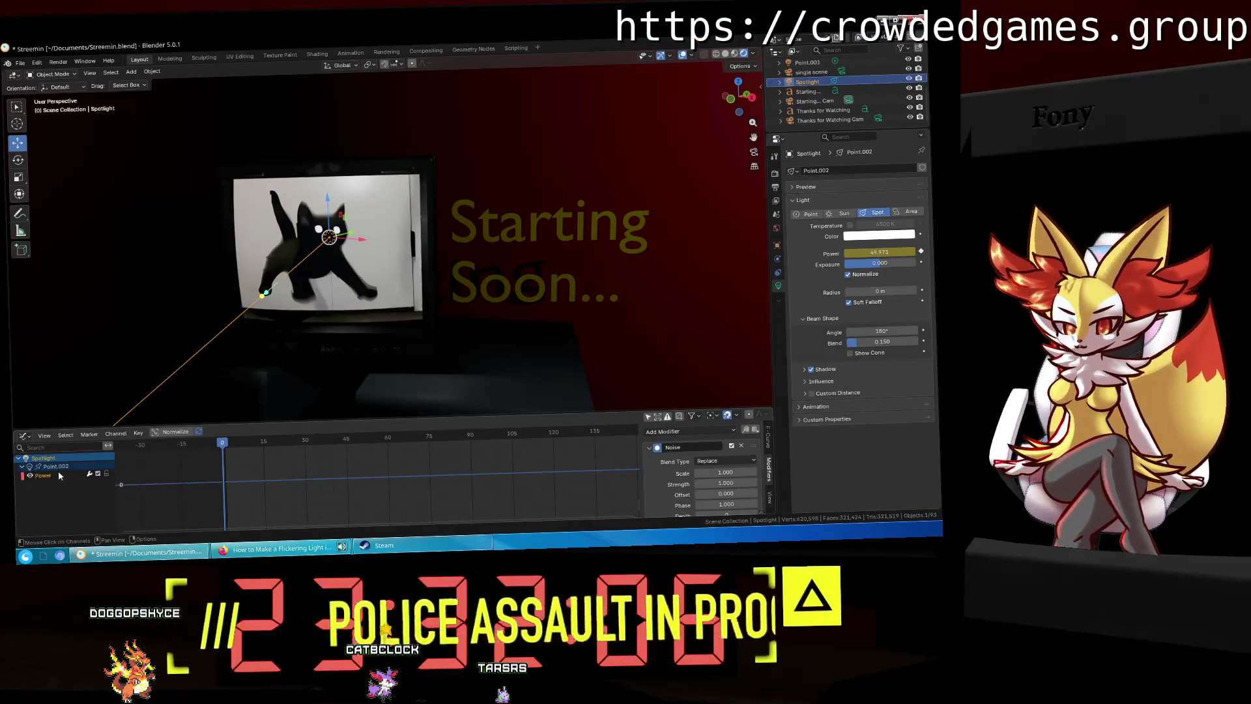
pyautogui.scroll(3, 180, 477)
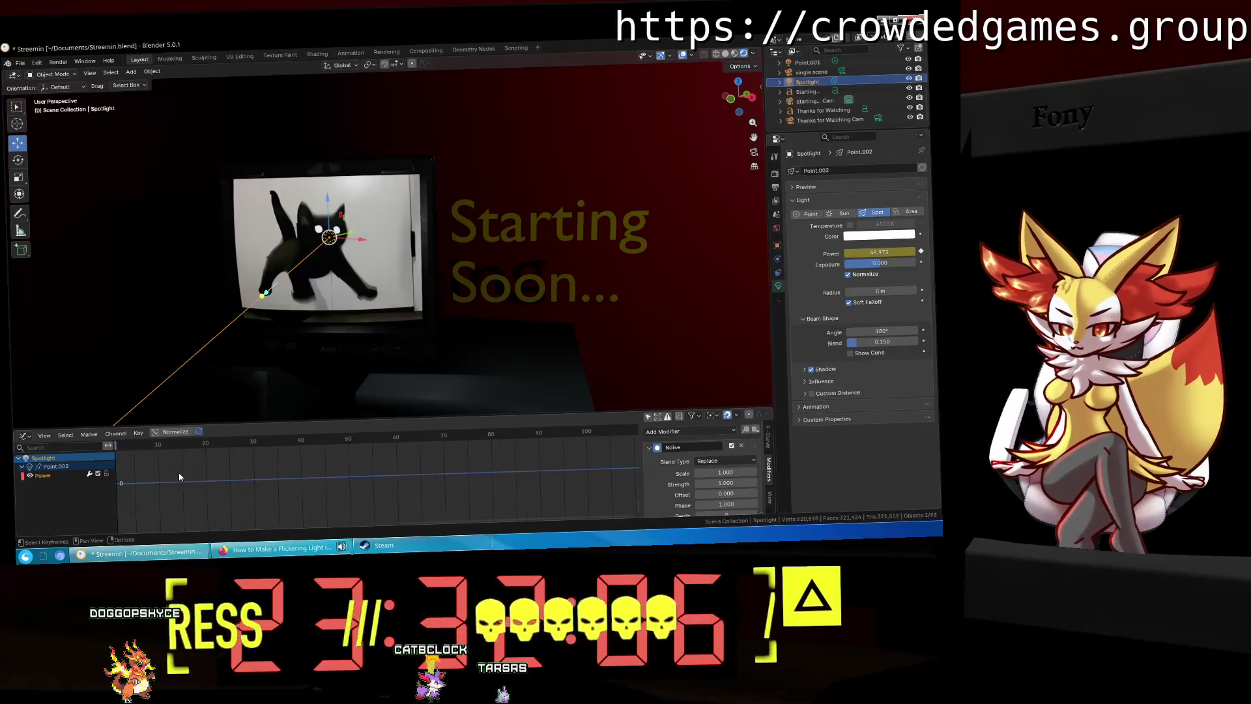
# Step: Check the tutorial, then drag the Noise Strength to about 147 and frame the whole curve
pyautogui.click(280, 548)
pyautogui.click(372, 343)
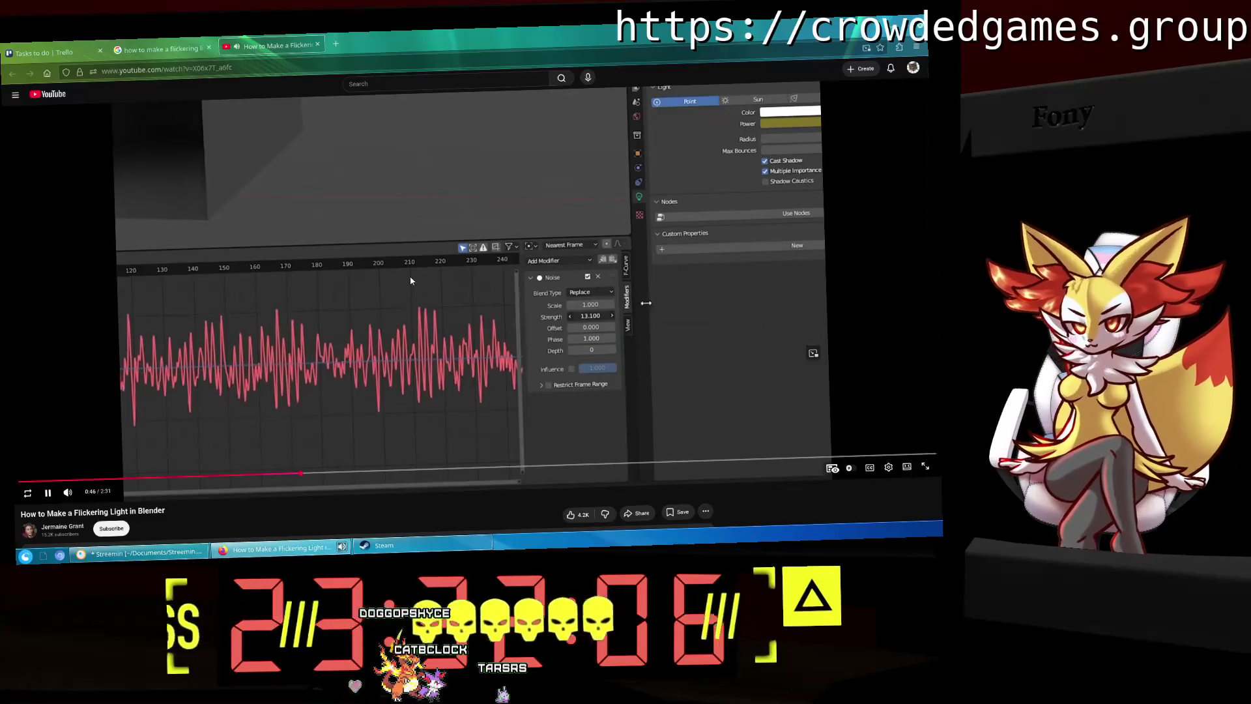
pyautogui.click(319, 401)
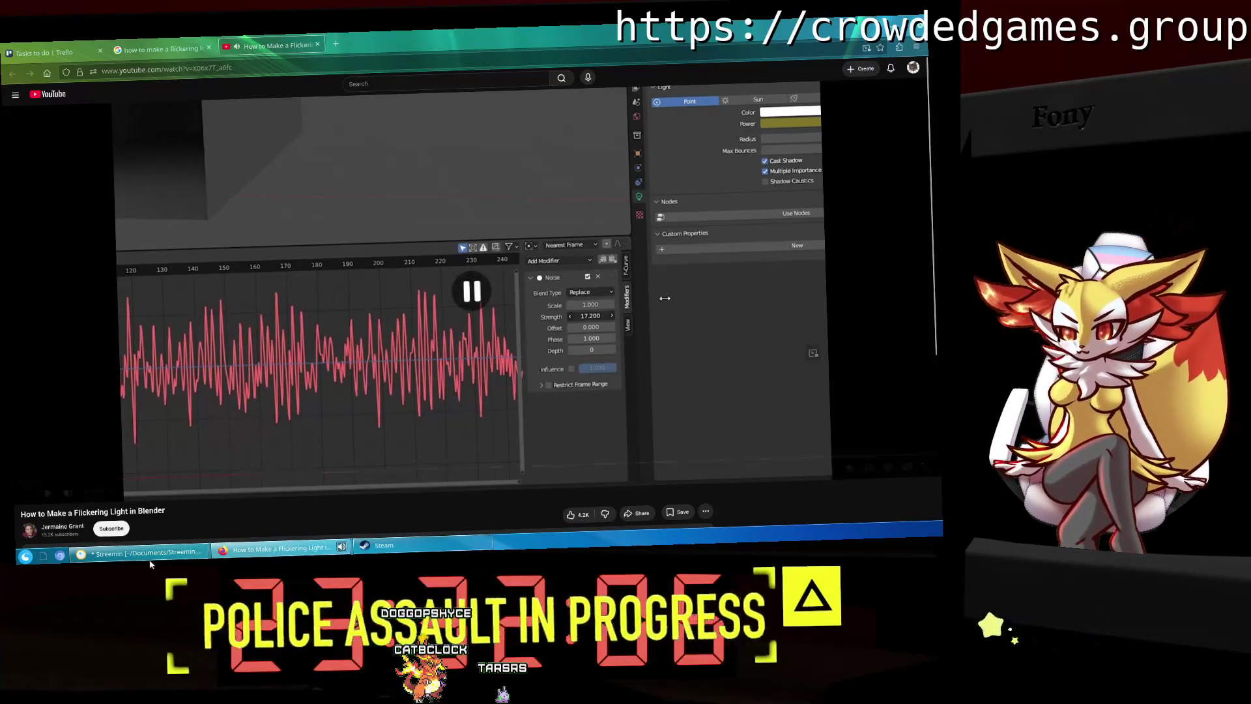
pyautogui.click(206, 551)
pyautogui.moveTo(723, 483); pyautogui.dragTo(756, 483)
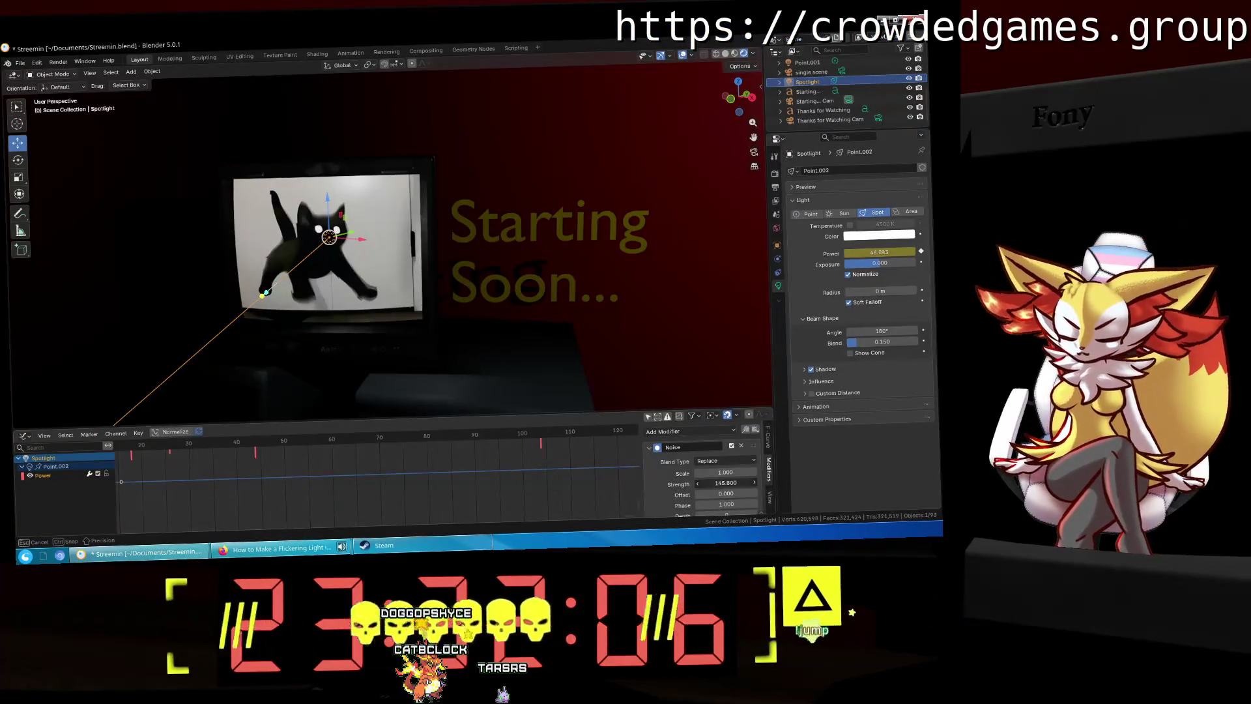
pyautogui.press('Home')
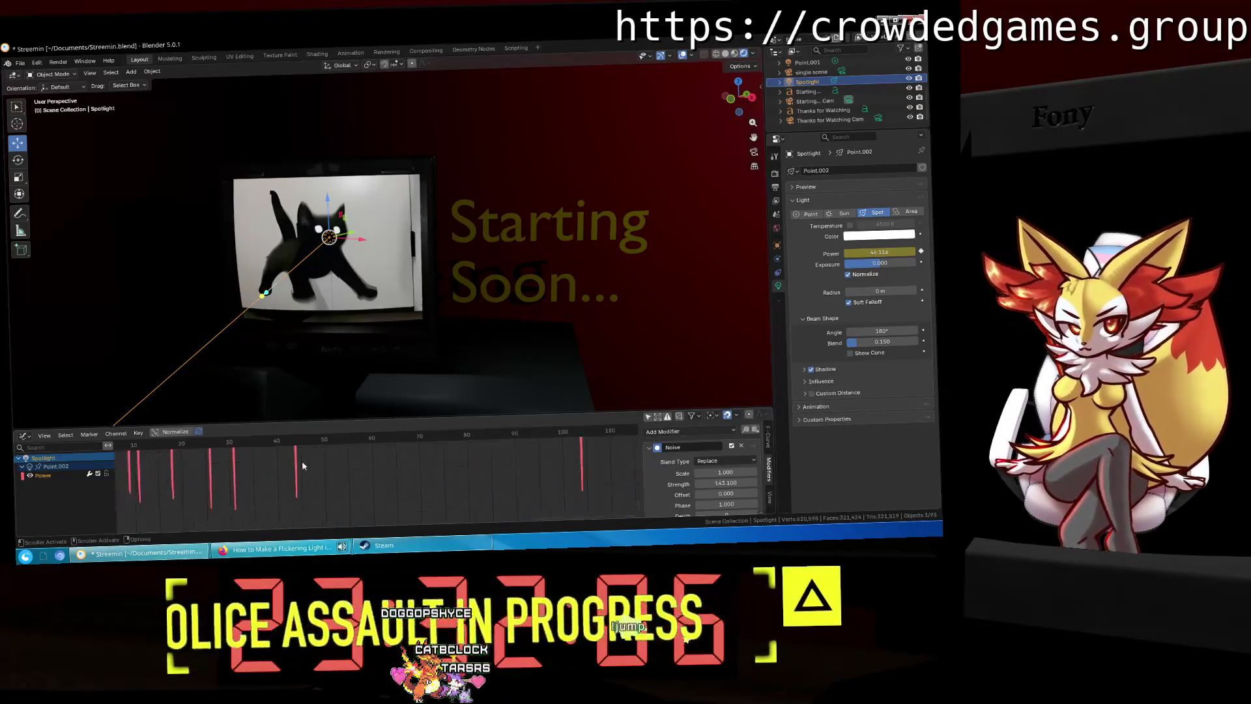
pyautogui.scroll(-5, 362, 497)
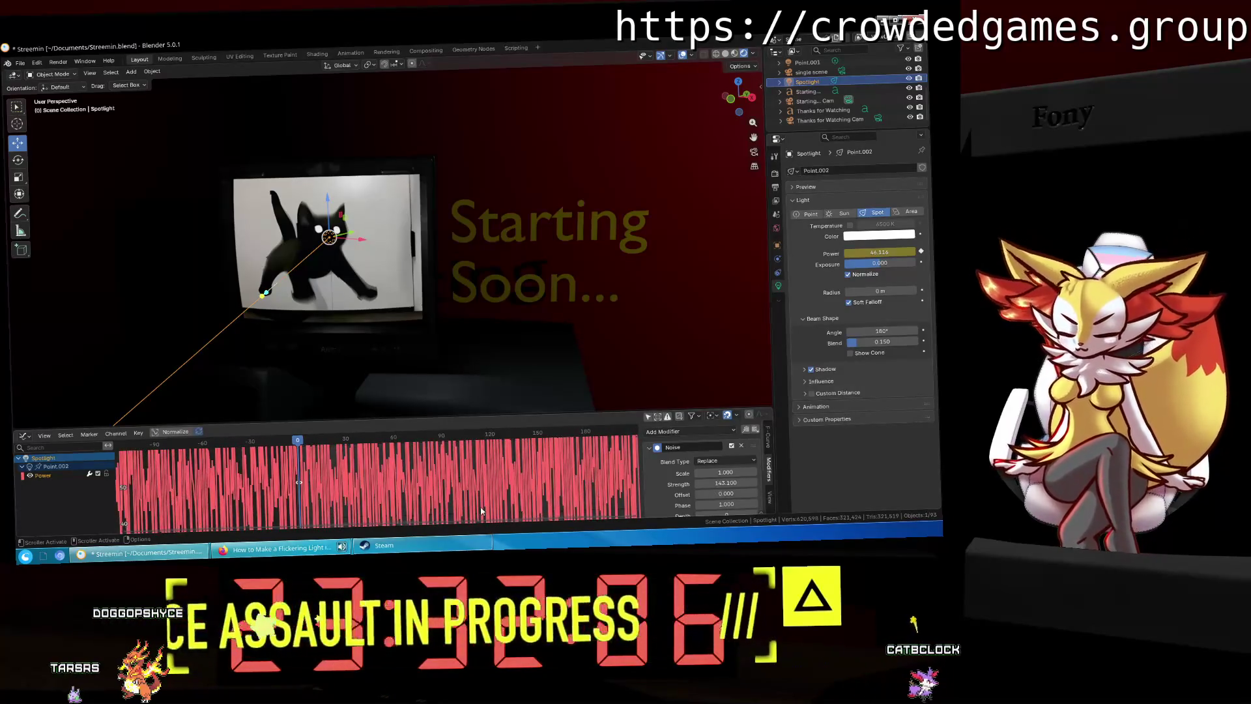
# Step: Set the Noise Strength exactly to 75 so Power jitters around 50
pyautogui.moveTo(725, 483); pyautogui.dragTo(723, 482)
pyautogui.click(723, 483)
pyautogui.write('75')
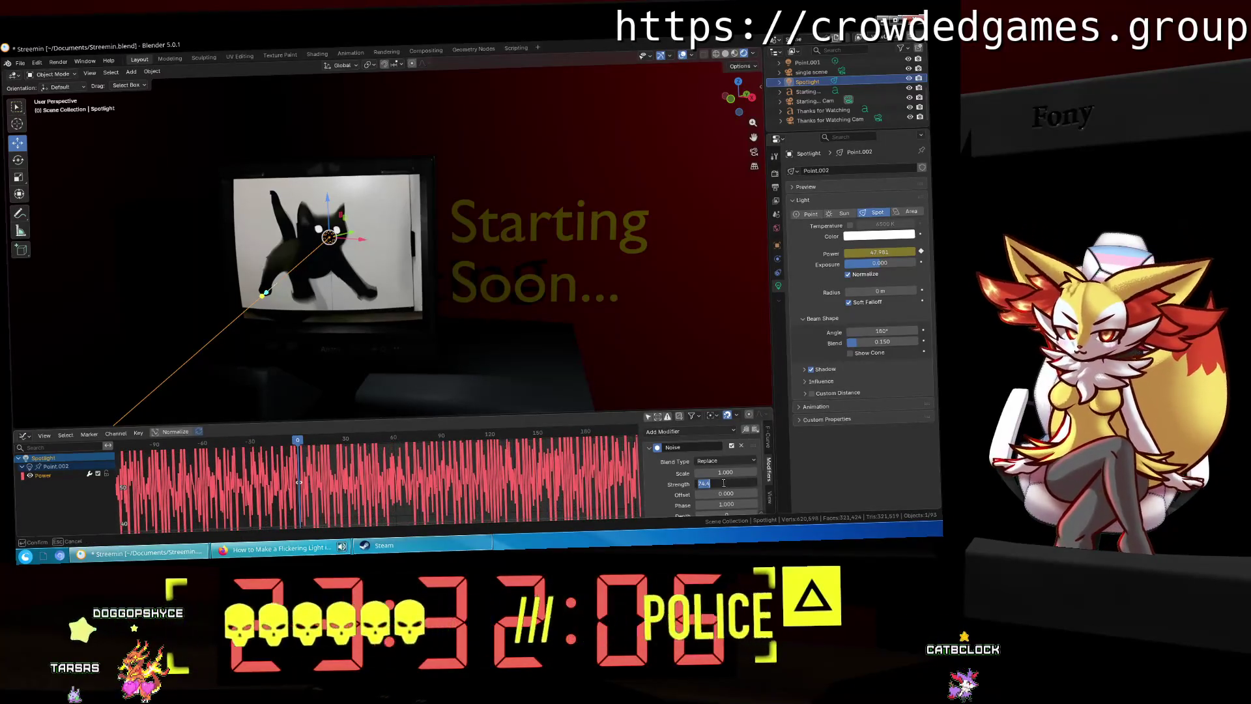
pyautogui.press('Return')
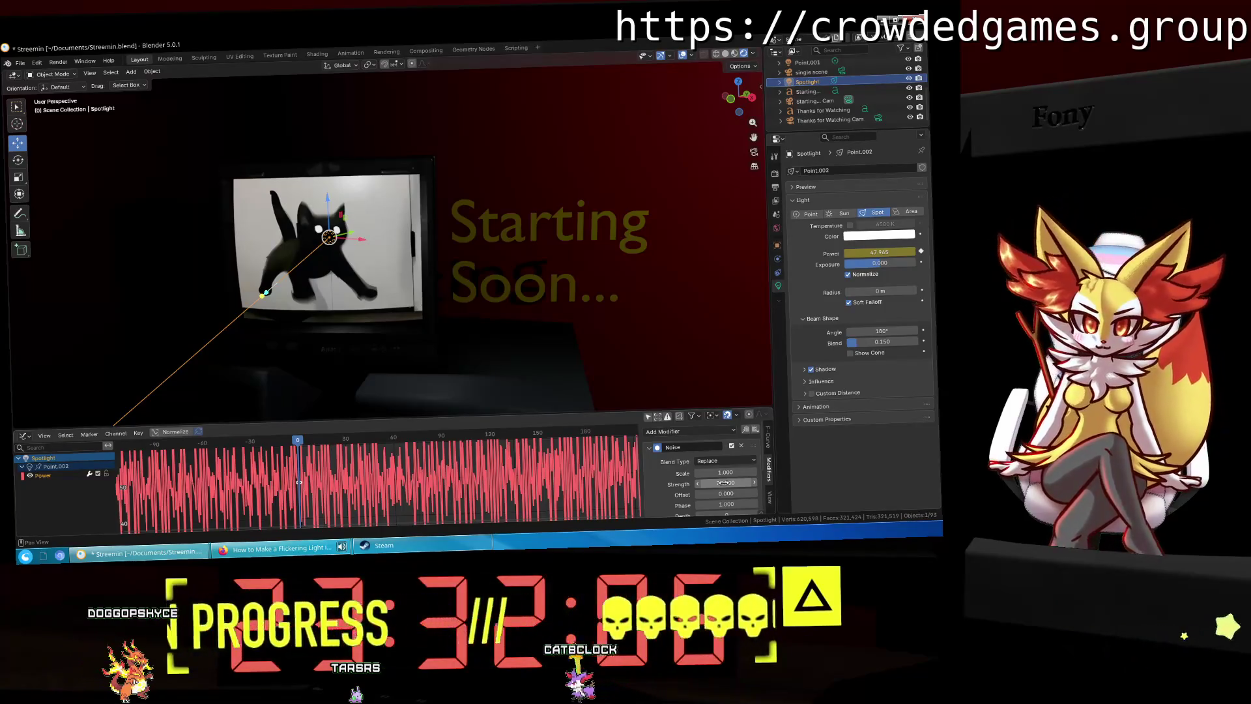
pyautogui.scroll(-3, 725, 483)
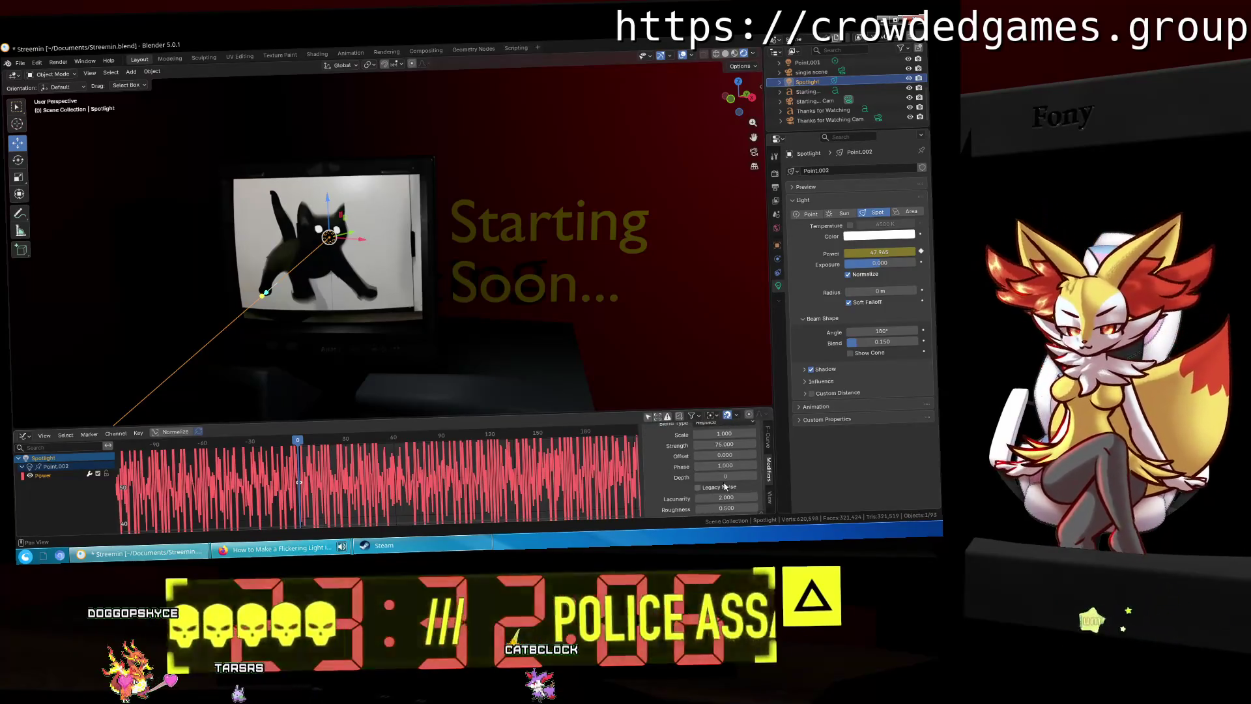
pyautogui.click(724, 444)
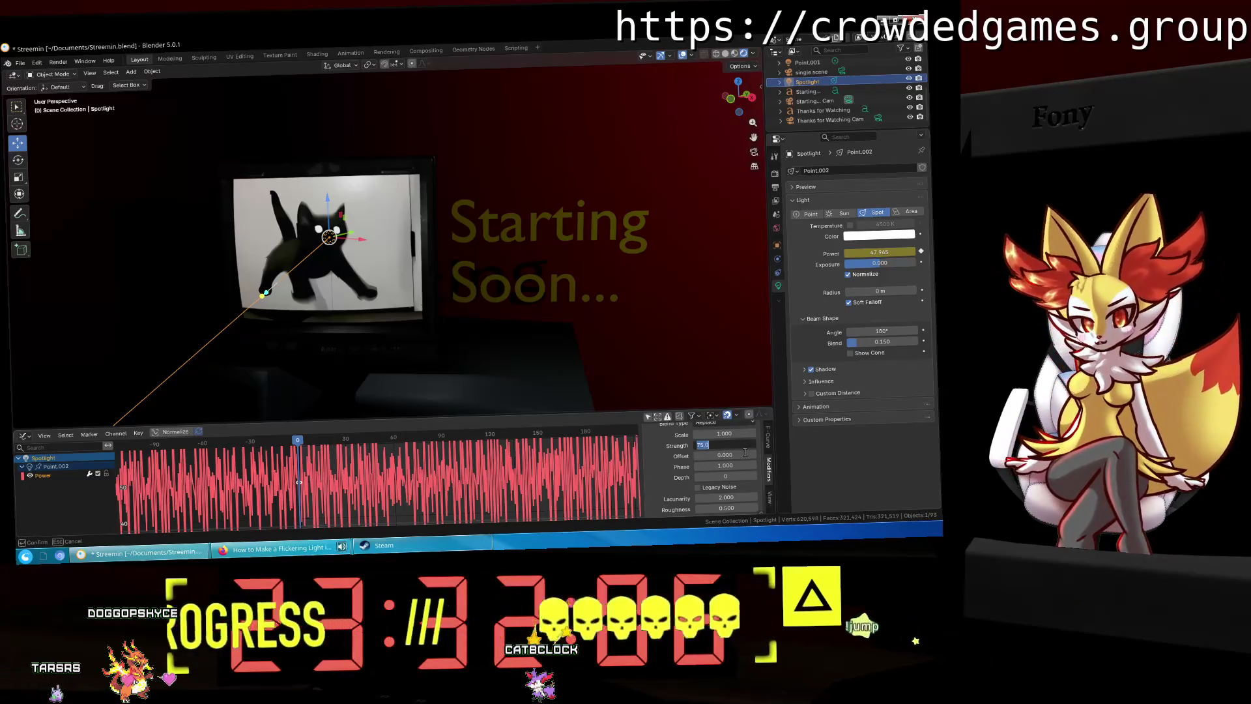
pyautogui.scroll(-5, 509, 465)
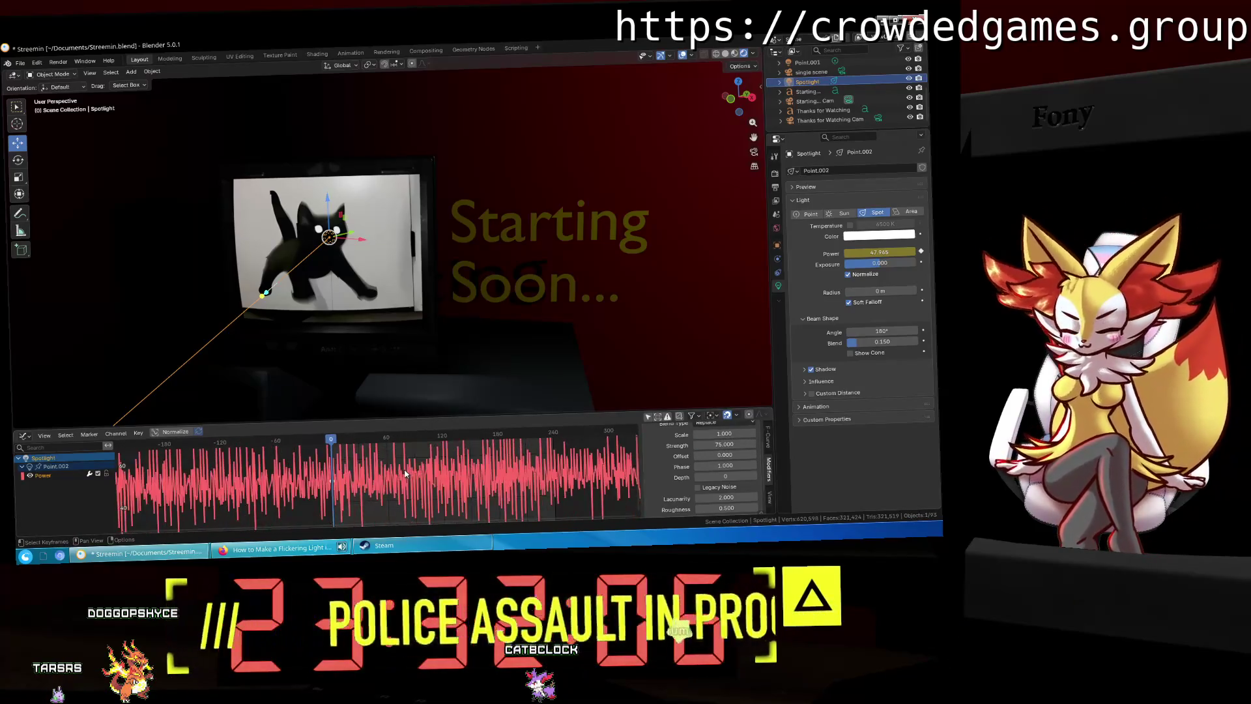
pyautogui.scroll(-5, 404, 473)
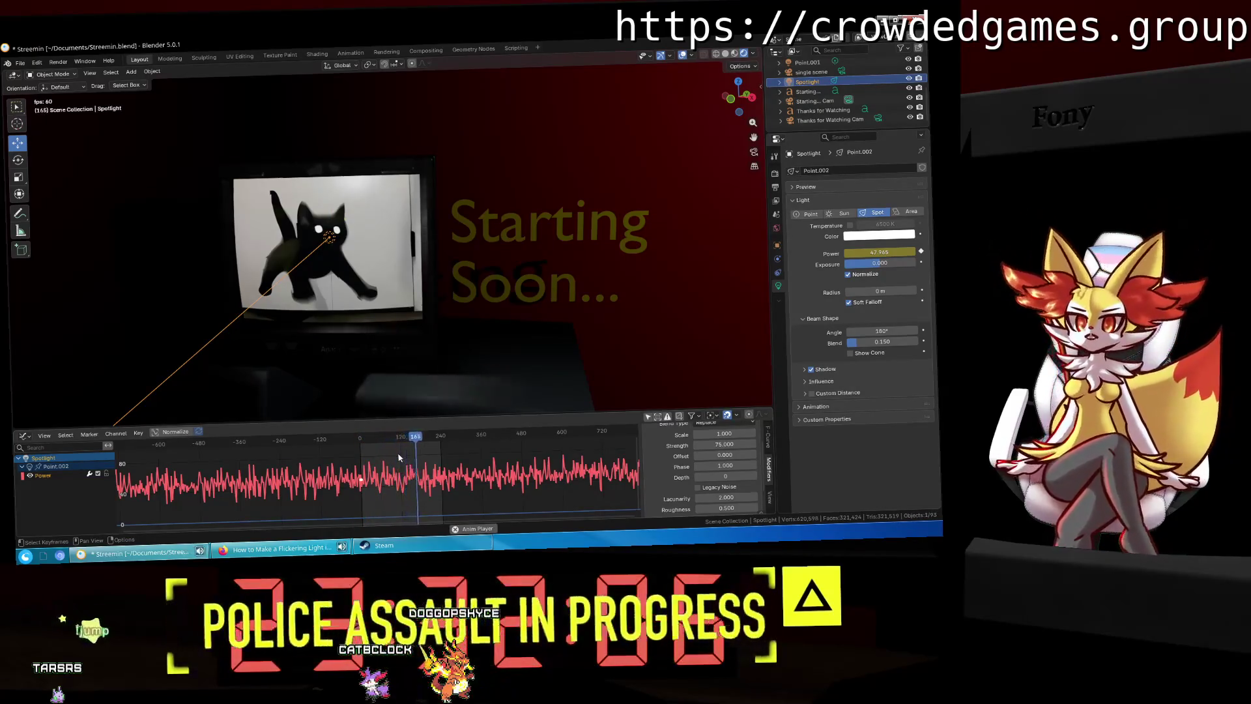
pyautogui.press('space')
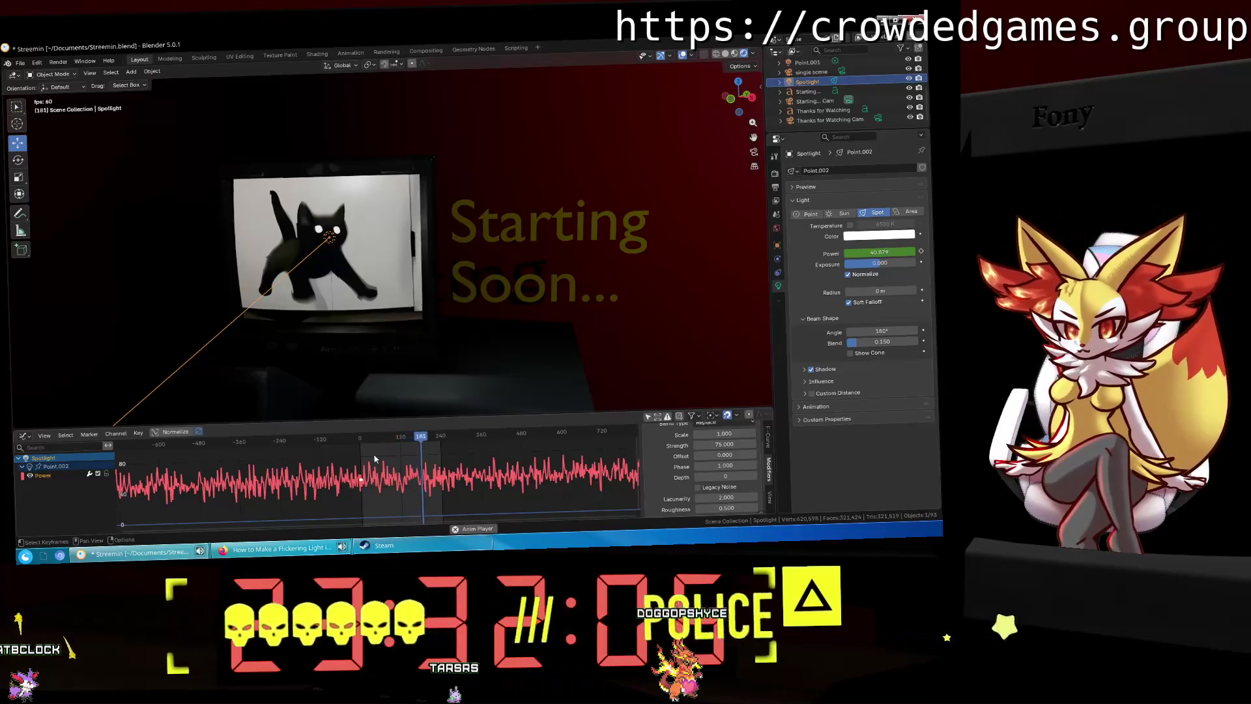
pyautogui.moveTo(385, 398)
pyautogui.mouseDown(button='middle')
pyautogui.moveTo(570, 280)
pyautogui.moveTo(553, 297)
pyautogui.moveTo(307, 348)
pyautogui.mouseUp(button='middle')
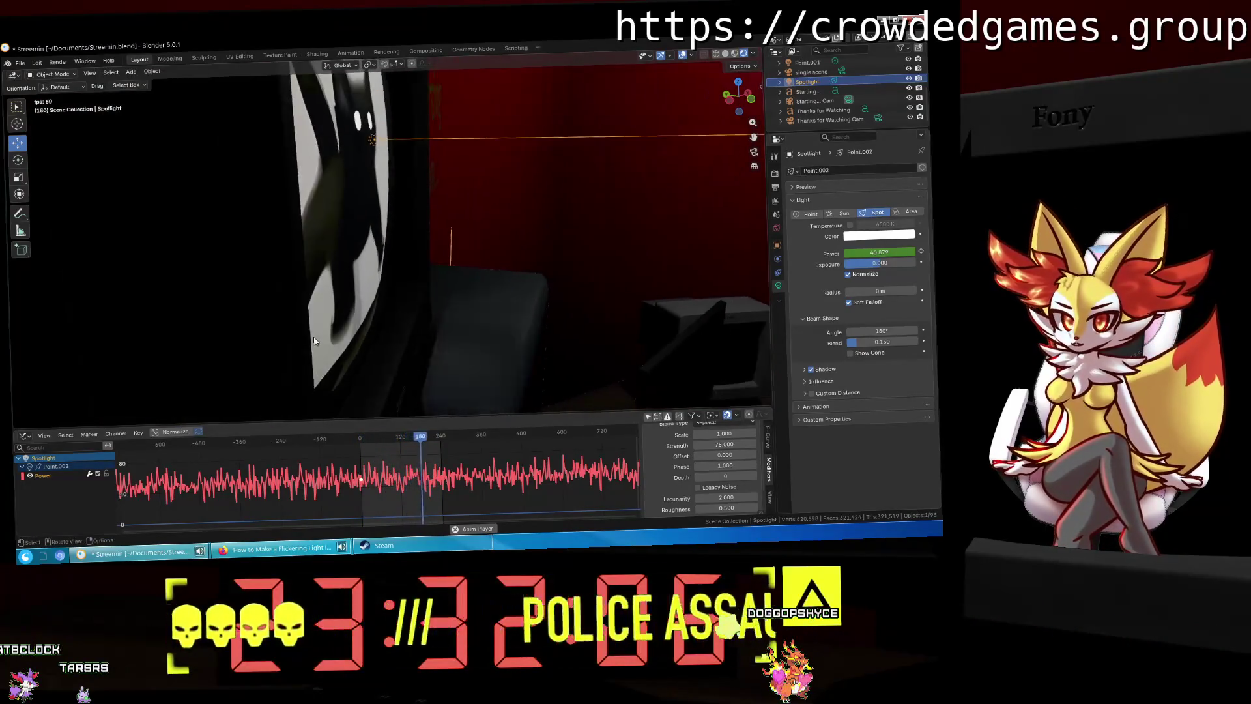
pyautogui.moveTo(282, 335)
pyautogui.mouseDown(button='middle')
pyautogui.moveTo(303, 311)
pyautogui.moveTo(230, 335)
pyautogui.mouseUp(button='middle')
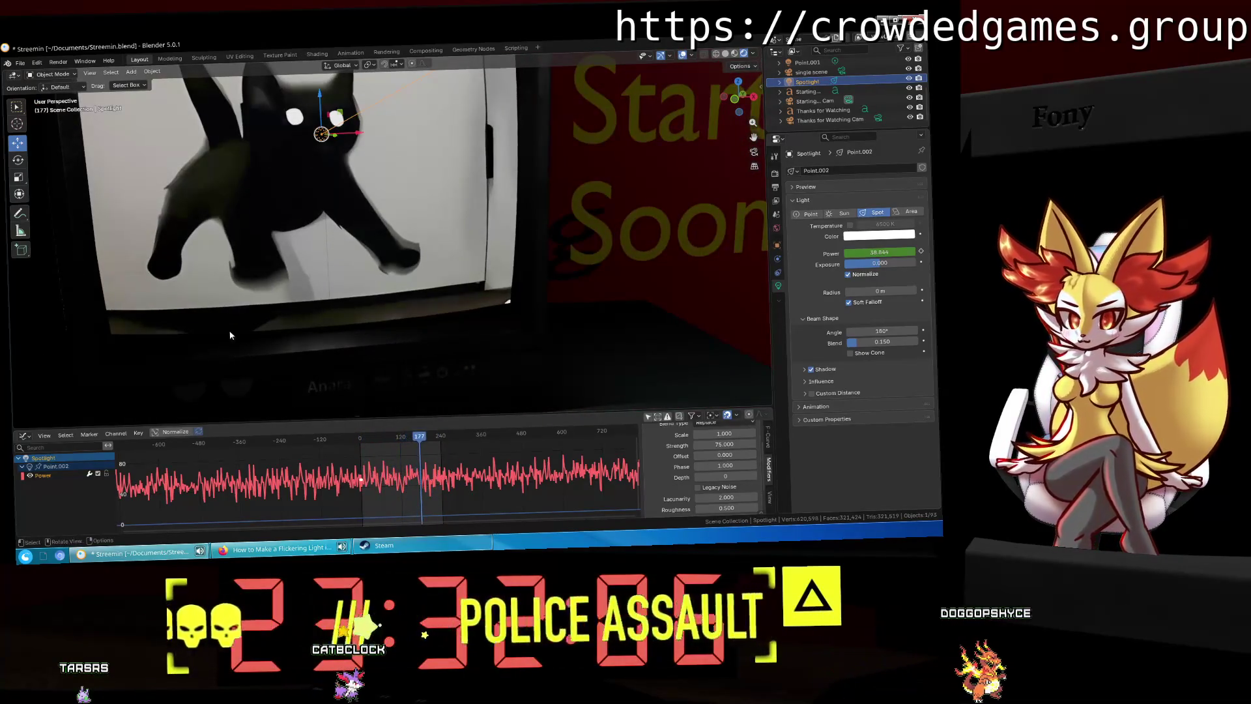
pyautogui.click(400, 439)
pyautogui.moveTo(400, 439); pyautogui.dragTo(360, 441)
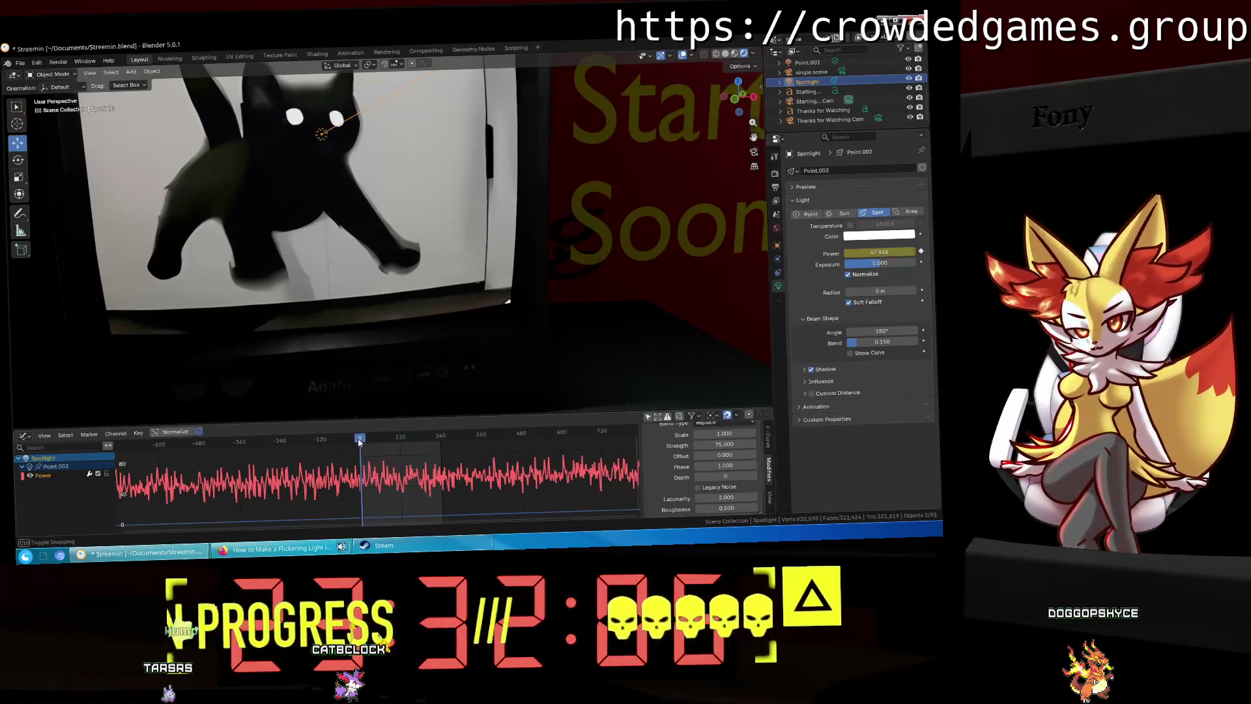
pyautogui.moveTo(324, 287)
pyautogui.mouseDown(button='middle')
pyautogui.moveTo(279, 351)
pyautogui.moveTo(310, 315)
pyautogui.mouseUp(button='middle')
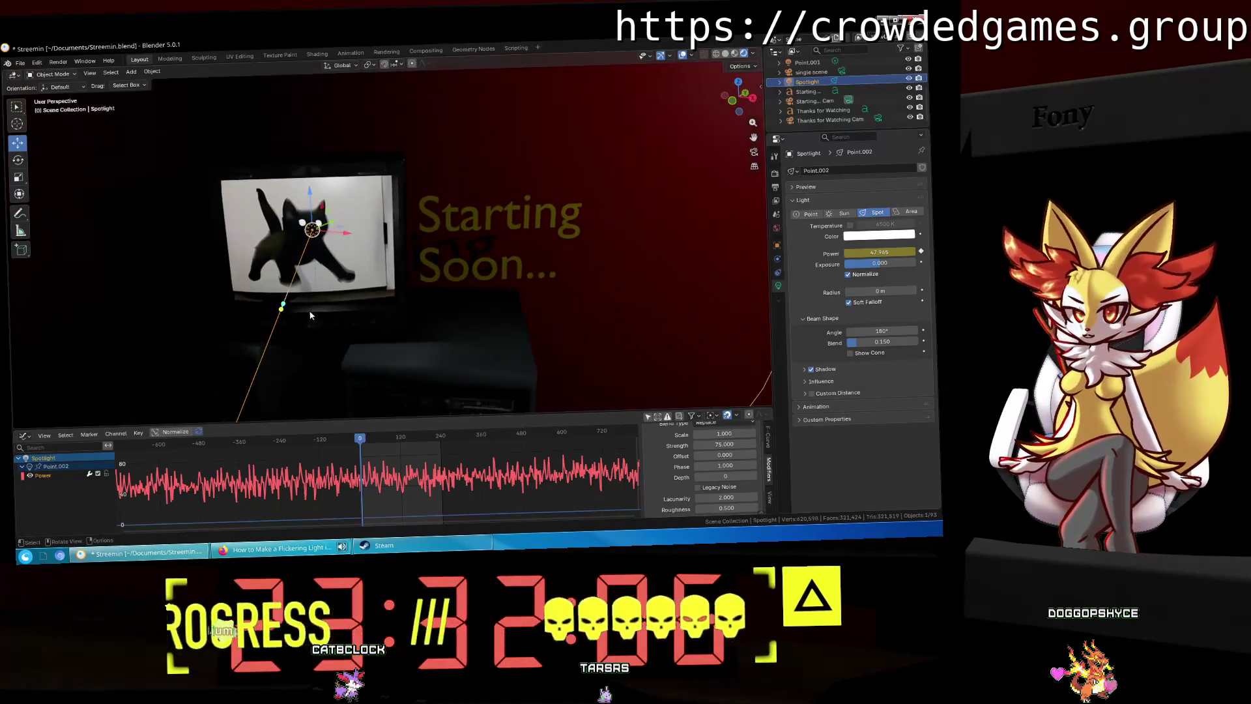
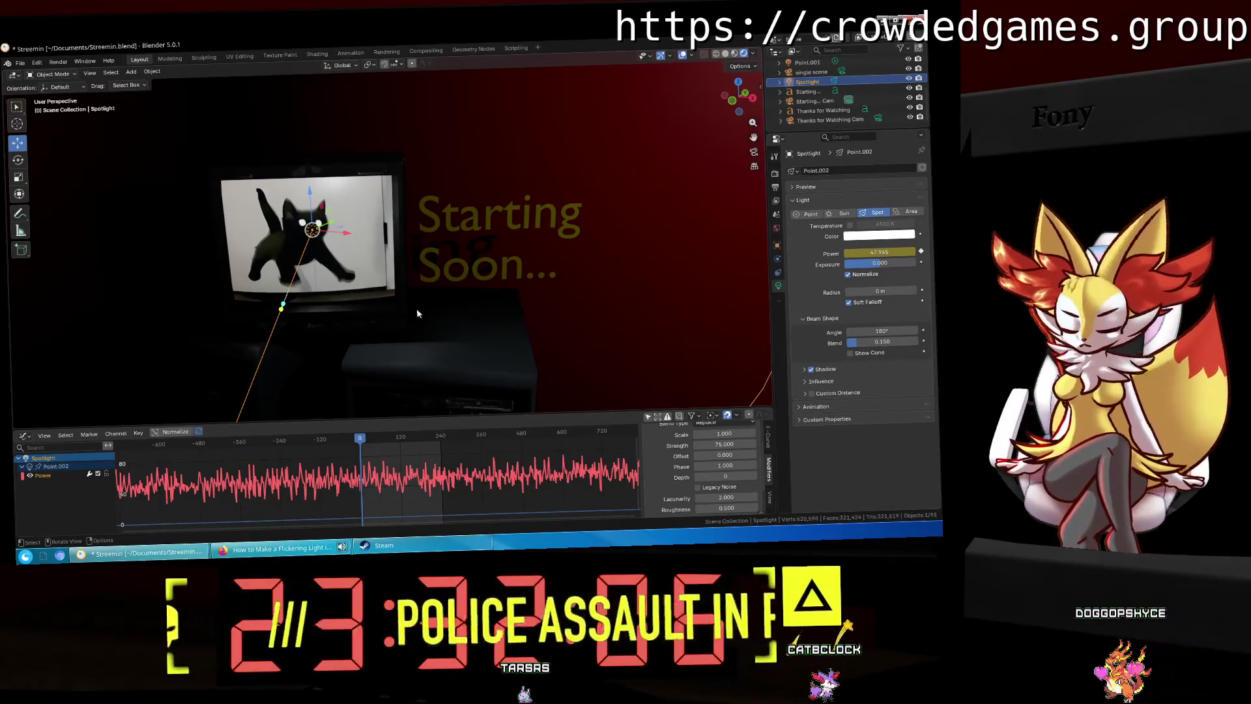
# Step: Switch to Firefox and resume the Flickering Light tutorial on YouTube
pyautogui.click(280, 548)
pyautogui.click(423, 237)
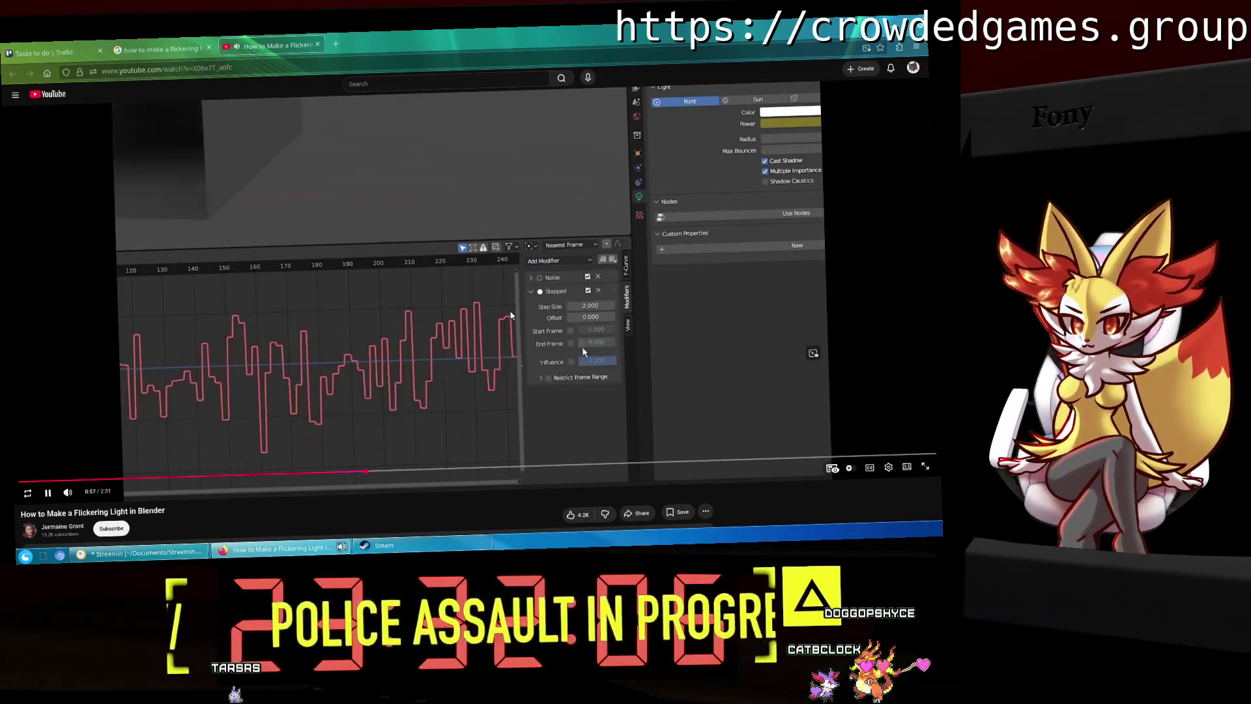
# Step: Watch the tutorial's noise and stepped curve modifier section, pausing on the noise curve graph
pyautogui.click(522, 304)
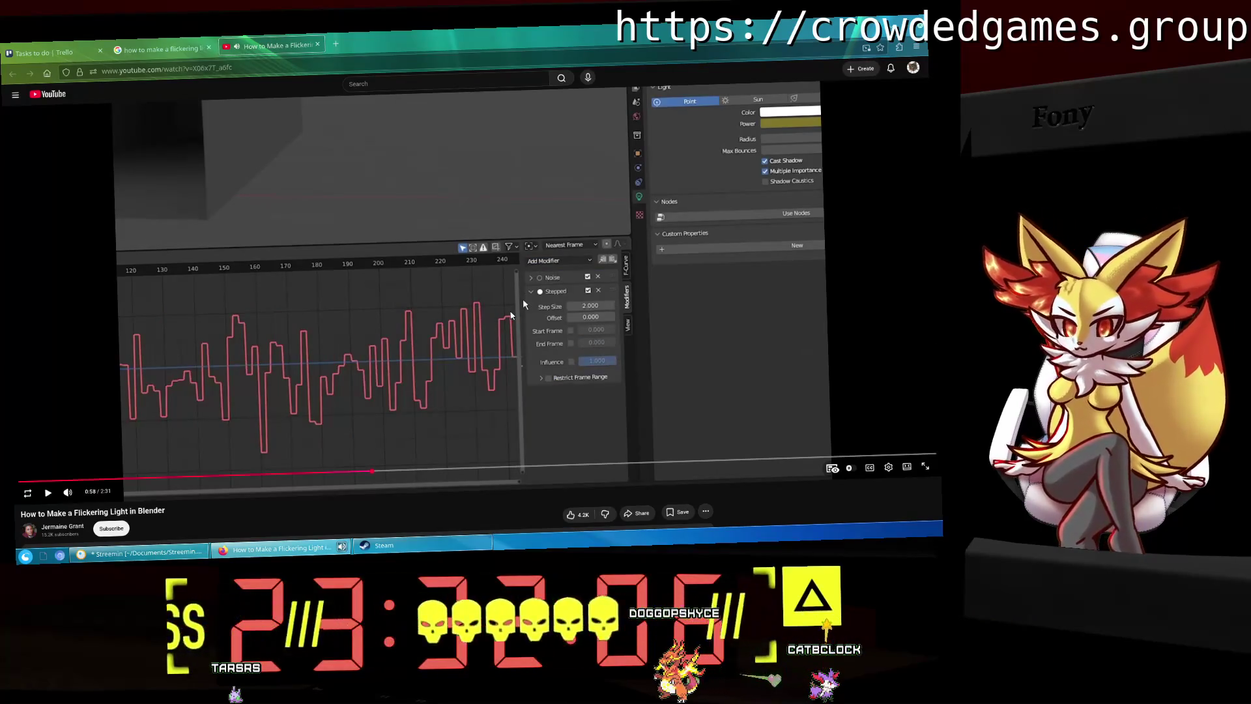
pyautogui.click(522, 298)
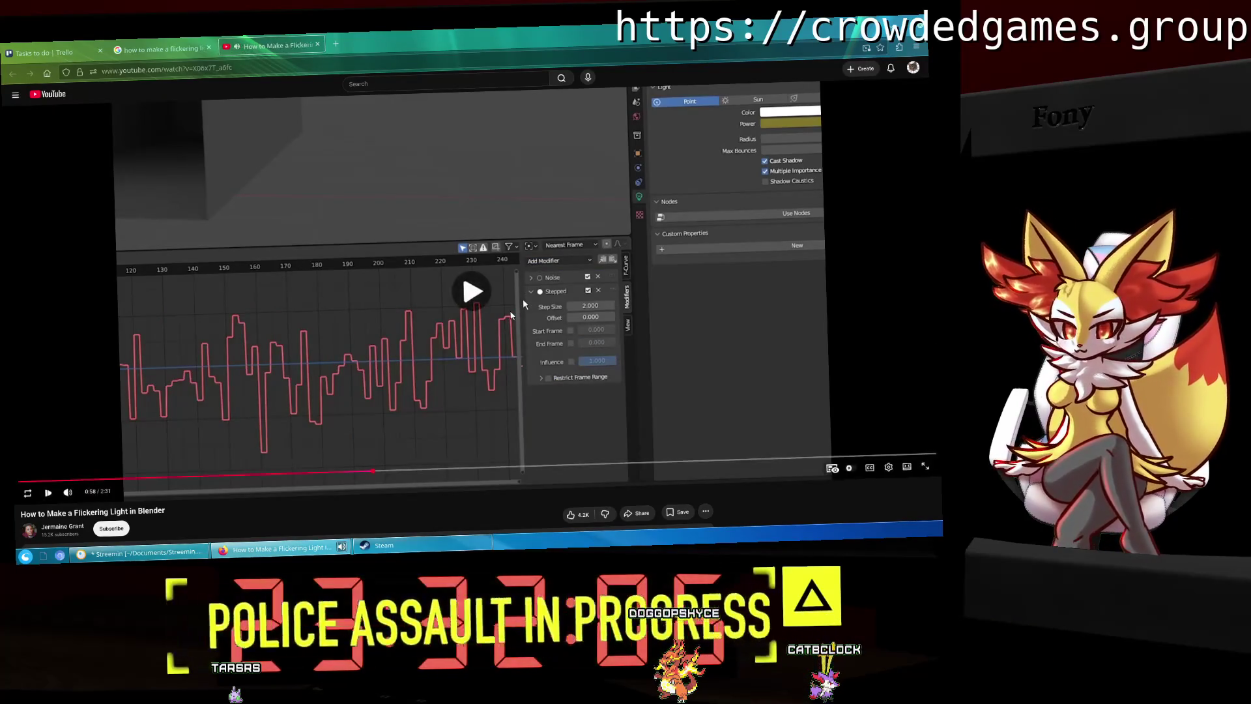
pyautogui.click(504, 315)
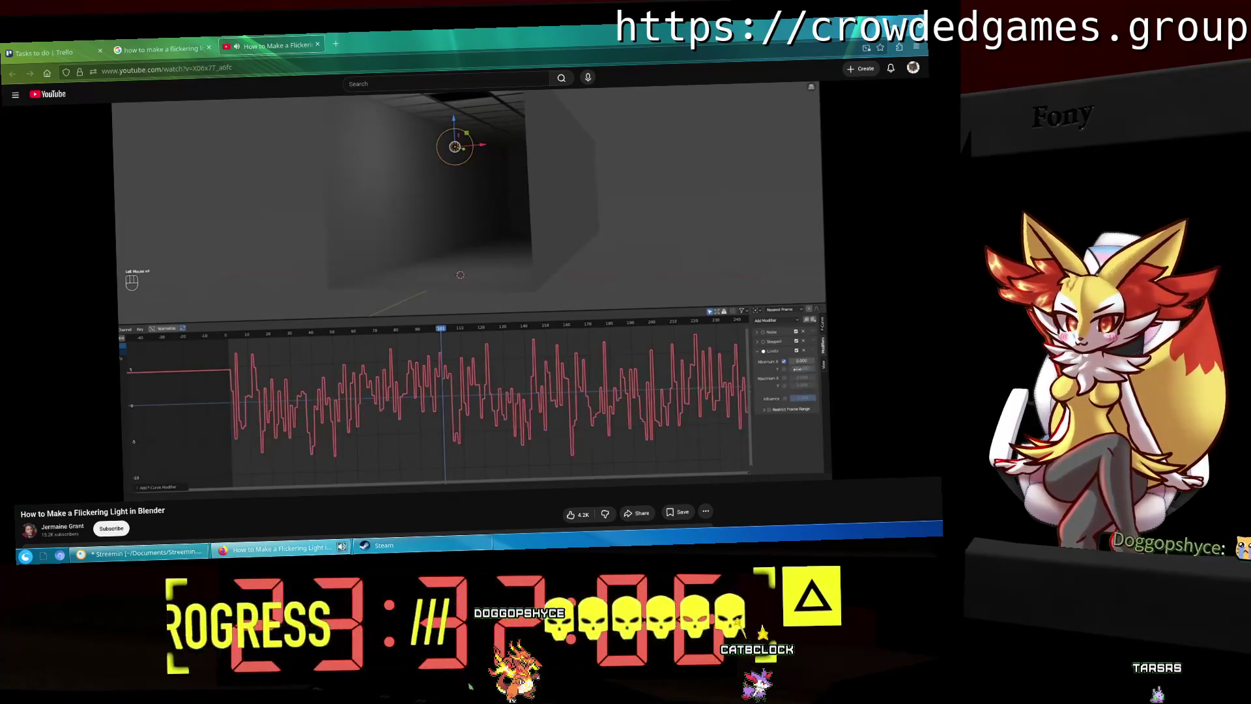
pyautogui.click(613, 340)
pyautogui.click(612, 341)
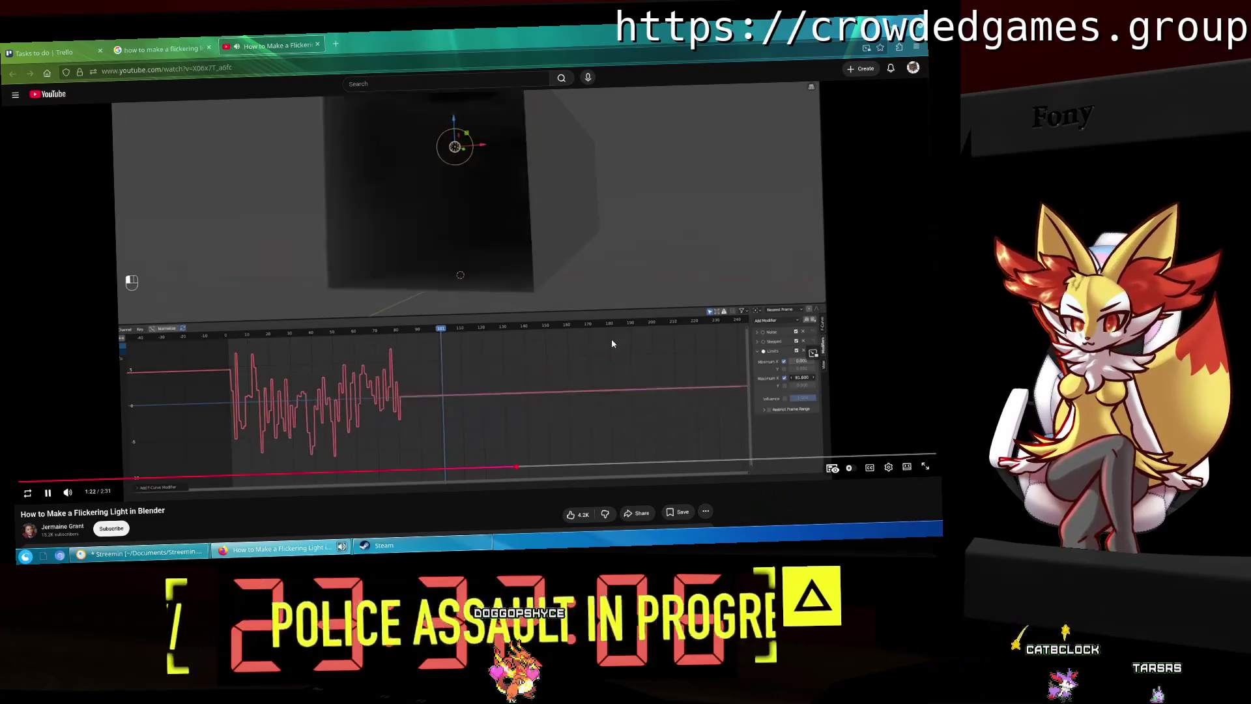
pyautogui.click(612, 340)
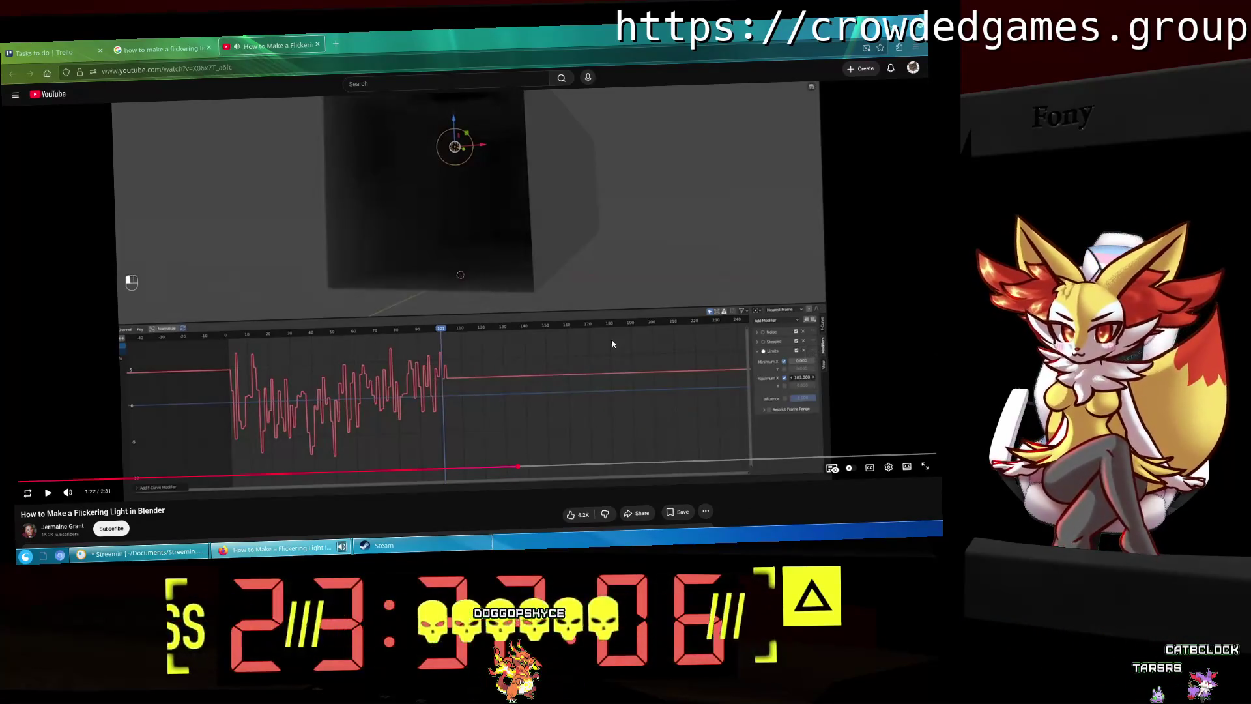
pyautogui.click(612, 340)
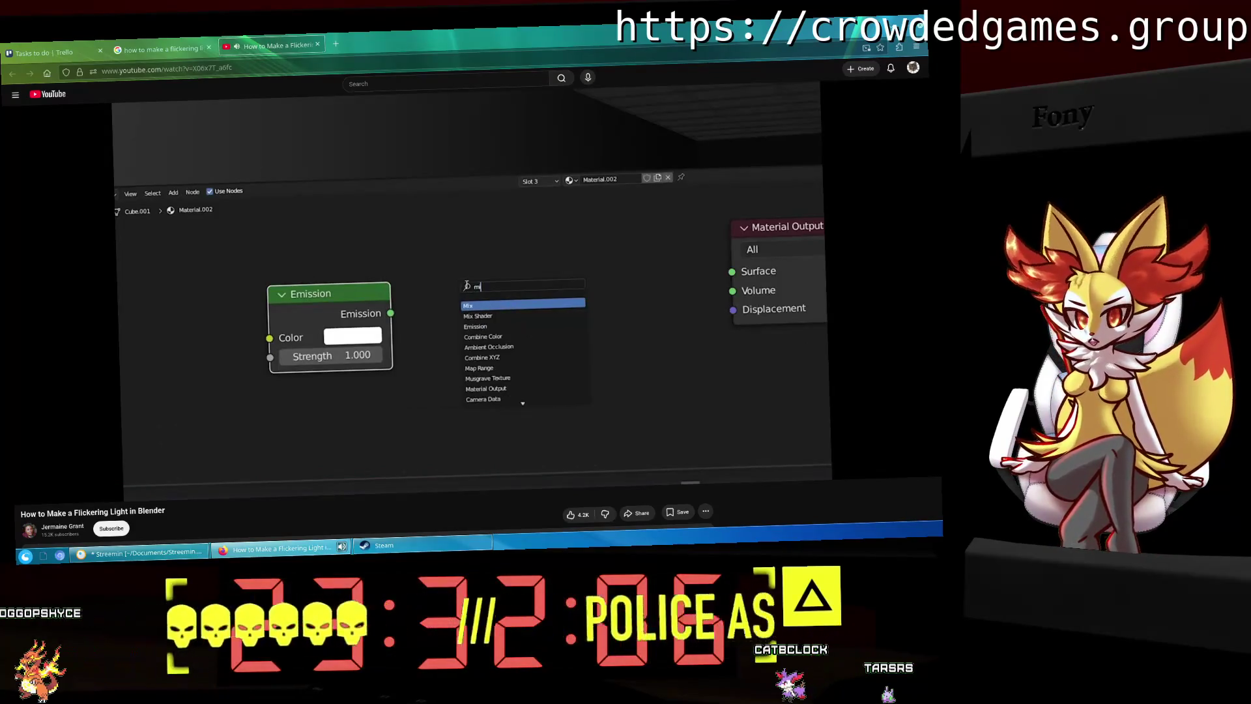
# Step: Watch the Emission-to-Mix Shader node setup, pausing once, until the video's end screen
pyautogui.click(541, 335)
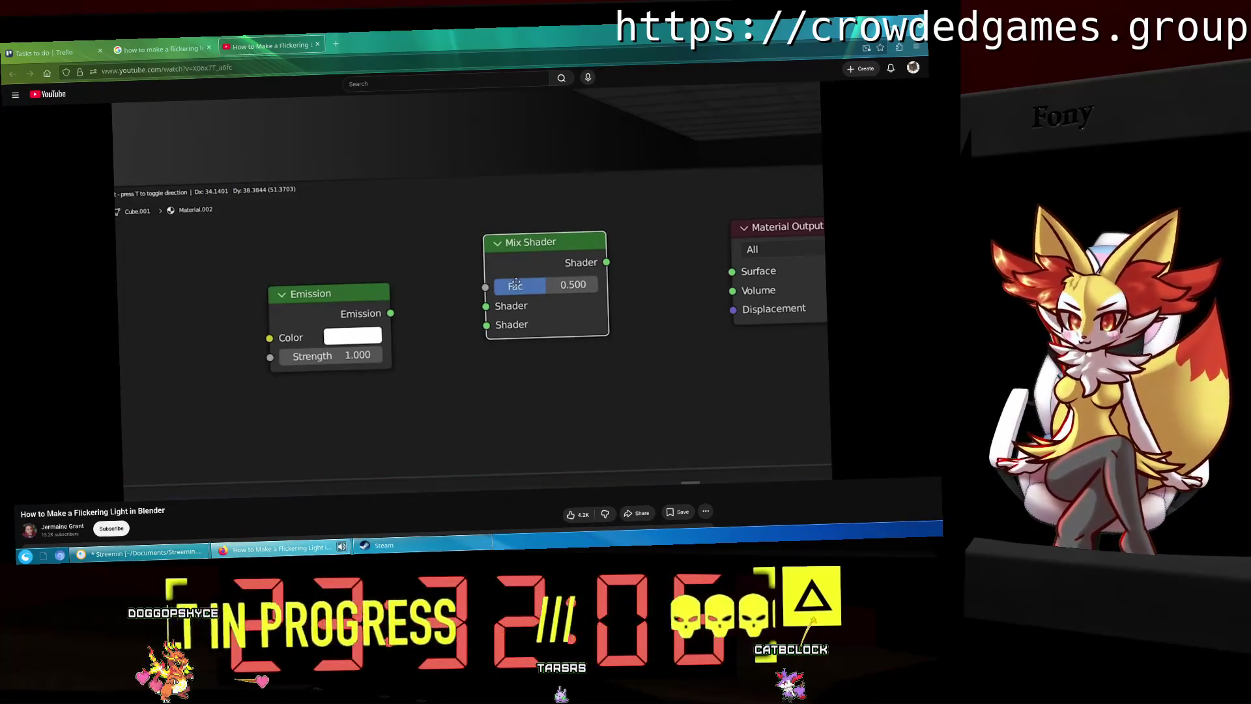
pyautogui.click(541, 336)
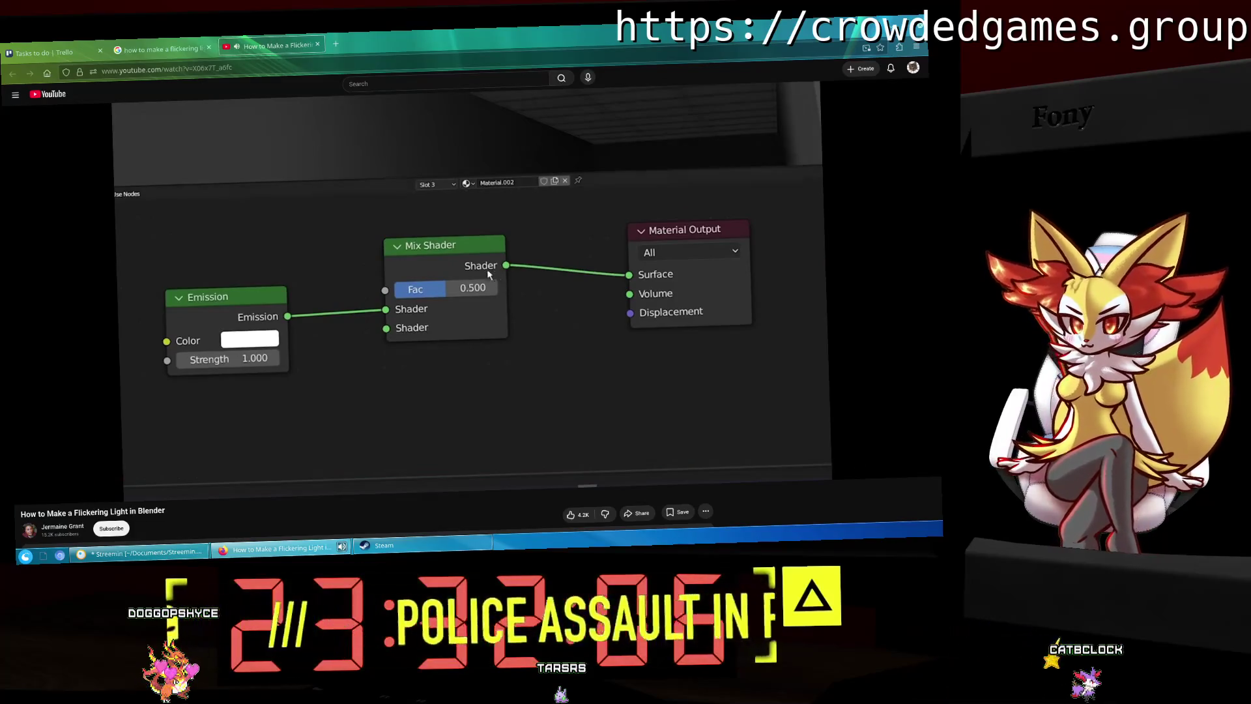
pyautogui.moveTo(558, 354)
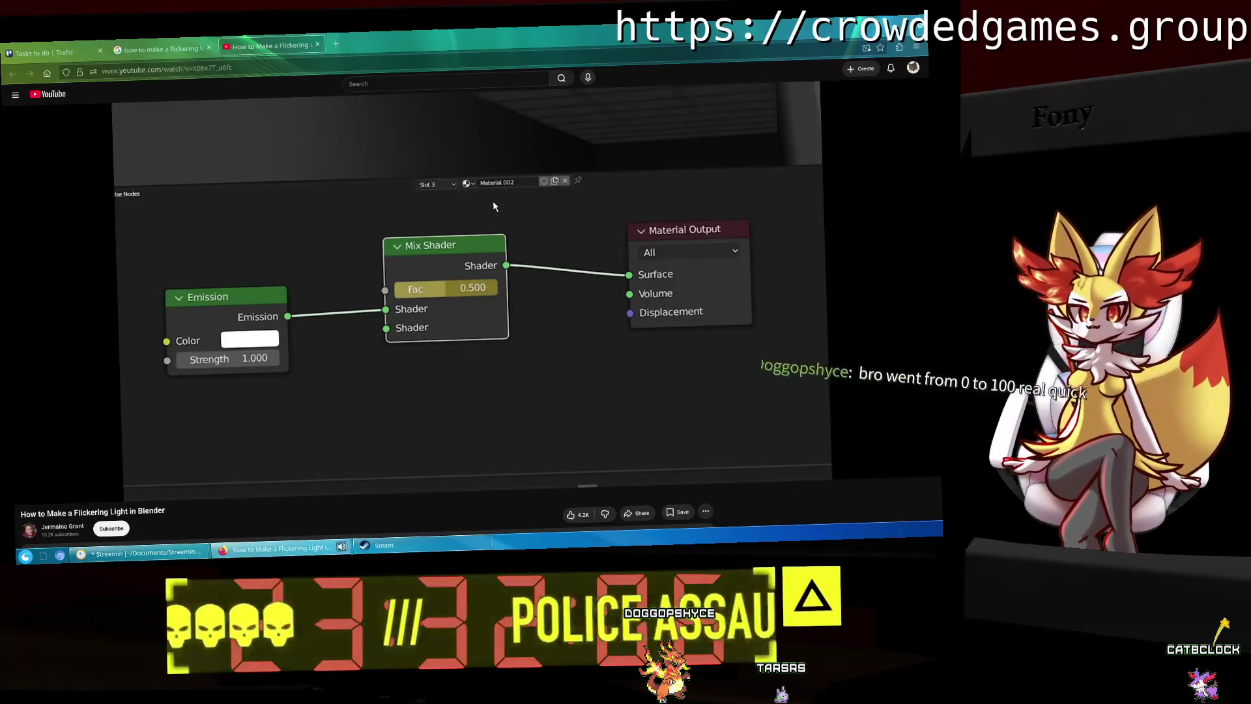
pyautogui.click(493, 207)
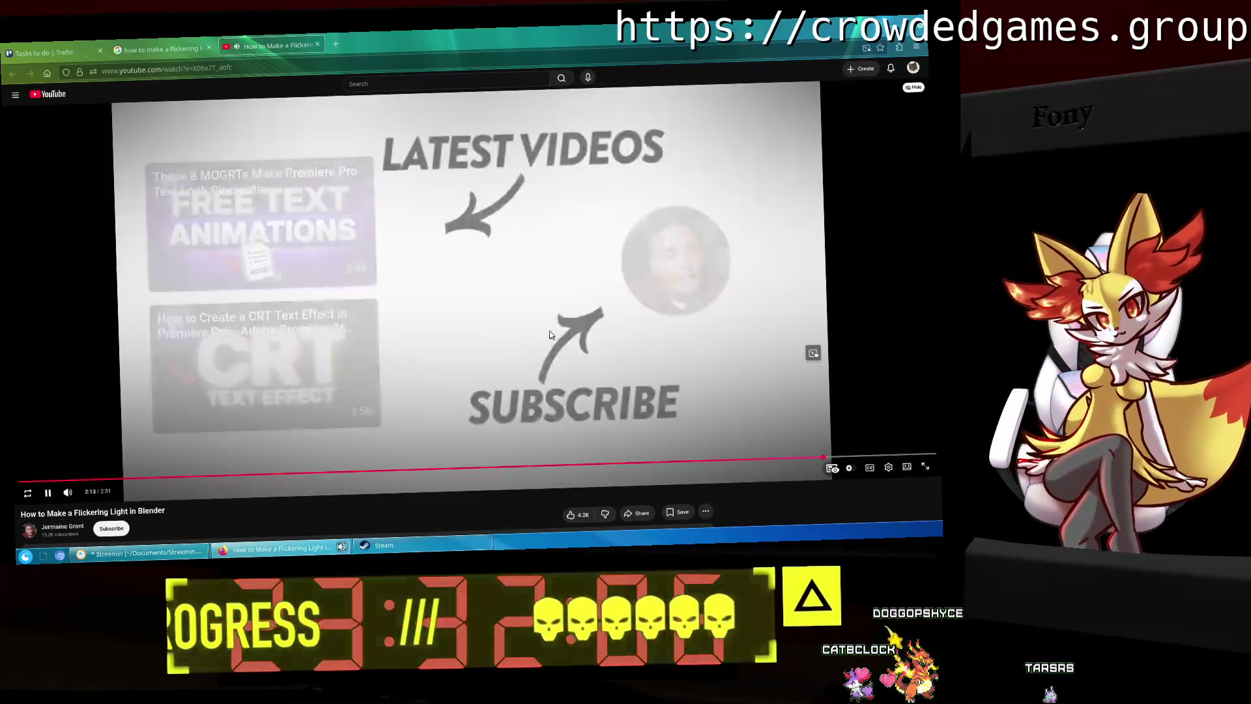
# Step: Pause on the end screen, scroll through the comments, then return to Blender's Power curve
pyautogui.click(550, 335)
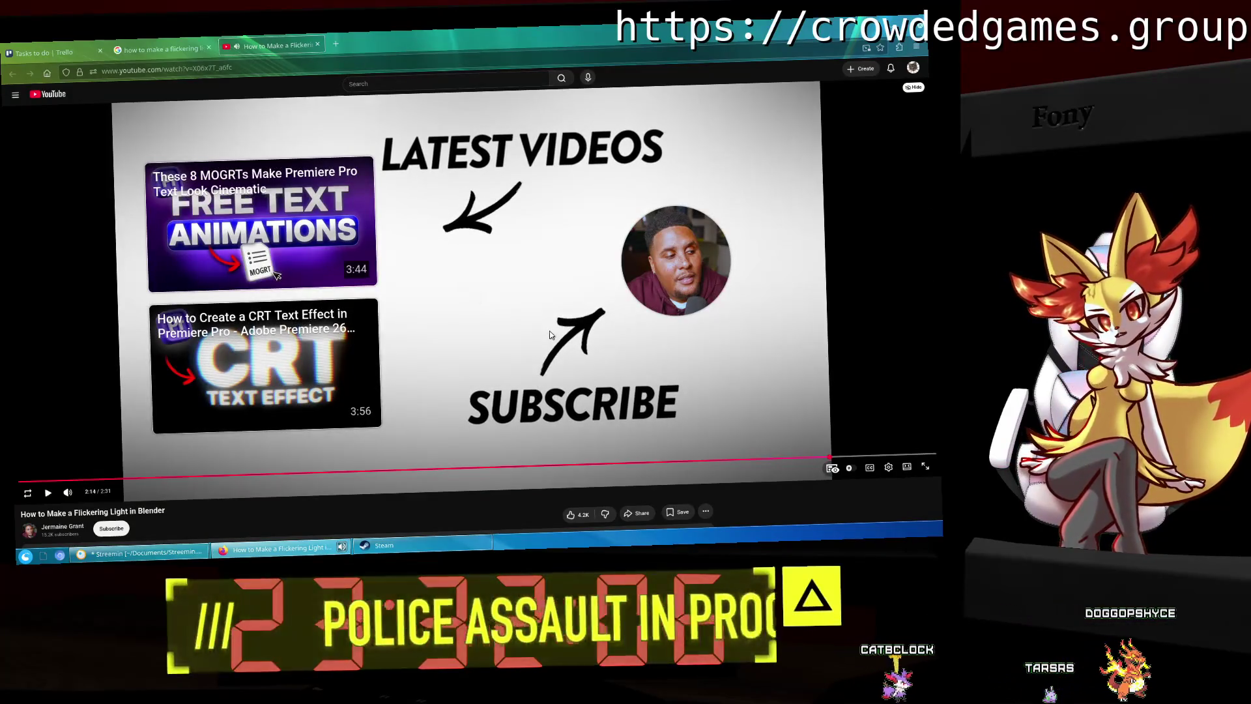
pyautogui.scroll(-1, 547, 338)
pyautogui.scroll(-6, 546, 338)
pyautogui.scroll(2, 546, 338)
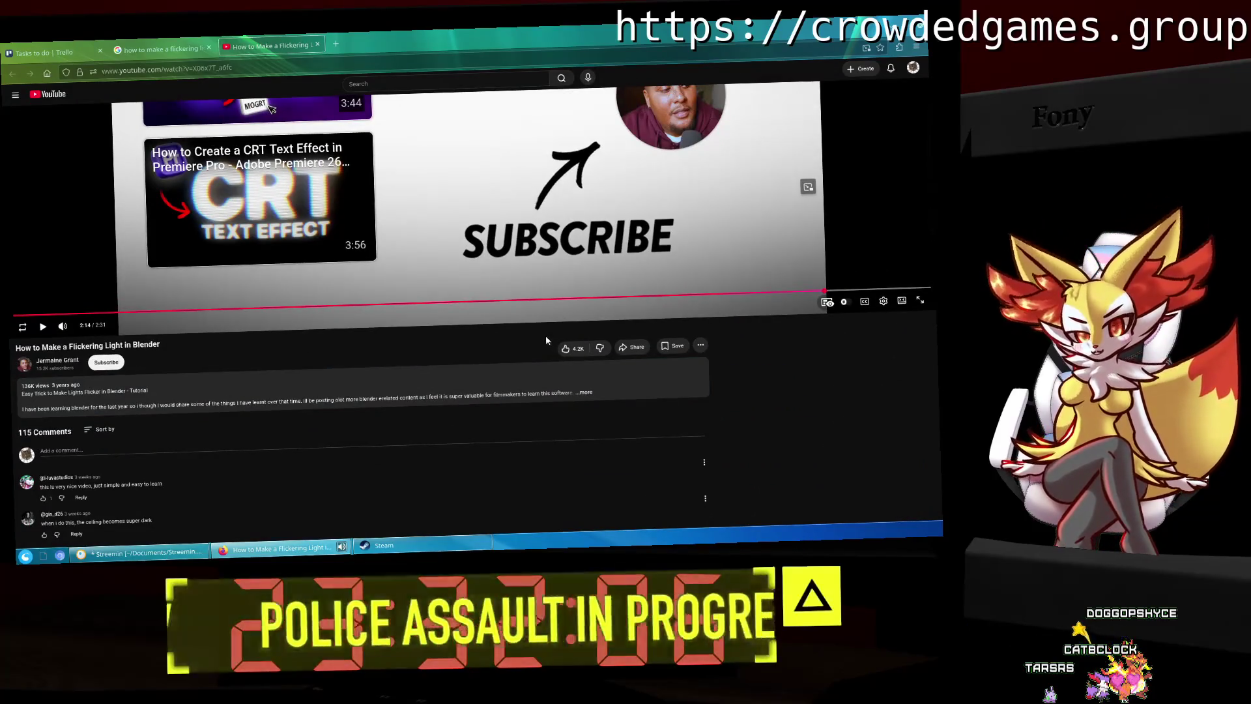
pyautogui.scroll(-3, 546, 335)
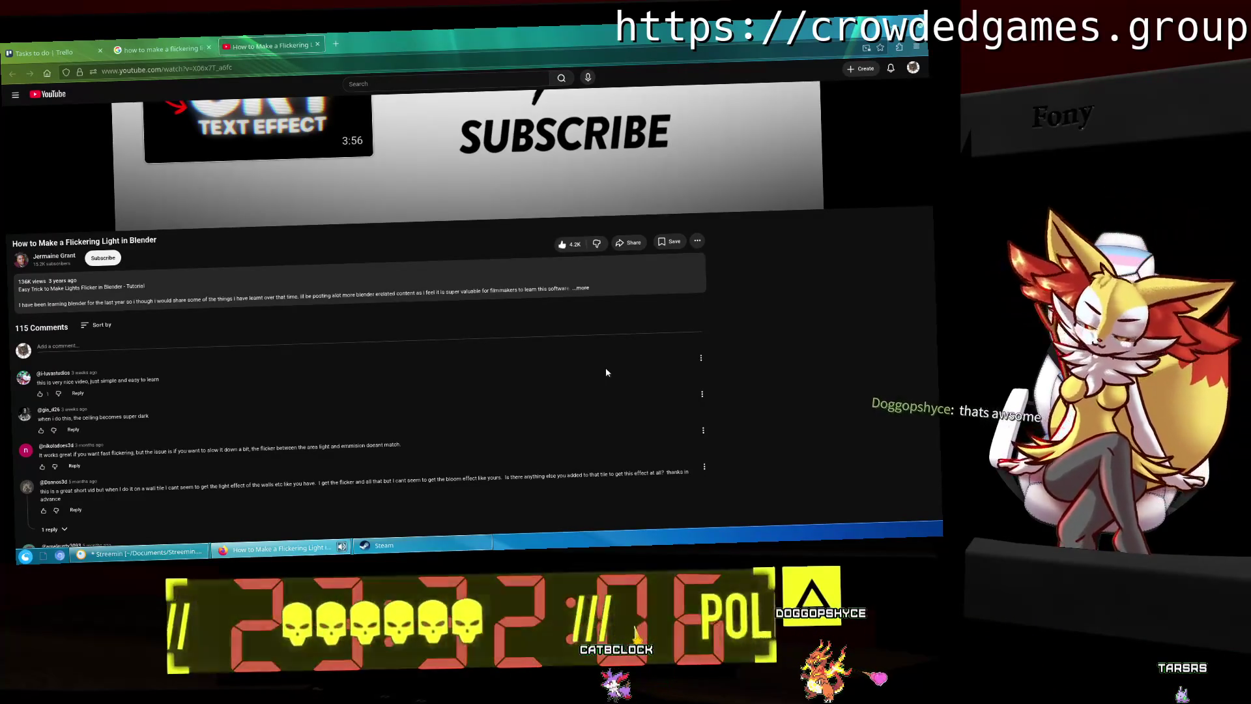
pyautogui.hotkey('alt', 'Tab')
pyautogui.scroll(3, 370, 480)
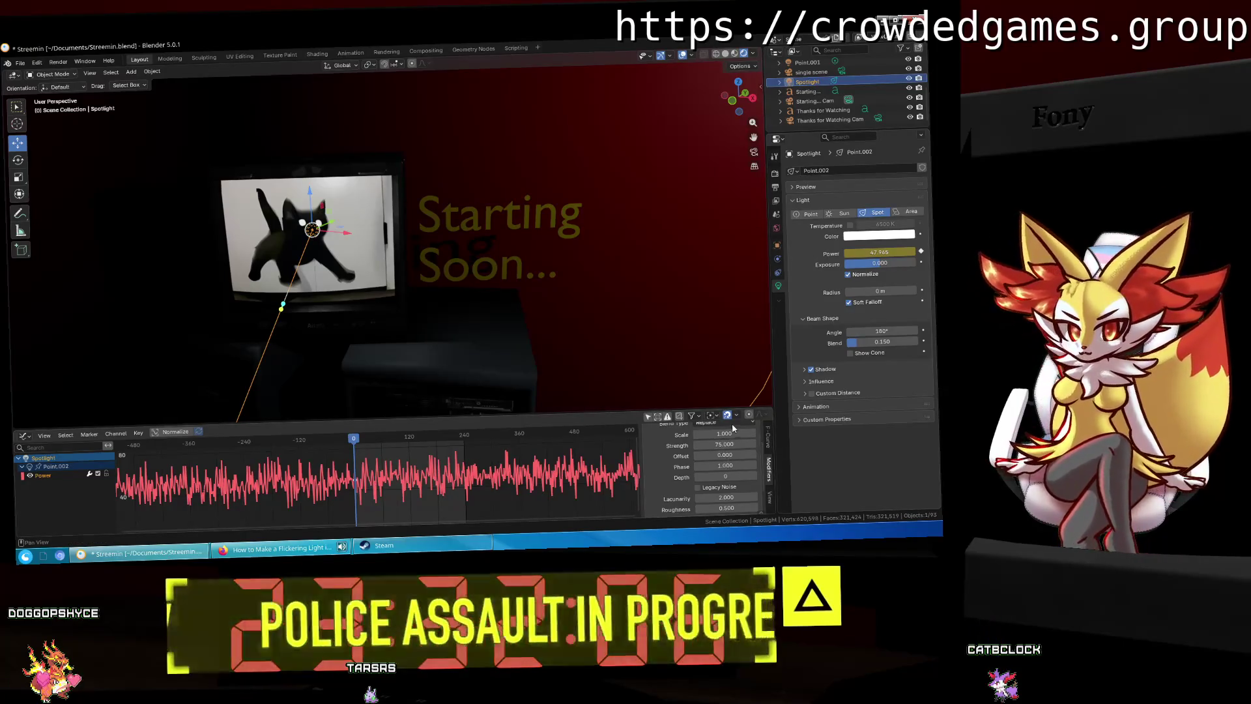
# Step: Set the Power Noise modifier Scale to 0.200 and preview the flicker animation
pyautogui.moveTo(723, 434); pyautogui.dragTo(755, 434)
pyautogui.scroll(2, 370, 505)
pyautogui.scroll(2, 381, 498)
pyautogui.press('space')
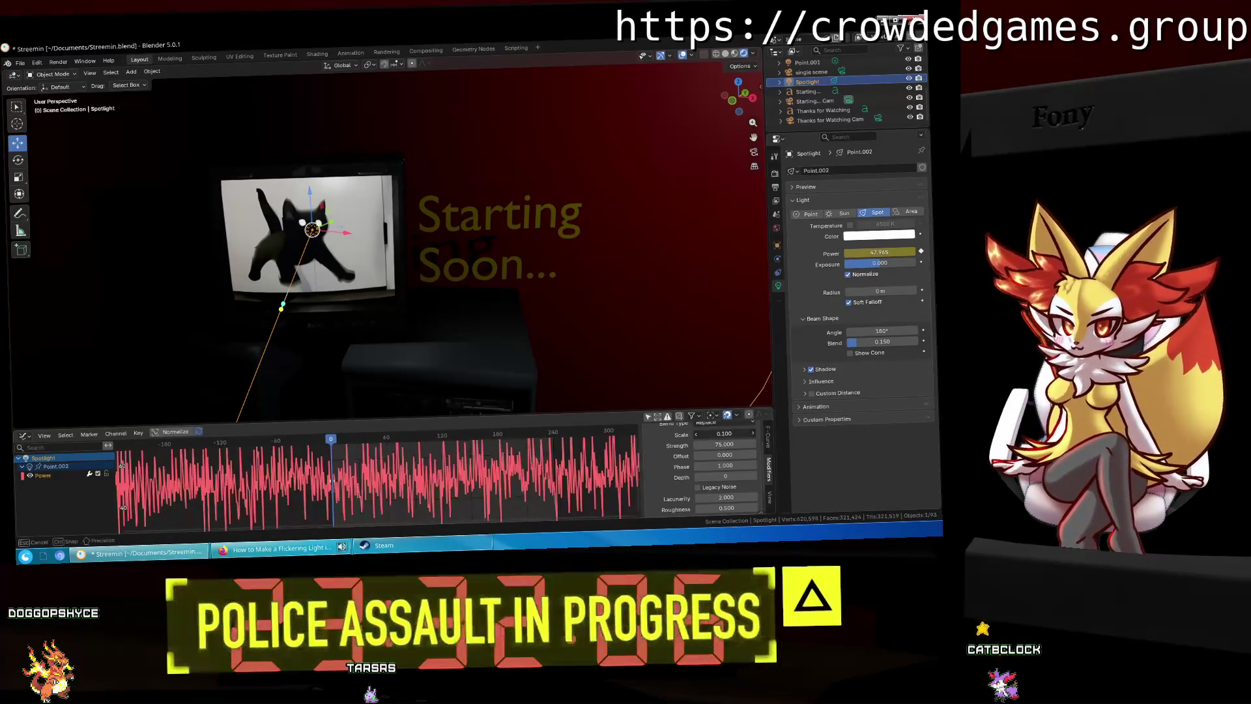
pyautogui.press('space')
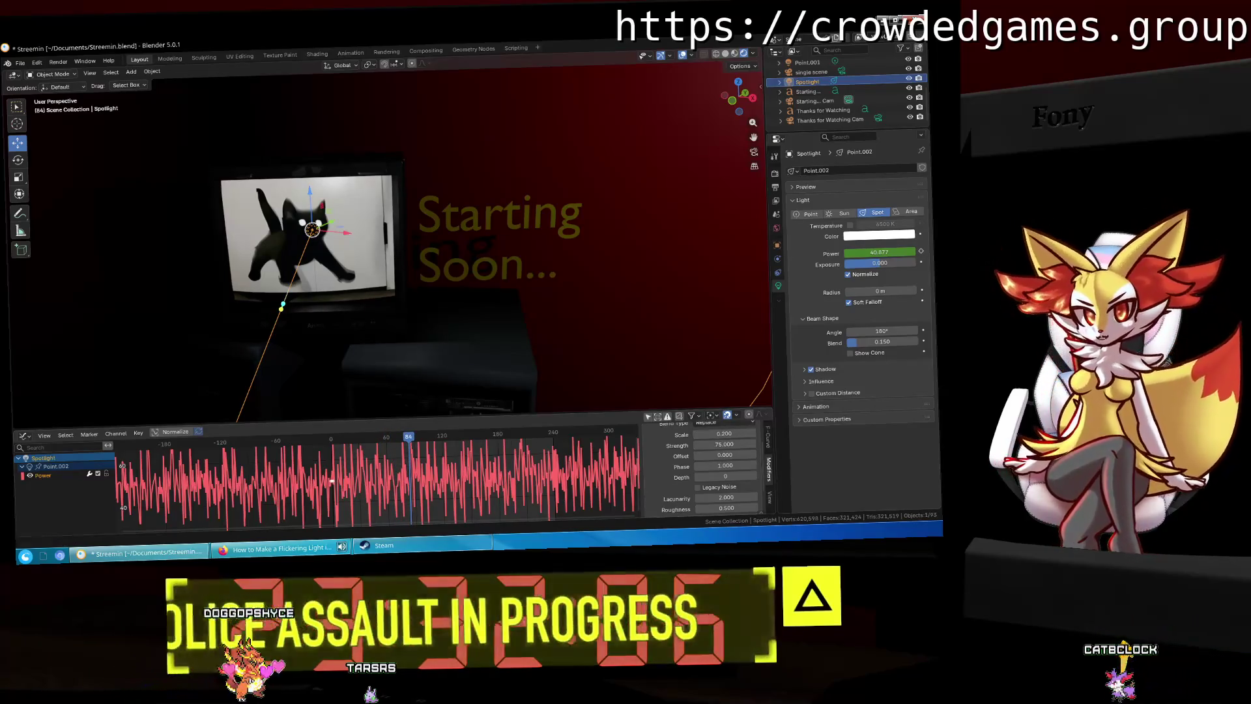
# Step: Search Google for 'CRT flicker' in a new Firefox tab
pyautogui.click(262, 559)
pyautogui.hotkey('ctrl', 't')
pyautogui.write('CRT flicker')
pyautogui.press('Return')
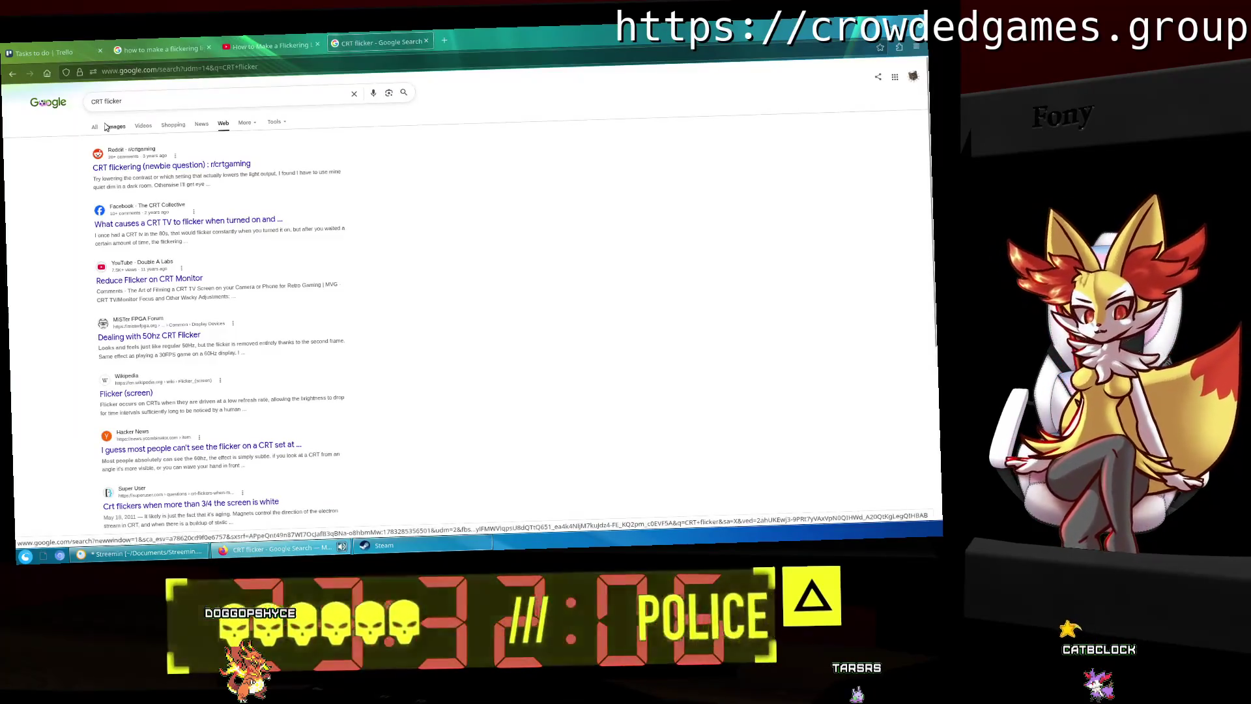
# Step: Filter the results to Videos and open the Reddit post 'why does my crt flicker?'
pyautogui.click(143, 125)
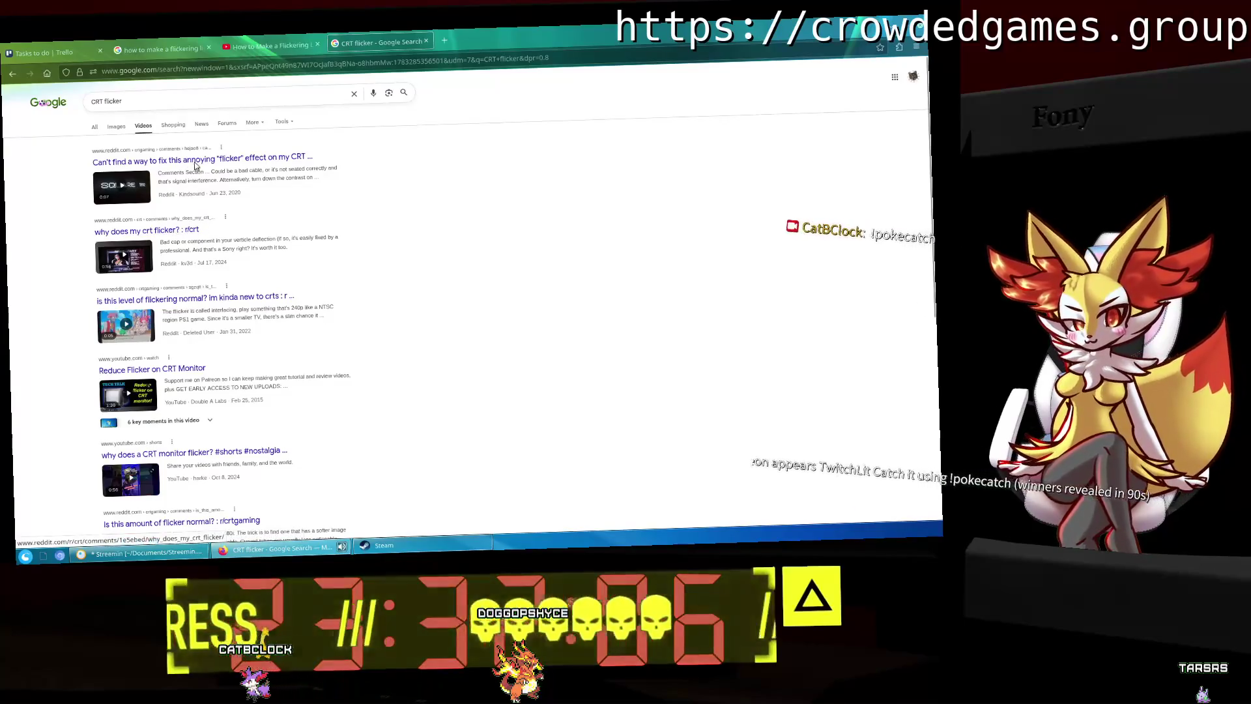
pyautogui.click(170, 230)
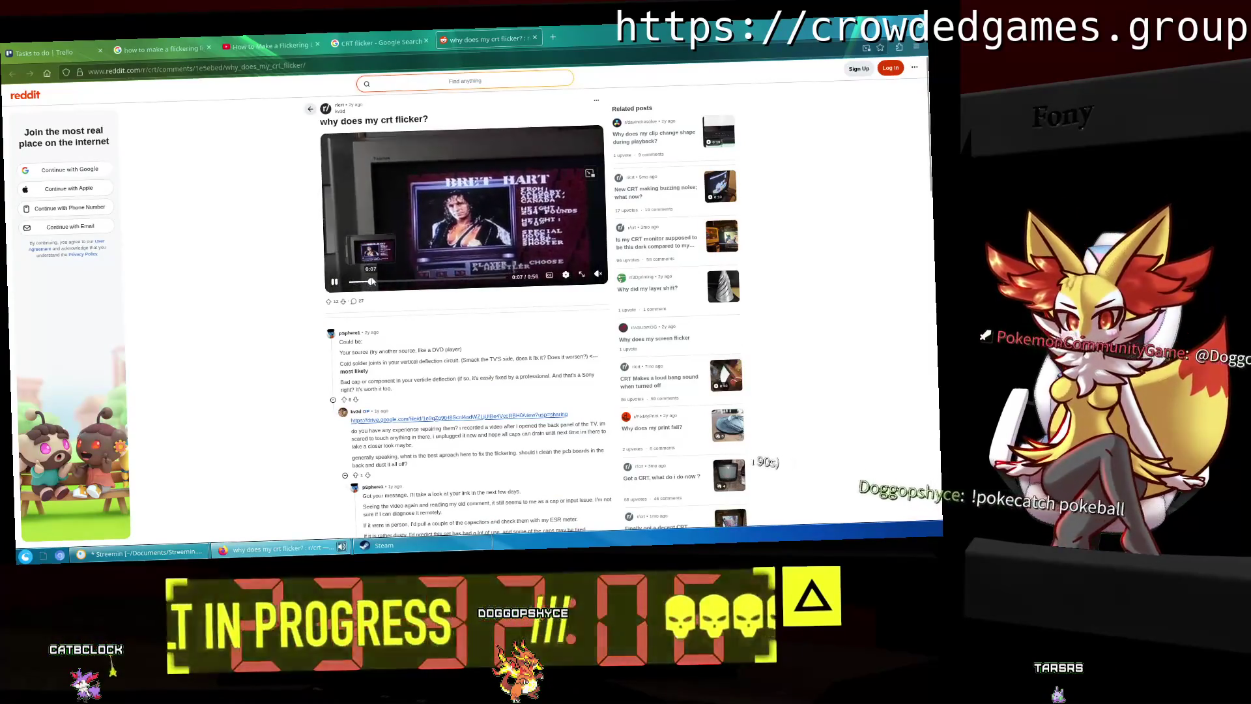
# Step: Skip ahead and watch the Reddit CRT flicker clip, then go back to the Google video results
pyautogui.click(389, 281)
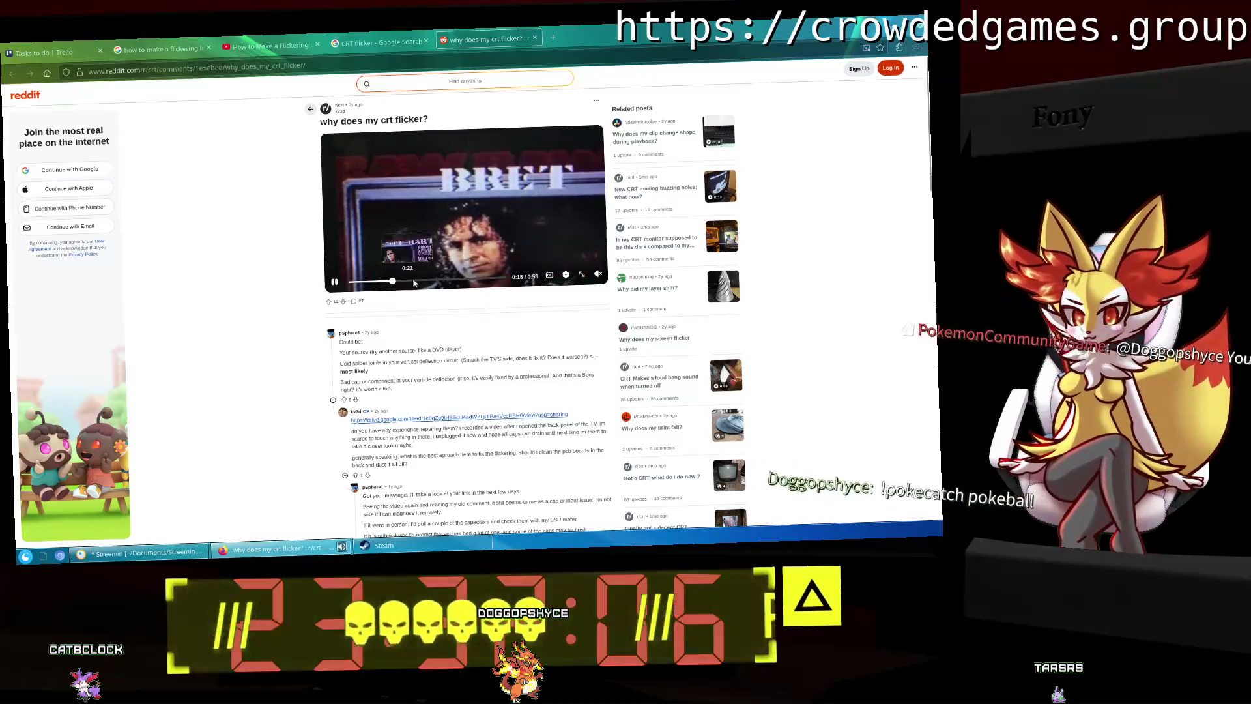
pyautogui.click(415, 281)
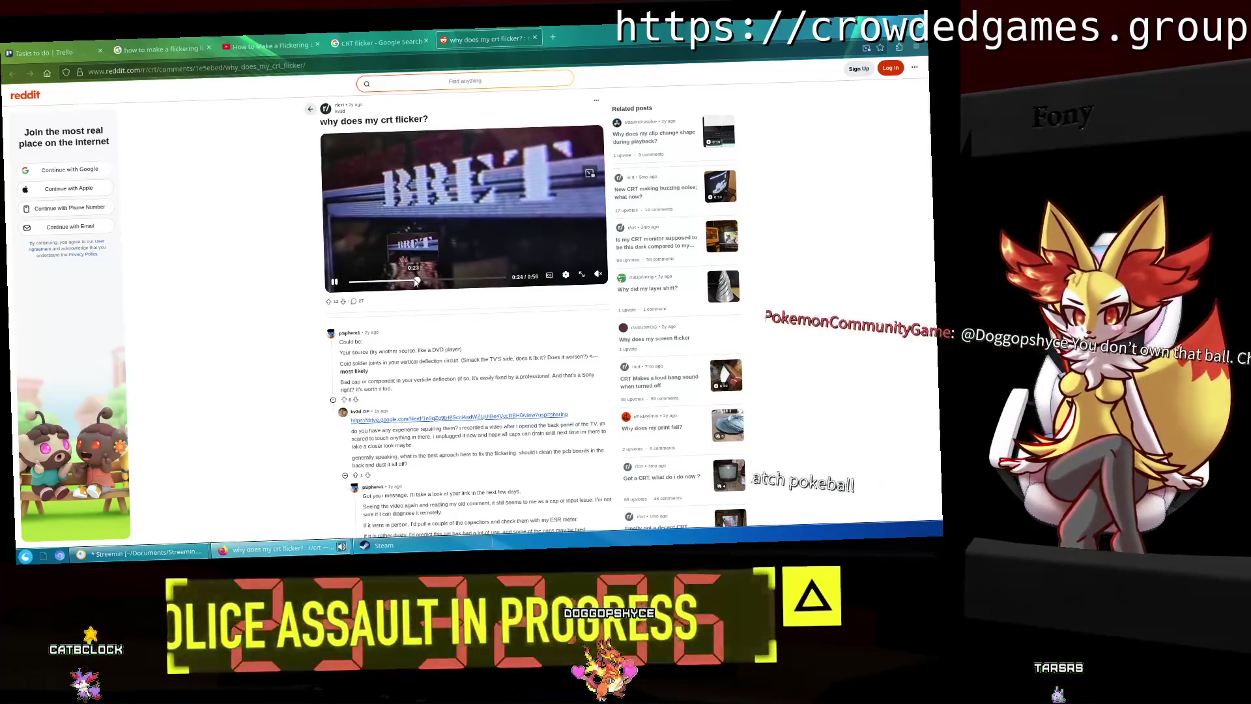
pyautogui.click(430, 193)
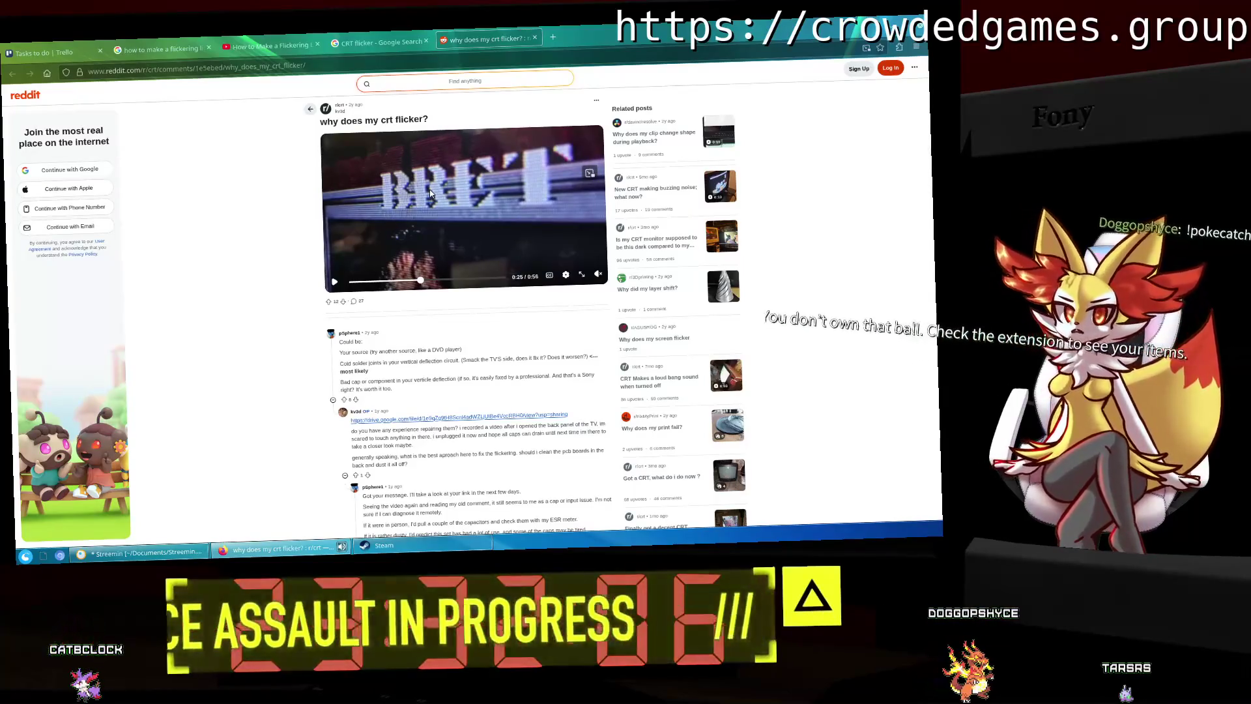
pyautogui.click(430, 193)
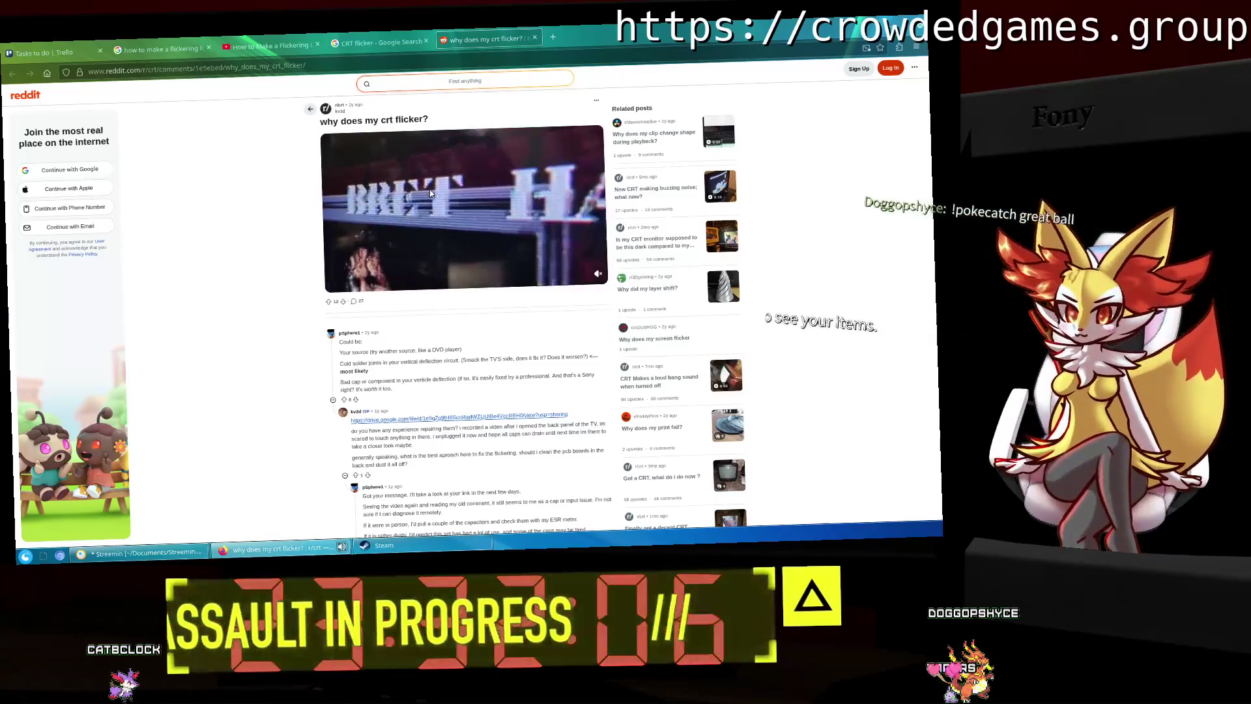
pyautogui.click(430, 193)
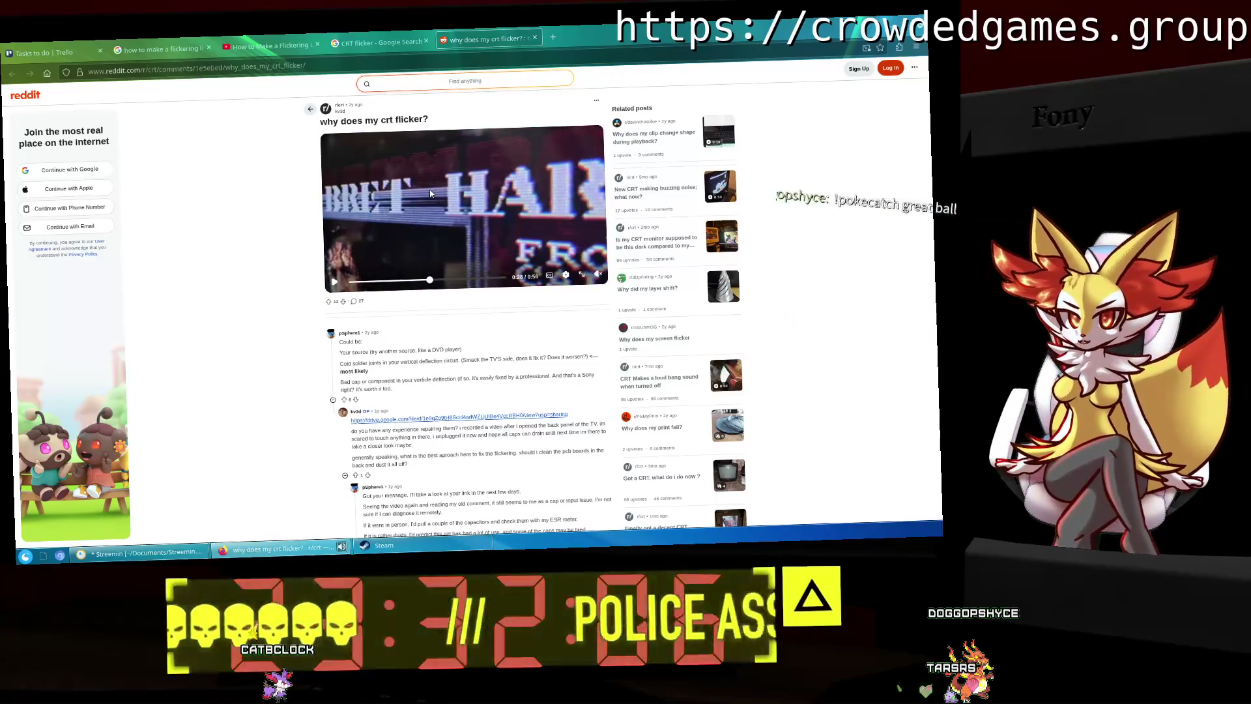
pyautogui.click(430, 193)
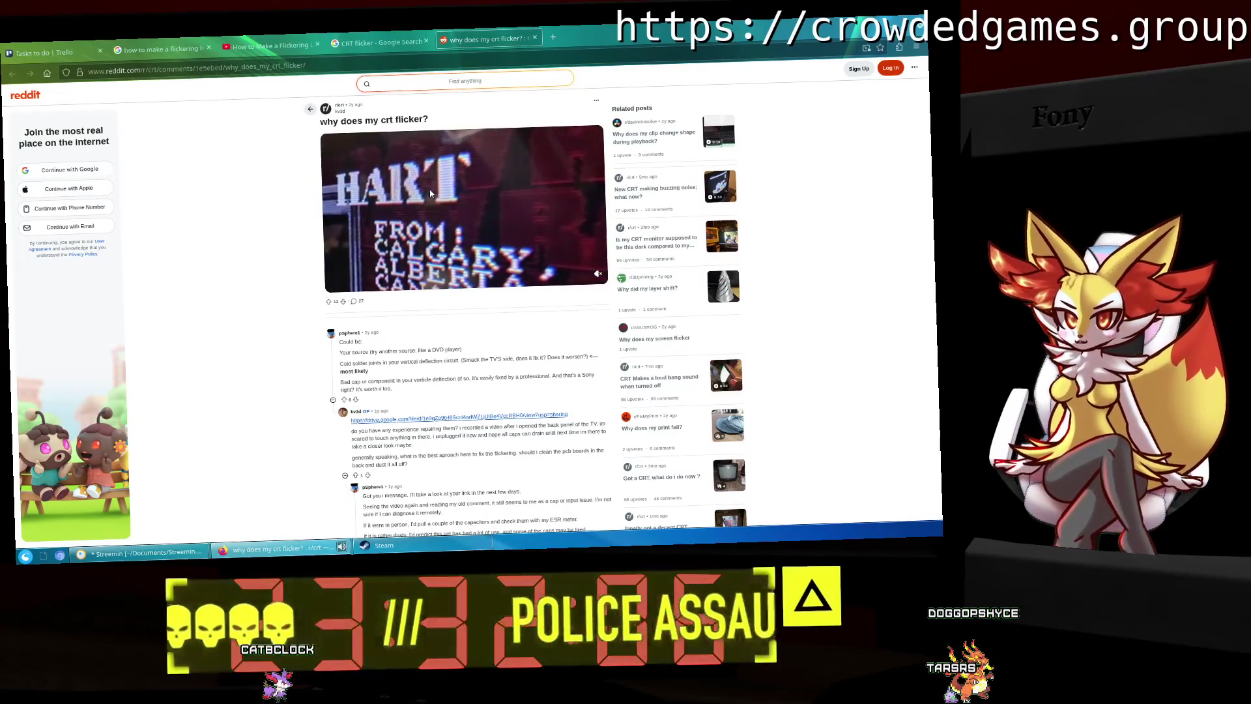
pyautogui.click(430, 194)
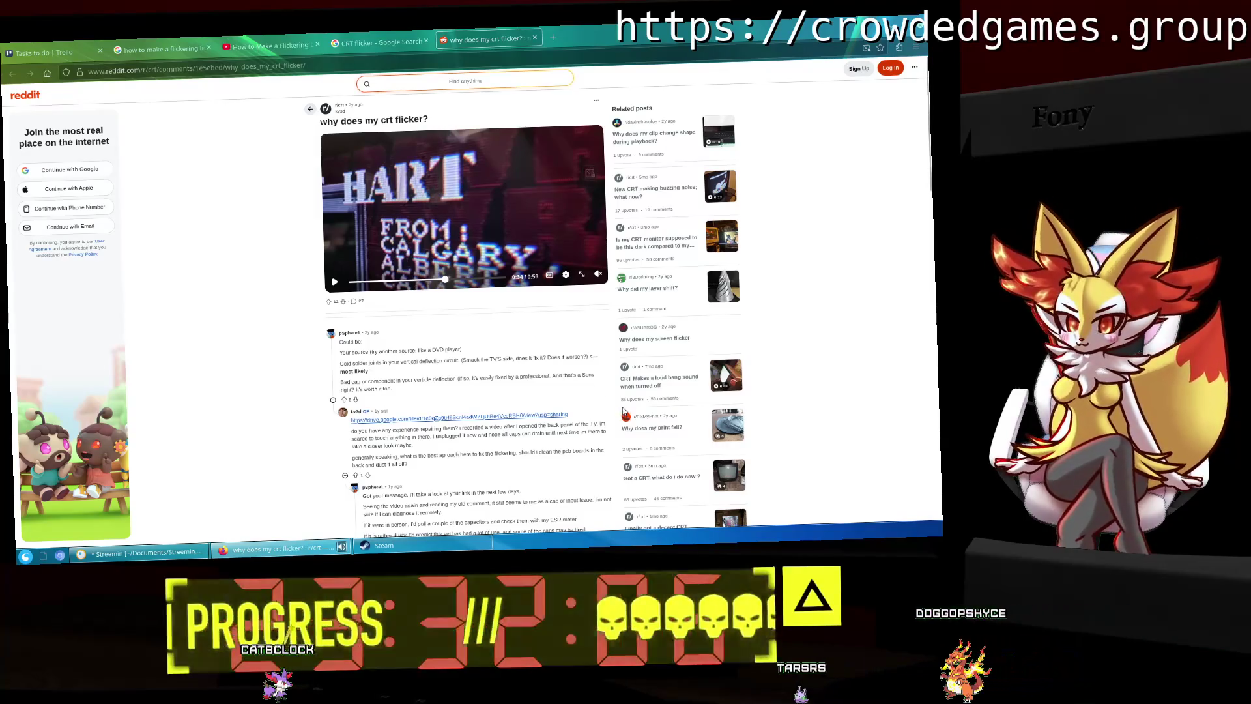
pyautogui.click(390, 181)
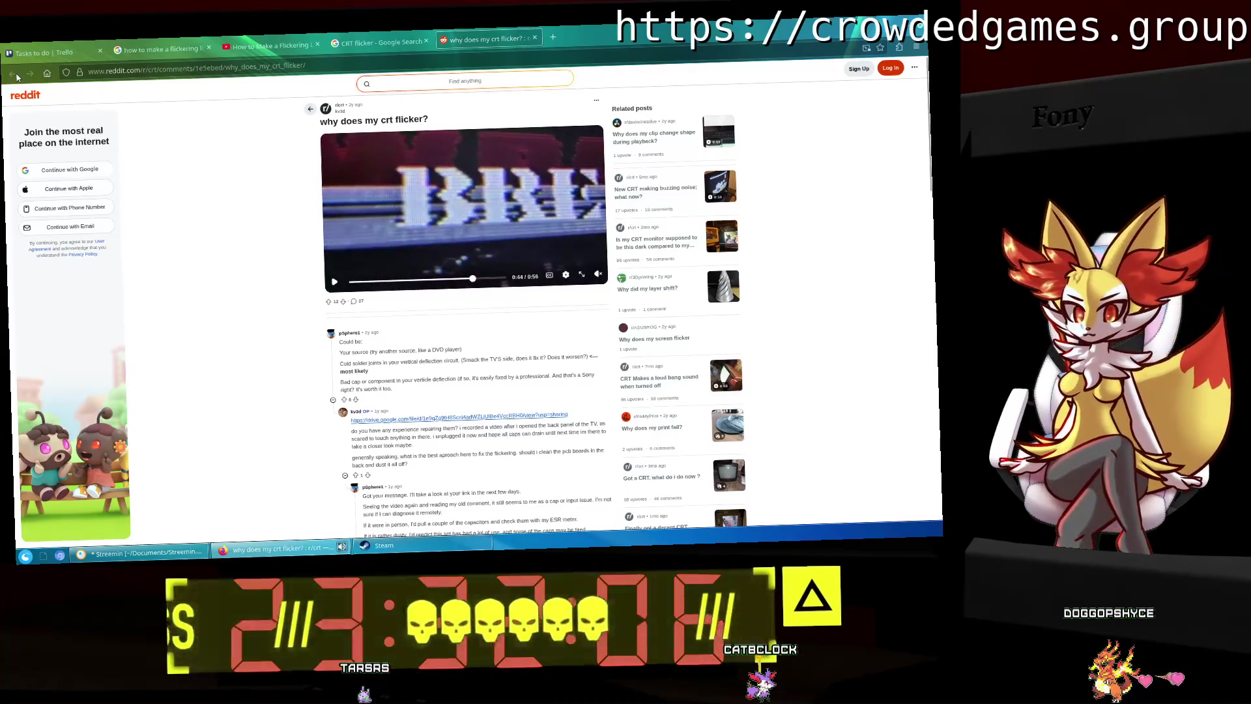
pyautogui.click(377, 43)
pyautogui.scroll(-3, 412, 230)
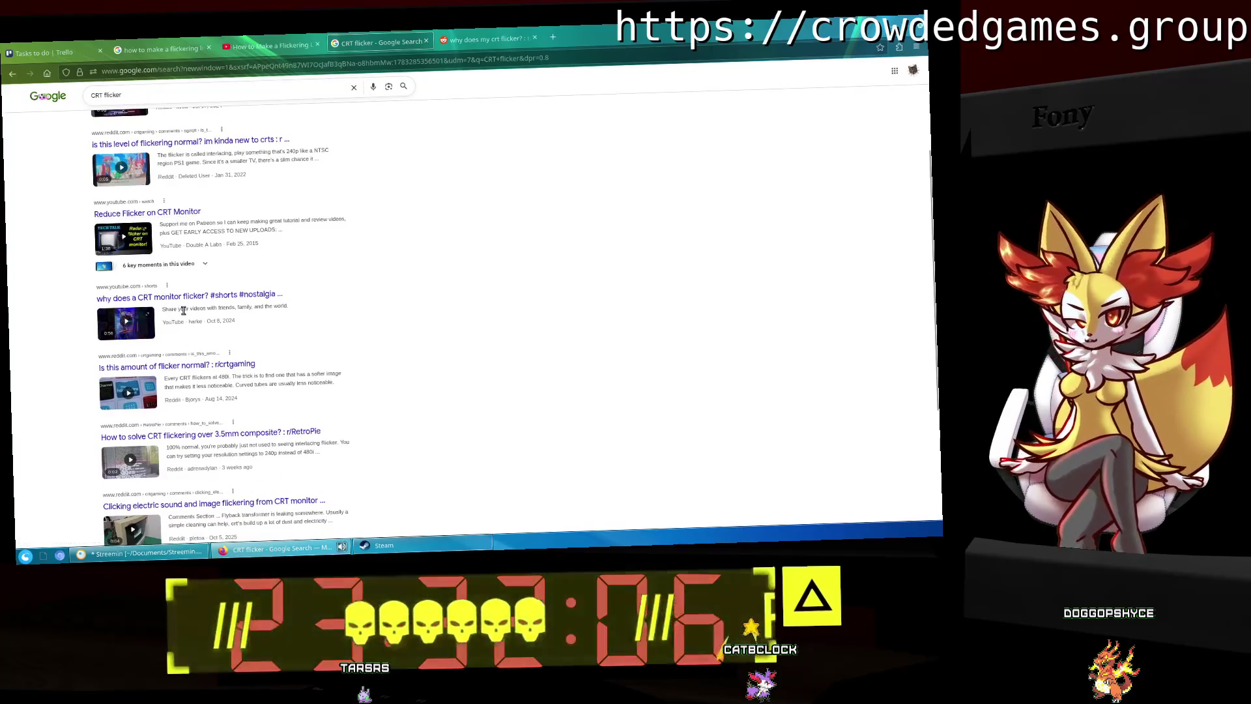
# Step: Load youtube.com by entering 'youtube.com' in the address bar
pyautogui.scroll(3, 183, 310)
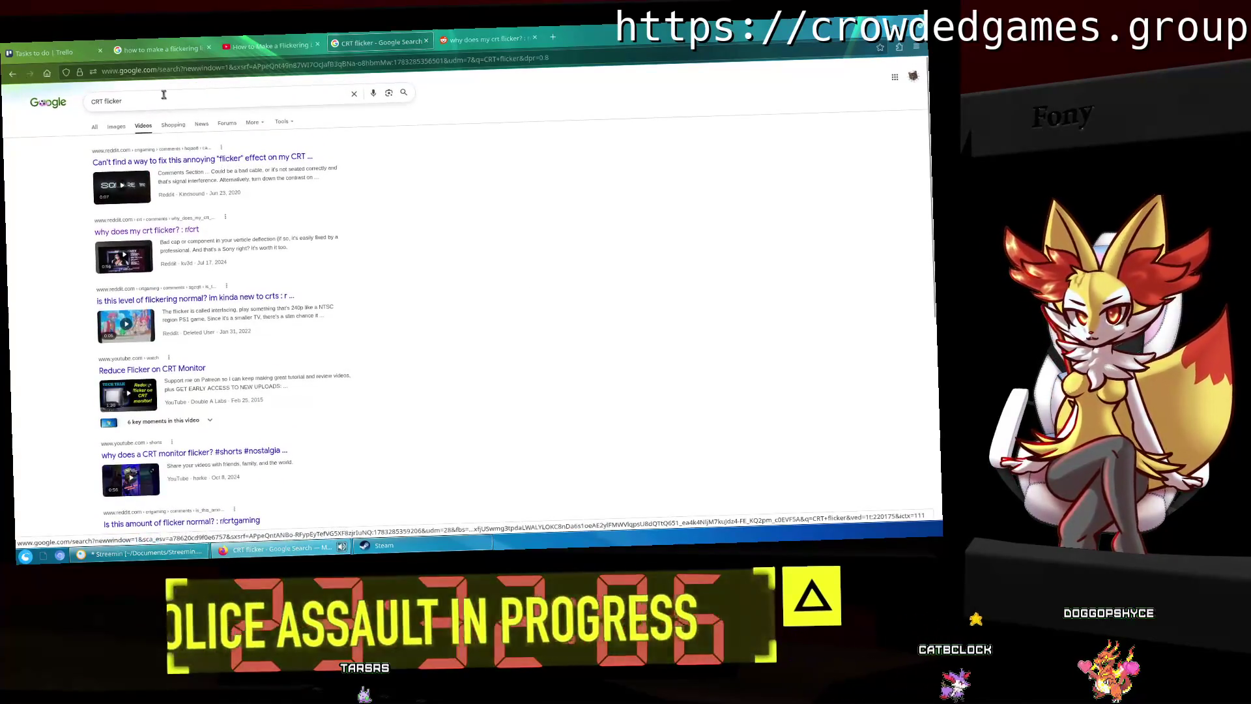
pyautogui.click(384, 56)
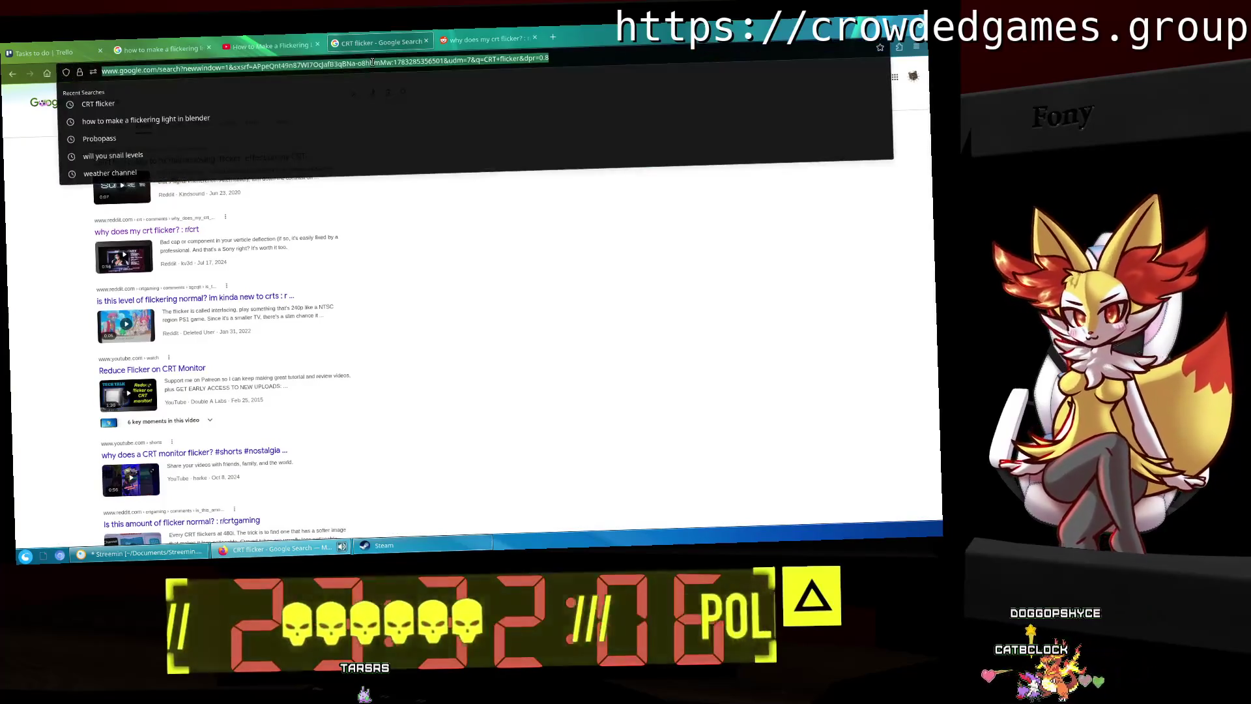
pyautogui.write('youtube.com')
pyautogui.press('Return')
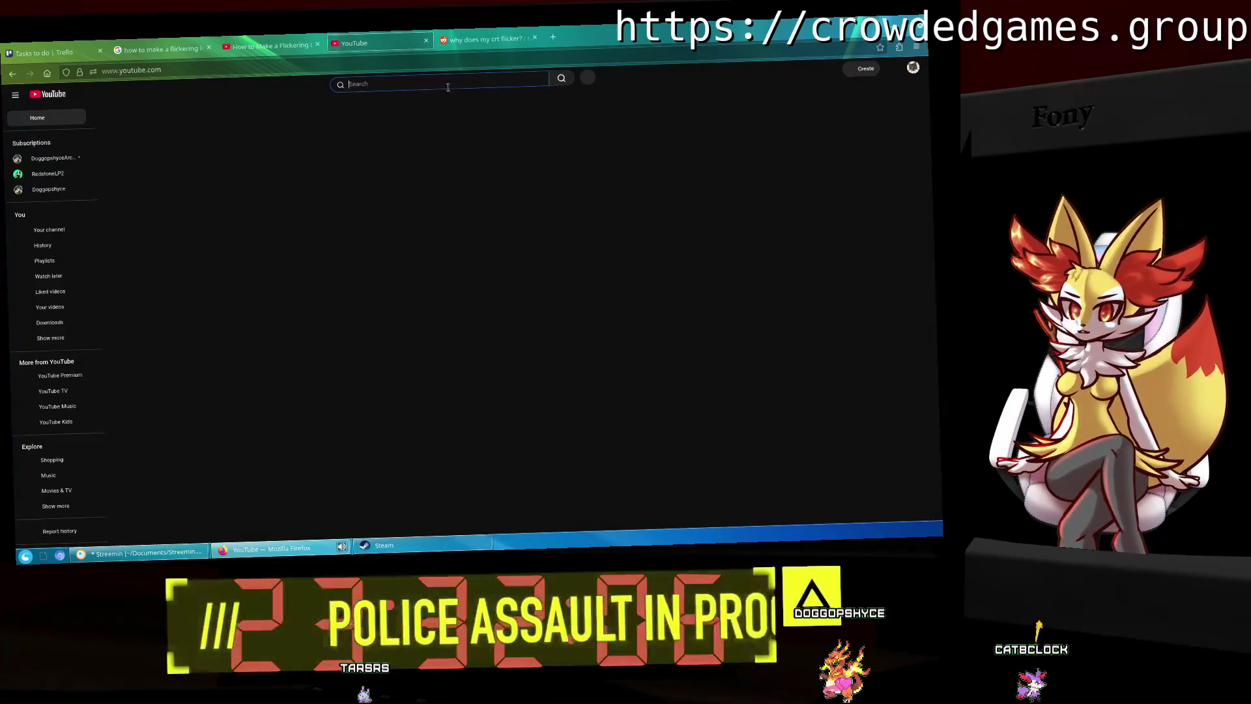
# Step: Search YouTube for 'CRT flicker'
pyautogui.click(378, 84)
pyautogui.write('CRT flicker')
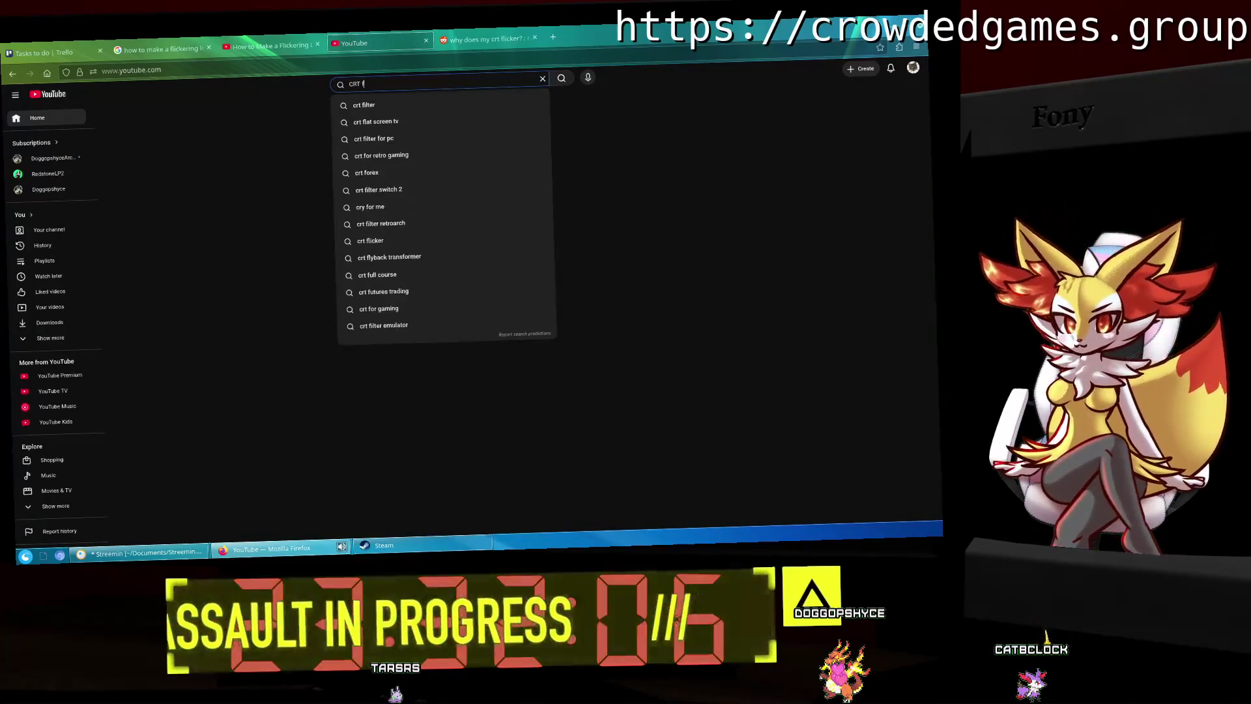
pyautogui.press('Return')
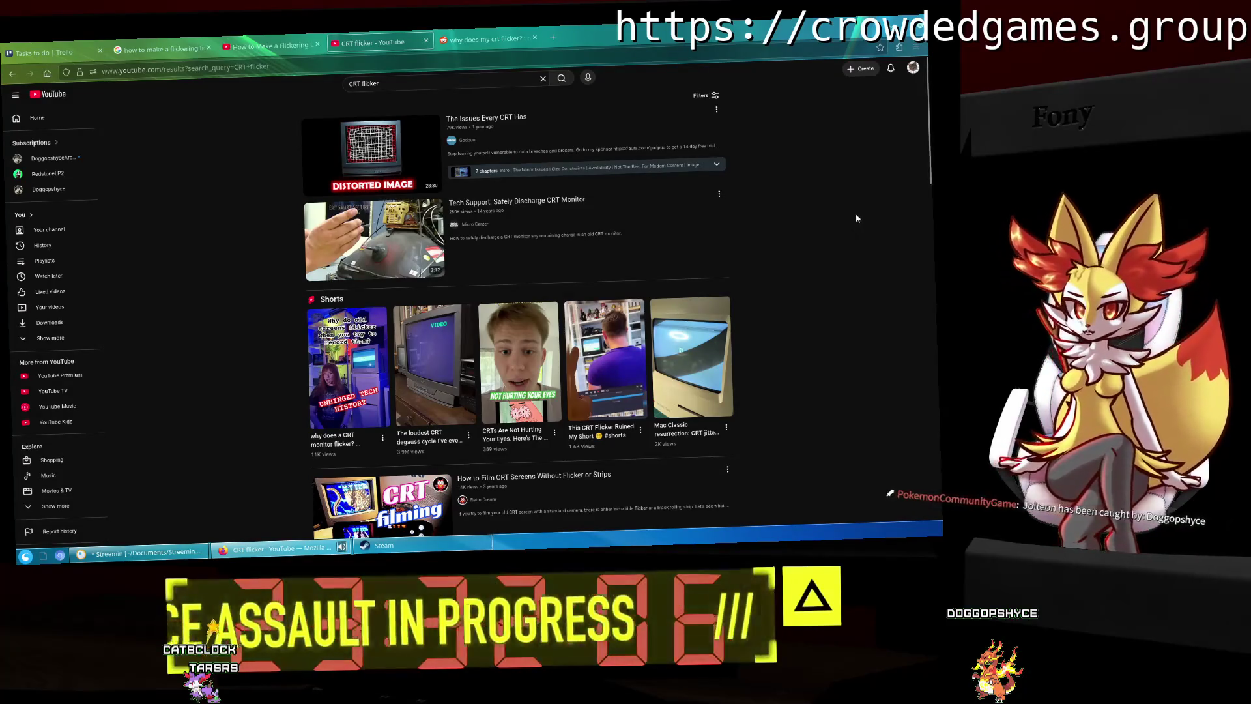
# Step: Open 'How to Film CRT Screens Without Flicker or Strips' from the results
pyautogui.scroll(-2, 857, 219)
pyautogui.scroll(-1, 855, 220)
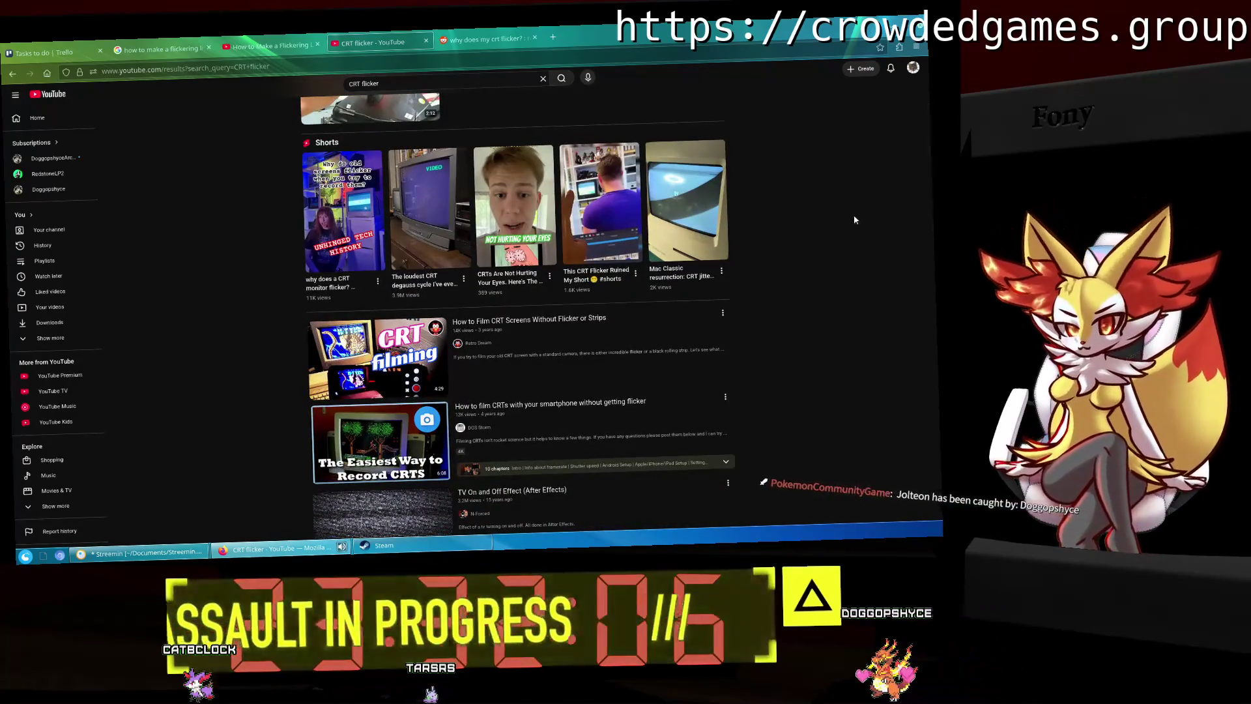
pyautogui.scroll(-2, 854, 219)
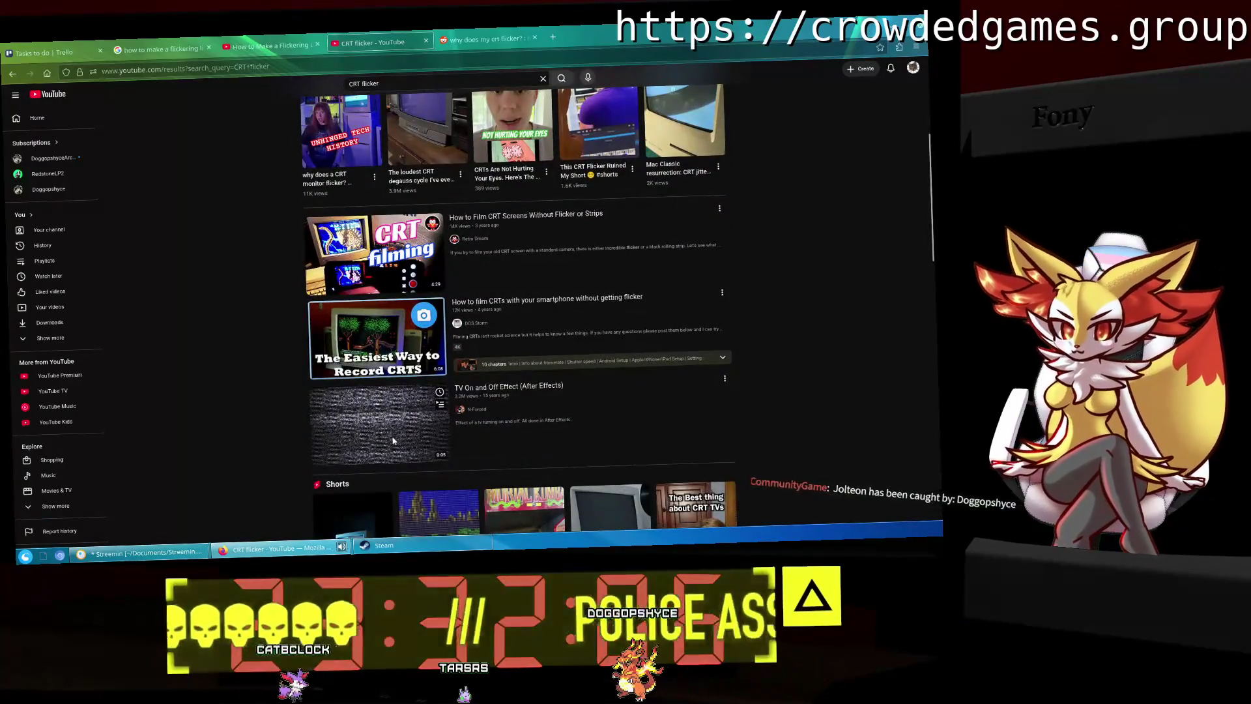
pyautogui.click(402, 438)
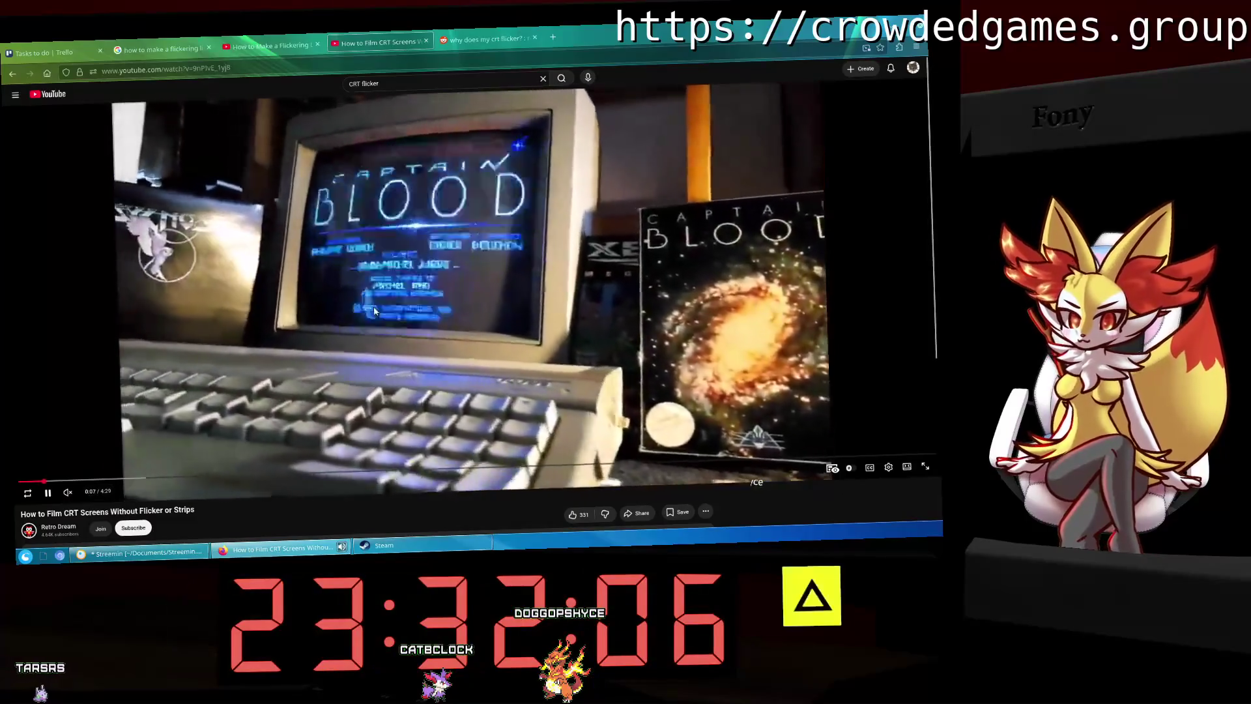
# Step: Play the CRT filming video to 0:10, check playback speed options, and rewind to 0:05
pyautogui.click(394, 322)
pyautogui.click(403, 324)
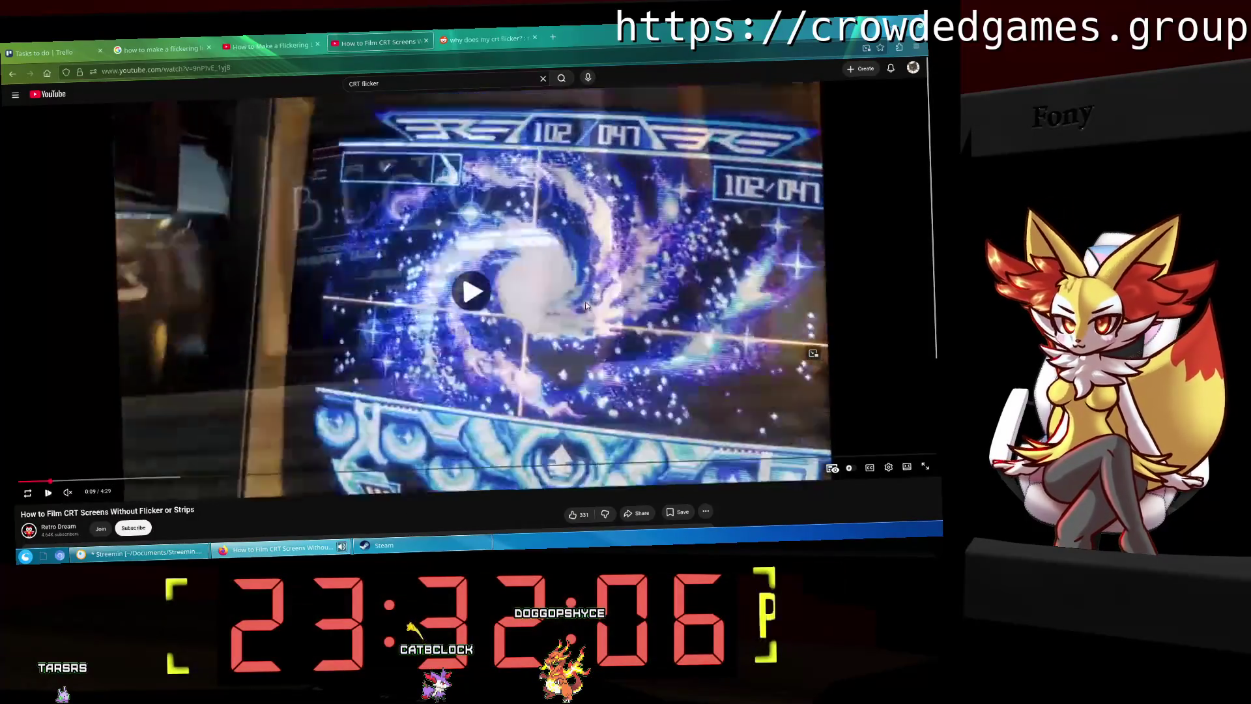
pyautogui.click(407, 325)
pyautogui.click(408, 326)
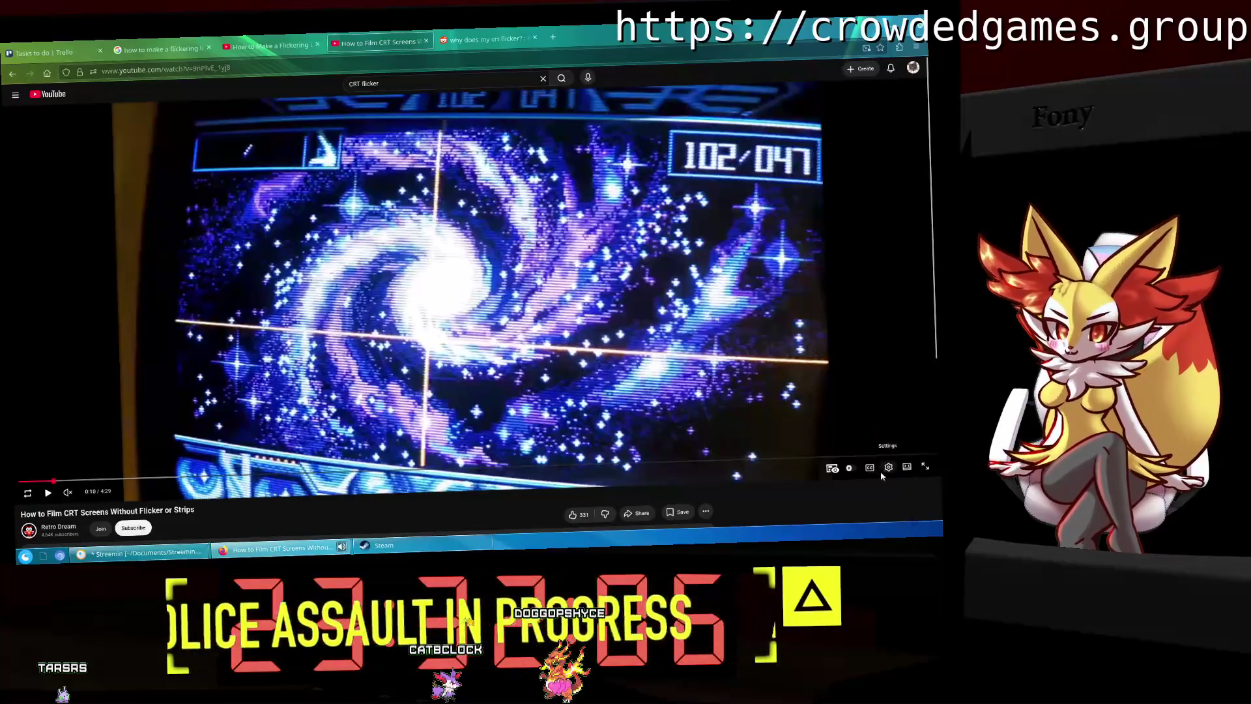
pyautogui.click(898, 427)
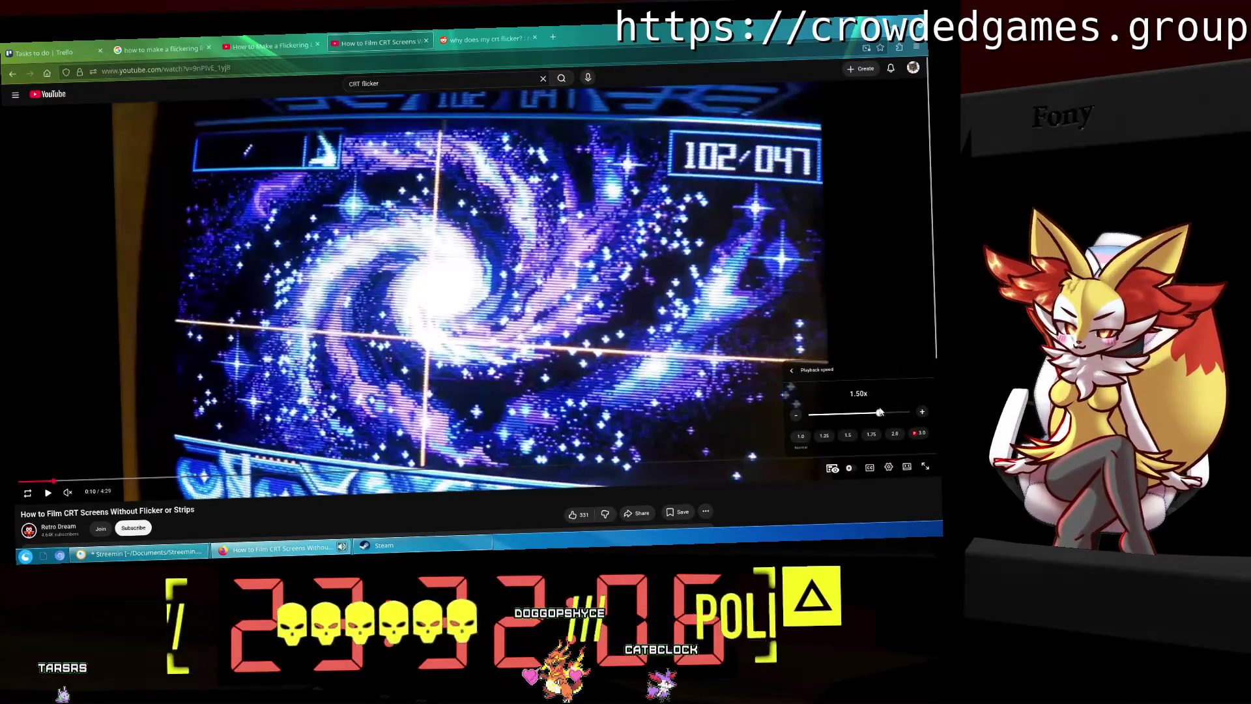
pyautogui.click(336, 418)
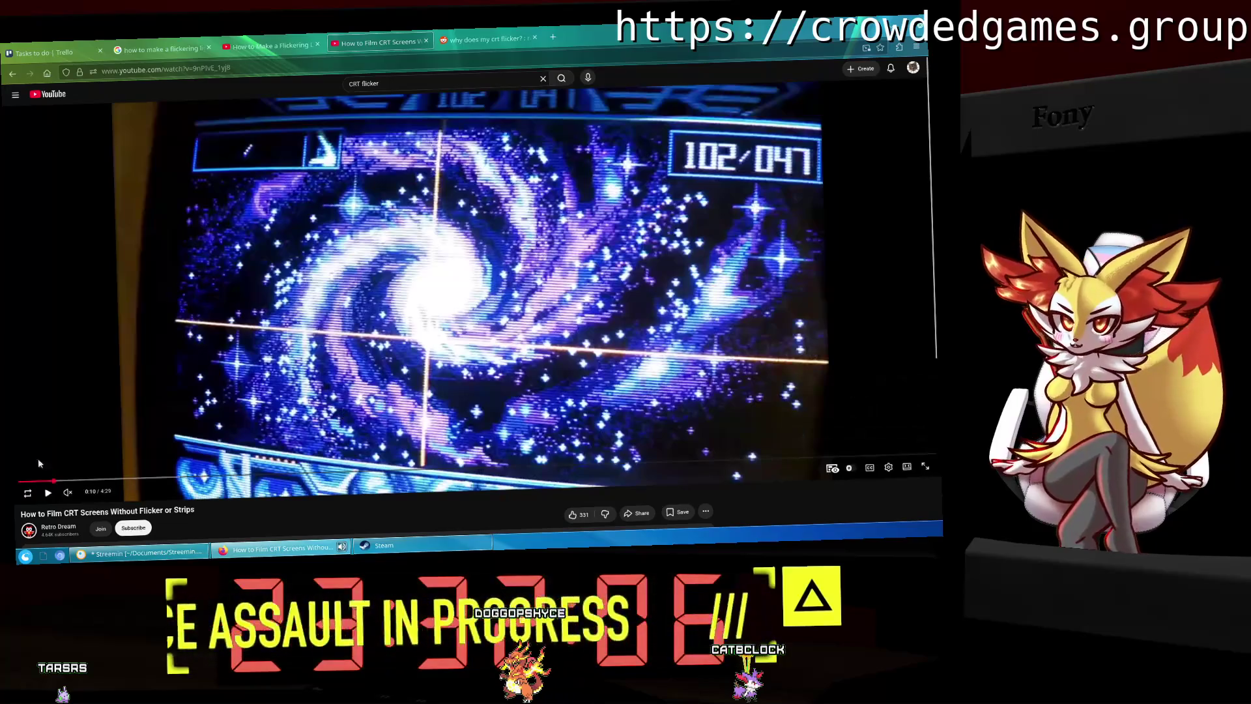
pyautogui.click(36, 480)
pyautogui.click(47, 493)
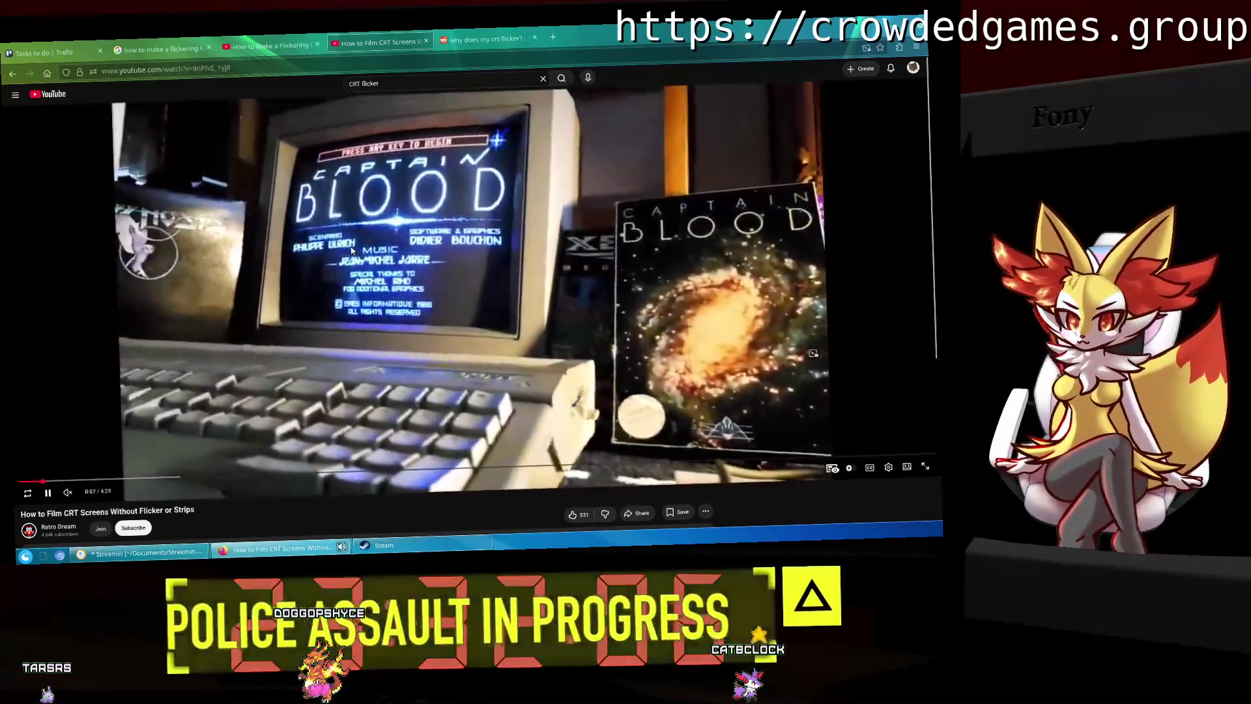
# Step: Watch the video through 0:34 with pauses, then bring the Blender scene back
pyautogui.click(422, 101)
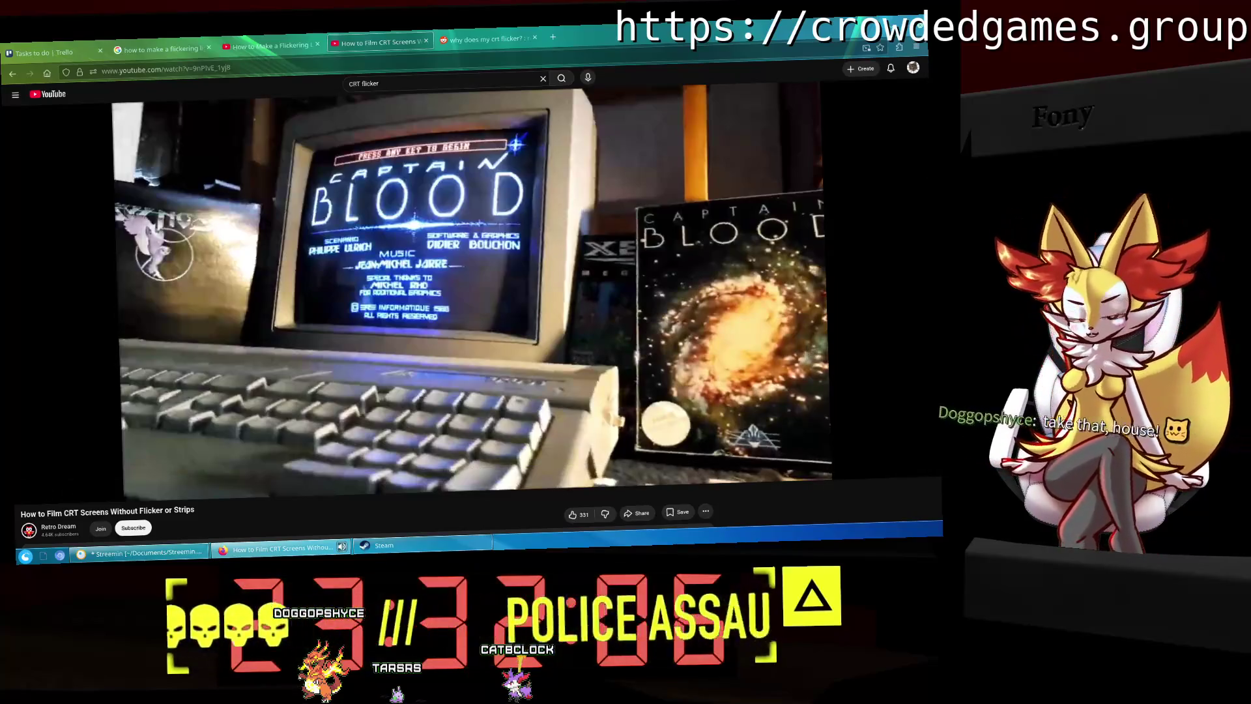
pyautogui.click(551, 267)
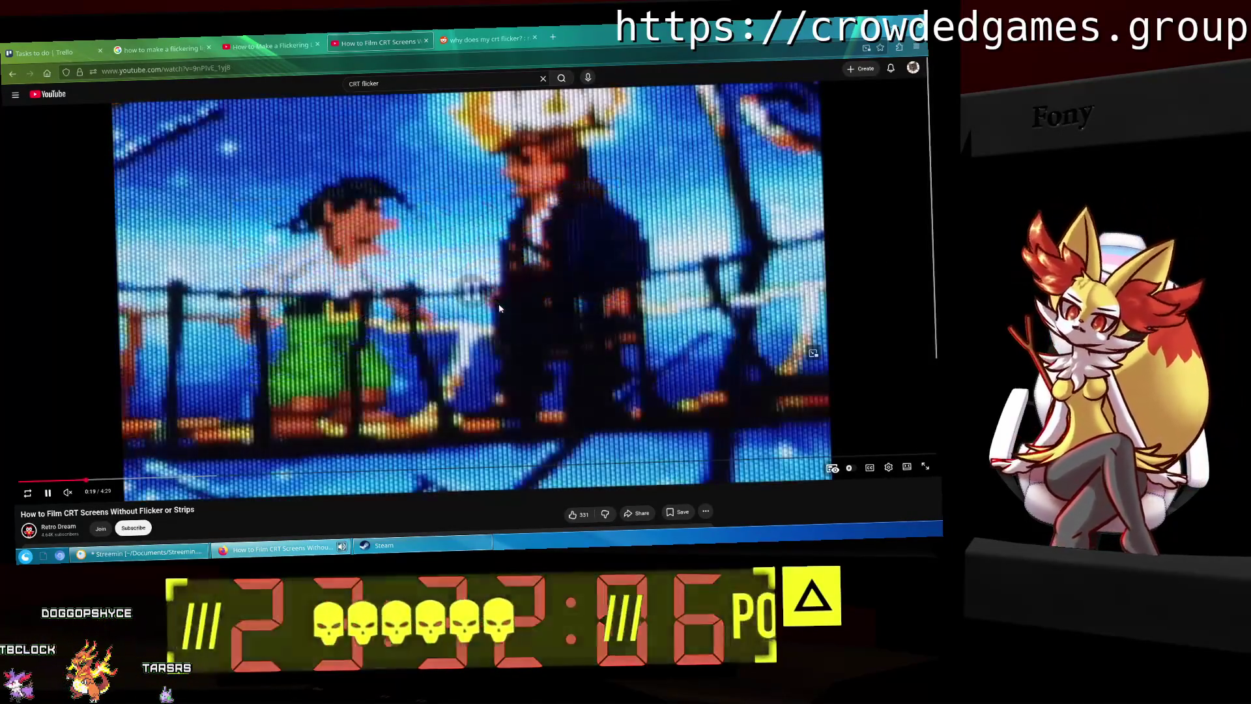
pyautogui.click(500, 308)
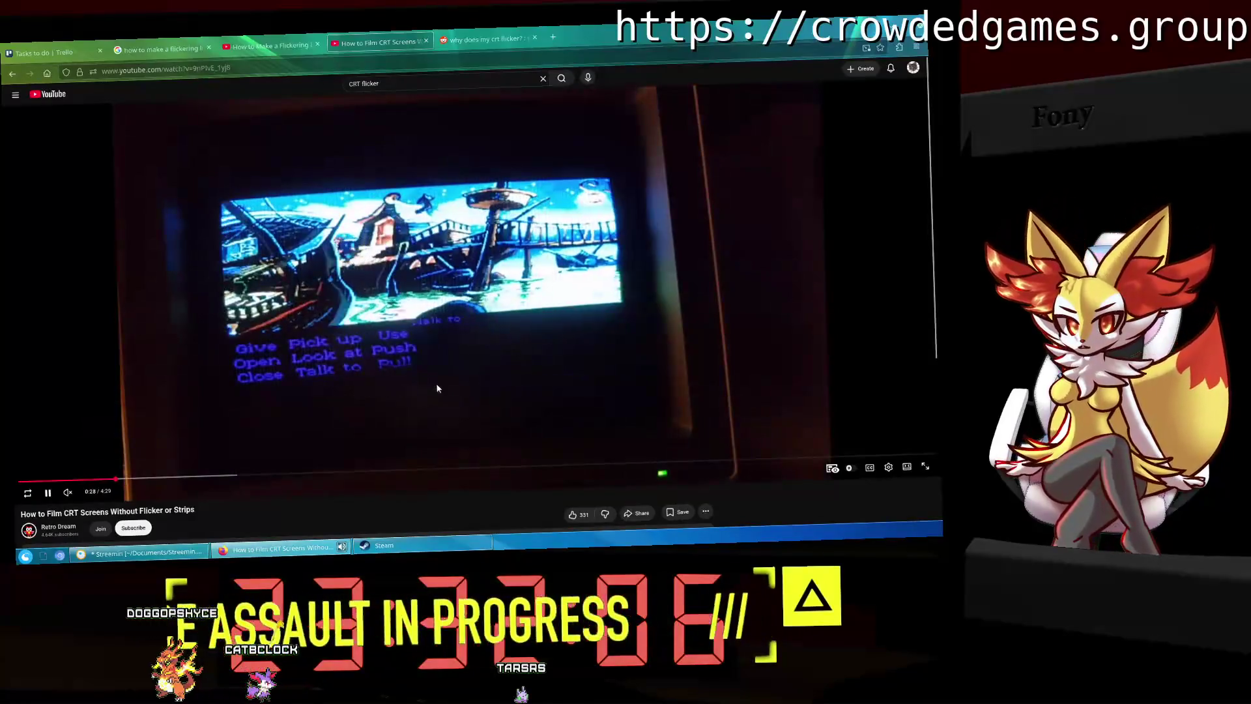
pyautogui.click(437, 388)
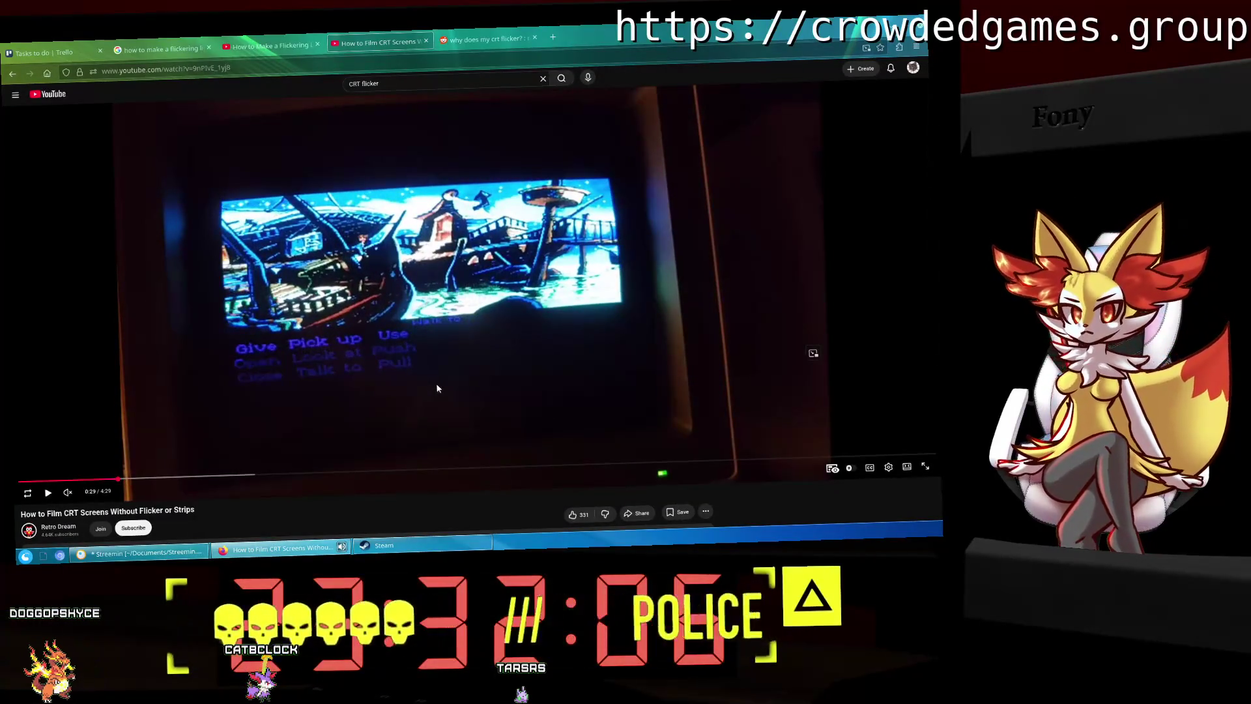
pyautogui.click(601, 352)
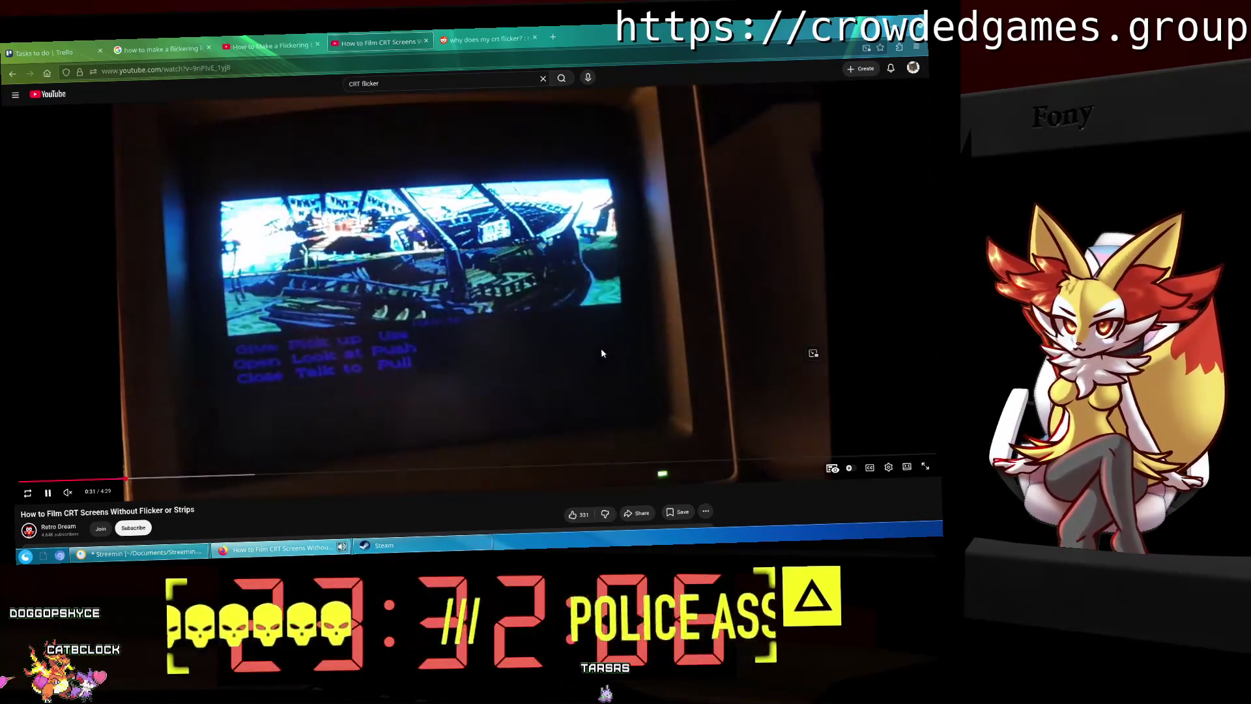
pyautogui.click(601, 351)
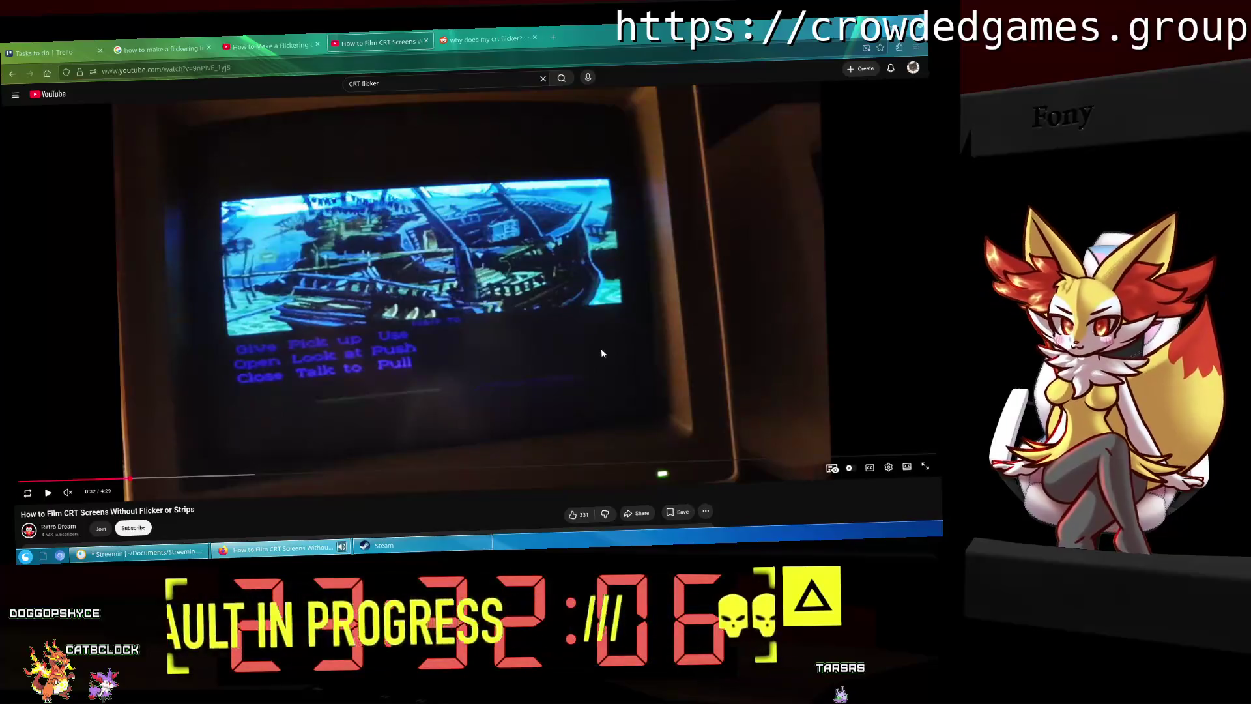
pyautogui.click(601, 352)
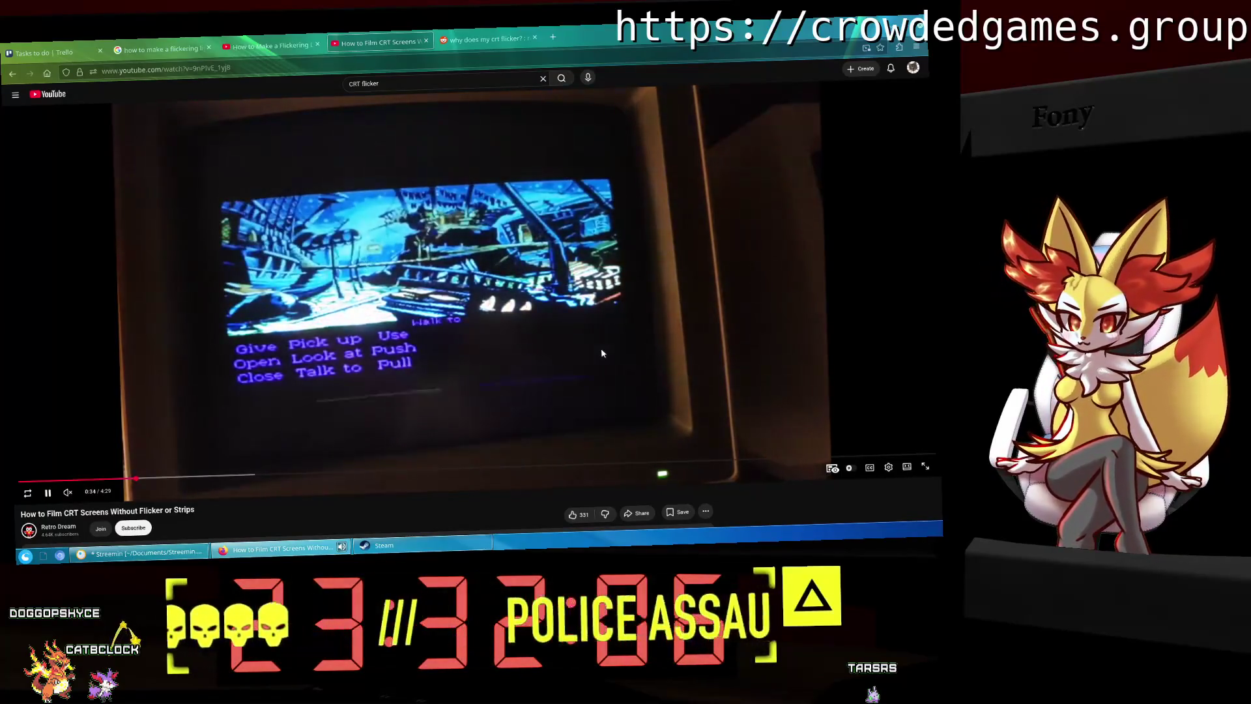
pyautogui.click(601, 353)
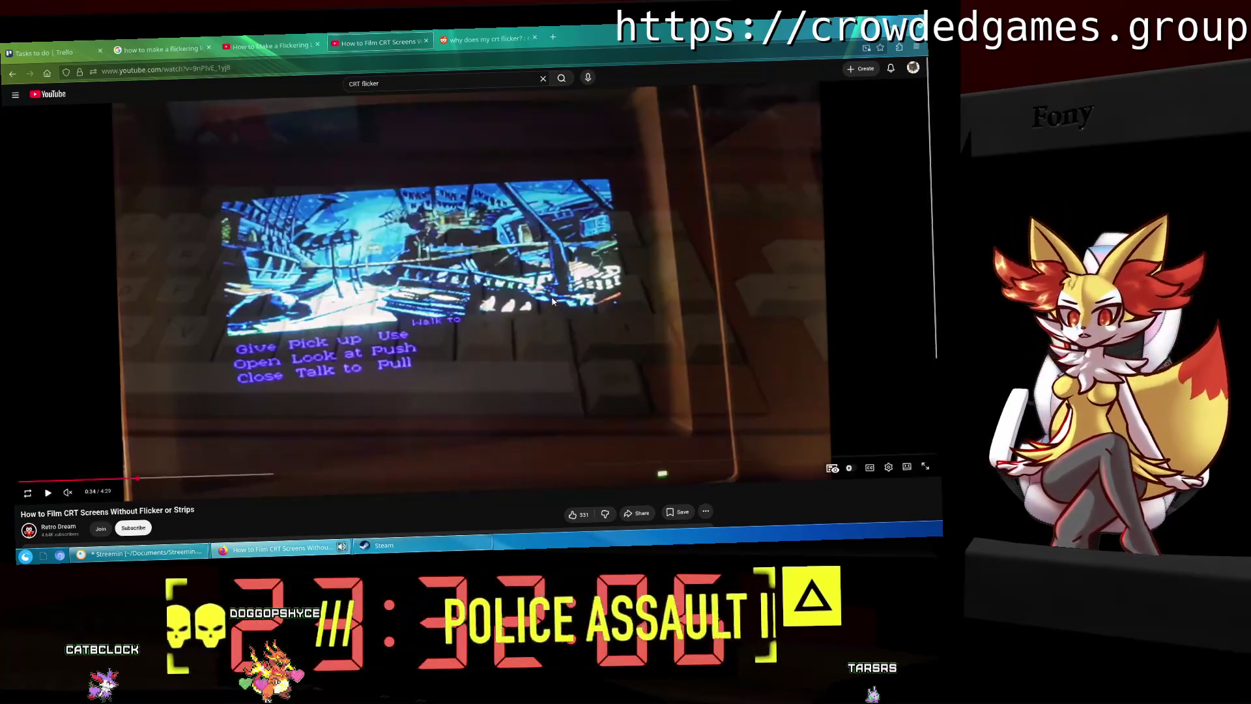
pyautogui.click(162, 559)
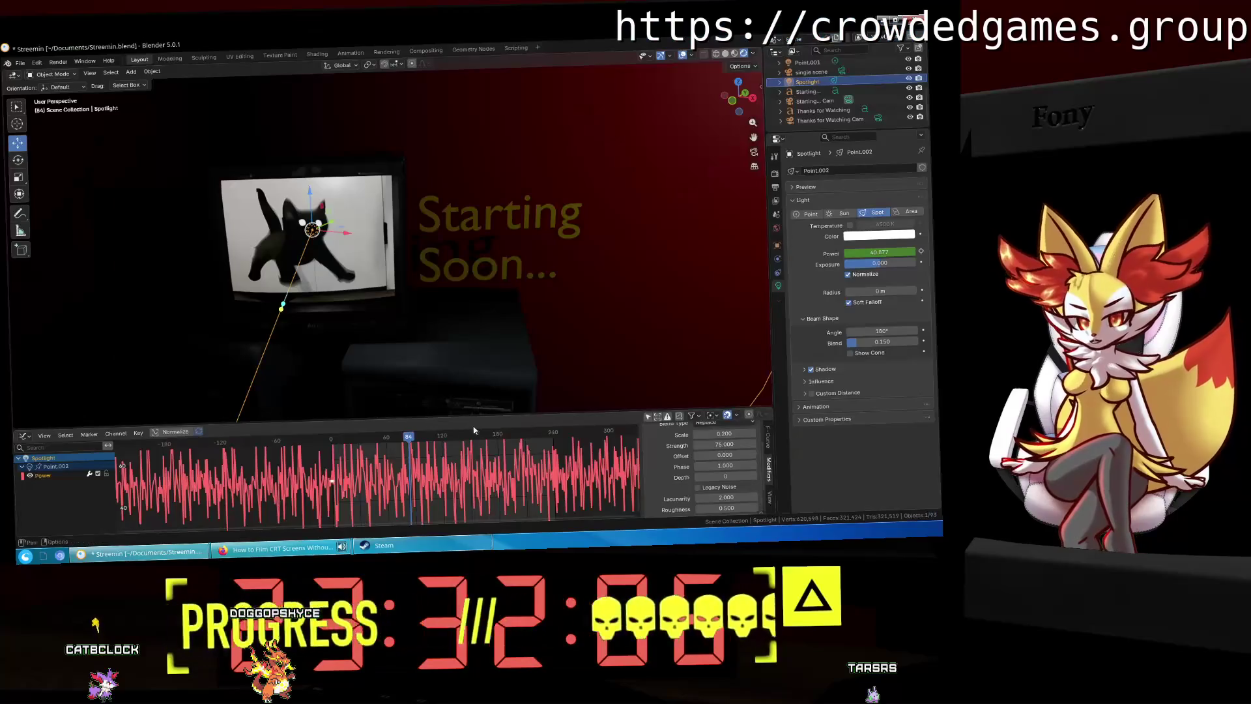
# Step: Set the Power noise Scale to 0.8 and preview the flicker
pyautogui.scroll(-1, 501, 489)
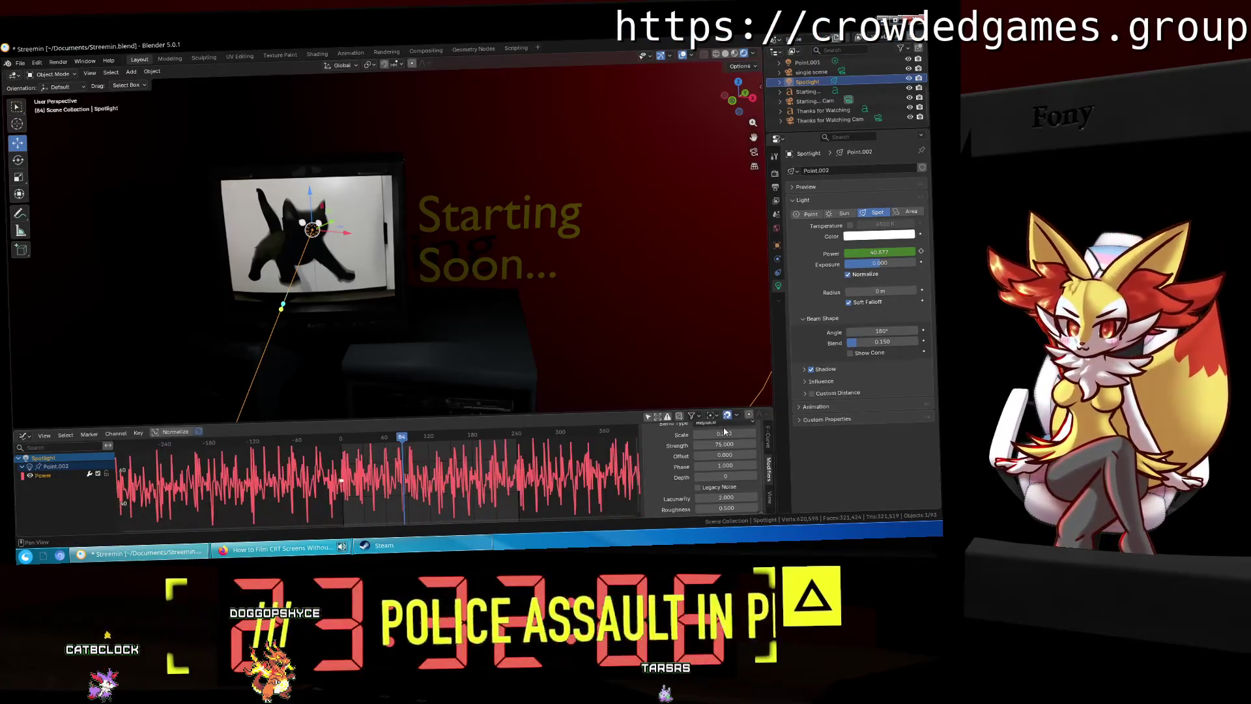
pyautogui.press('BackSpace')
pyautogui.press('BackSpace')
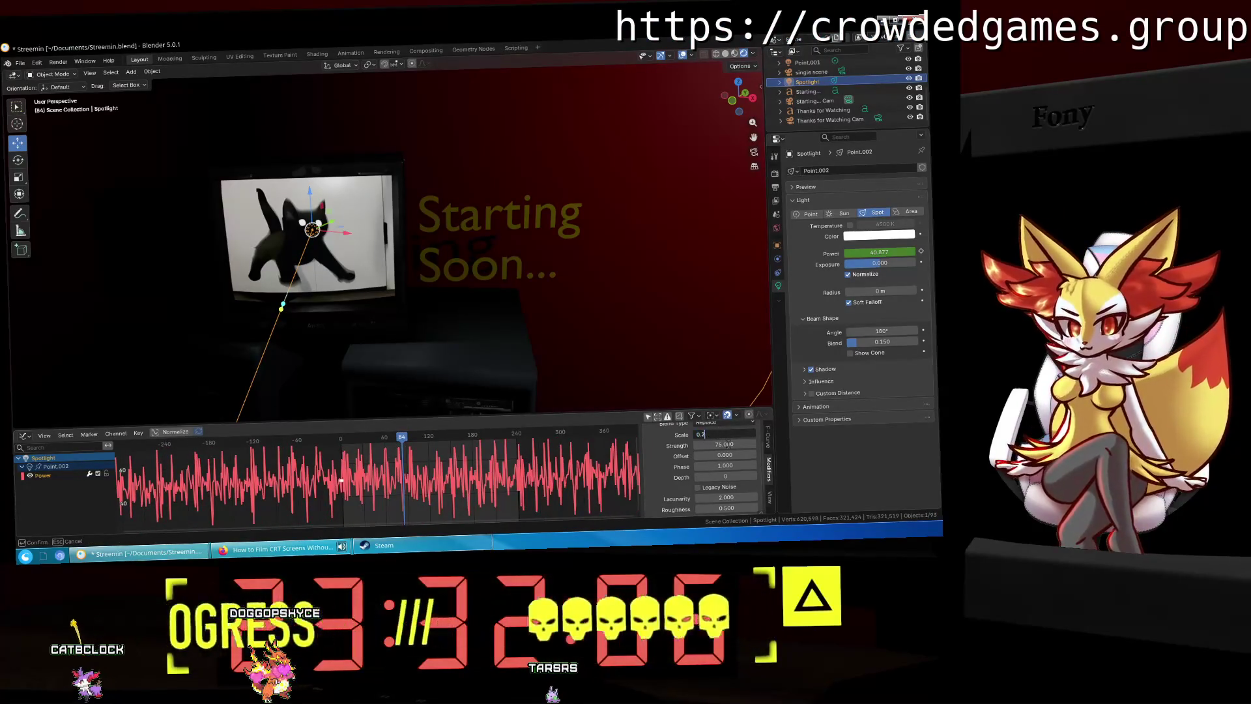
pyautogui.write('.8')
pyautogui.press('Return')
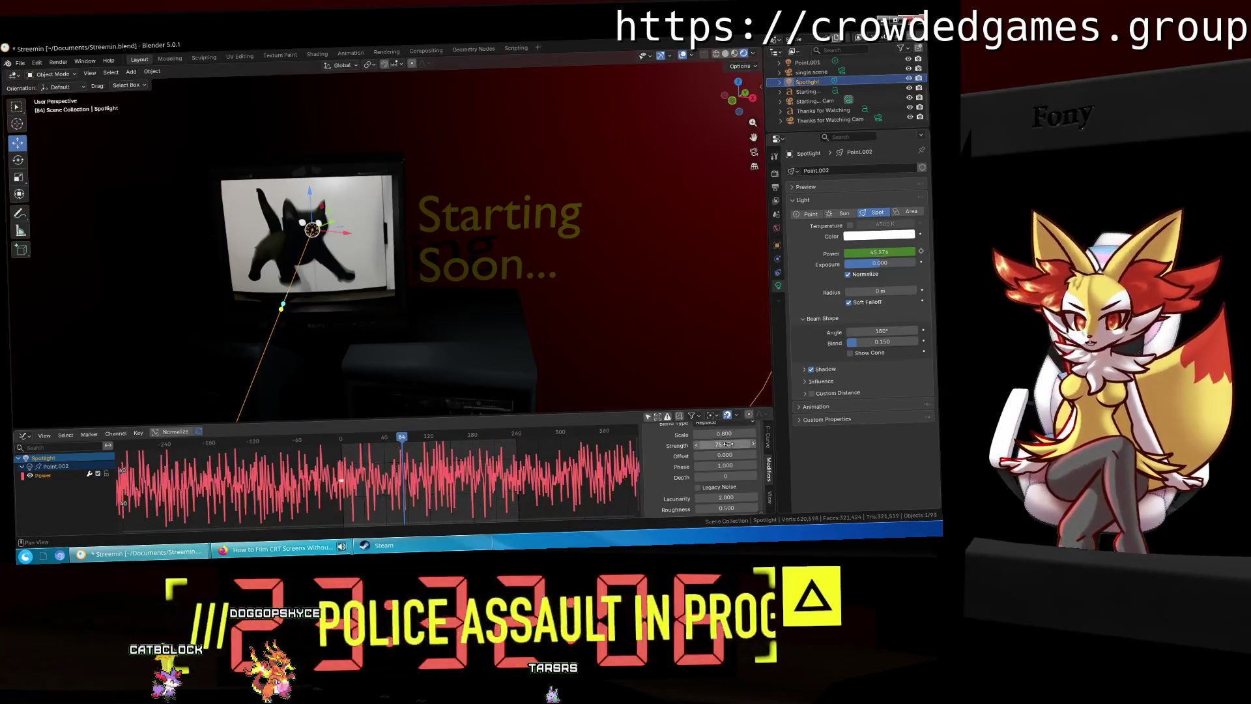
pyautogui.press('space')
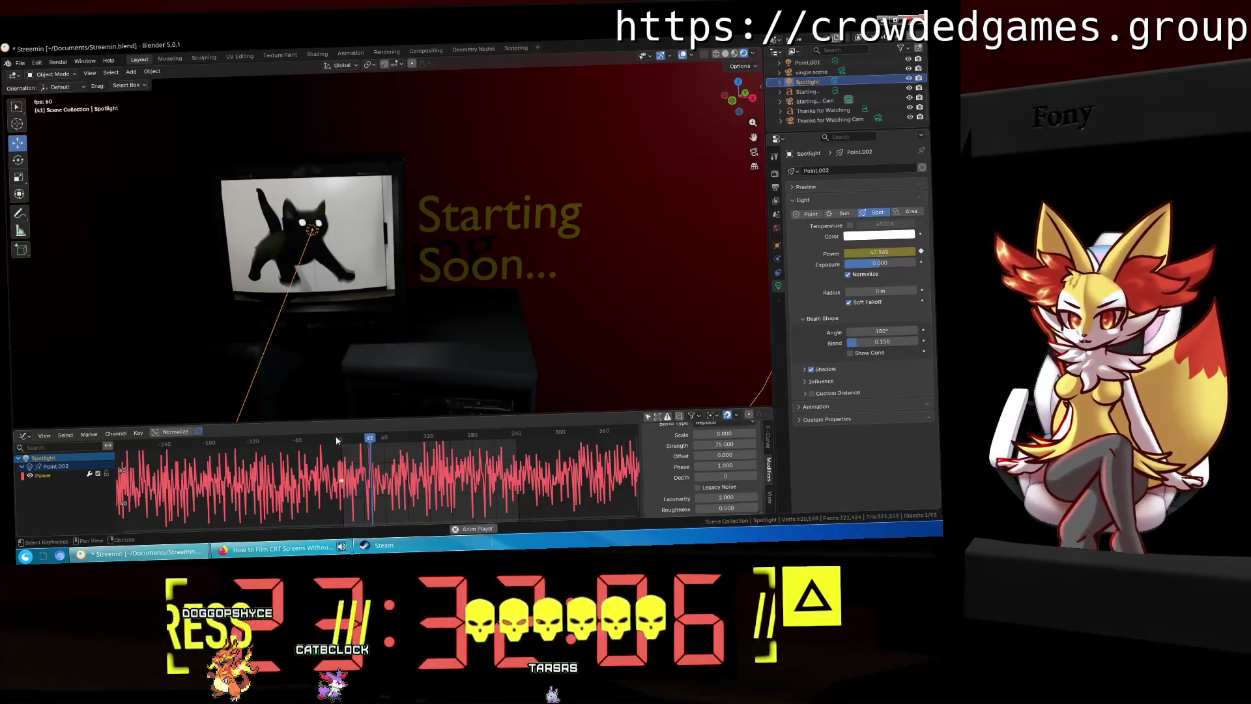
pyautogui.press('space')
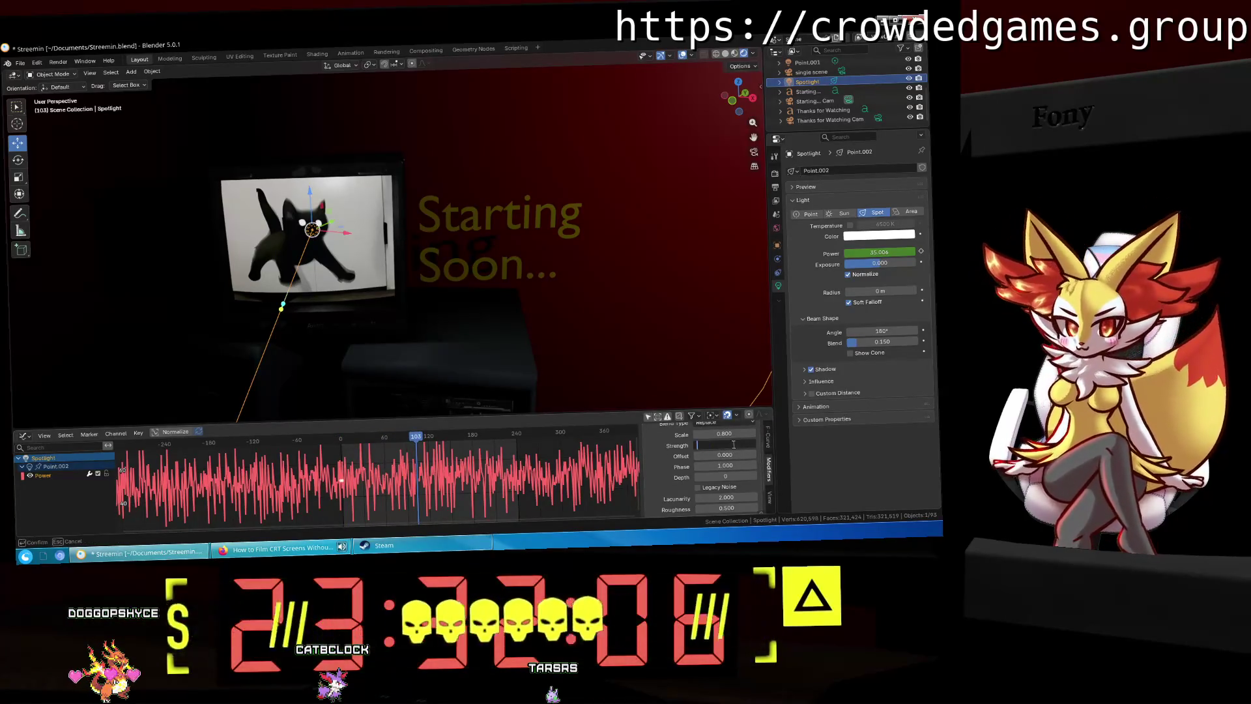
# Step: Raise the noise Strength to 100 and preview the stronger flicker
pyautogui.write('100.000')
pyautogui.press('Return')
pyautogui.scroll(-2, 381, 456)
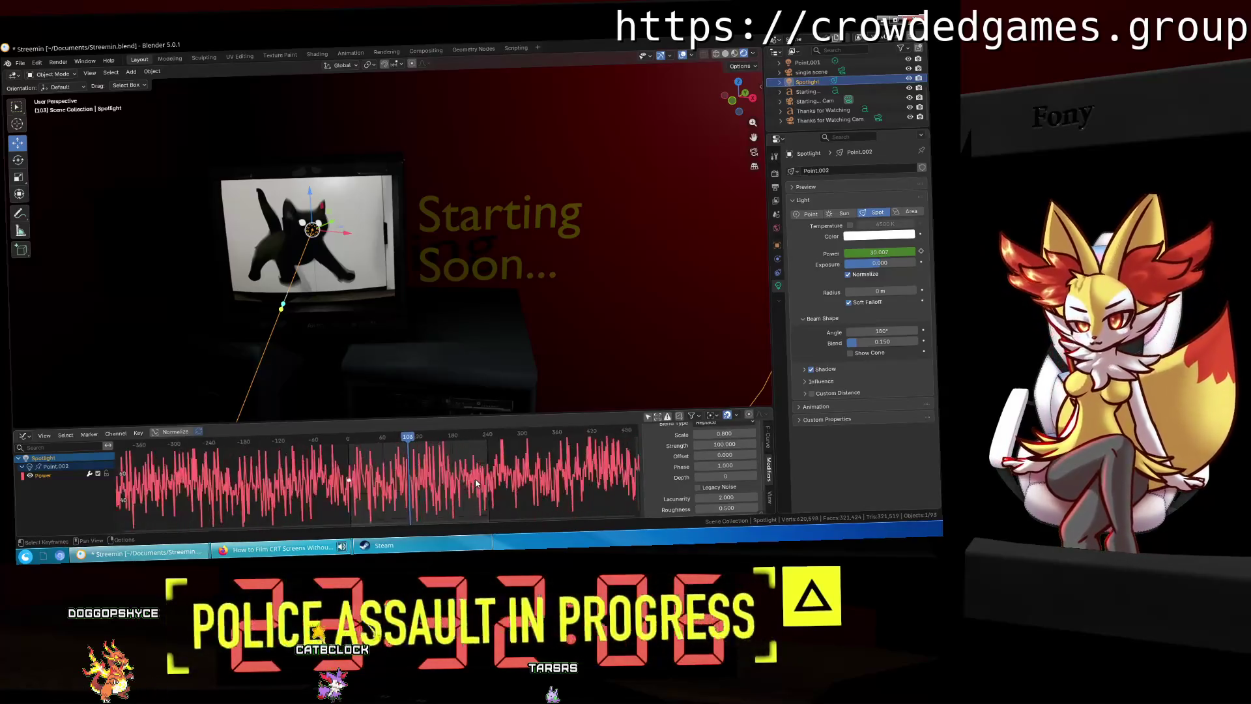
pyautogui.press('space')
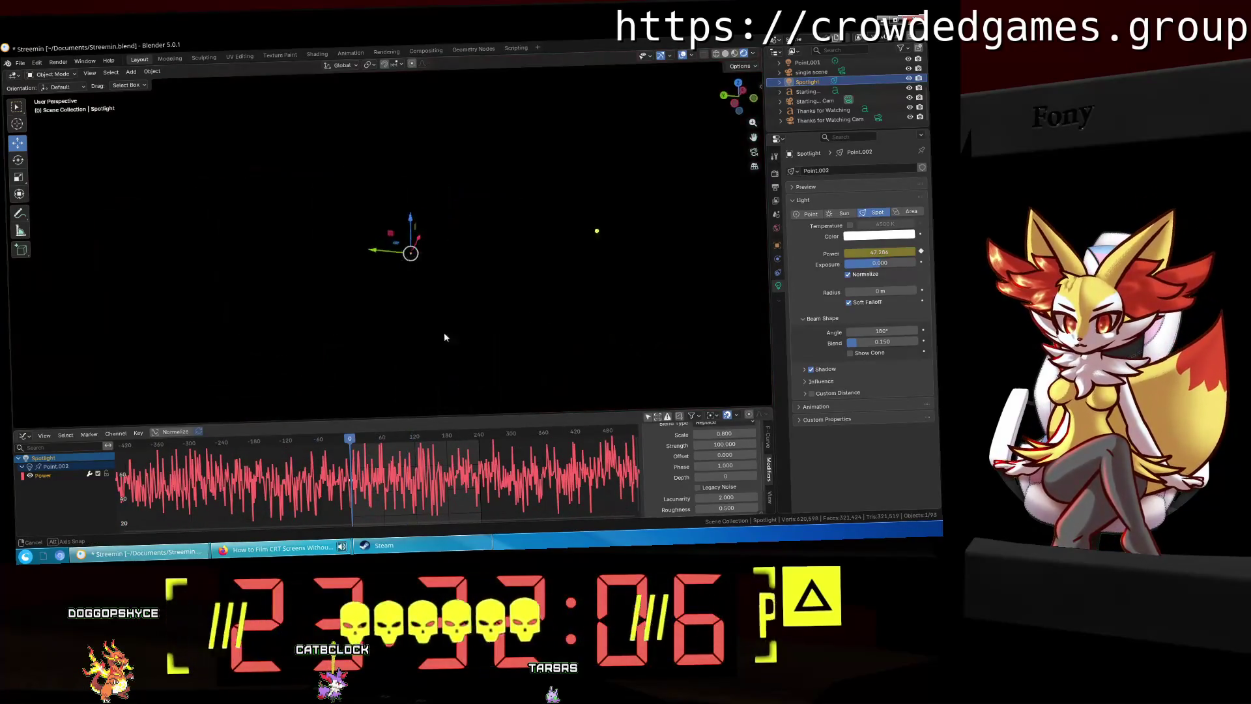
pyautogui.moveTo(423, 342)
pyautogui.mouseDown(button='middle')
pyautogui.moveTo(411, 335)
pyautogui.moveTo(419, 342)
pyautogui.mouseUp(button='middle')
pyautogui.press('space')
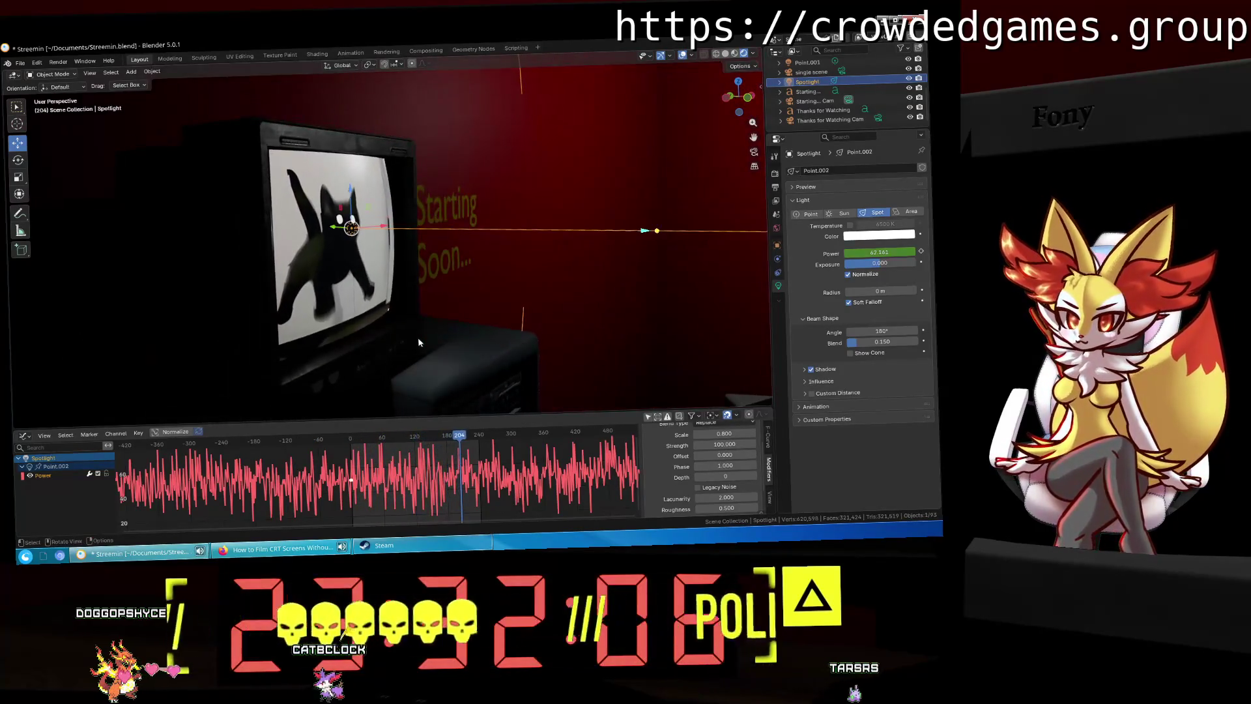
# Step: Change the noise Scale to 1.2 and replay the flicker while orbiting the TV
pyautogui.click(733, 433)
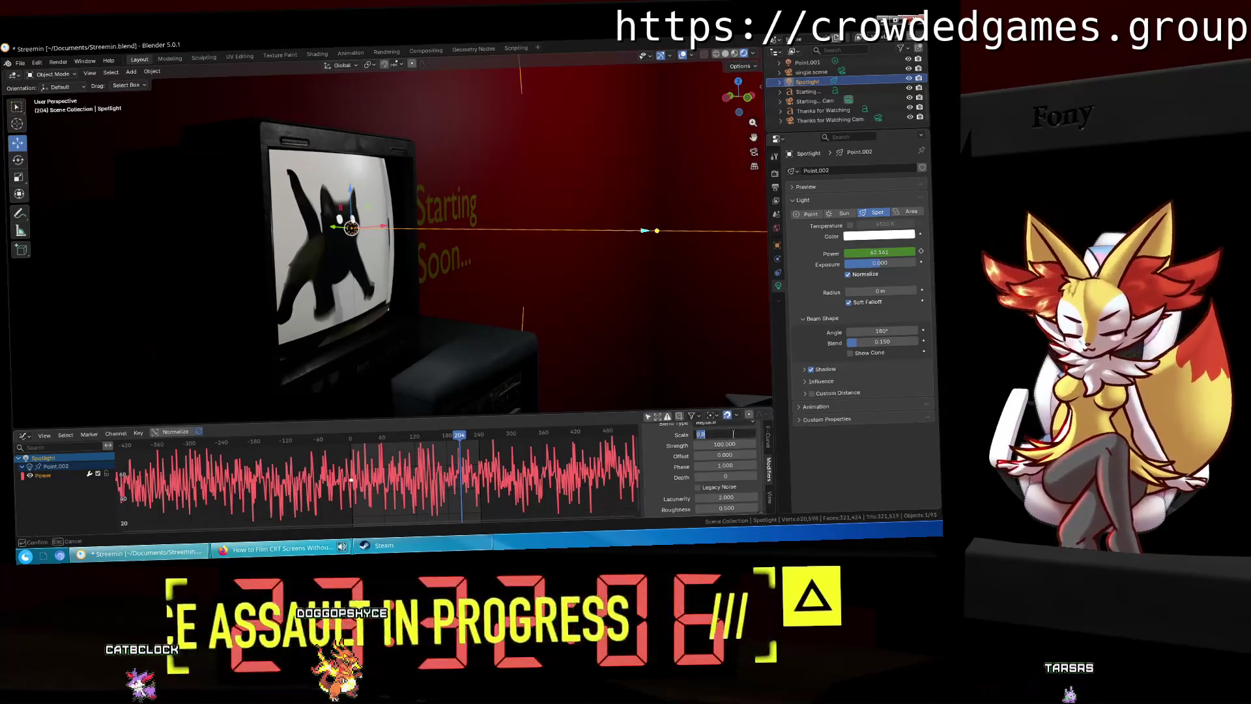
pyautogui.press('Return')
pyautogui.press('space')
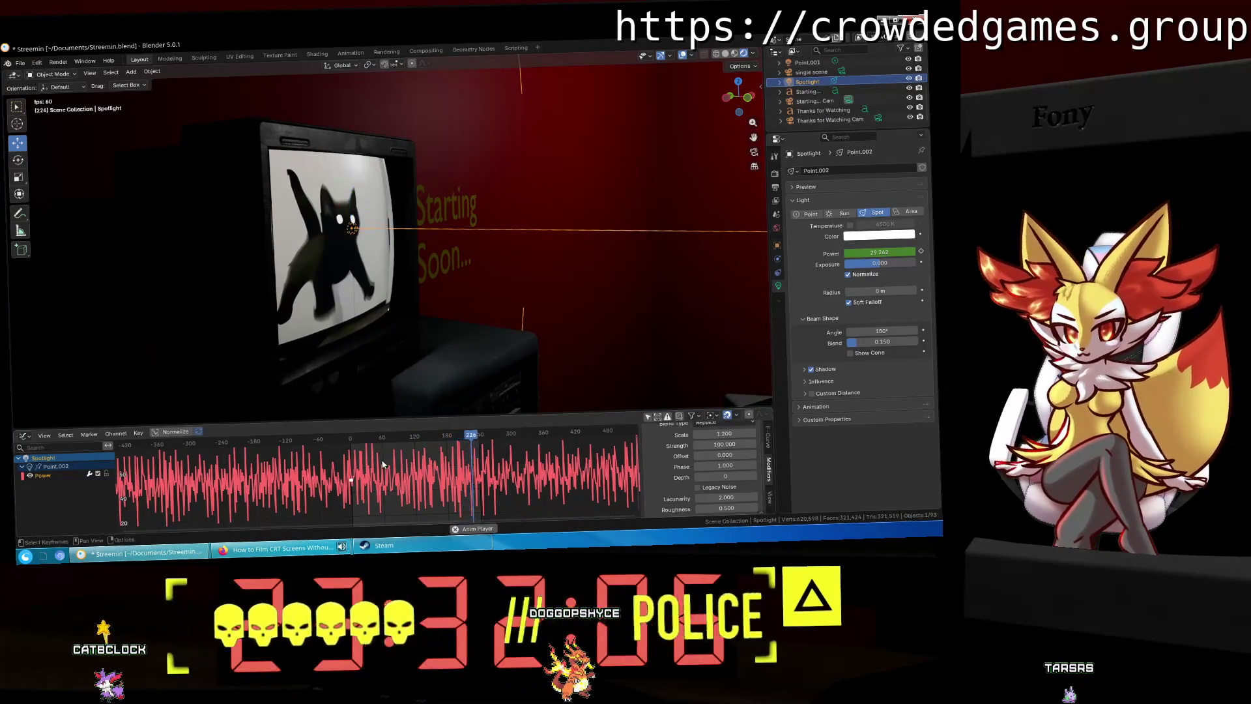
pyautogui.scroll(2, 365, 384)
pyautogui.moveTo(365, 386)
pyautogui.mouseDown(button='middle')
pyautogui.moveTo(368, 283)
pyautogui.moveTo(380, 292)
pyautogui.mouseUp(button='middle')
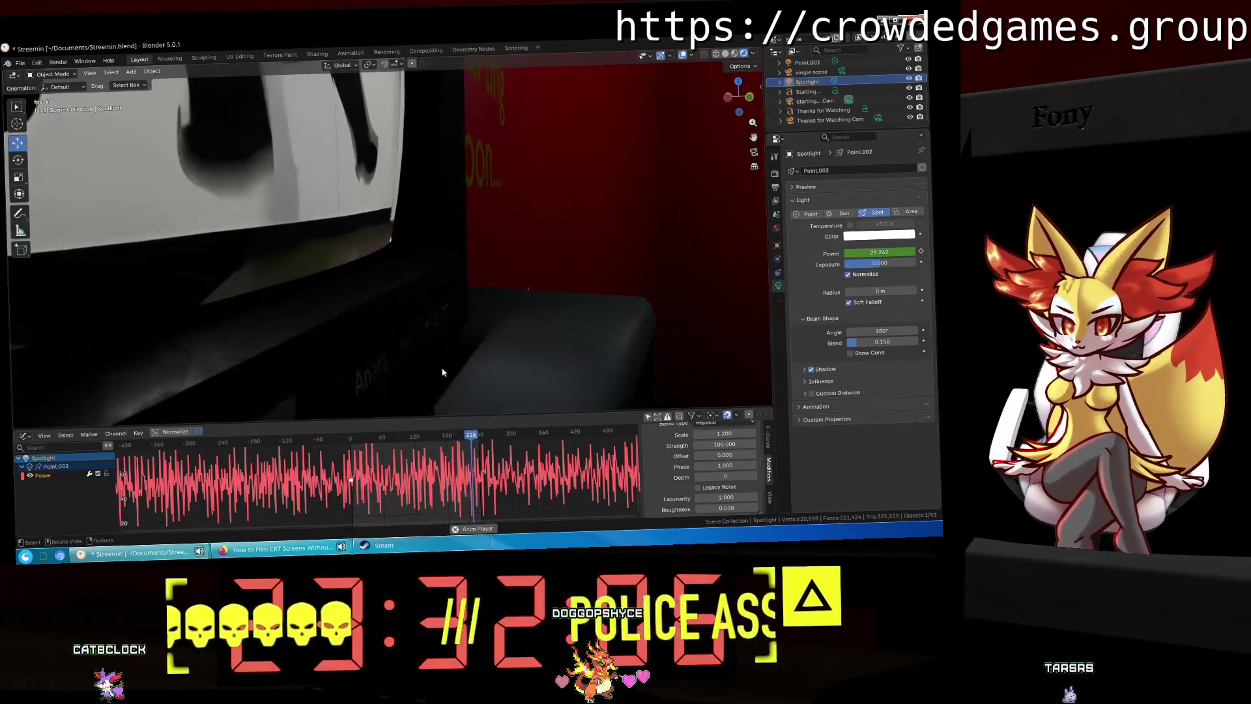
# Step: Stop playback, test the noise Phase and Offset, and reset both to 0
pyautogui.press('space')
pyautogui.scroll(4, 389, 482)
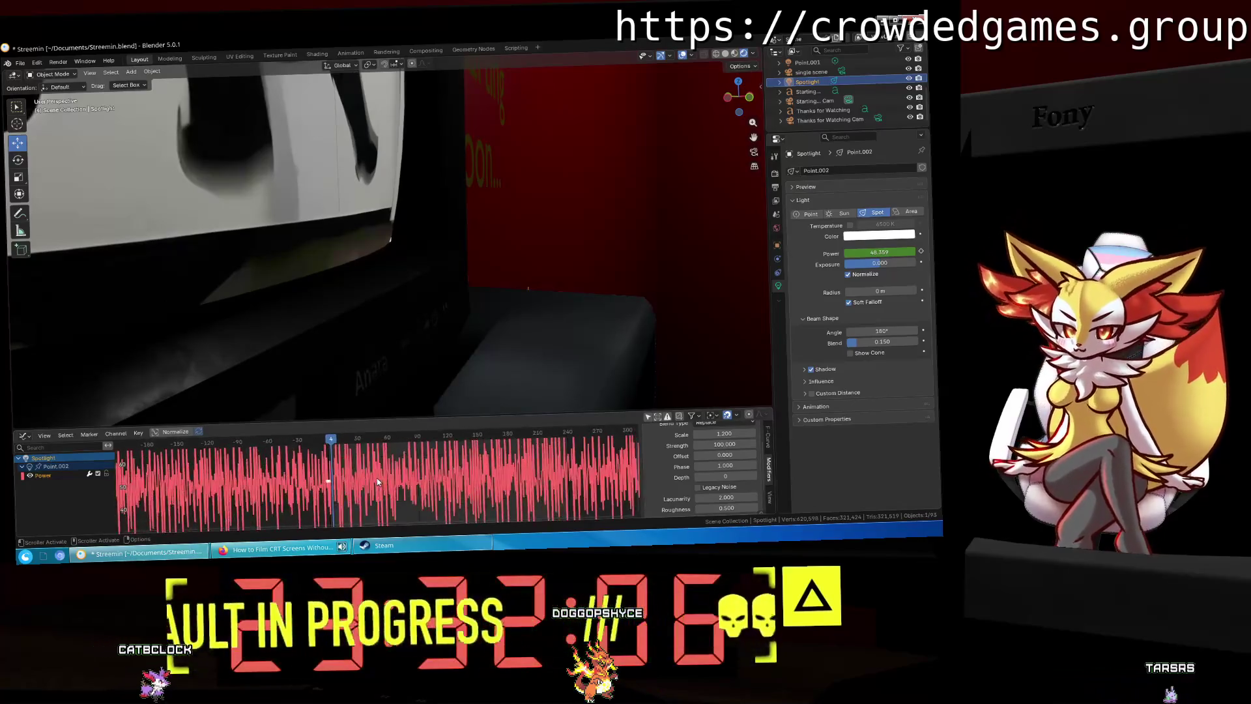
pyautogui.moveTo(724, 465); pyautogui.dragTo(834, 465)
pyautogui.scroll(-2, 622, 475)
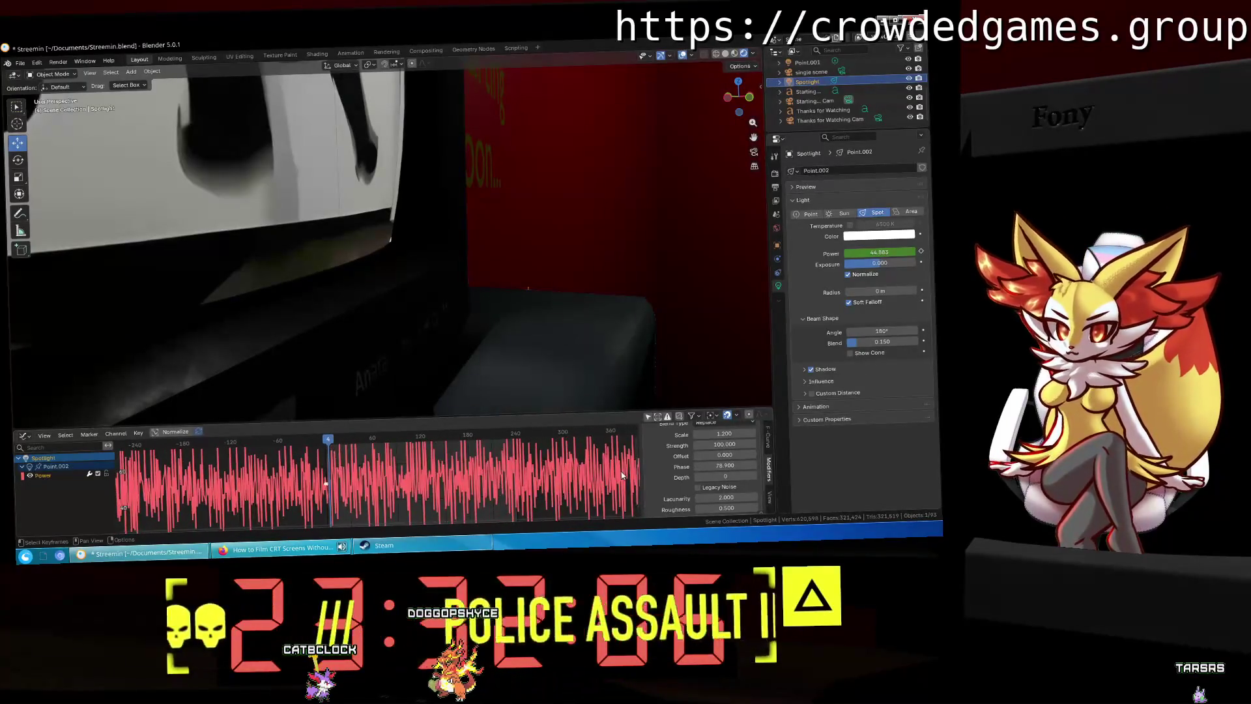
pyautogui.write('0')
pyautogui.press('Return')
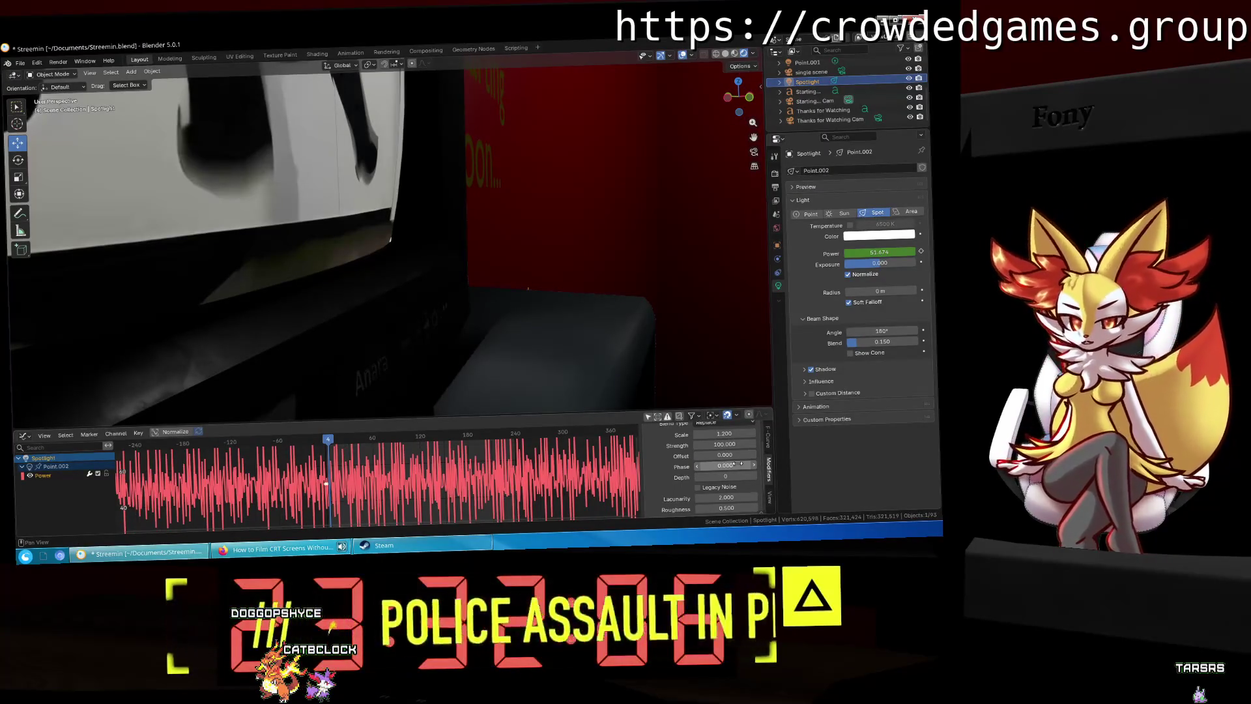
pyautogui.moveTo(727, 457)
pyautogui.mouseDown()
pyautogui.moveTo(791, 458)
pyautogui.moveTo(727, 458)
pyautogui.mouseUp()
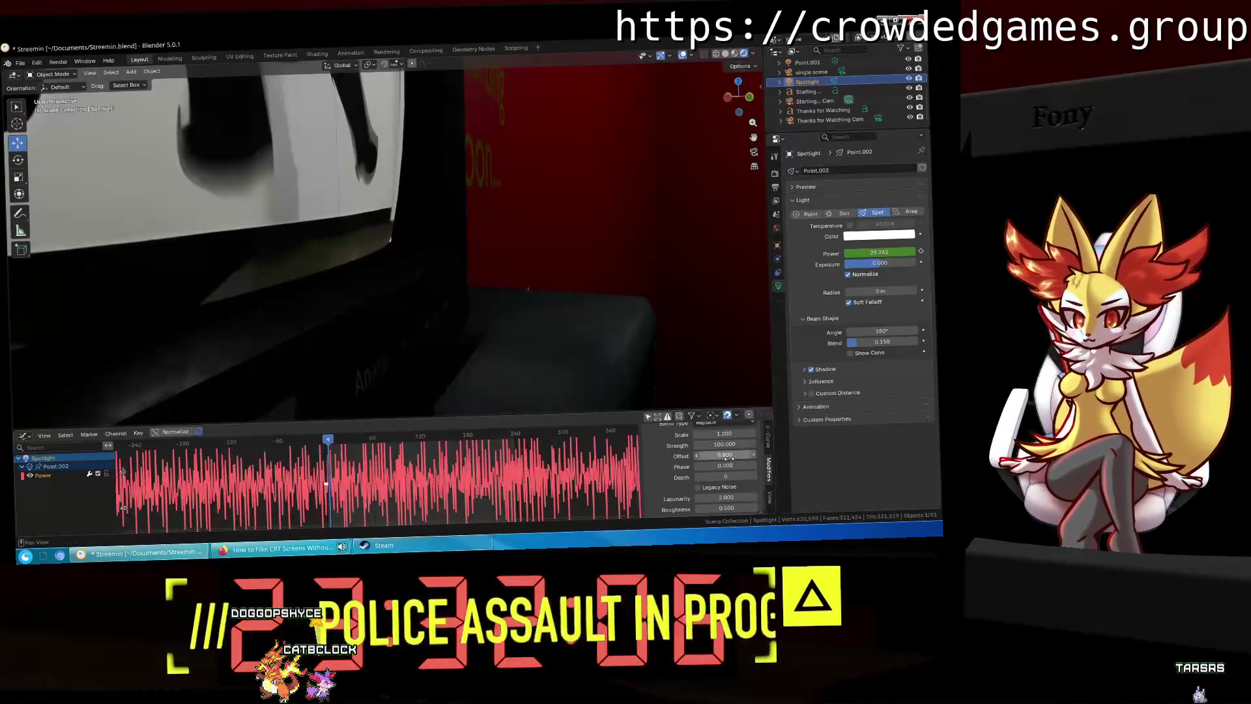
pyautogui.press('Return')
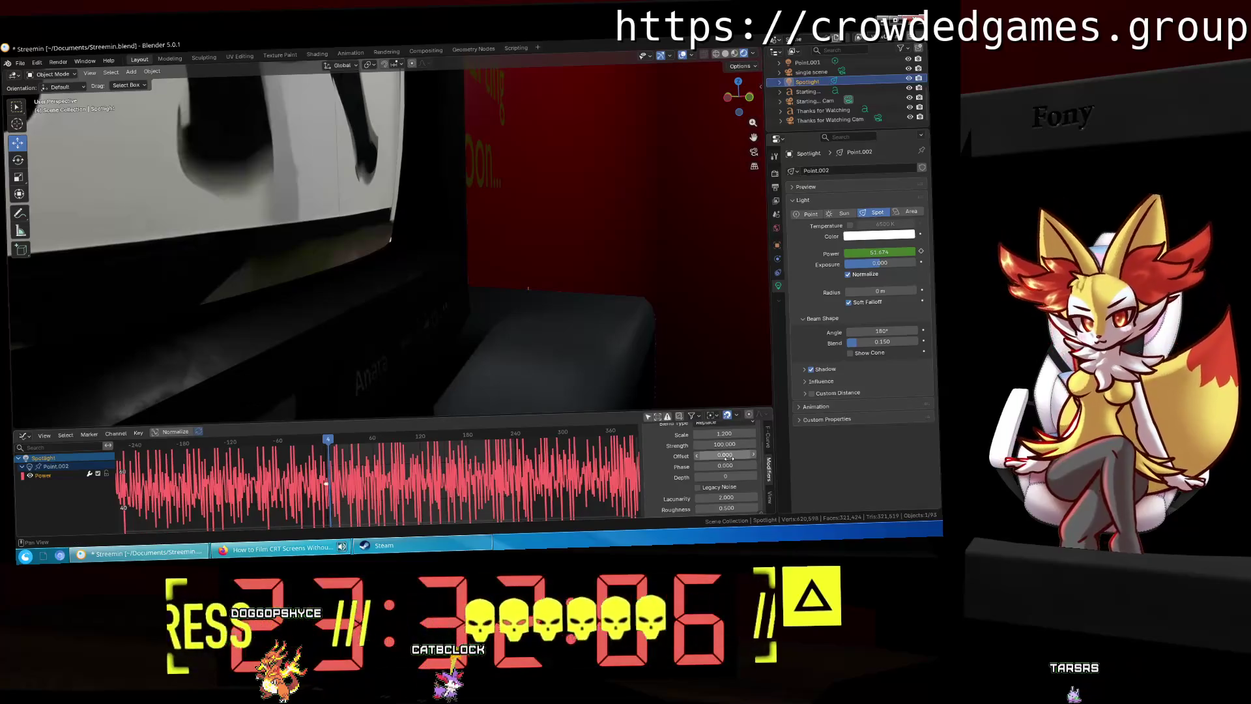
# Step: Experiment with noise Depth, Lacunarity and Roughness, returning them to 0, 2 and 0.5
pyautogui.moveTo(725, 476); pyautogui.dragTo(755, 465)
pyautogui.scroll(-3, 676, 456)
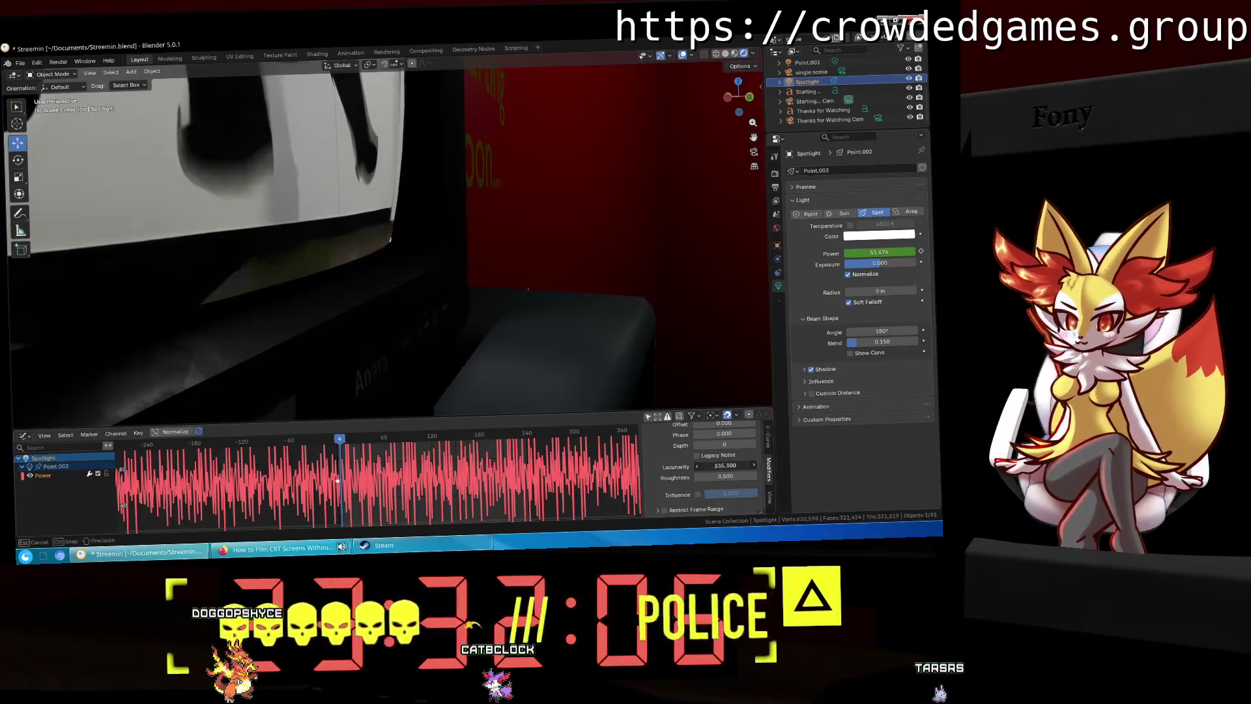
pyautogui.moveTo(756, 465); pyautogui.dragTo(716, 465)
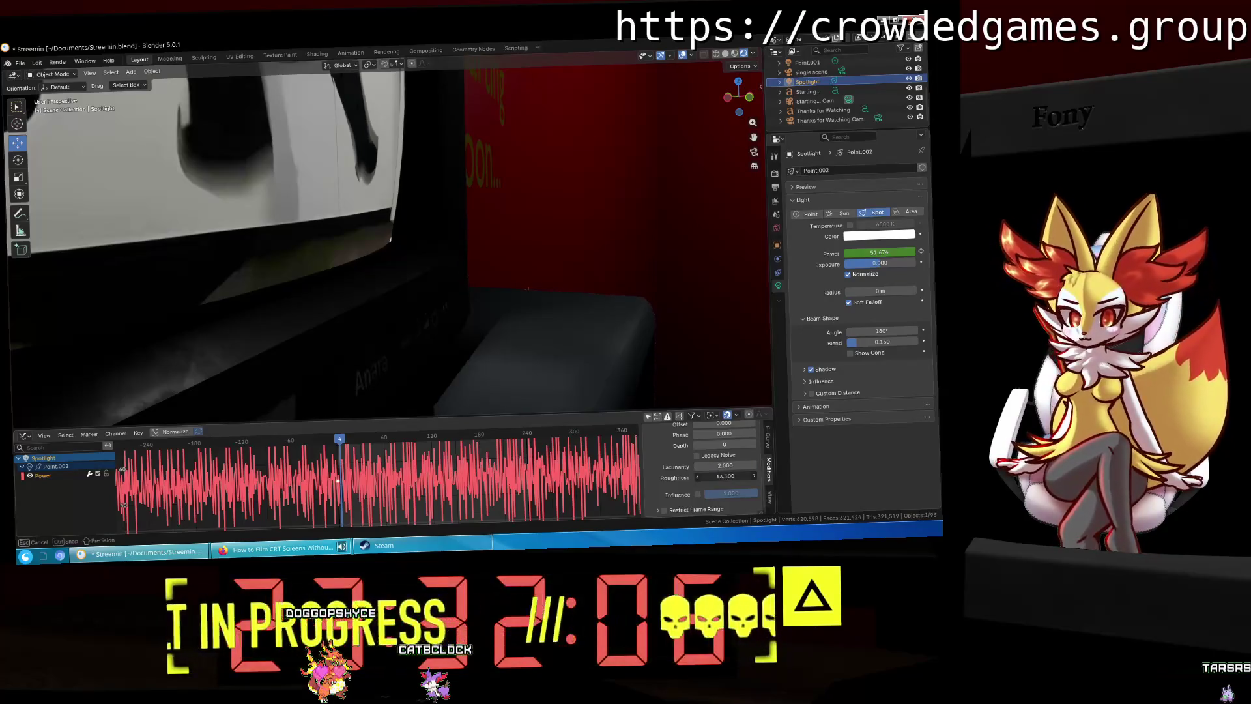
pyautogui.moveTo(725, 476); pyautogui.dragTo(749, 476)
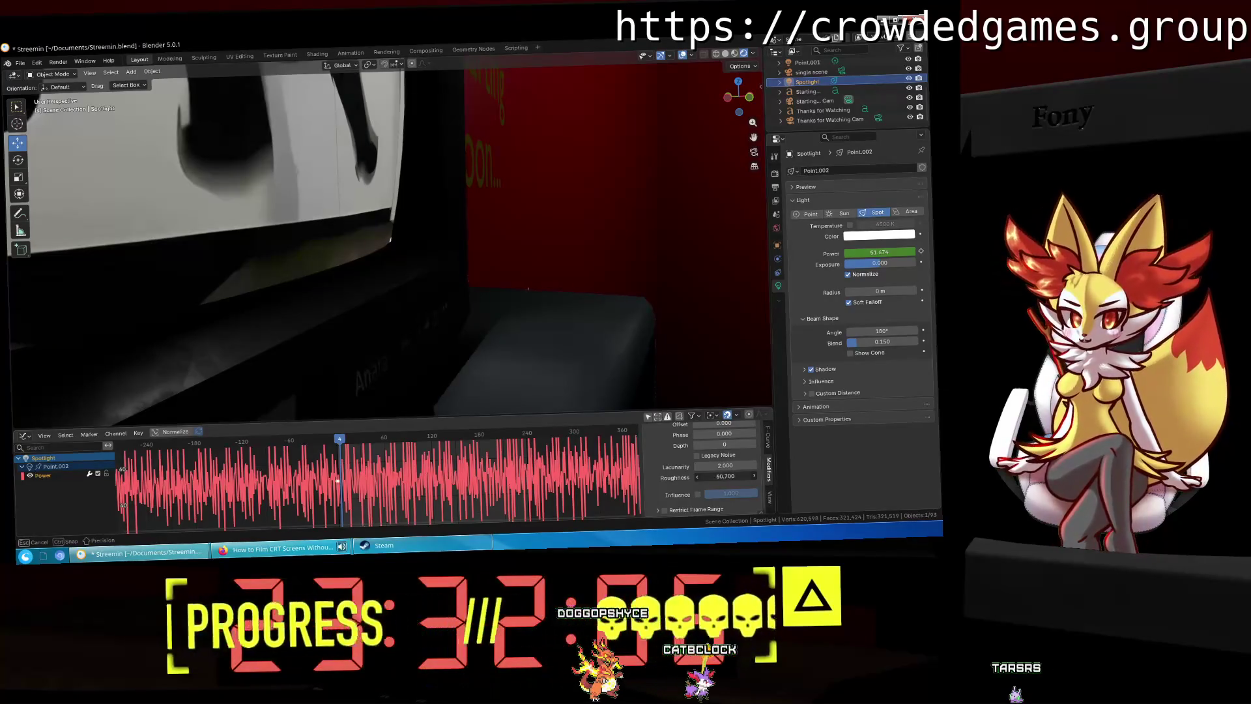
pyautogui.hotkey('ctrl', 'v')
pyautogui.click(712, 477)
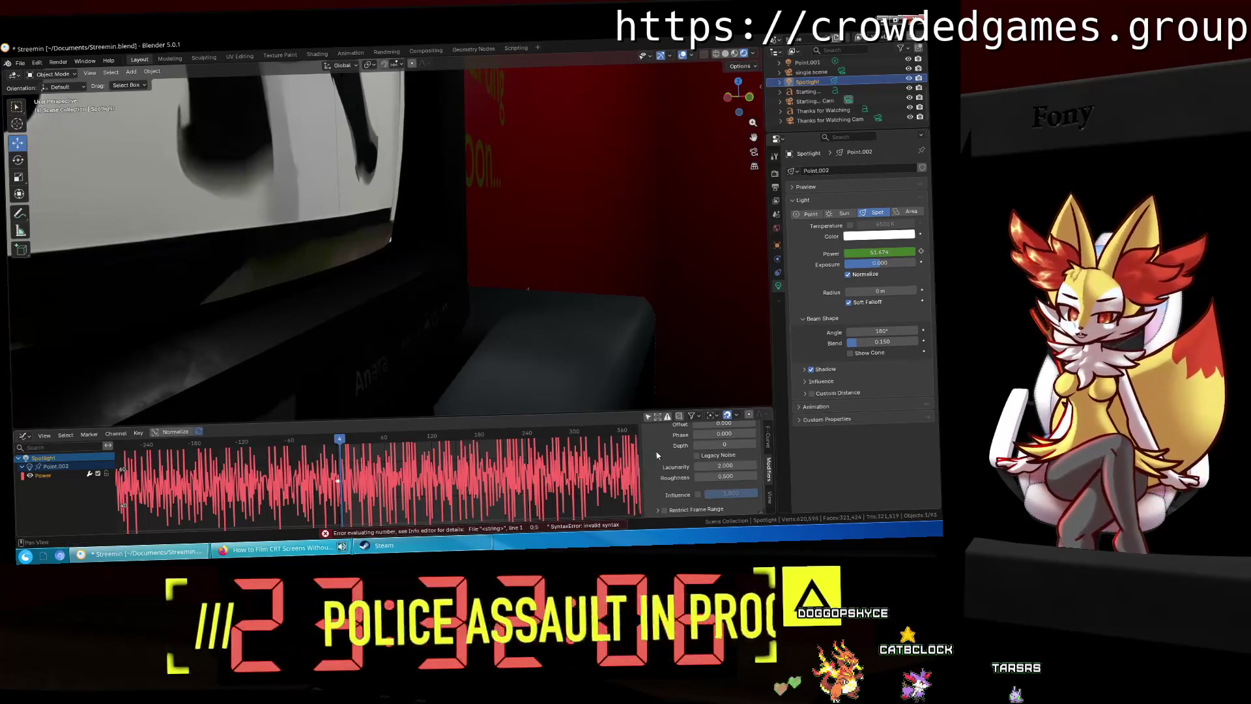
pyautogui.scroll(2, 654, 456)
pyautogui.scroll(2, 656, 454)
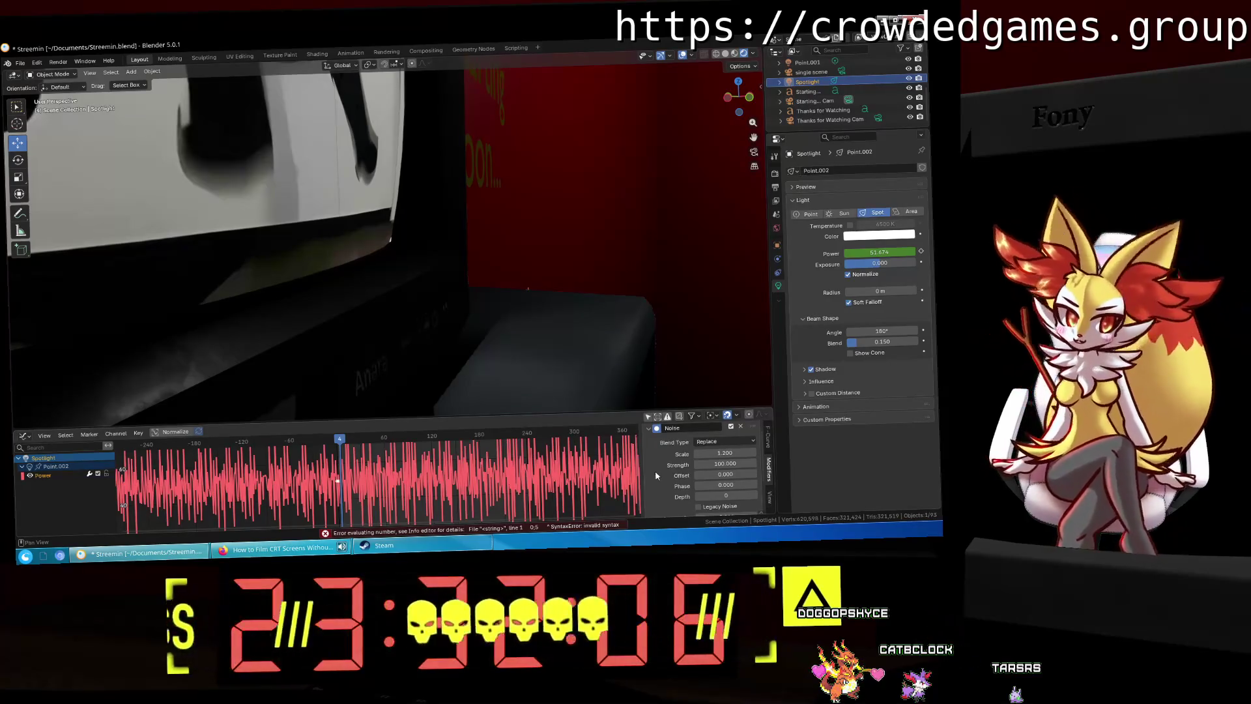
# Step: Raise the noise Strength to 250 and view the flicker from an angle
pyautogui.moveTo(725, 464); pyautogui.dragTo(752, 464)
pyautogui.scroll(-3, 448, 487)
pyautogui.scroll(-1, 447, 488)
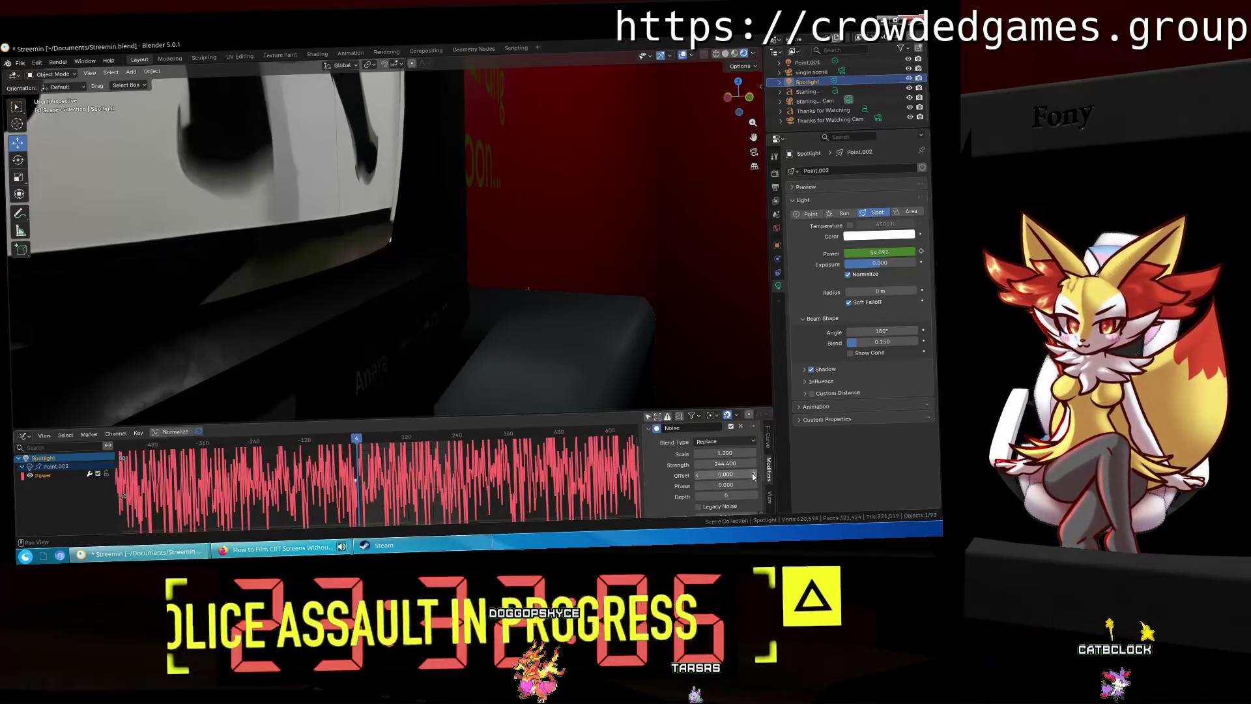
pyautogui.click(733, 463)
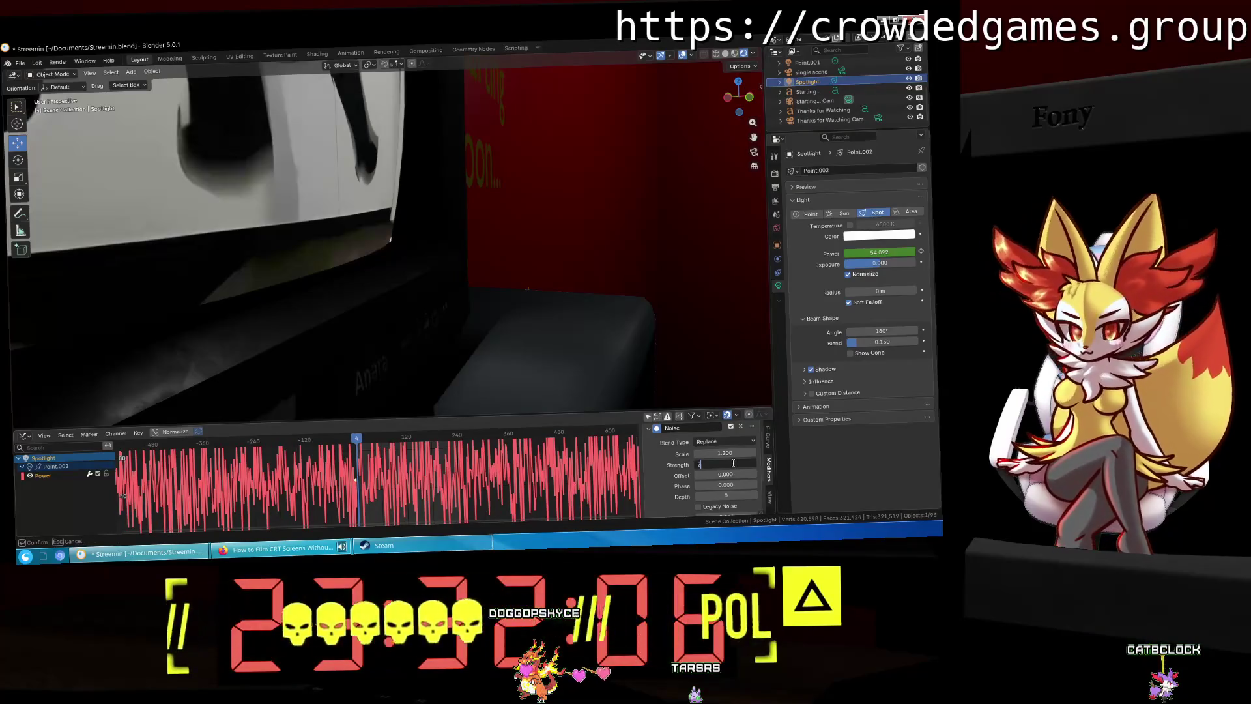
pyautogui.scroll(-3, 570, 458)
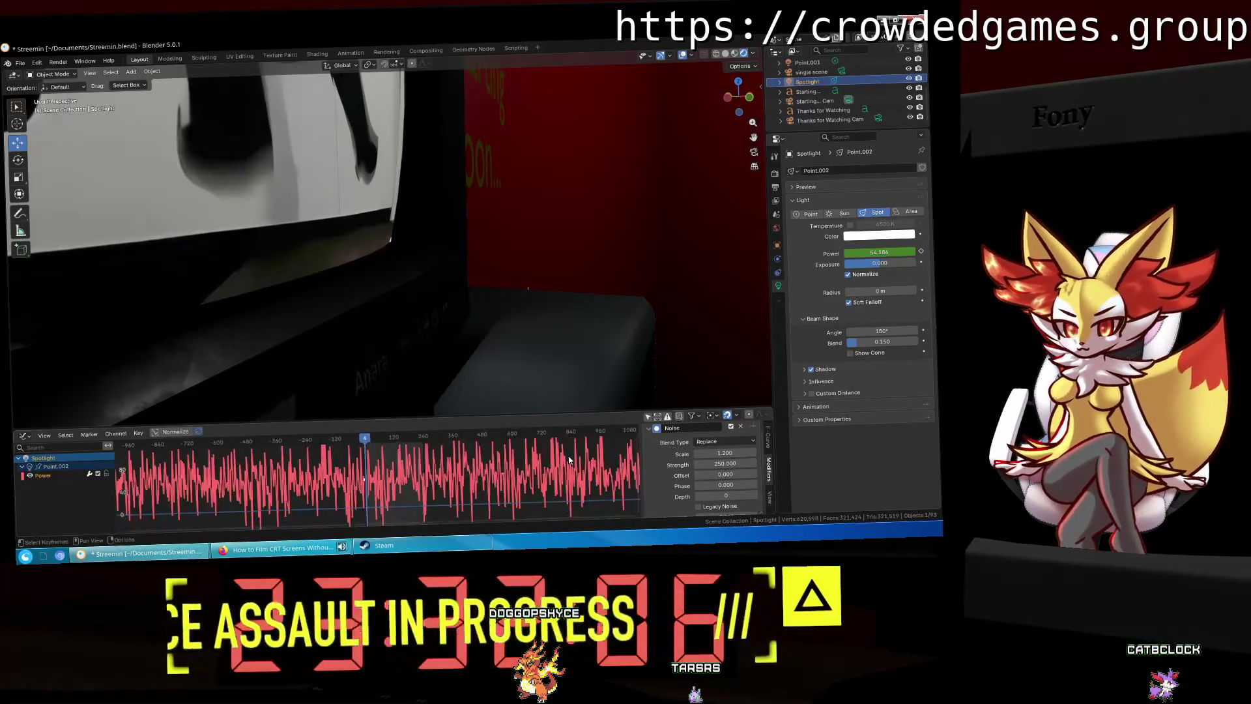
pyautogui.moveTo(490, 273)
pyautogui.mouseDown(button='middle')
pyautogui.moveTo(519, 280)
pyautogui.moveTo(362, 318)
pyautogui.mouseUp(button='middle')
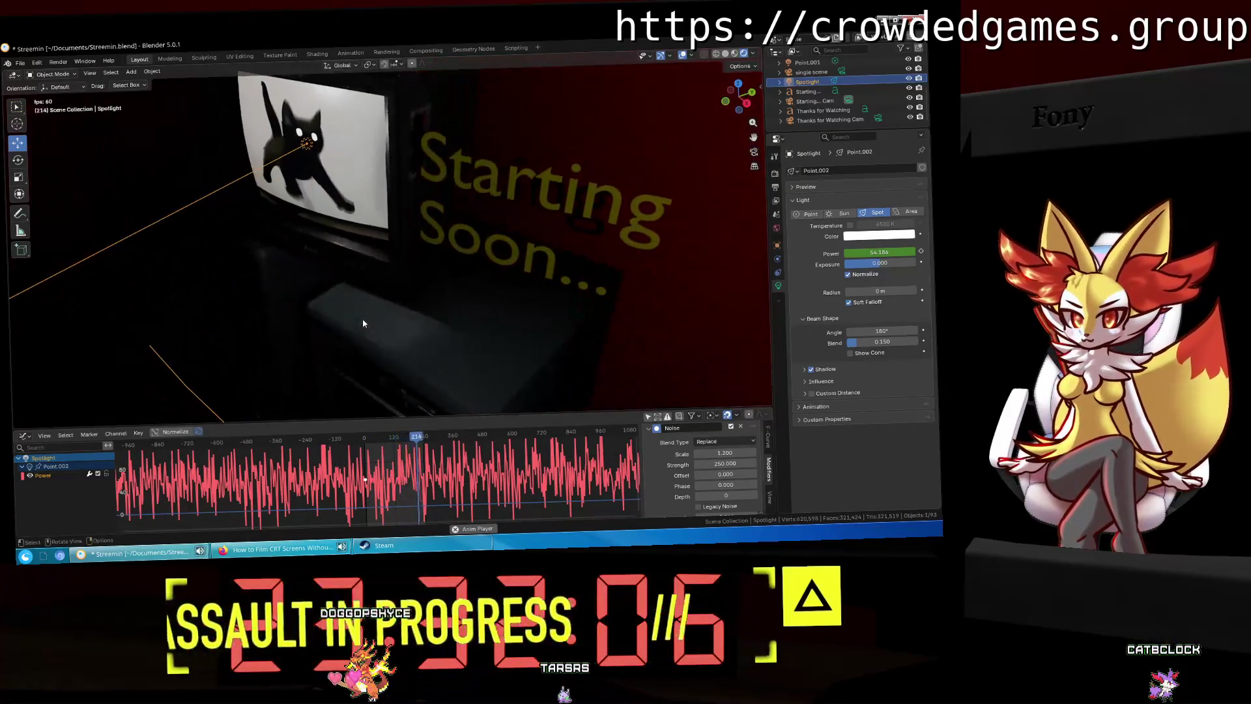
pyautogui.press('space')
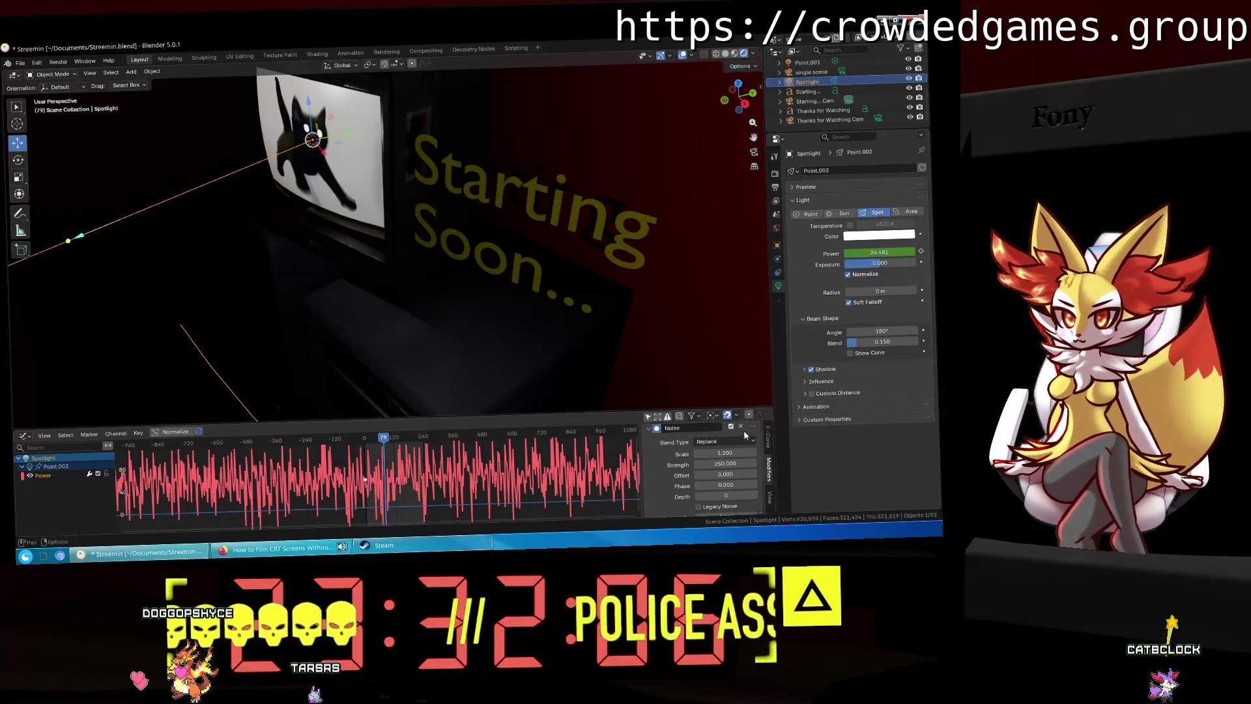
# Step: Set the noise Scale to 2, preview it playing, then select Starting... Cam
pyautogui.write('2')
pyautogui.press('Return')
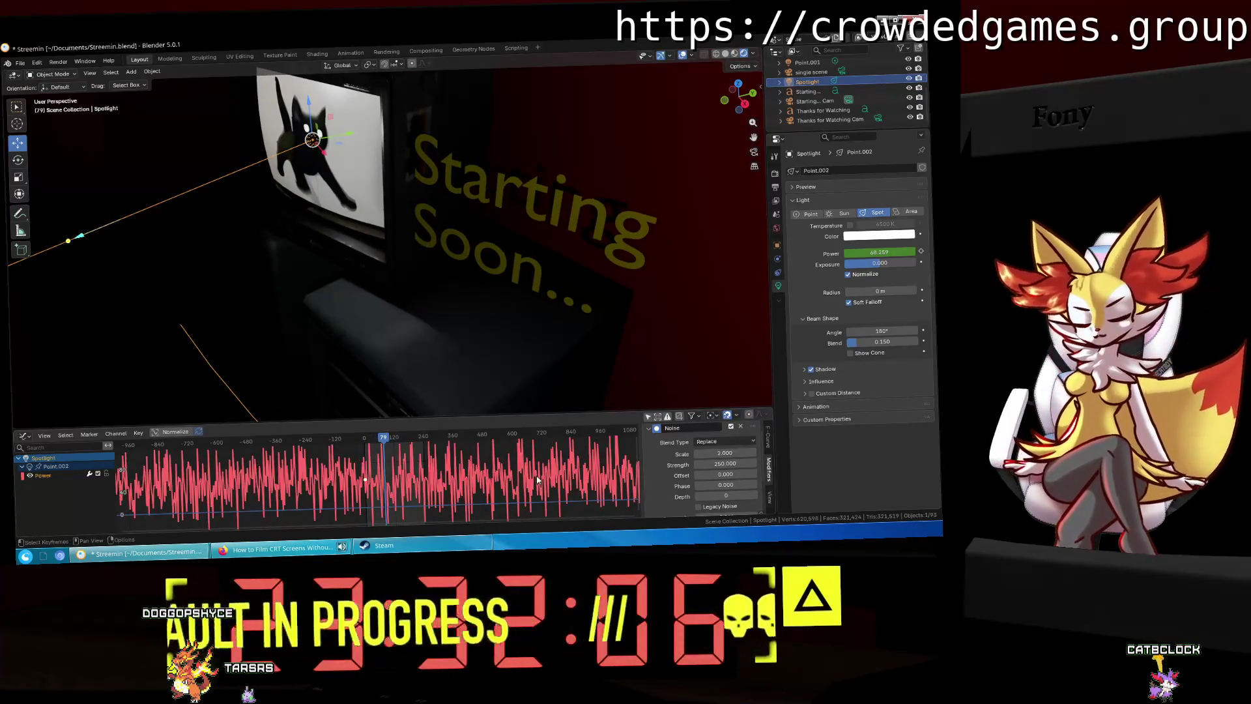
pyautogui.press('space')
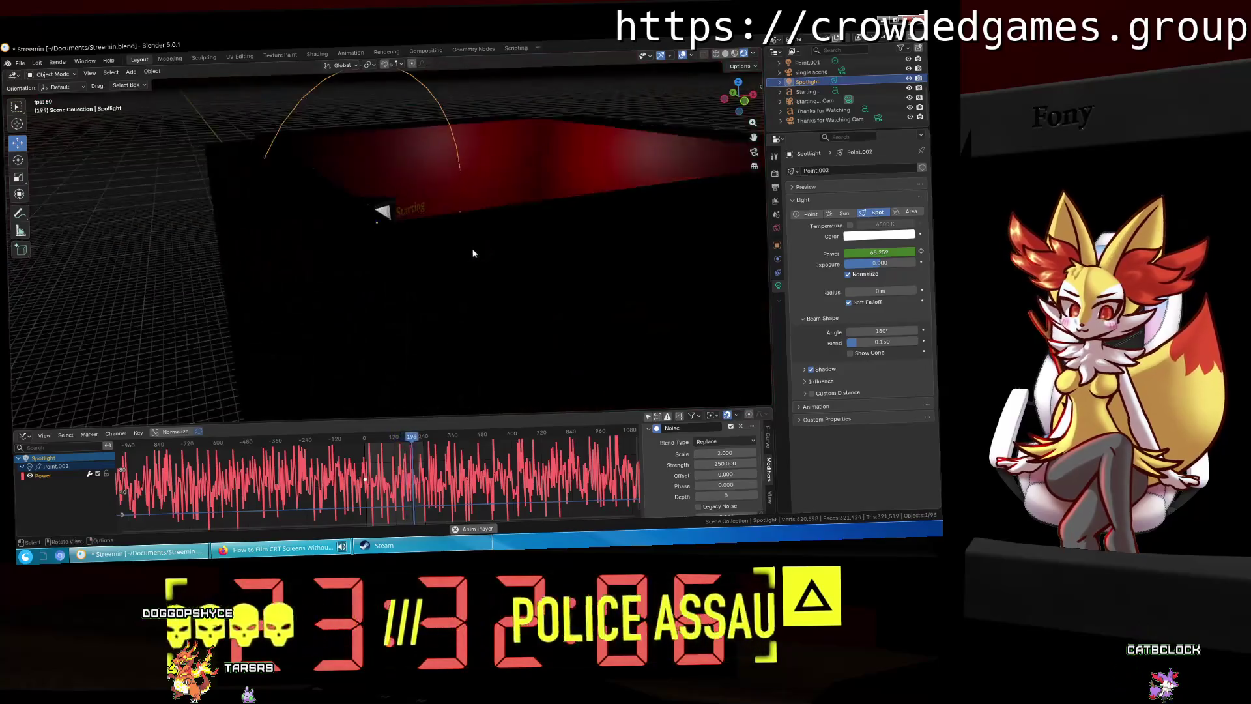
pyautogui.moveTo(388, 269); pyautogui.dragTo(369, 267, button='middle')
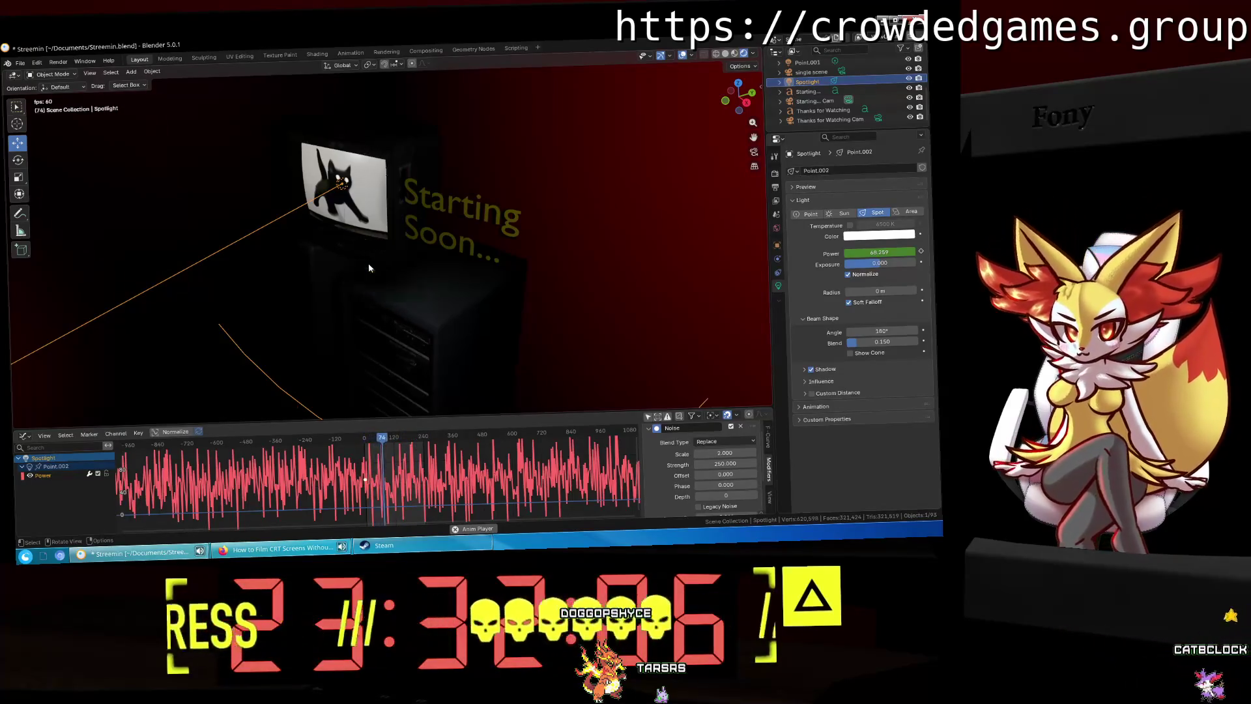
pyautogui.moveTo(464, 243)
pyautogui.mouseDown(button='middle')
pyautogui.moveTo(521, 220)
pyautogui.moveTo(700, 195)
pyautogui.moveTo(602, 189)
pyautogui.mouseUp(button='middle')
pyautogui.click(811, 101)
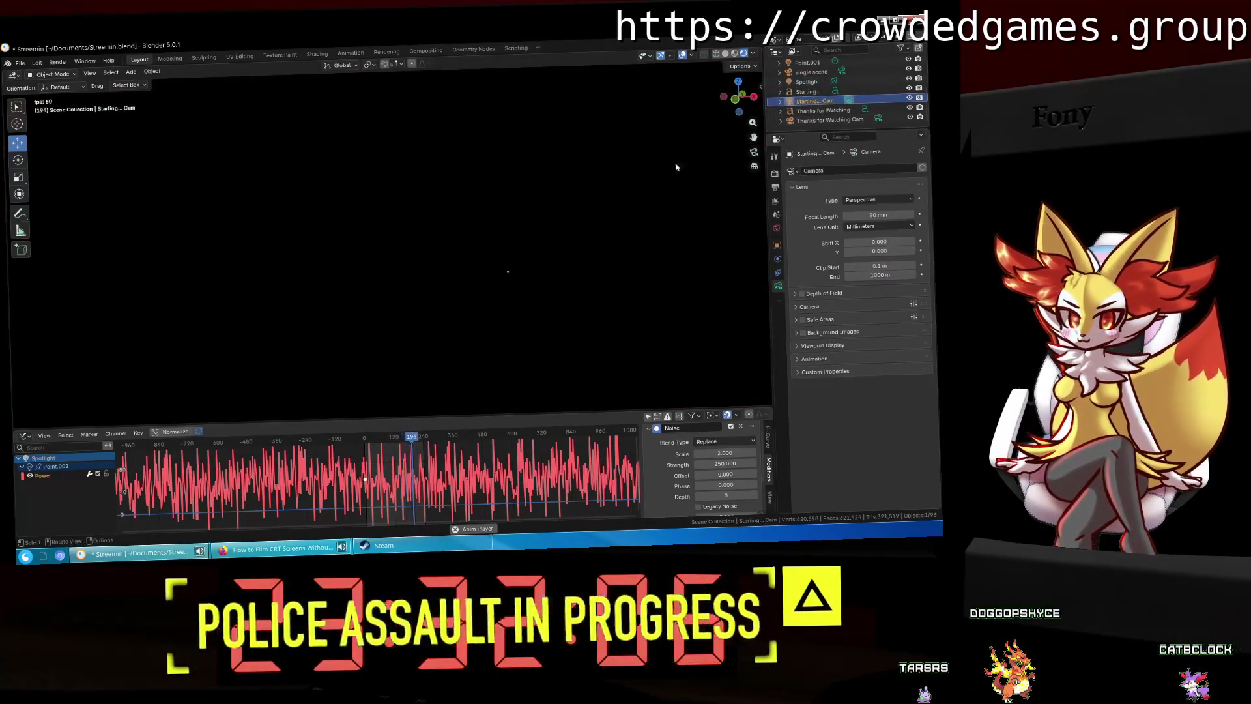
# Step: View the scene through the camera and set the noise Strength to 200
pyautogui.press('KP_0')
pyautogui.click(753, 152)
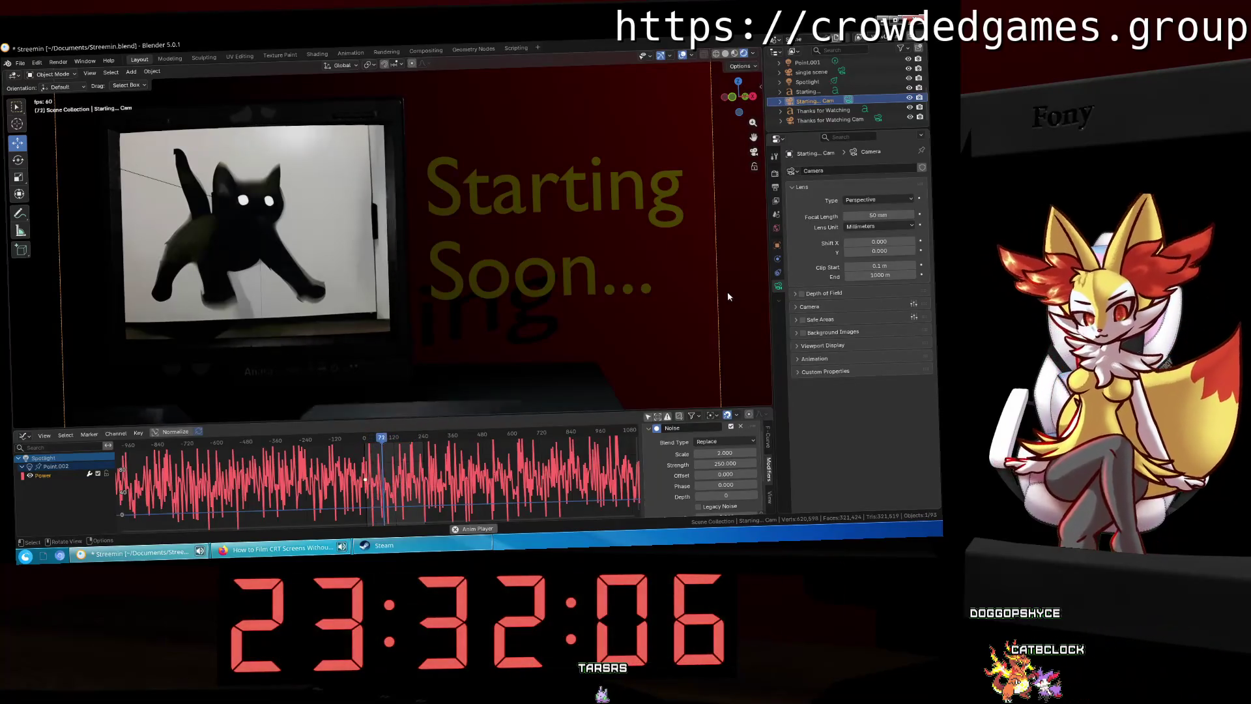
pyautogui.click(727, 463)
pyautogui.write('00')
pyautogui.press('Return')
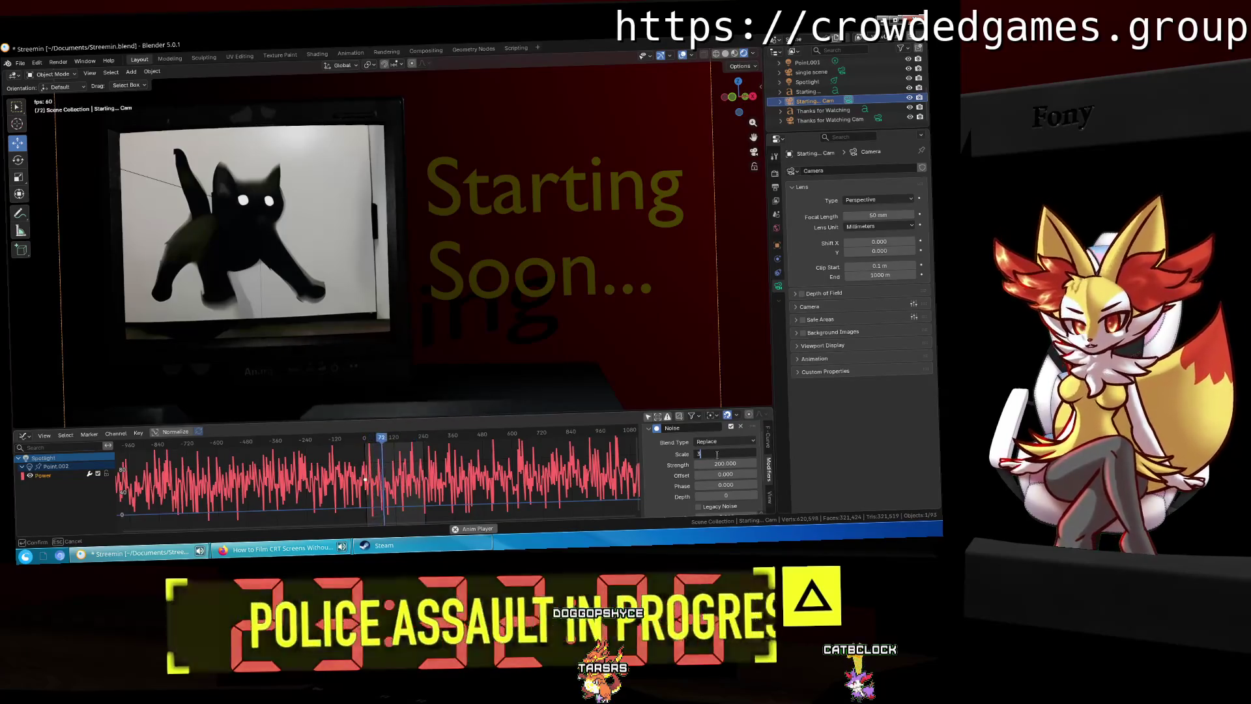
# Step: Try noise Scale values such as 3, then settle on Scale 1
pyautogui.press('Return')
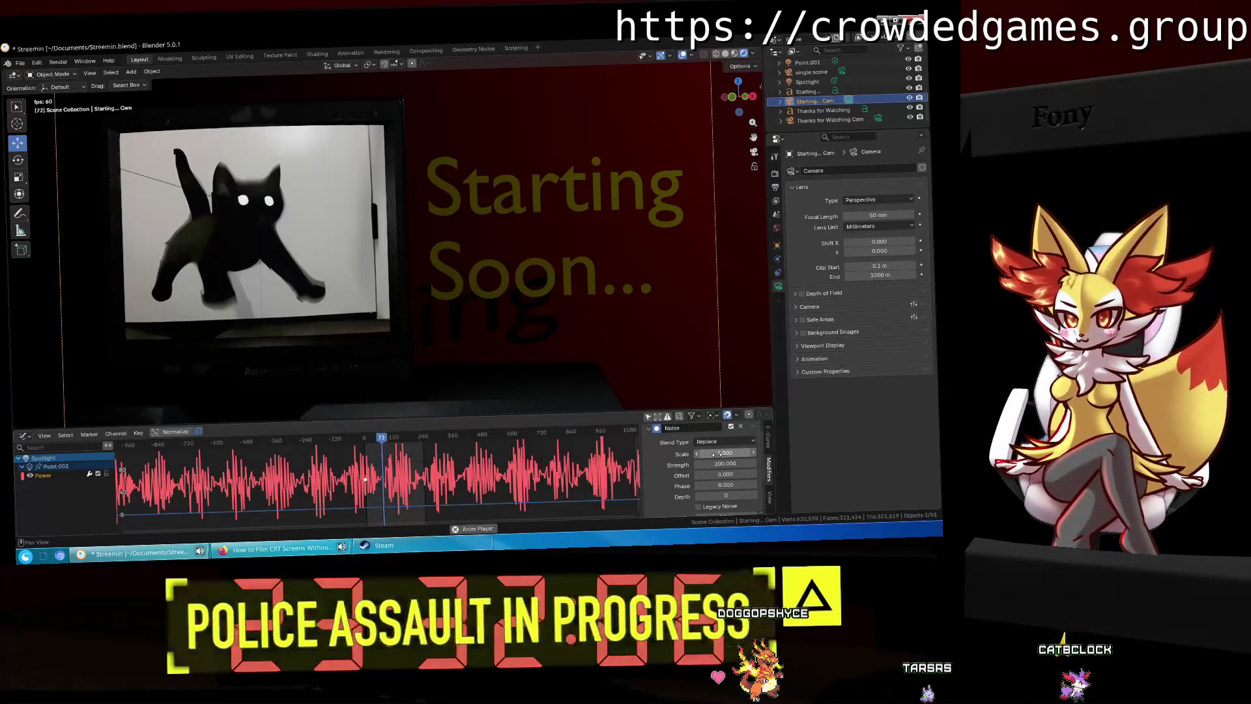
pyautogui.hotkey('ctrl', 'z')
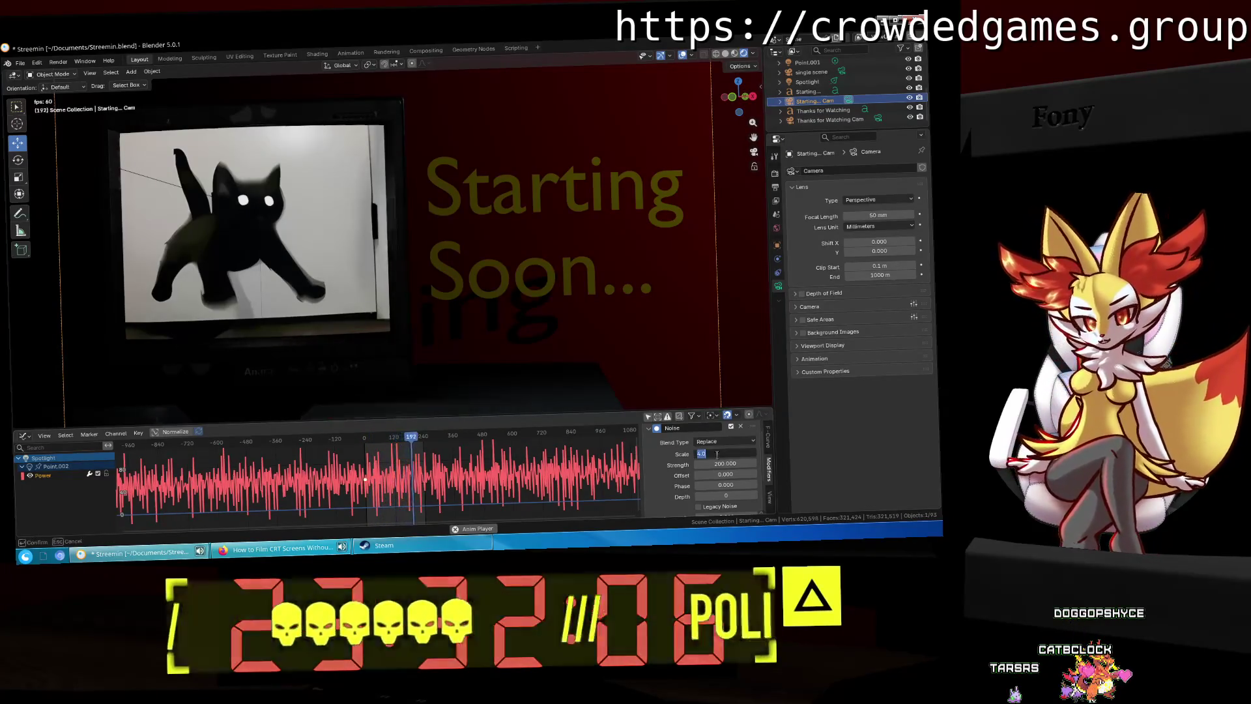
pyautogui.press('Return')
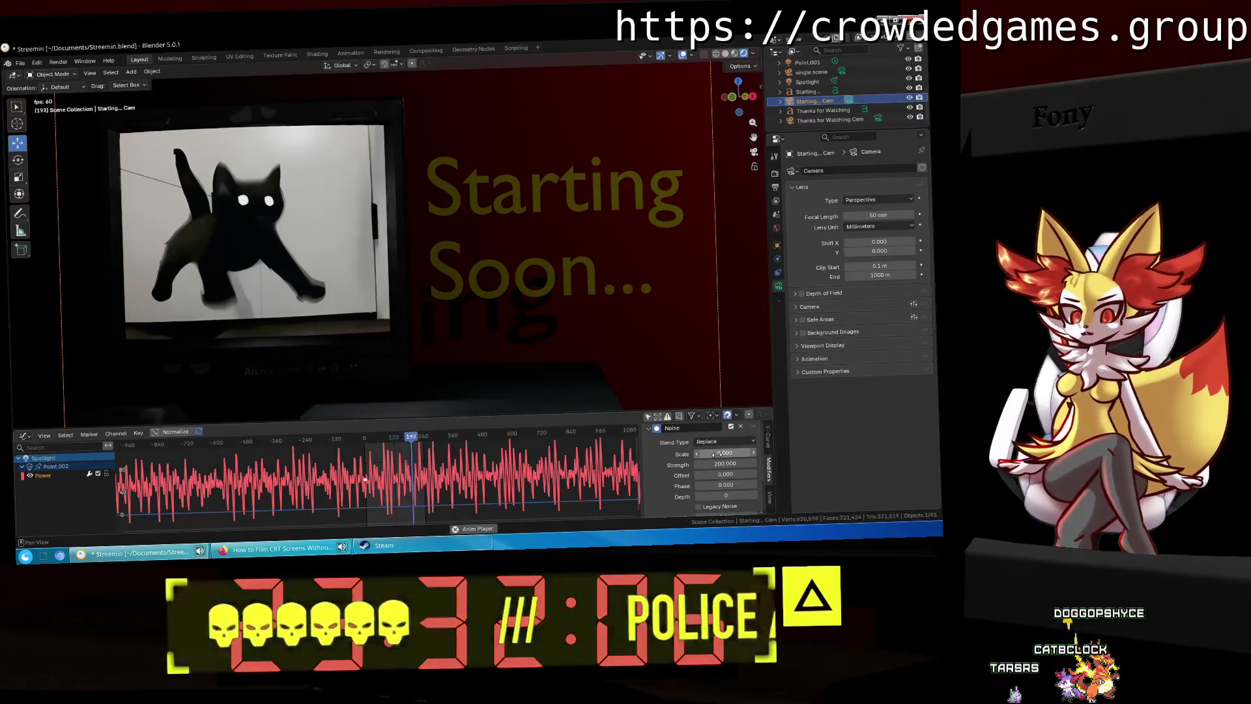
pyautogui.hotkey('ctrl', 'z')
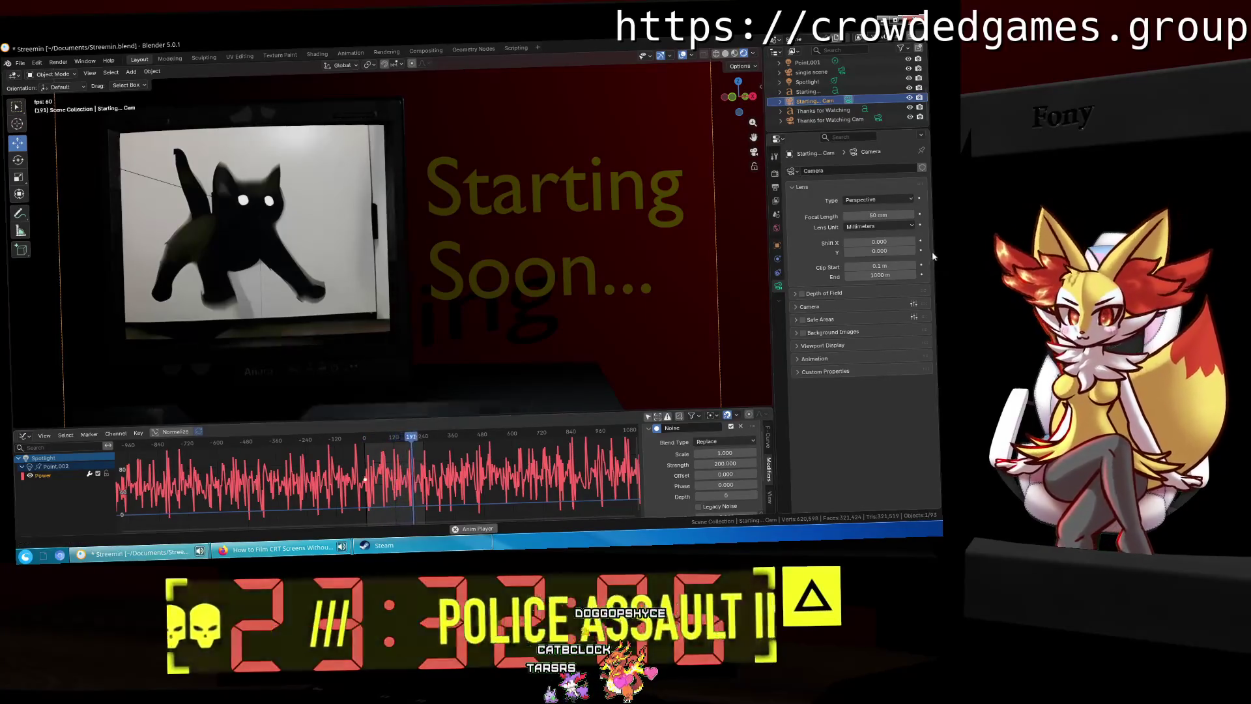
# Step: Select the Spotlight and inspect its Color, Constraints and light settings
pyautogui.click(776, 228)
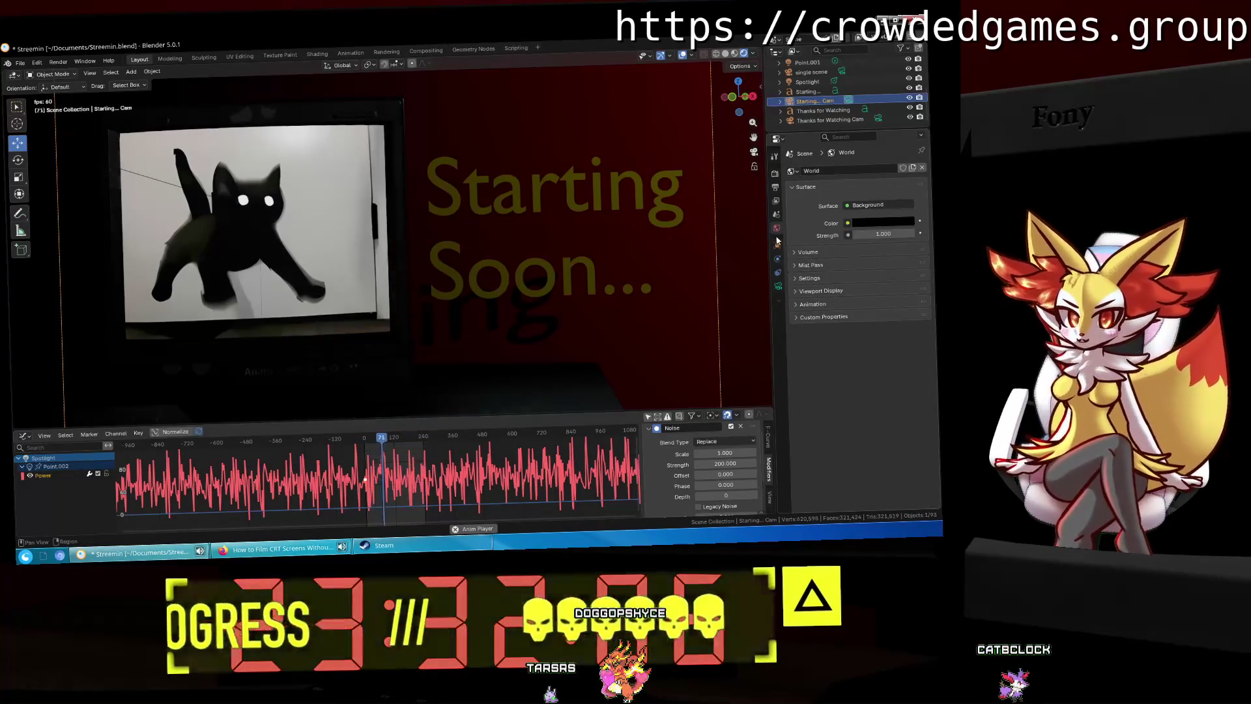
pyautogui.click(779, 286)
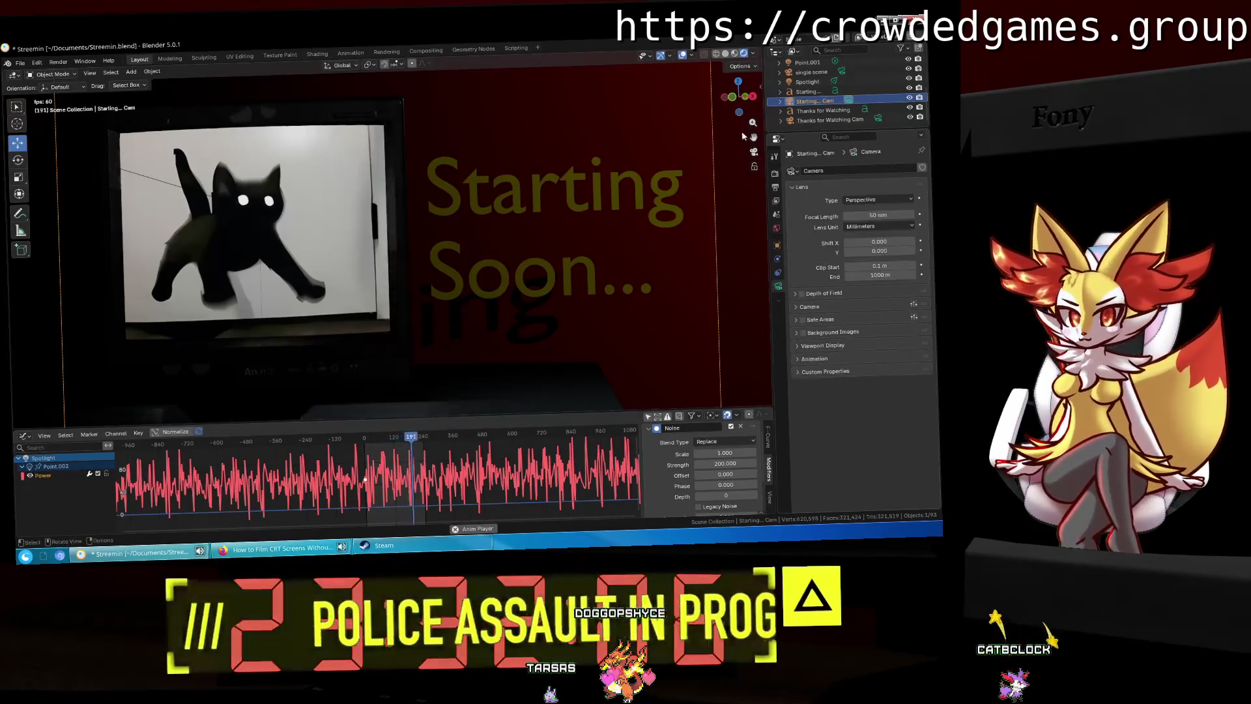
pyautogui.click(807, 82)
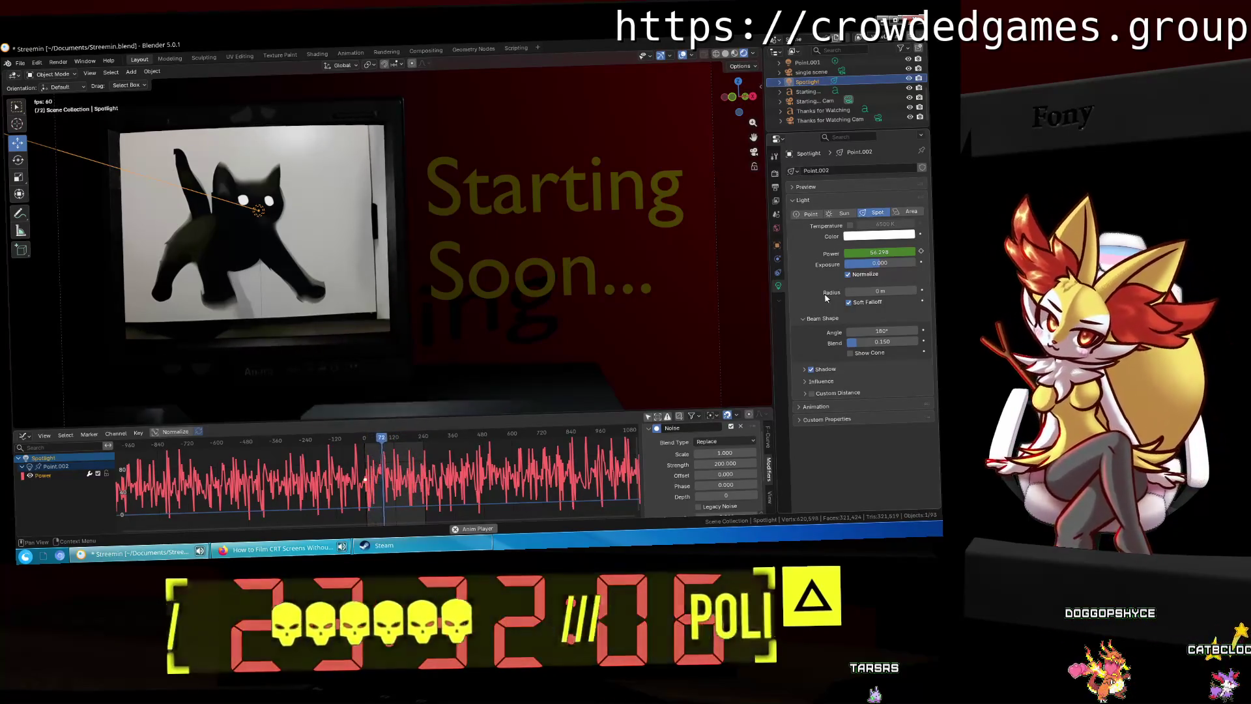
pyautogui.click(865, 235)
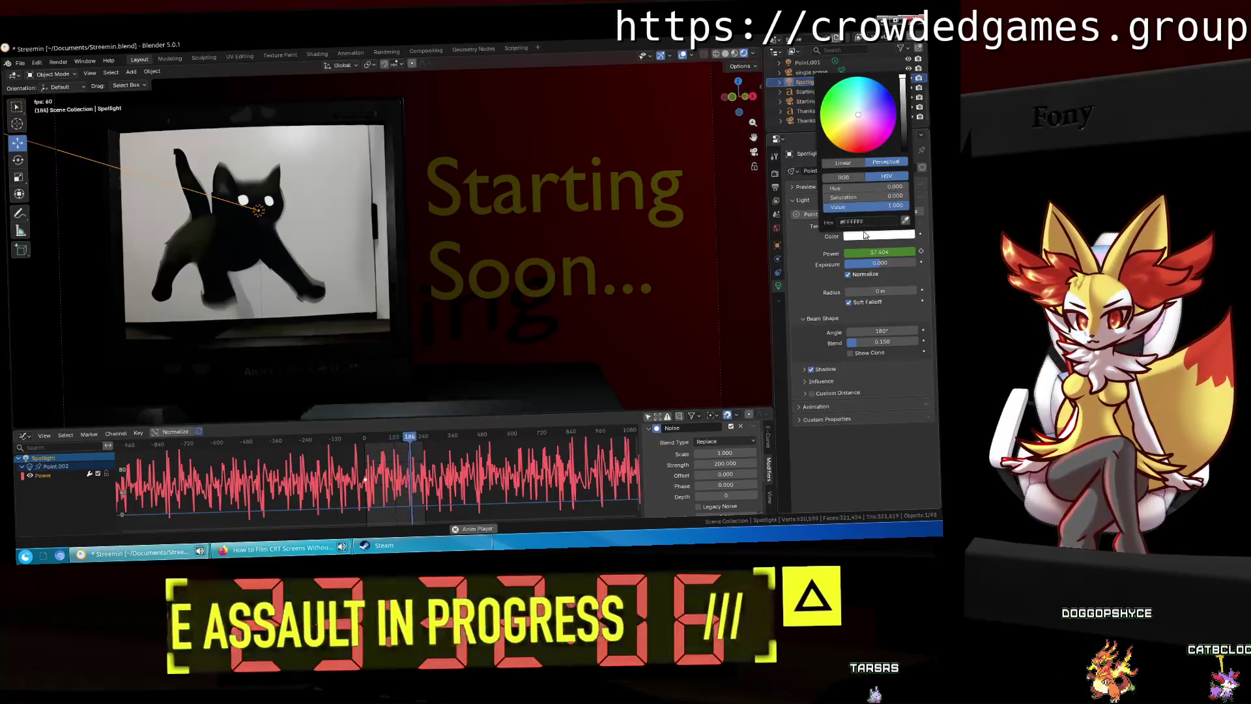
pyautogui.click(777, 259)
pyautogui.click(778, 285)
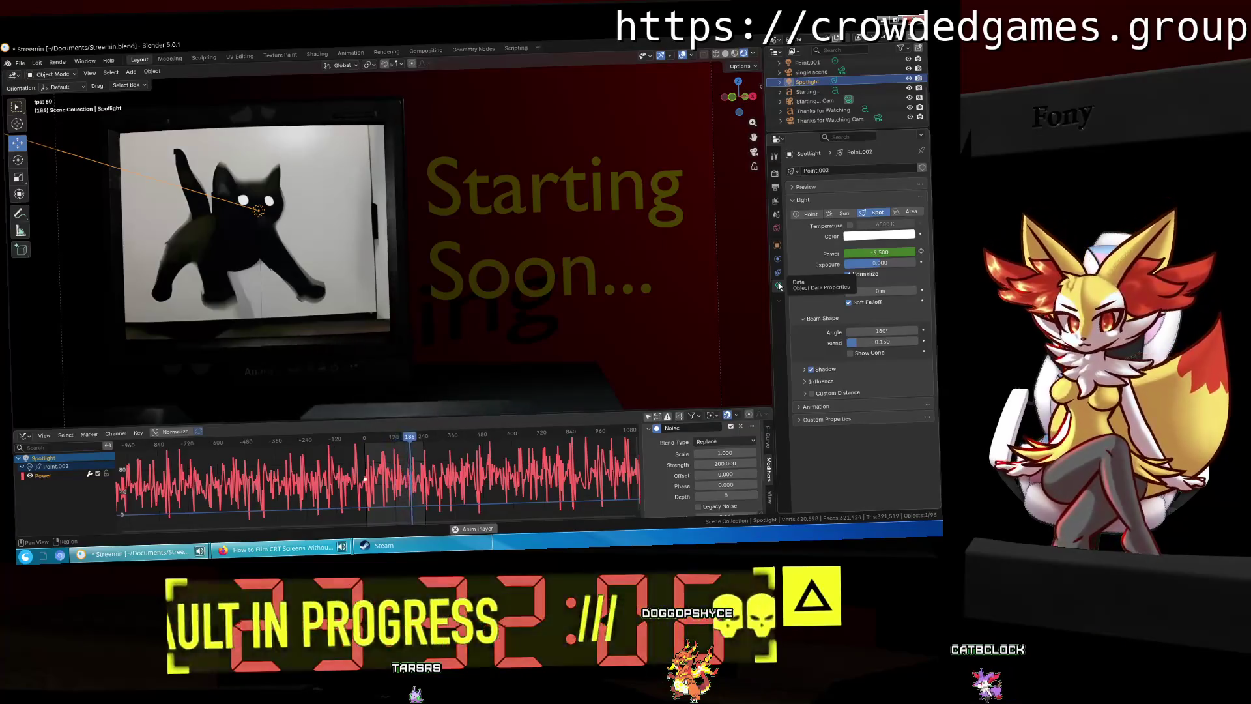
# Step: In the Shading workspace, select the CRT TV to show its material node graph
pyautogui.click(317, 54)
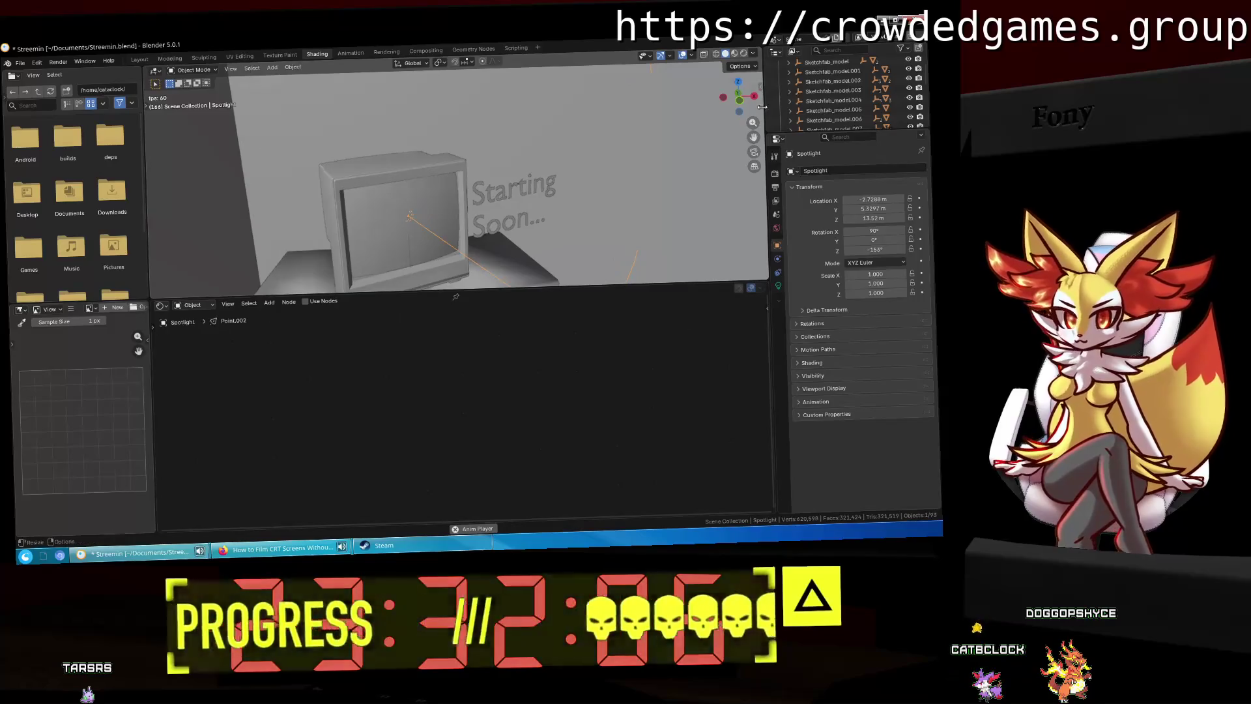
pyautogui.scroll(3, 822, 85)
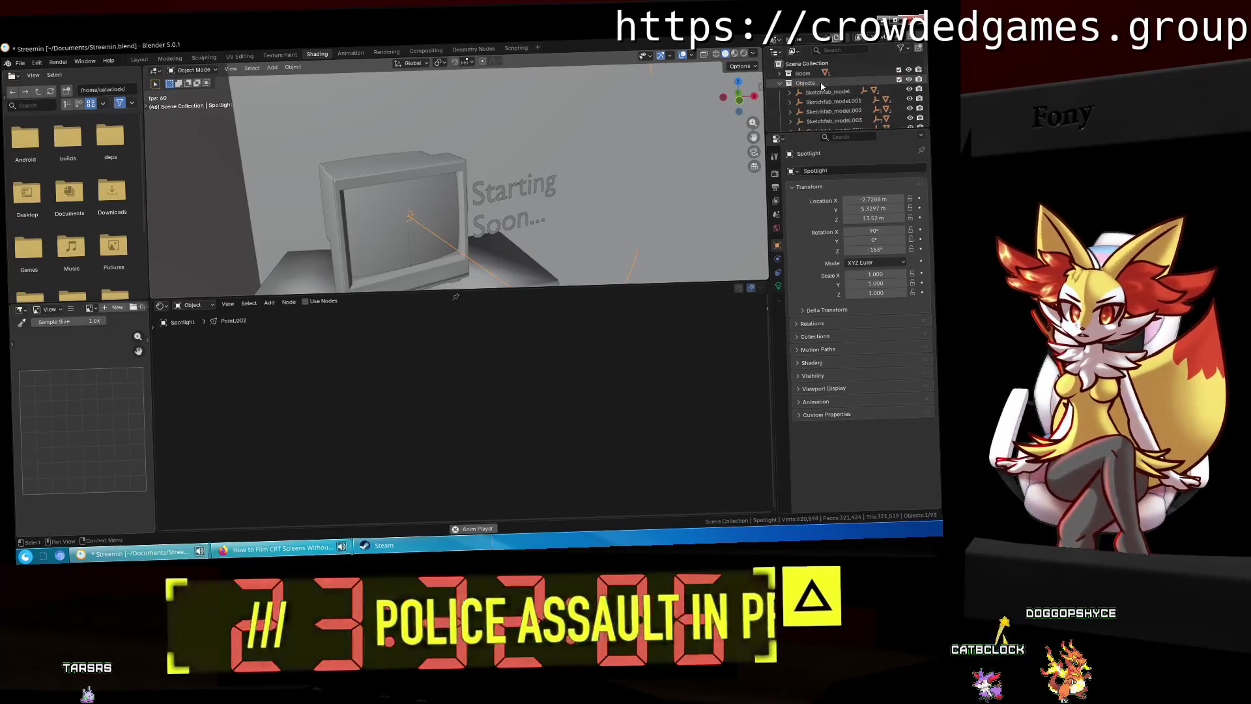
pyautogui.click(834, 111)
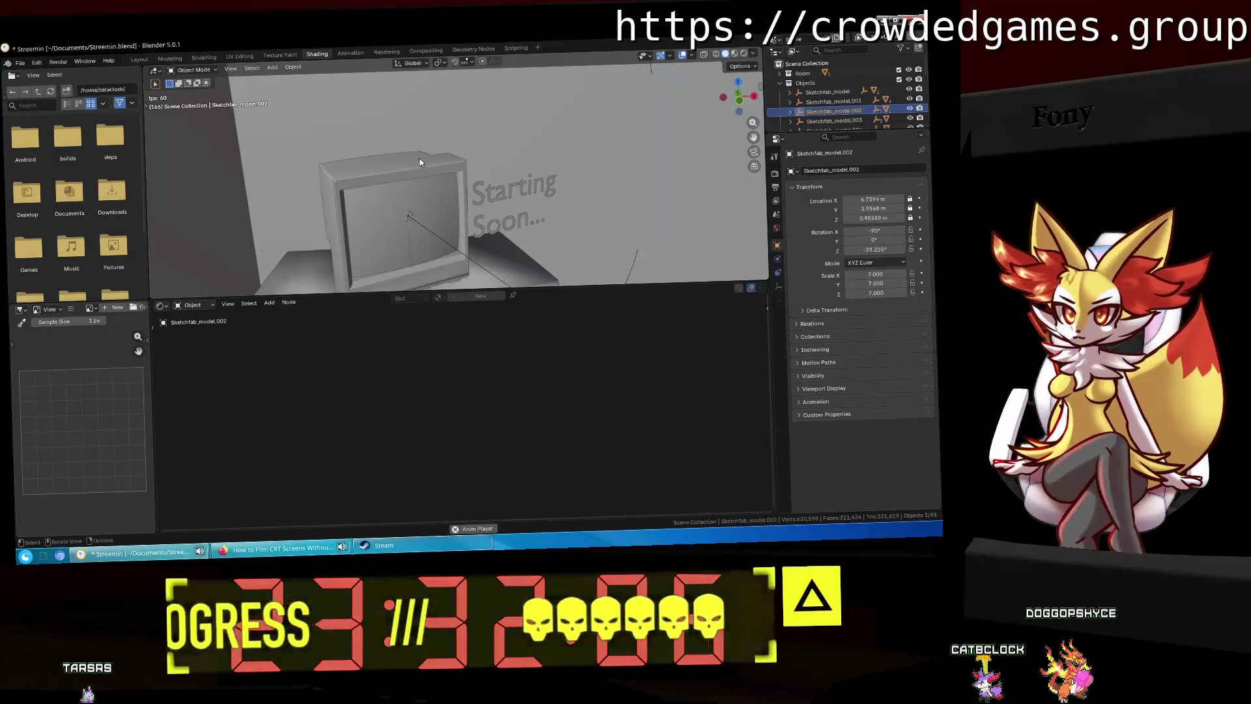
pyautogui.click(420, 162)
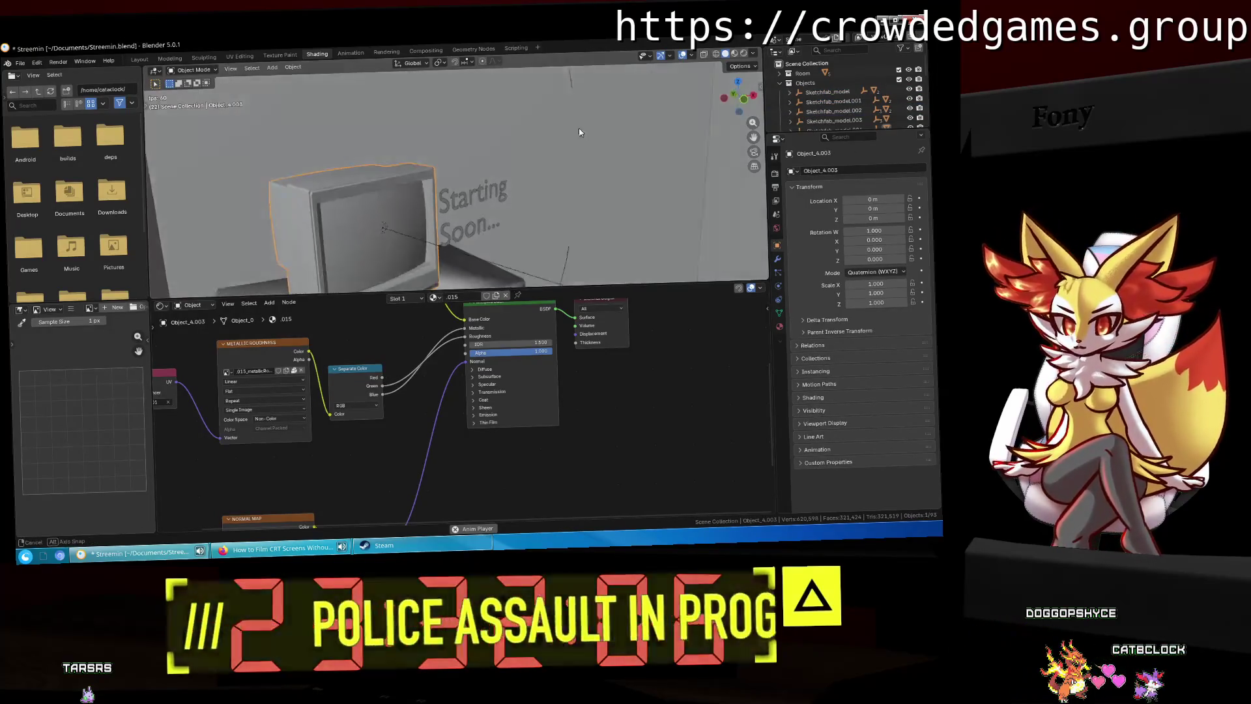
pyautogui.scroll(-2, 456, 404)
pyautogui.moveTo(326, 424); pyautogui.dragTo(554, 404, button='middle')
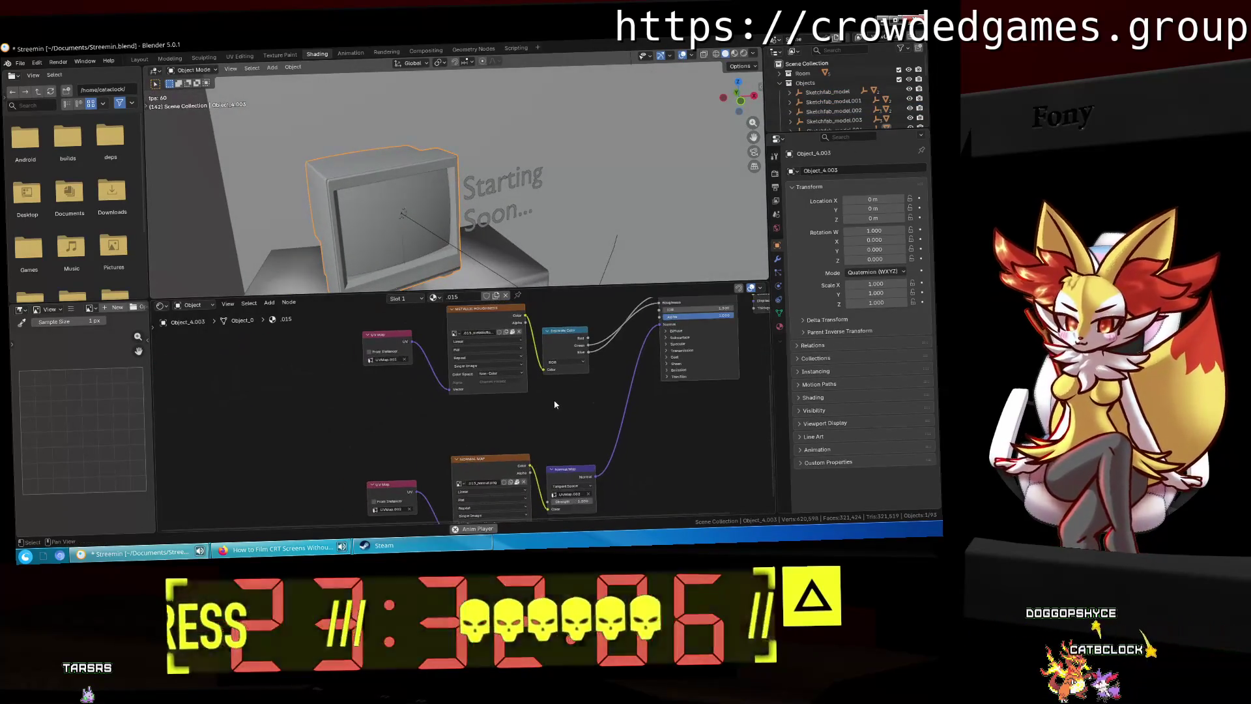
# Step: Bring up the 'How to Make a Flickering Light in Blender' tutorial in Firefox
pyautogui.scroll(-1, 555, 405)
pyautogui.click(310, 558)
pyautogui.hotkey('ctrl', 'shift', 'Tab')
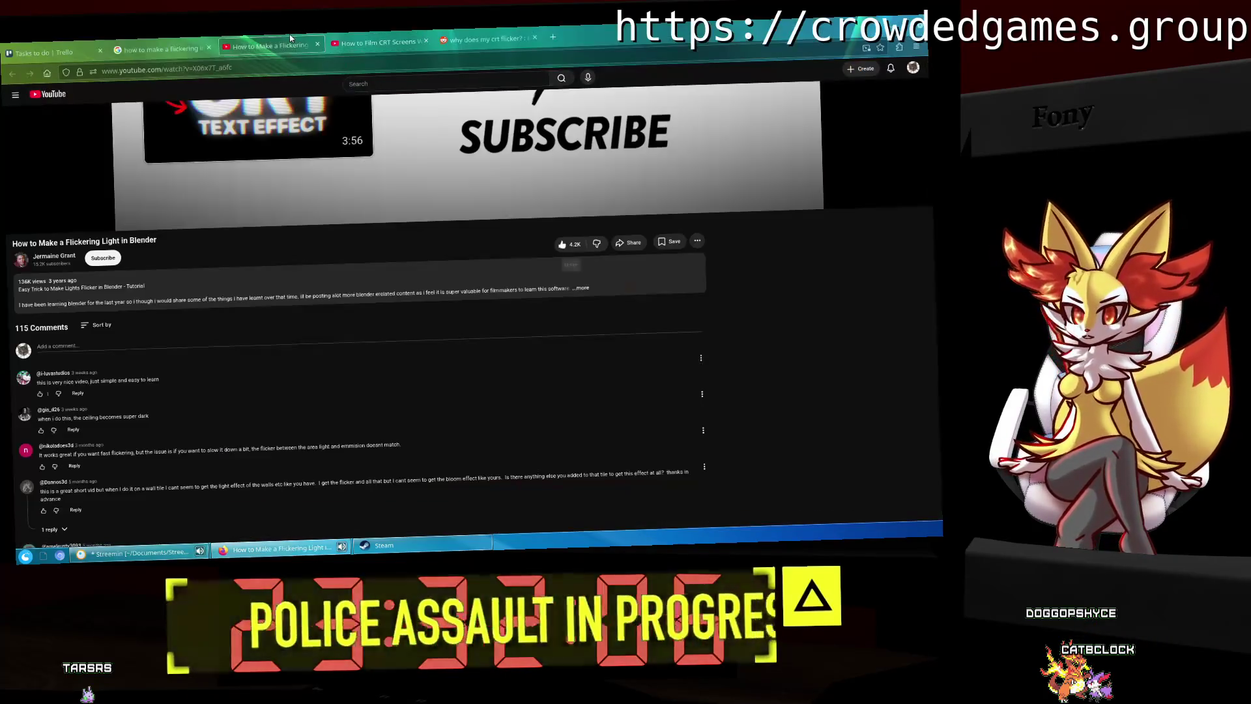
# Step: Seek the tutorial to its noise-curve and emission steps around 1:35–1:38, then return to Blender
pyautogui.scroll(3, 373, 226)
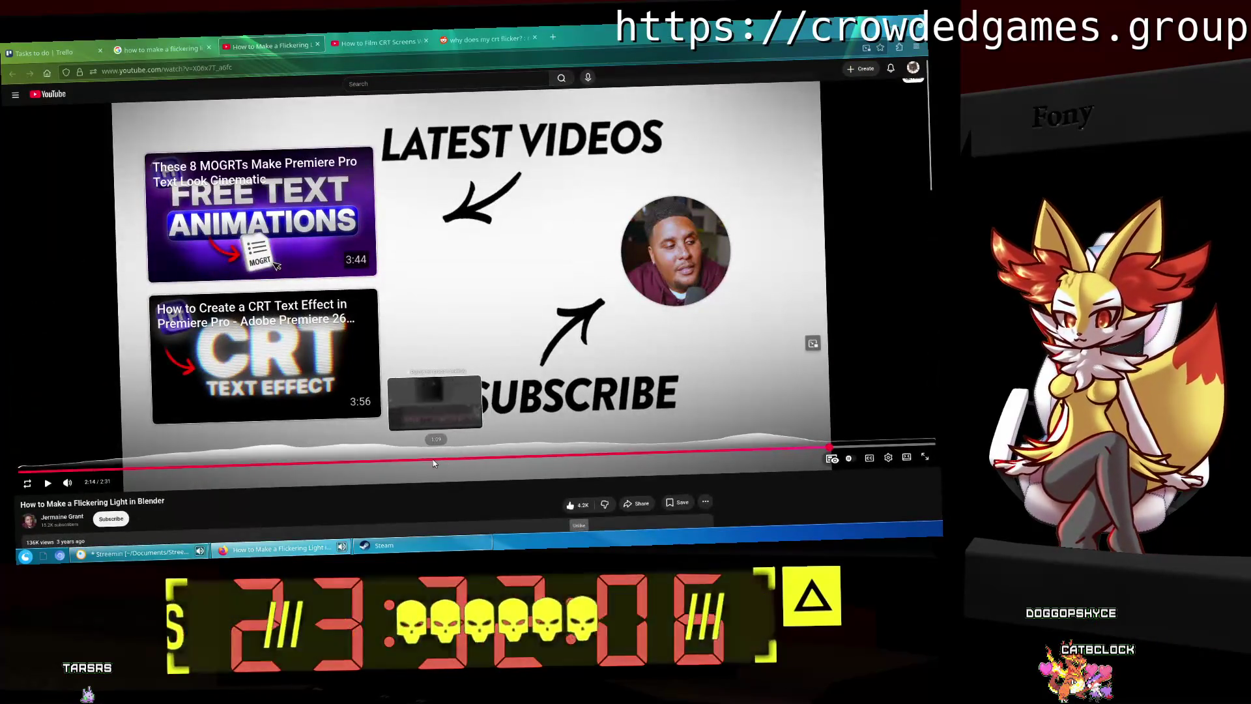
pyautogui.click(431, 461)
pyautogui.click(476, 422)
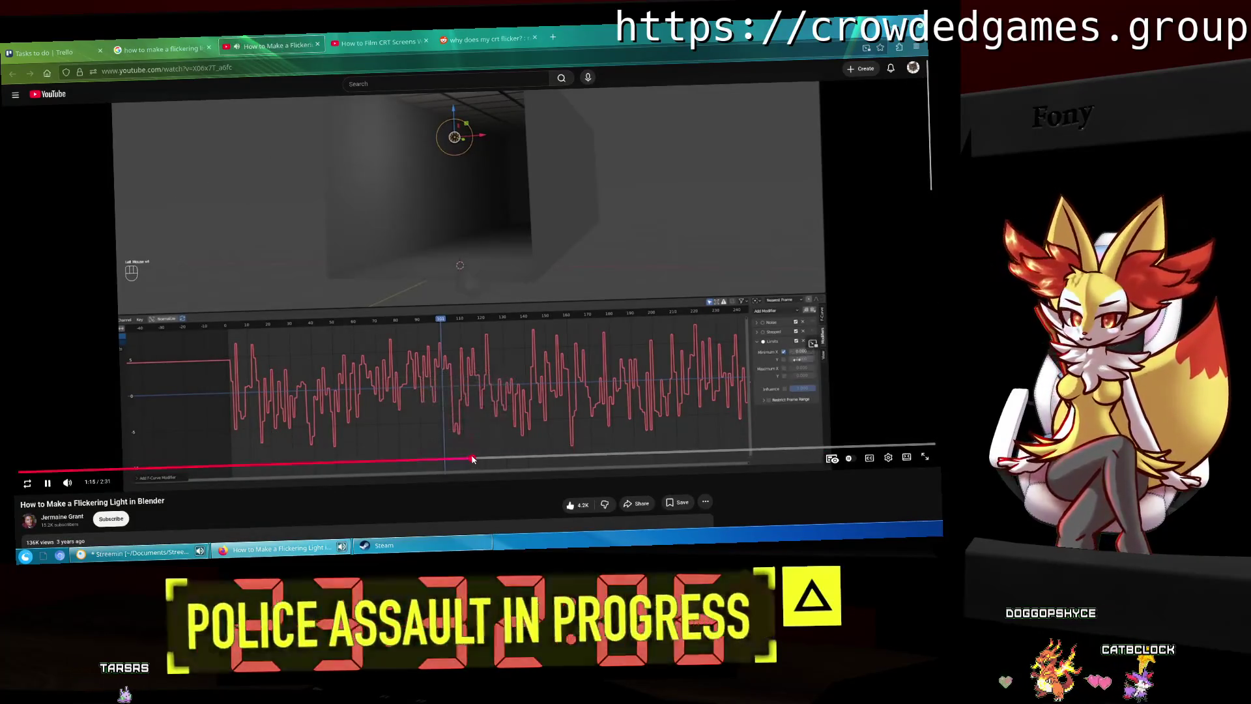
pyautogui.click(475, 459)
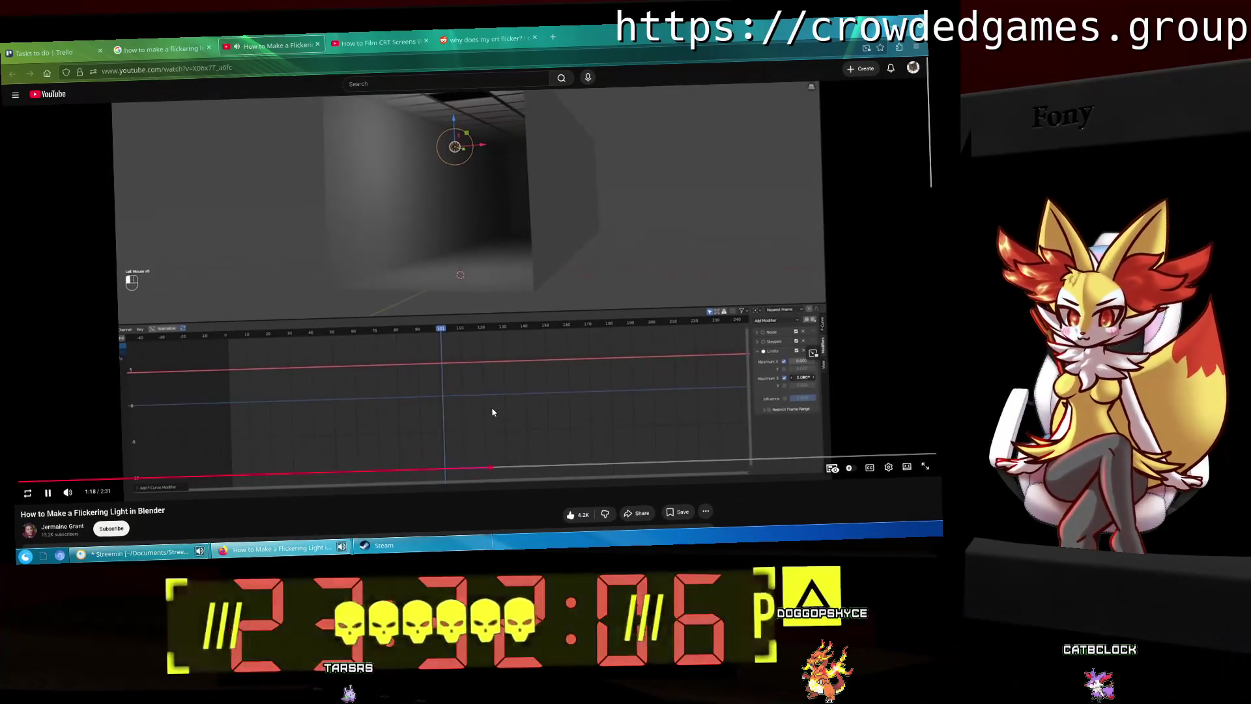
pyautogui.click(513, 464)
pyautogui.click(557, 466)
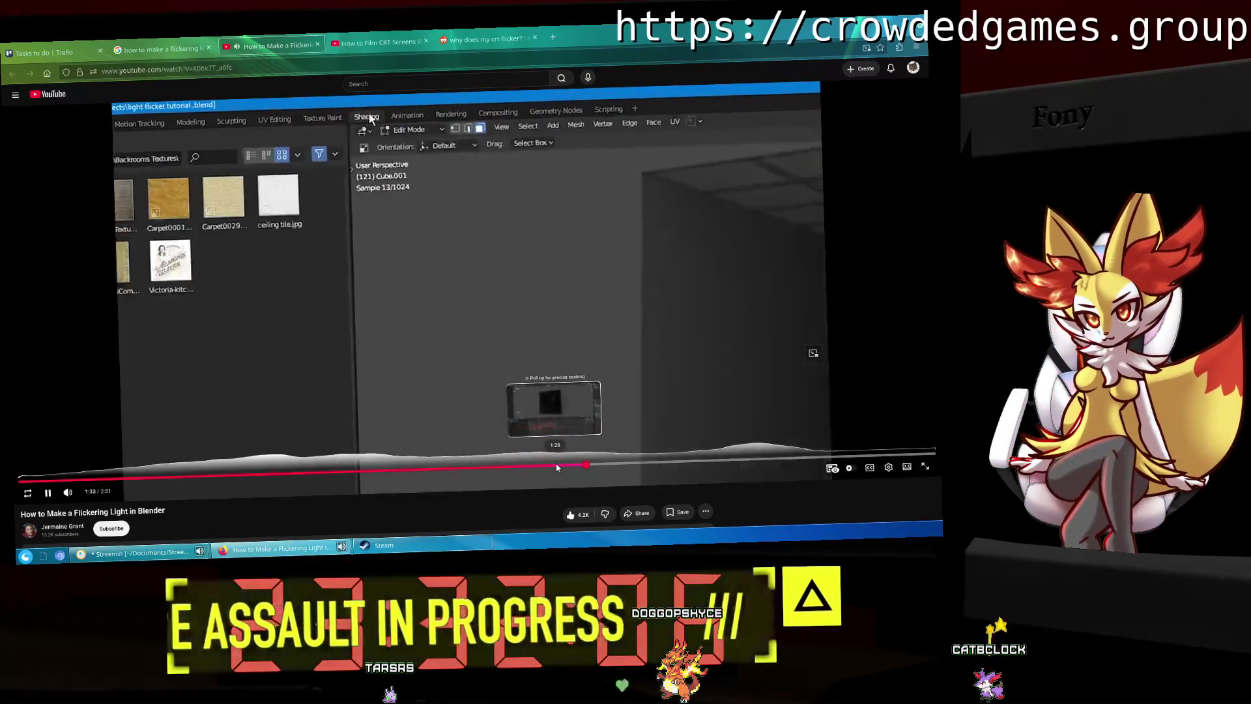
pyautogui.press('space')
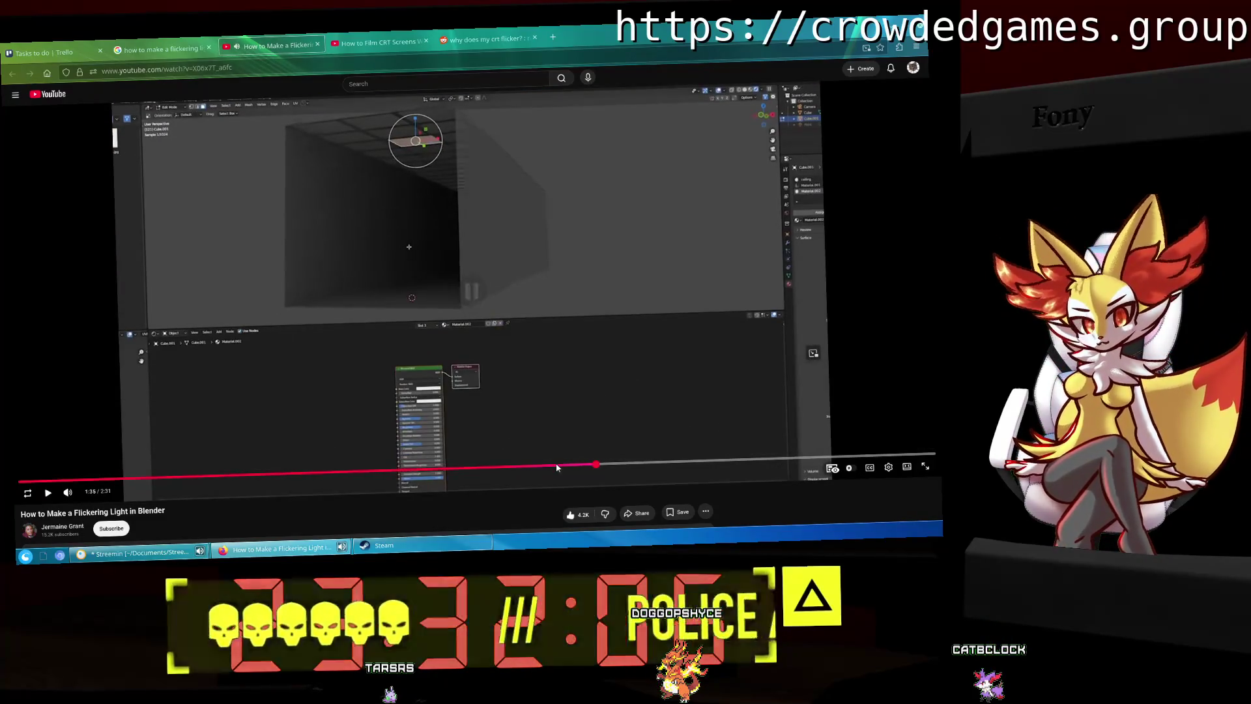
pyautogui.press('space')
pyautogui.press('space')
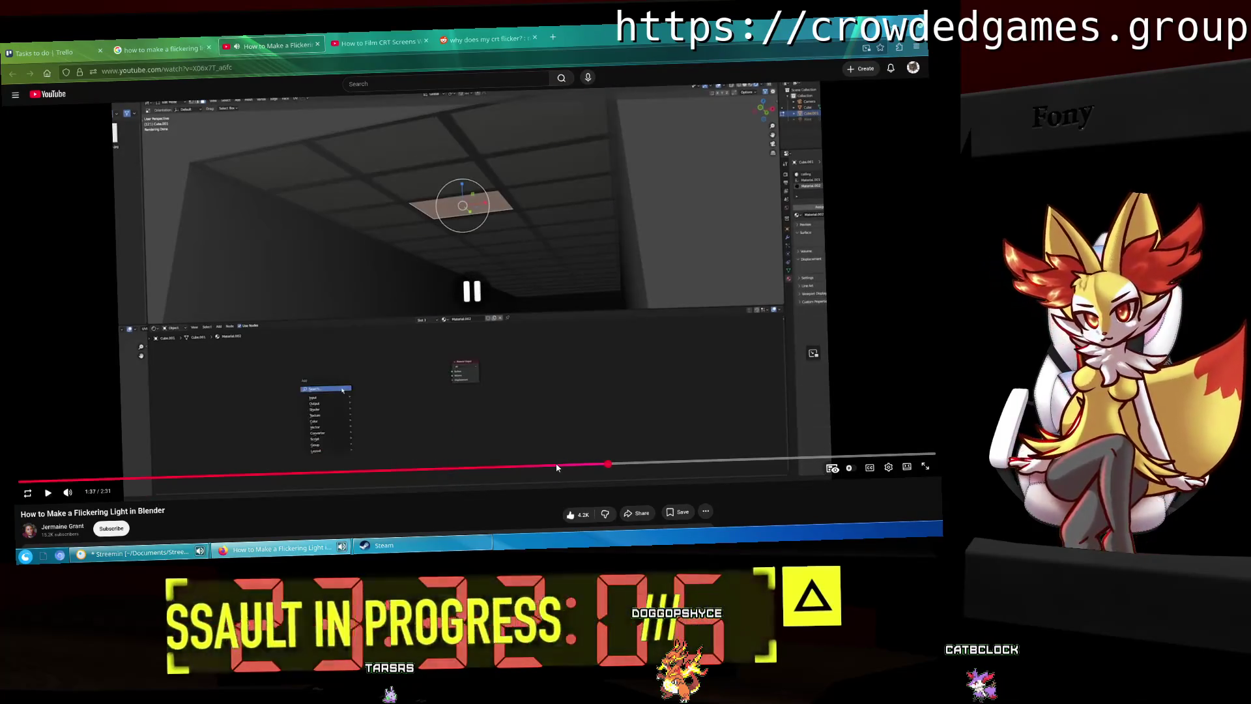
pyautogui.press('space')
pyautogui.press('space')
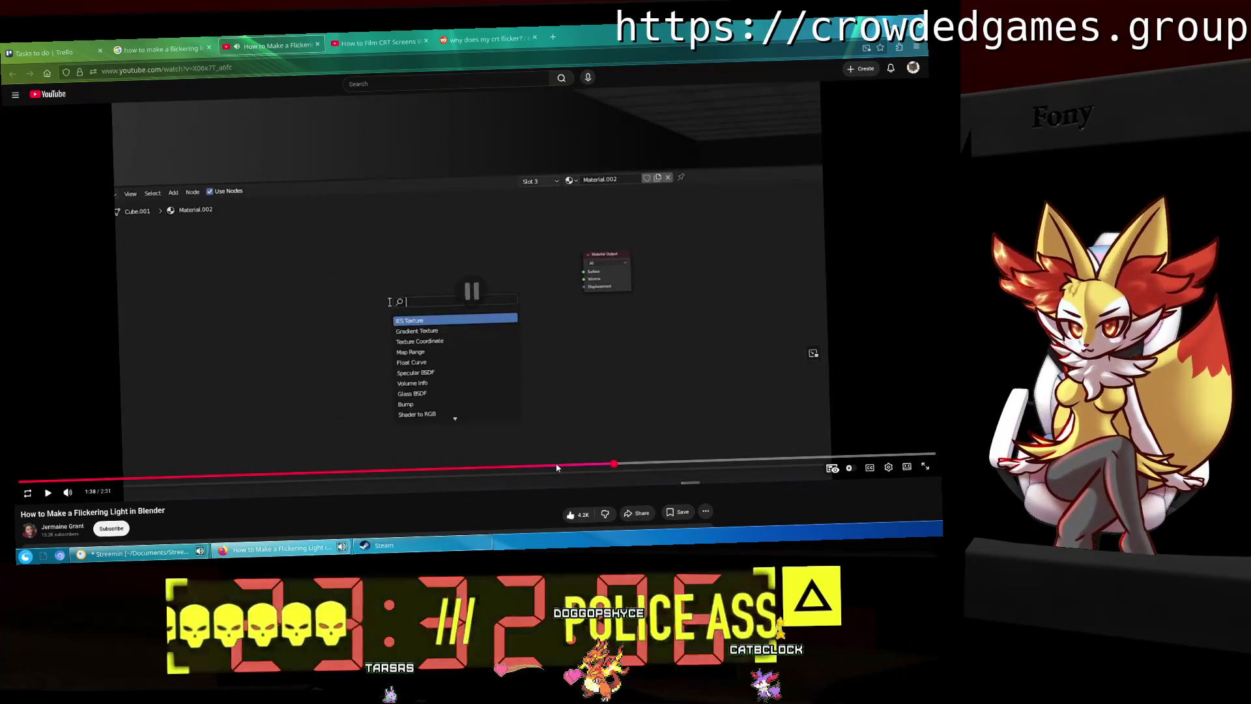
pyautogui.press('space')
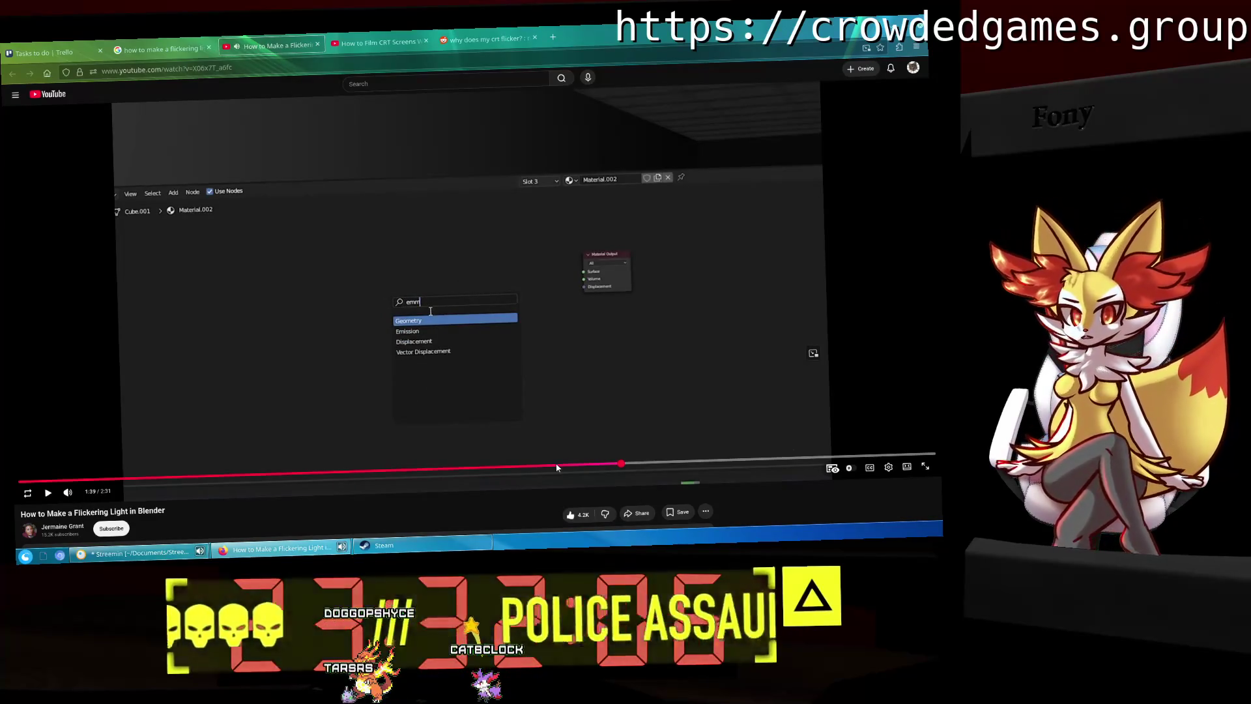
pyautogui.hotkey('alt', 'Tab')
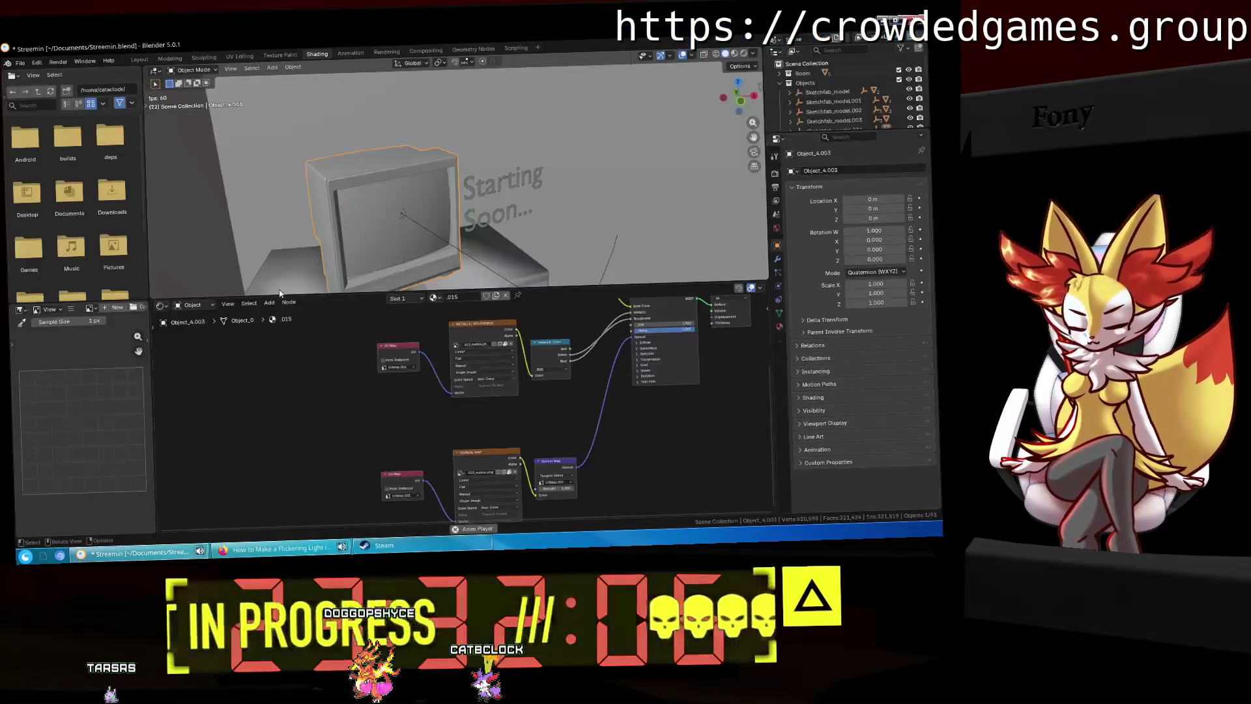
# Step: Switch the viewport to Material Preview and orbit to face the TV
pyautogui.moveTo(403, 412); pyautogui.dragTo(224, 454, button='middle')
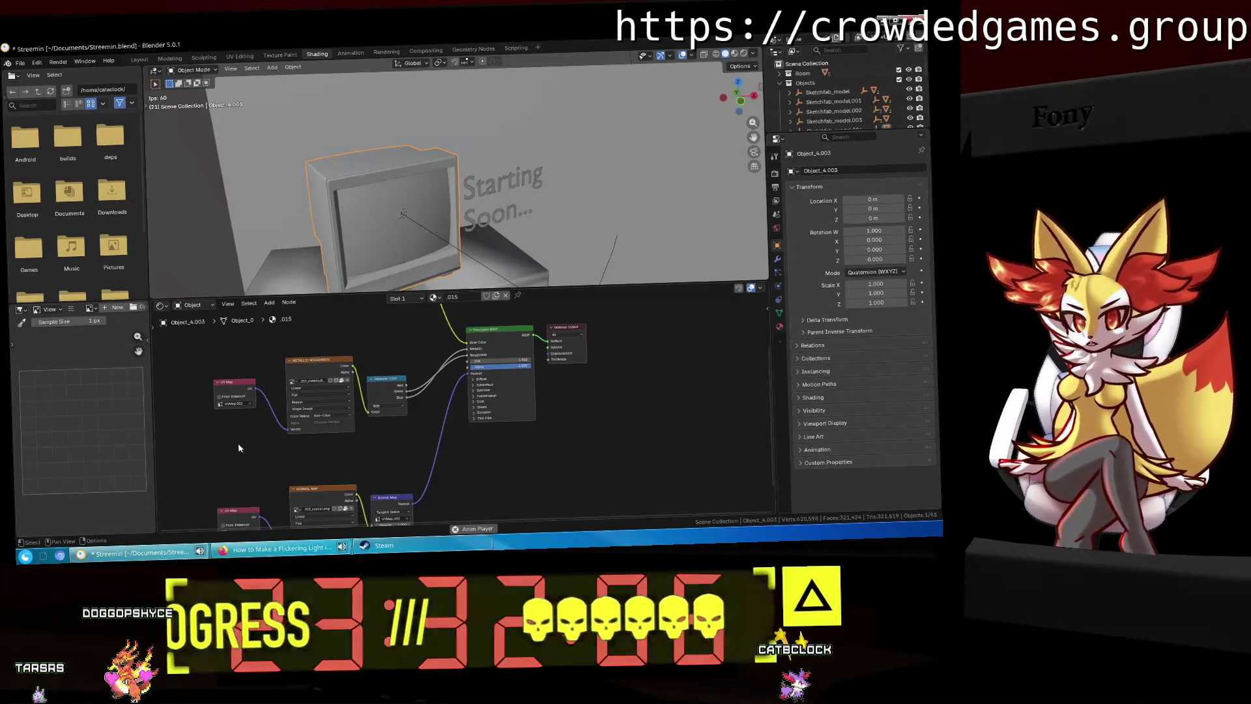
pyautogui.moveTo(613, 407); pyautogui.dragTo(667, 486, button='middle')
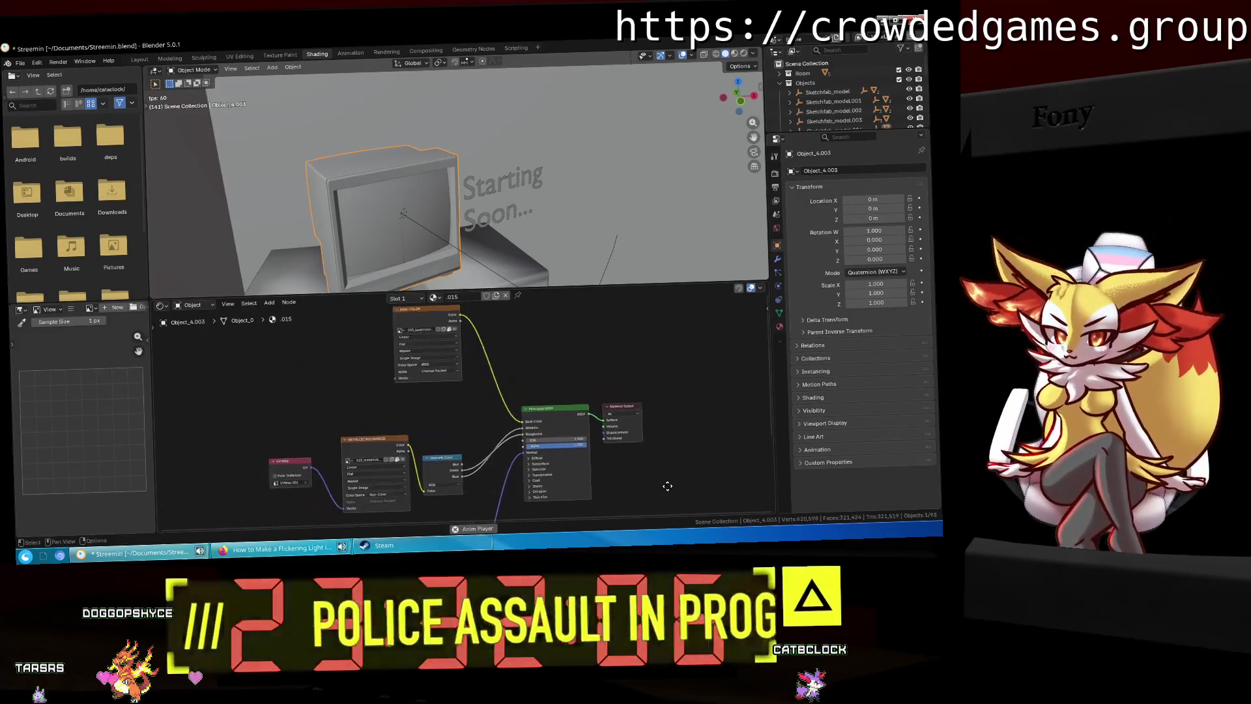
pyautogui.moveTo(487, 395); pyautogui.dragTo(510, 428, button='middle')
pyautogui.press('z')
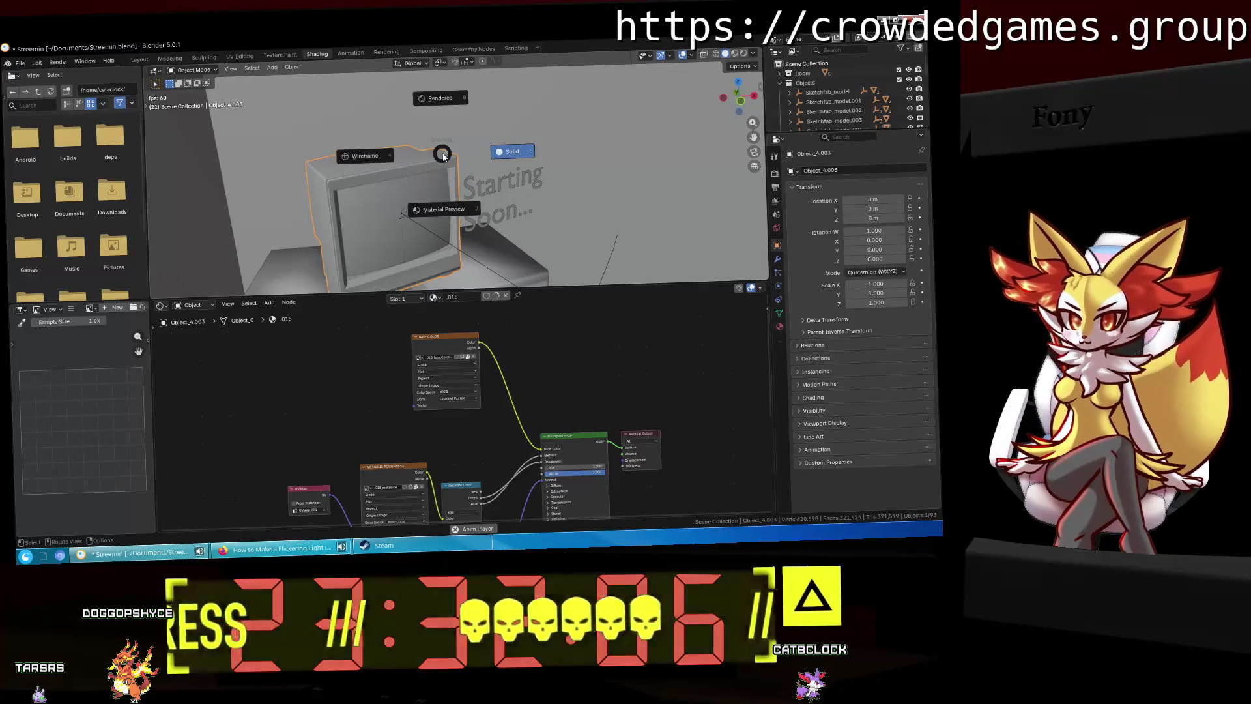
pyautogui.press('2')
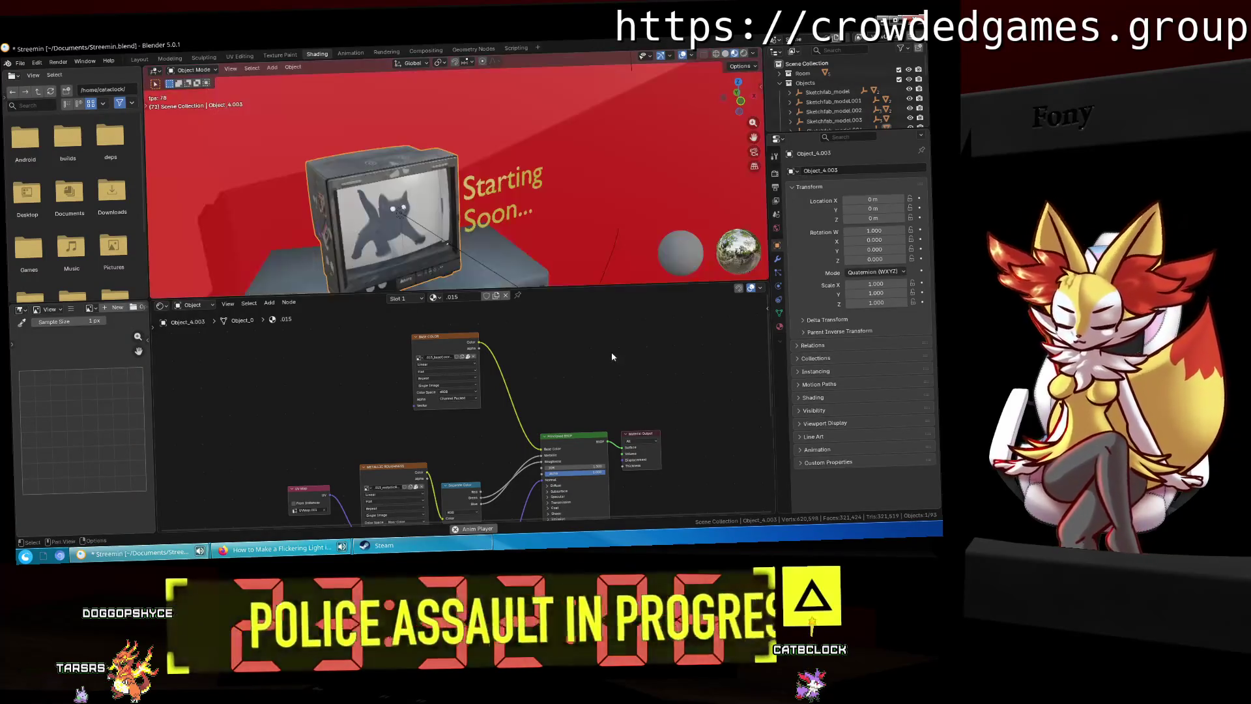
pyautogui.moveTo(552, 215); pyautogui.dragTo(522, 258, button='middle')
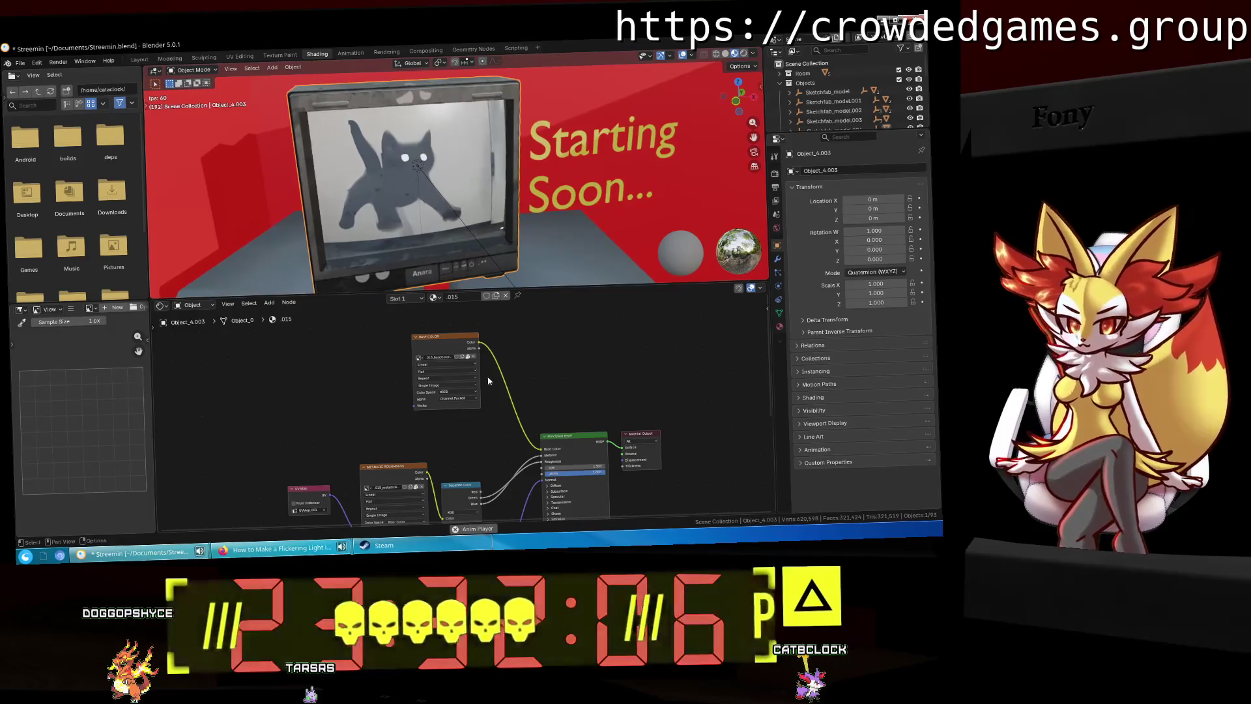
# Step: Link the base-colour image texture into the Principled BSDF's Base Color input
pyautogui.moveTo(337, 471); pyautogui.dragTo(346, 368, button='middle')
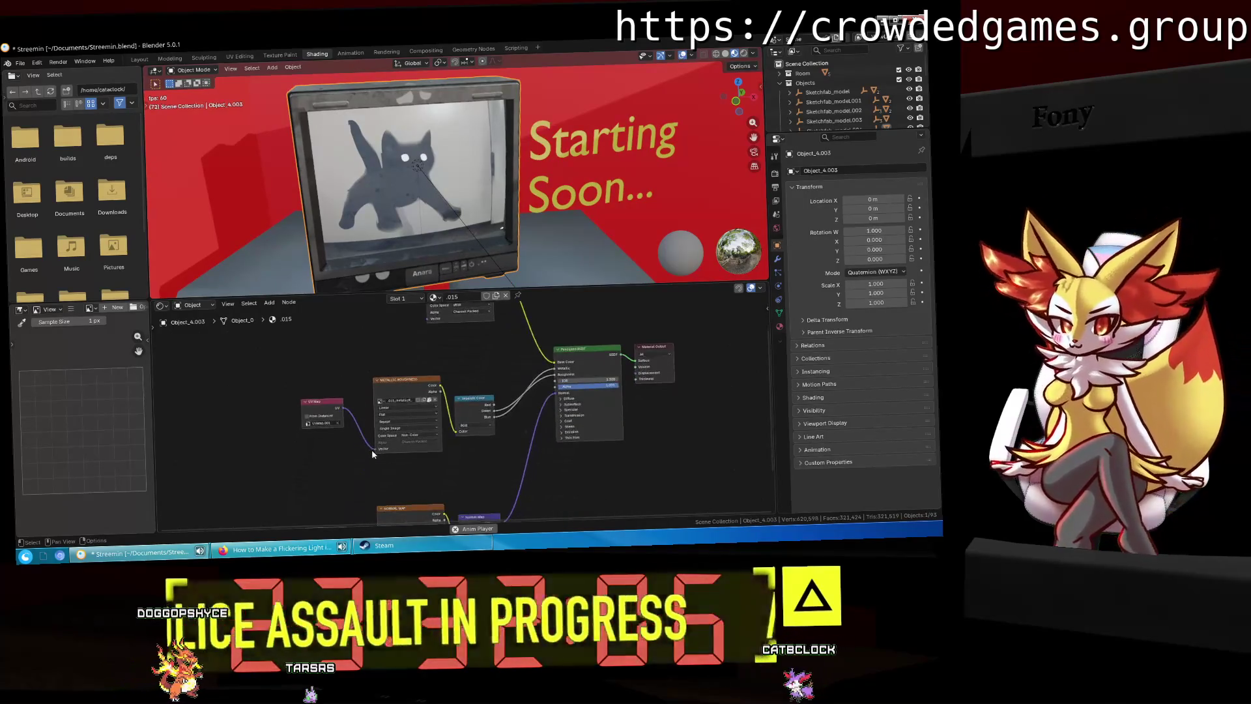
pyautogui.moveTo(448, 436); pyautogui.dragTo(456, 432)
pyautogui.moveTo(517, 439)
pyautogui.mouseDown(button='middle')
pyautogui.moveTo(438, 467)
pyautogui.moveTo(387, 445)
pyautogui.mouseUp(button='middle')
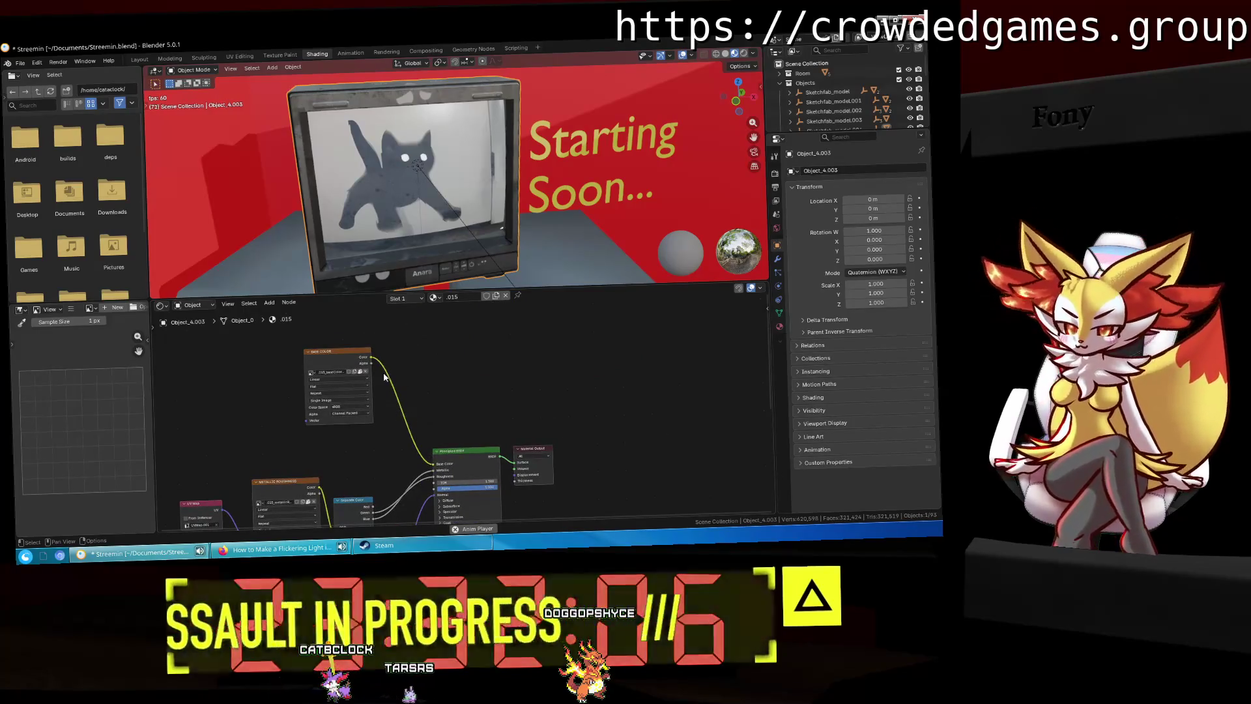
pyautogui.moveTo(372, 358)
pyautogui.mouseDown()
pyautogui.moveTo(388, 358)
pyautogui.moveTo(435, 463)
pyautogui.moveTo(414, 463)
pyautogui.moveTo(434, 463)
pyautogui.mouseUp()
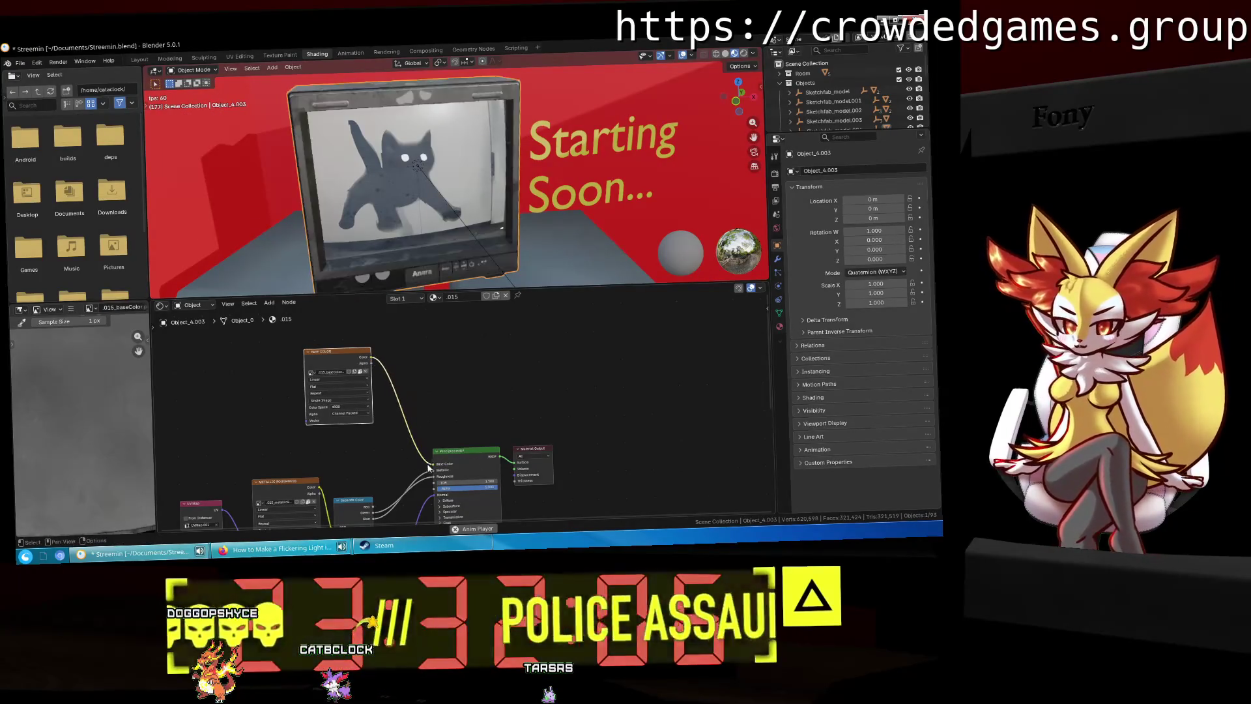
pyautogui.keyDown('shift'); pyautogui.scroll(-5, 430, 424); pyautogui.keyUp('shift')
pyautogui.scroll(2, 438, 396)
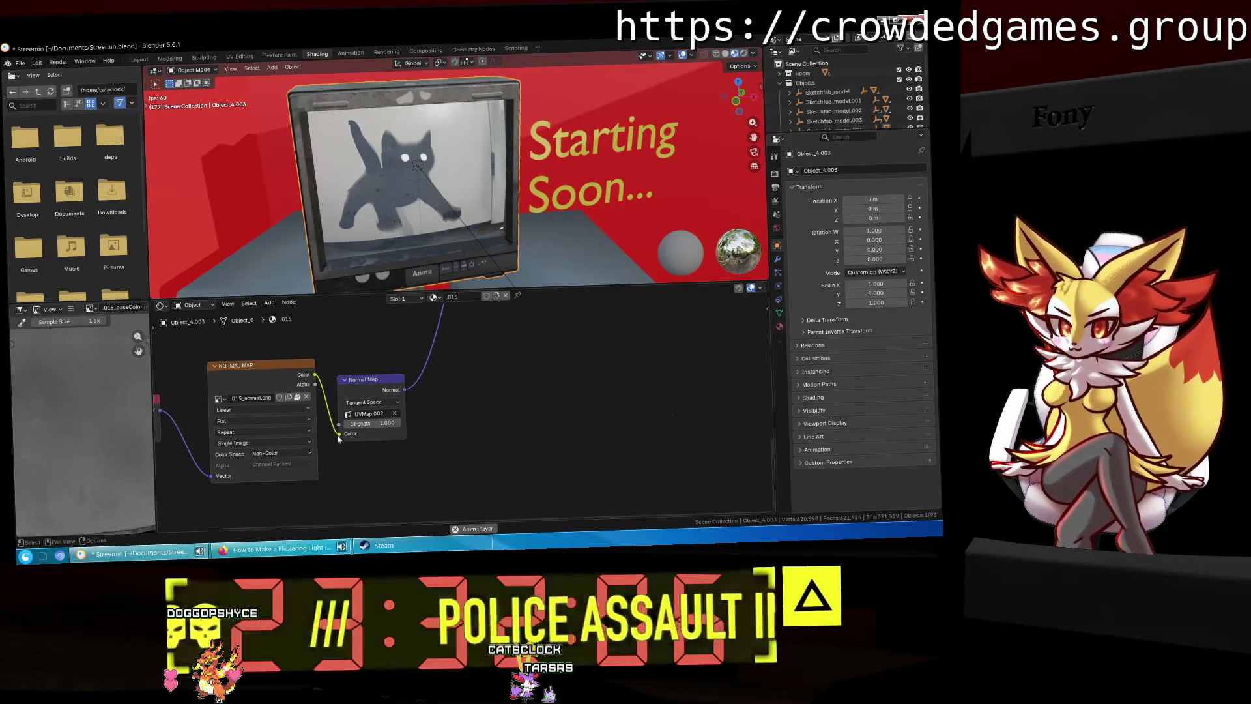
pyautogui.moveTo(321, 447); pyautogui.dragTo(320, 446)
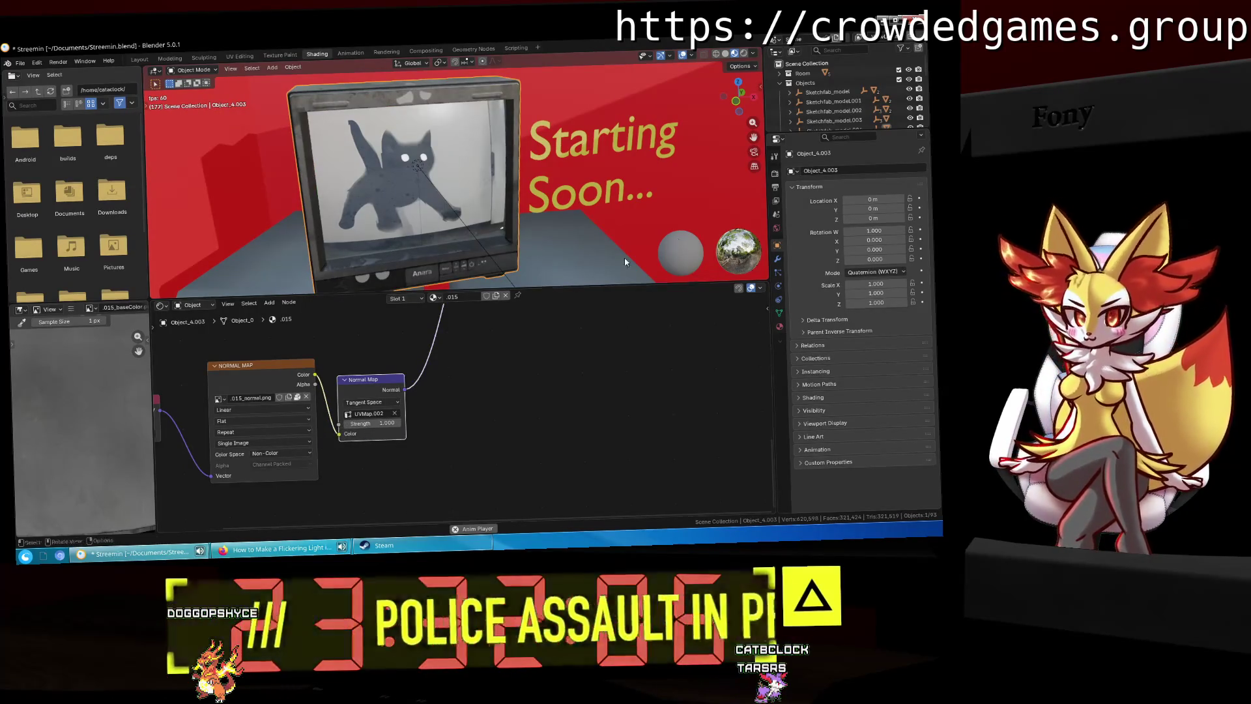
pyautogui.scroll(-3, 820, 88)
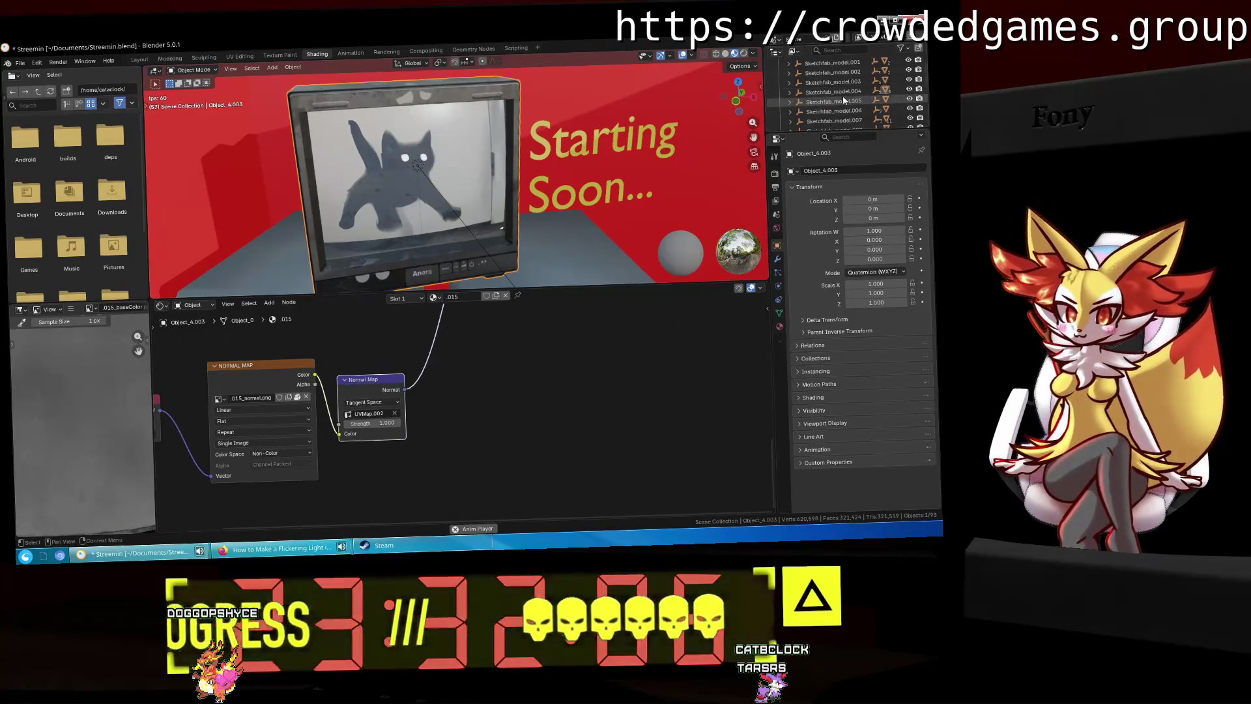
# Step: Expand Sketchfab_model.004 in the Outliner and select Object_6, the TV screen
pyautogui.click(841, 92)
pyautogui.click(825, 102)
pyautogui.click(800, 101)
pyautogui.click(819, 110)
pyautogui.scroll(-2, 818, 113)
pyautogui.click(864, 101)
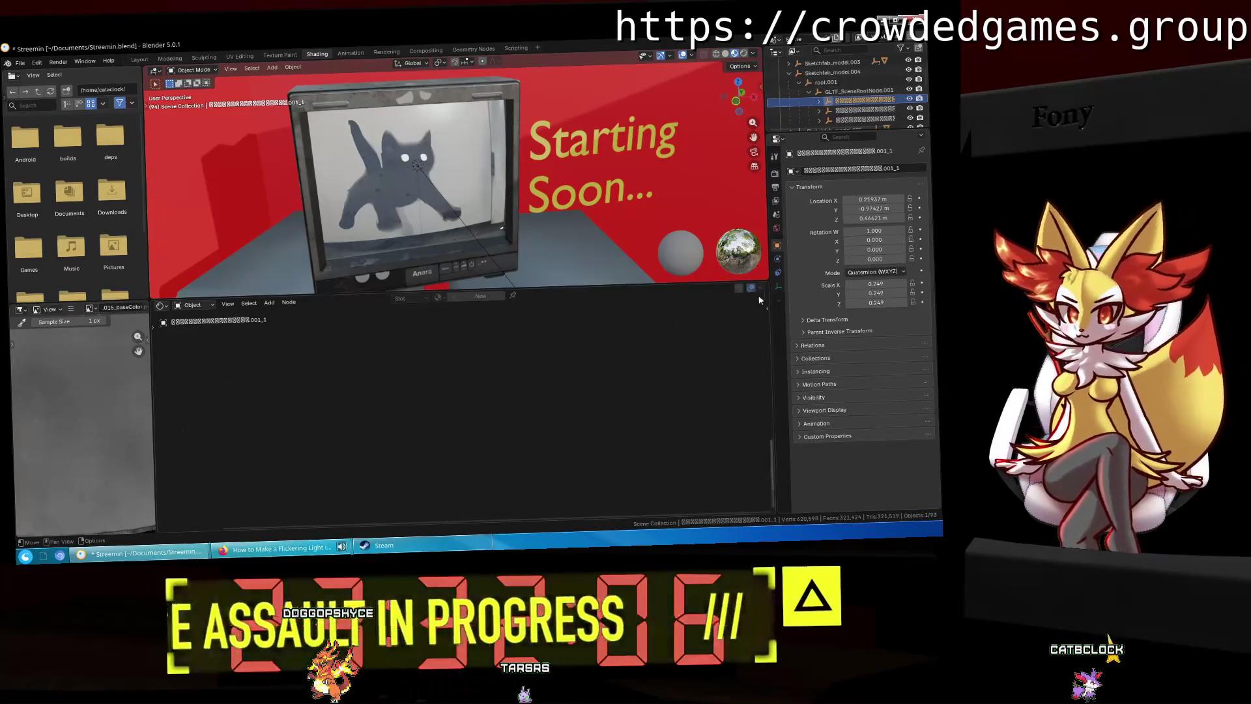
pyautogui.click(819, 102)
pyautogui.click(847, 110)
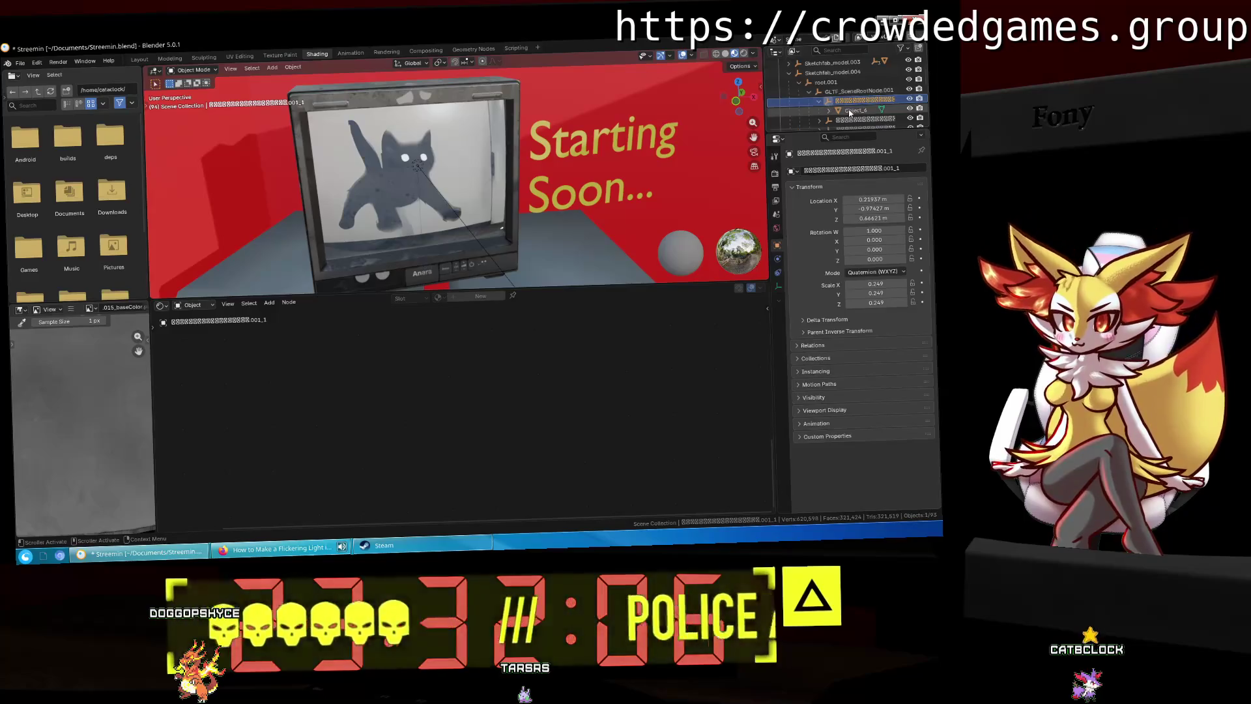
# Step: Expand the BSDF Emission panel and disconnect the EMISSIVE texture from Emission Color
pyautogui.moveTo(620, 369); pyautogui.dragTo(588, 461, button='middle')
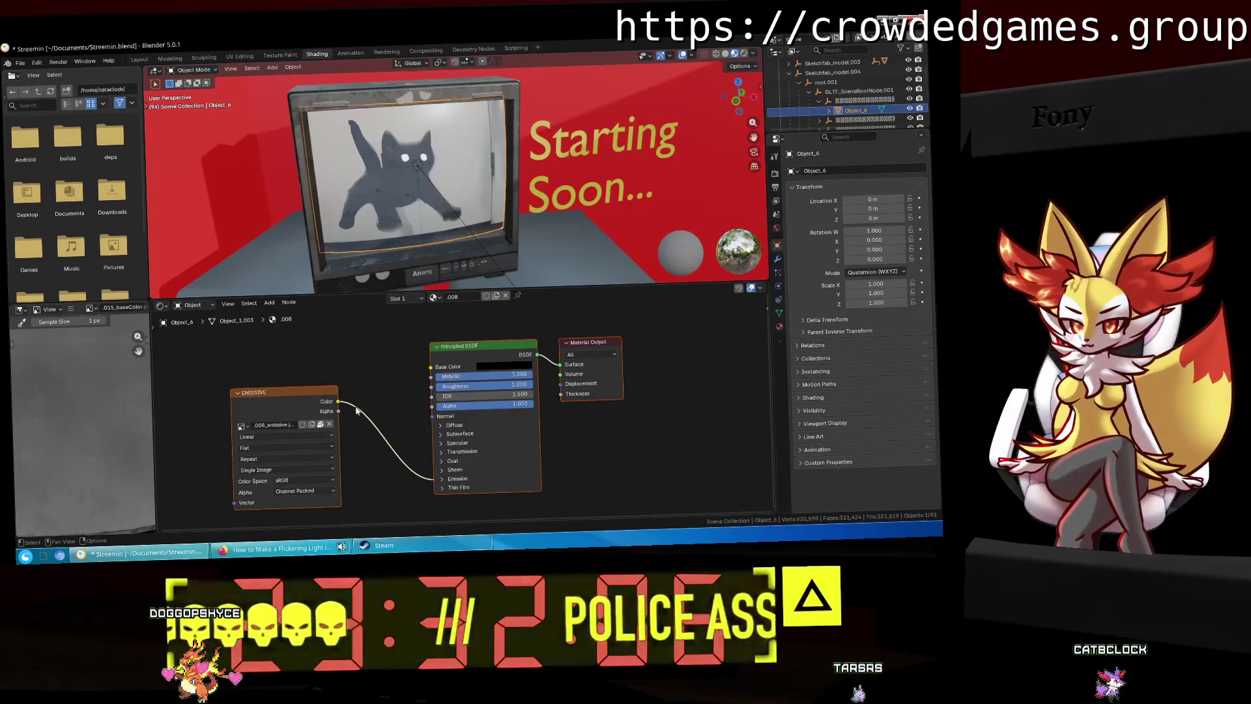
pyautogui.moveTo(314, 392); pyautogui.dragTo(325, 379)
pyautogui.click(454, 466)
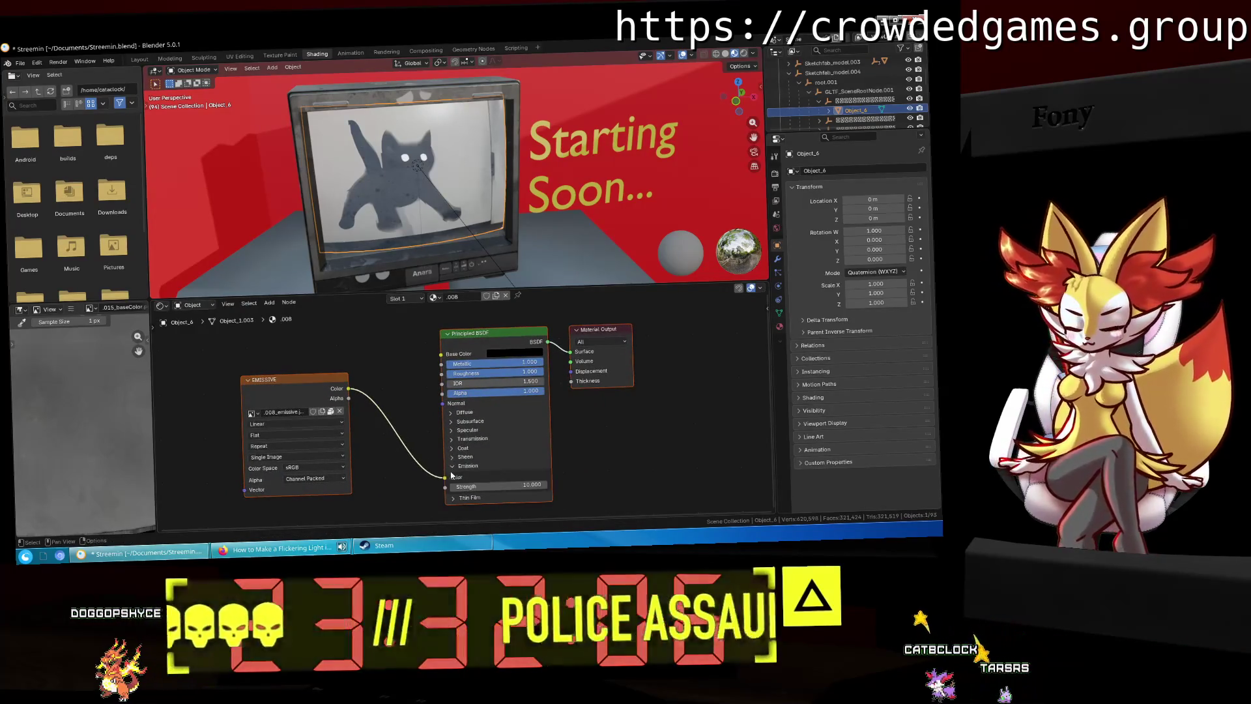
pyautogui.moveTo(444, 477); pyautogui.dragTo(424, 479)
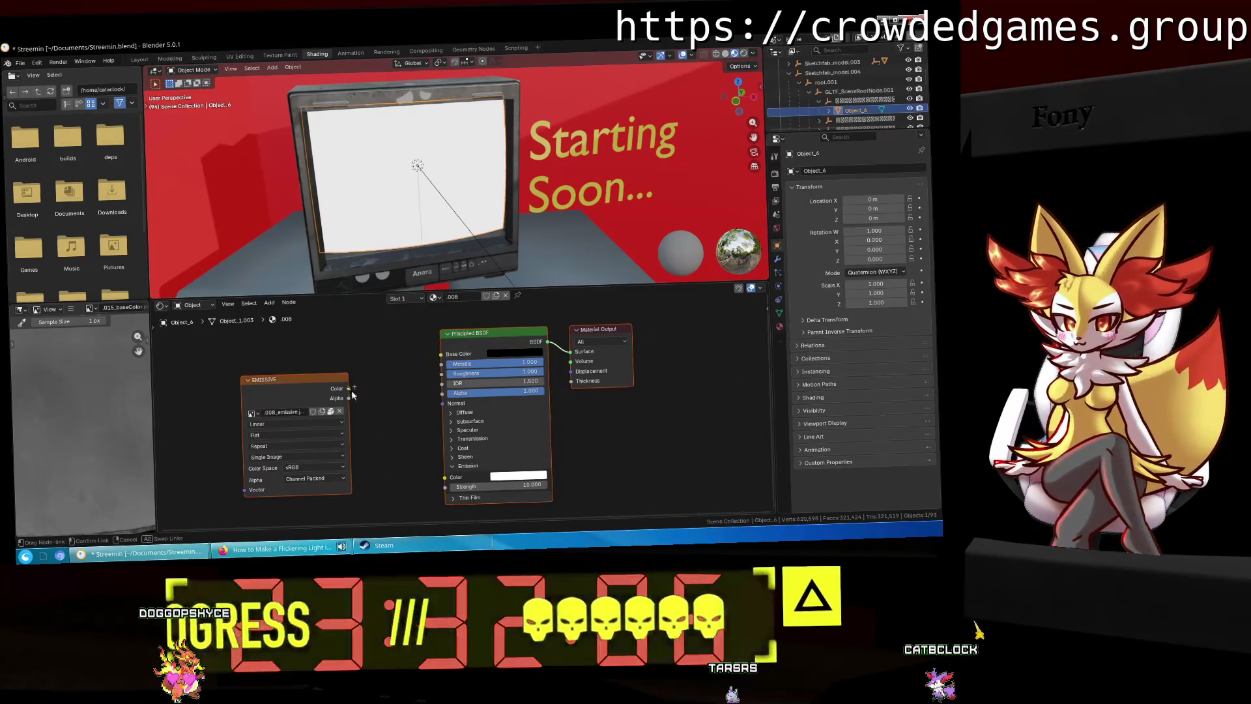
# Step: Feed the EMISSIVE image into Emission Color and orbit around the TV toward the red wall
pyautogui.moveTo(434, 479); pyautogui.dragTo(444, 477)
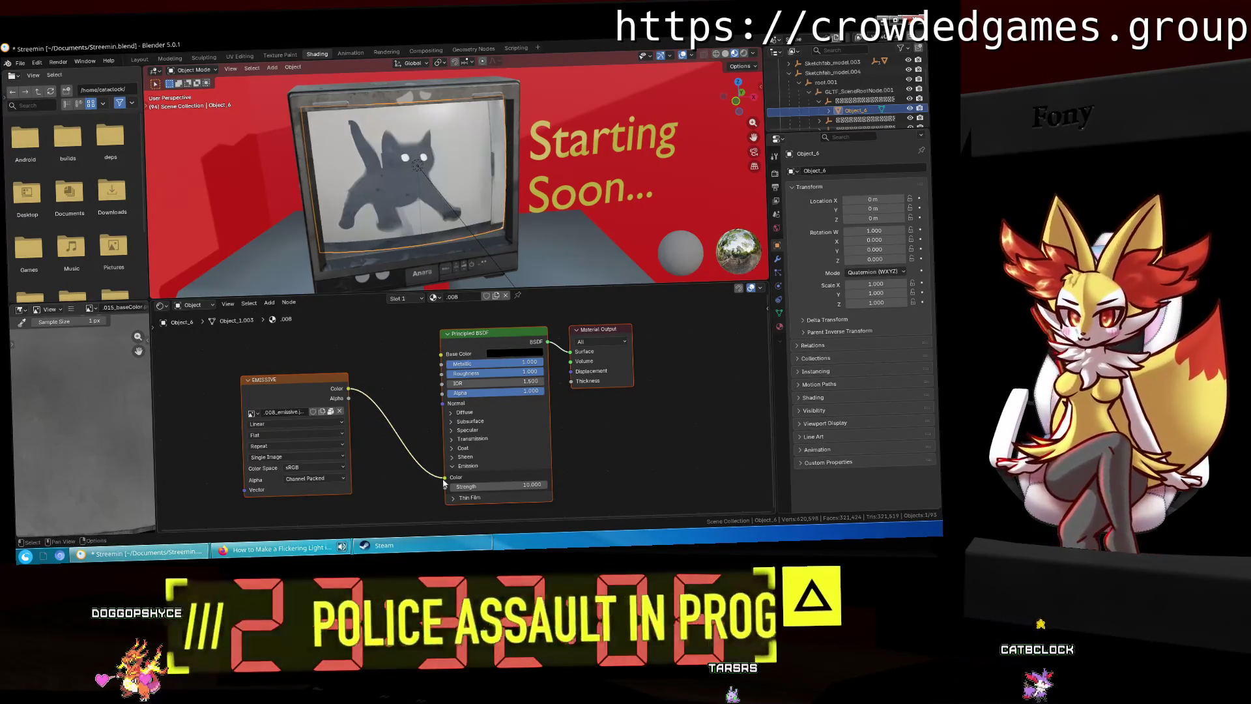
pyautogui.scroll(2, 435, 201)
pyautogui.moveTo(436, 202)
pyautogui.mouseDown(button='middle')
pyautogui.moveTo(552, 120)
pyautogui.moveTo(702, 118)
pyautogui.mouseUp(button='middle')
pyautogui.moveTo(447, 178)
pyautogui.mouseDown(button='middle')
pyautogui.moveTo(495, 189)
pyautogui.moveTo(257, 213)
pyautogui.moveTo(421, 209)
pyautogui.moveTo(416, 181)
pyautogui.moveTo(435, 177)
pyautogui.moveTo(455, 190)
pyautogui.moveTo(411, 193)
pyautogui.moveTo(450, 207)
pyautogui.mouseUp(button='middle')
pyautogui.scroll(3, 530, 207)
pyautogui.scroll(5, 420, 180)
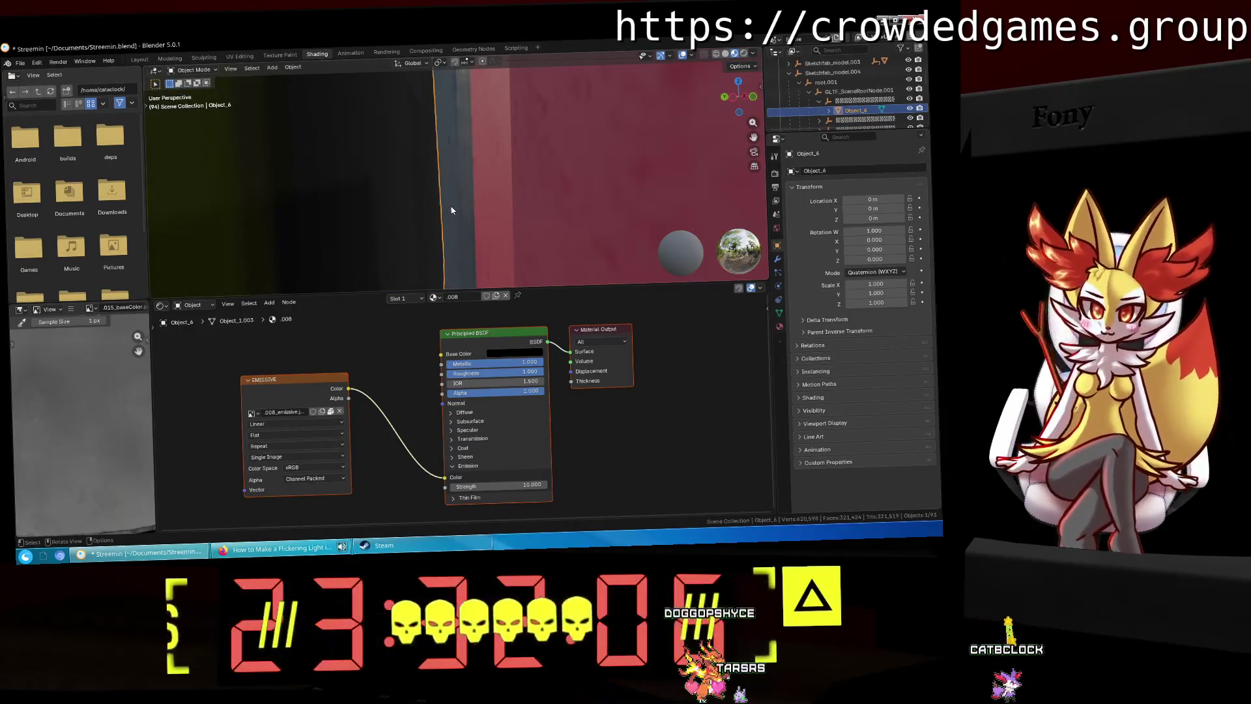
pyautogui.moveTo(450, 209)
pyautogui.mouseDown(button='middle')
pyautogui.moveTo(386, 208)
pyautogui.moveTo(451, 206)
pyautogui.moveTo(419, 215)
pyautogui.mouseUp(button='middle')
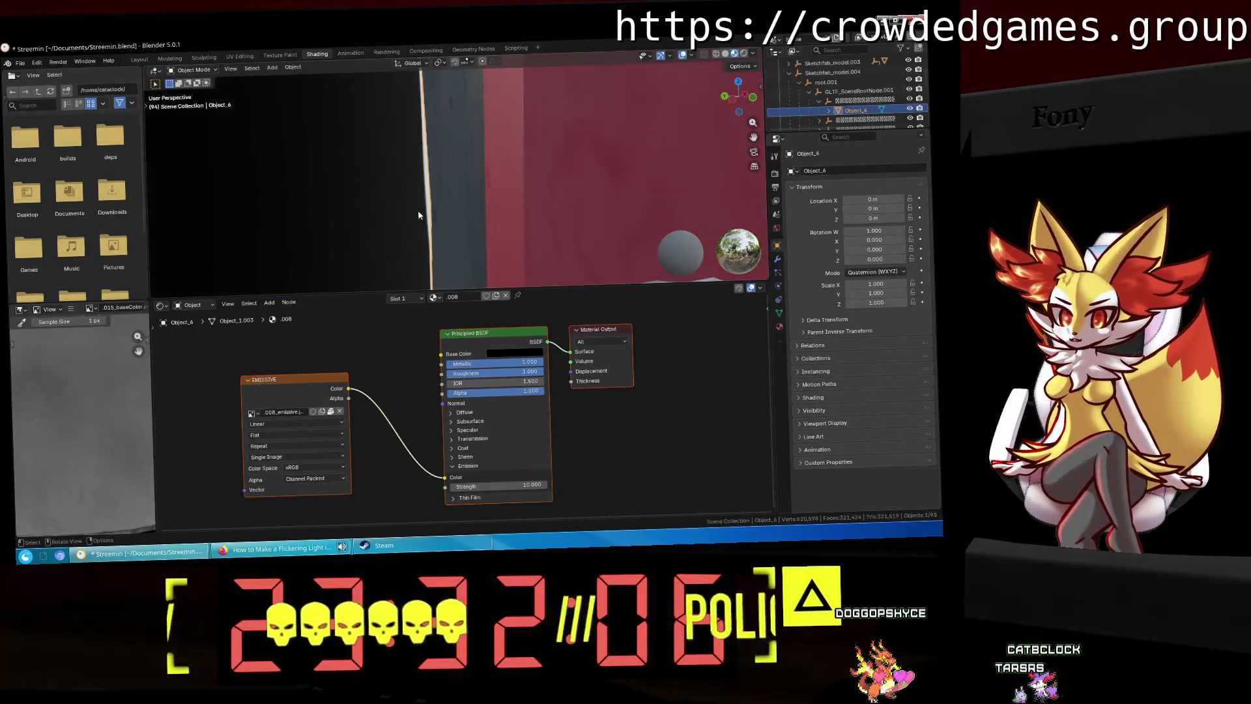
pyautogui.moveTo(418, 215)
pyautogui.mouseDown(button='middle')
pyautogui.moveTo(433, 210)
pyautogui.moveTo(389, 213)
pyautogui.mouseUp(button='middle')
pyautogui.scroll(-5, 389, 213)
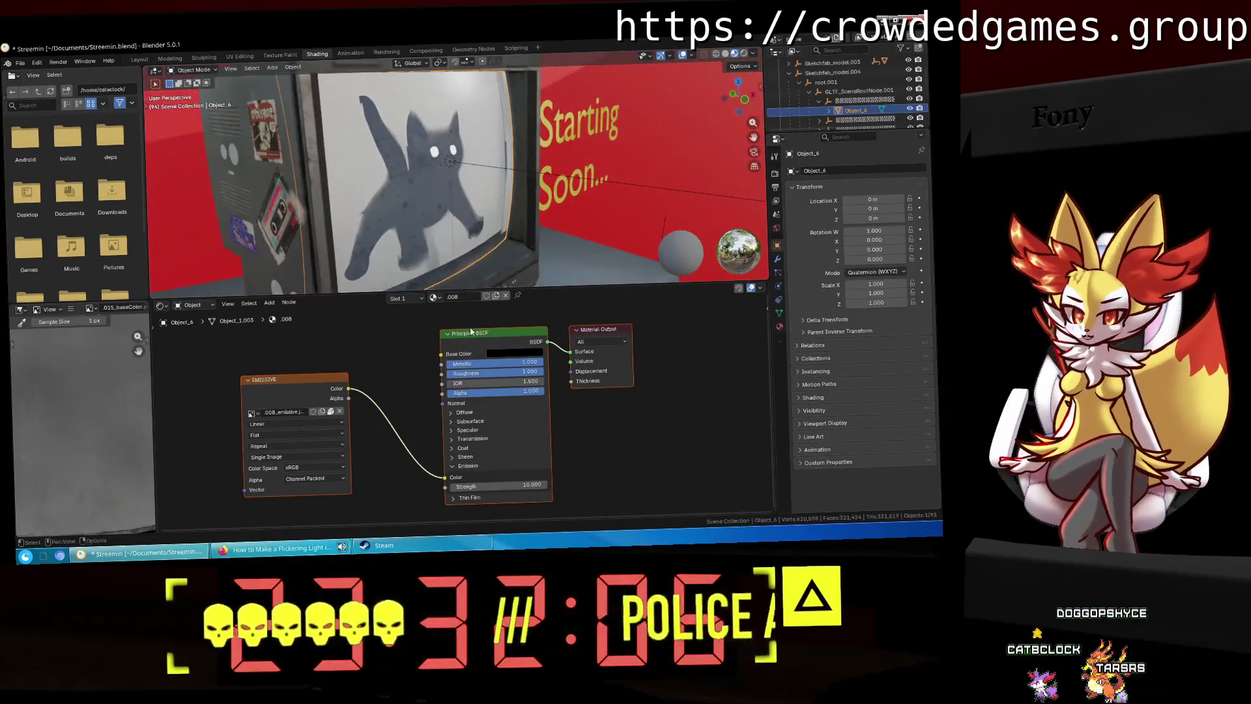
# Step: Reconnect the cat image's colour output to the BSDF's Emission Color
pyautogui.moveTo(421, 465); pyautogui.dragTo(414, 463)
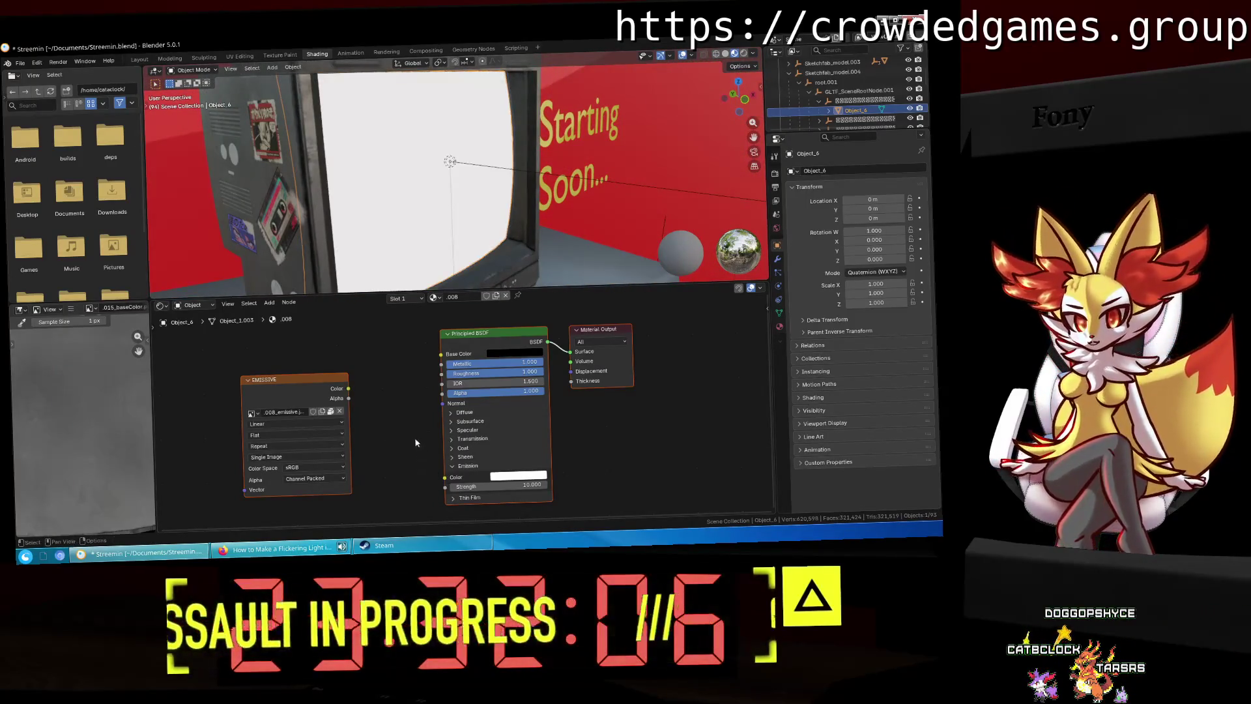
pyautogui.moveTo(417, 442); pyautogui.dragTo(385, 442, button='middle')
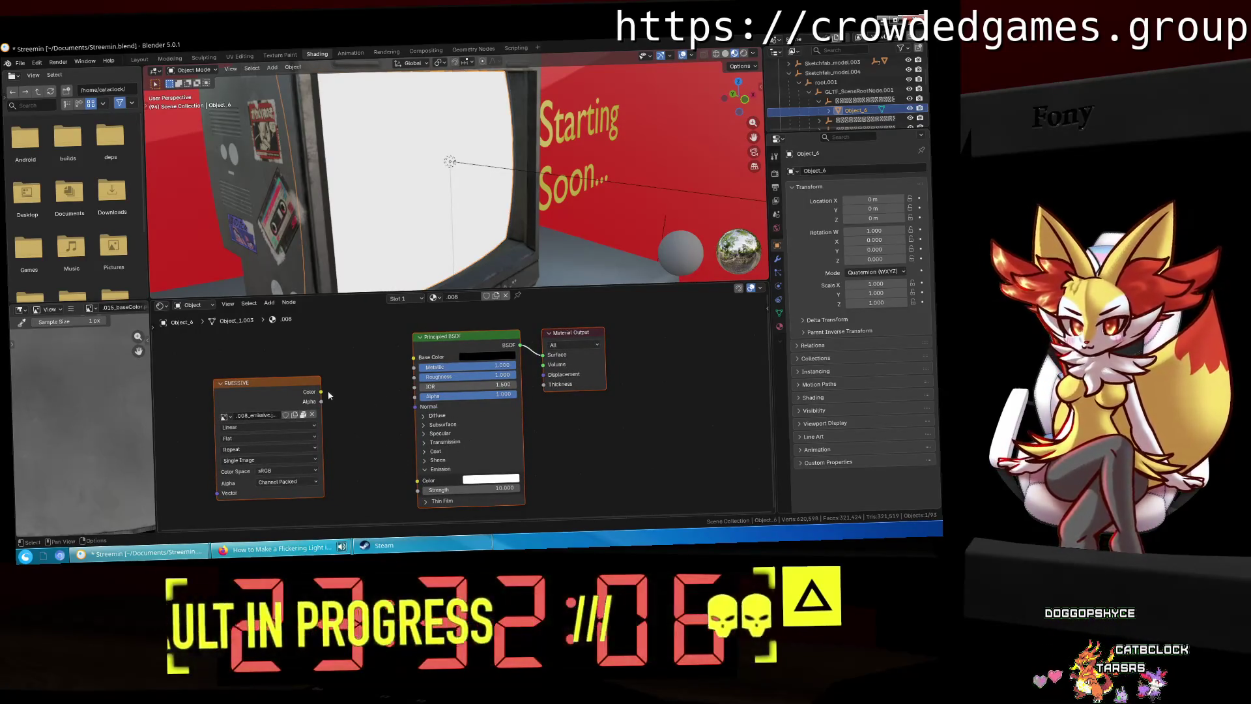
pyautogui.moveTo(321, 391); pyautogui.dragTo(417, 480)
pyautogui.moveTo(370, 148)
pyautogui.mouseDown(button='middle')
pyautogui.moveTo(434, 175)
pyautogui.moveTo(484, 152)
pyautogui.moveTo(507, 159)
pyautogui.mouseUp(button='middle')
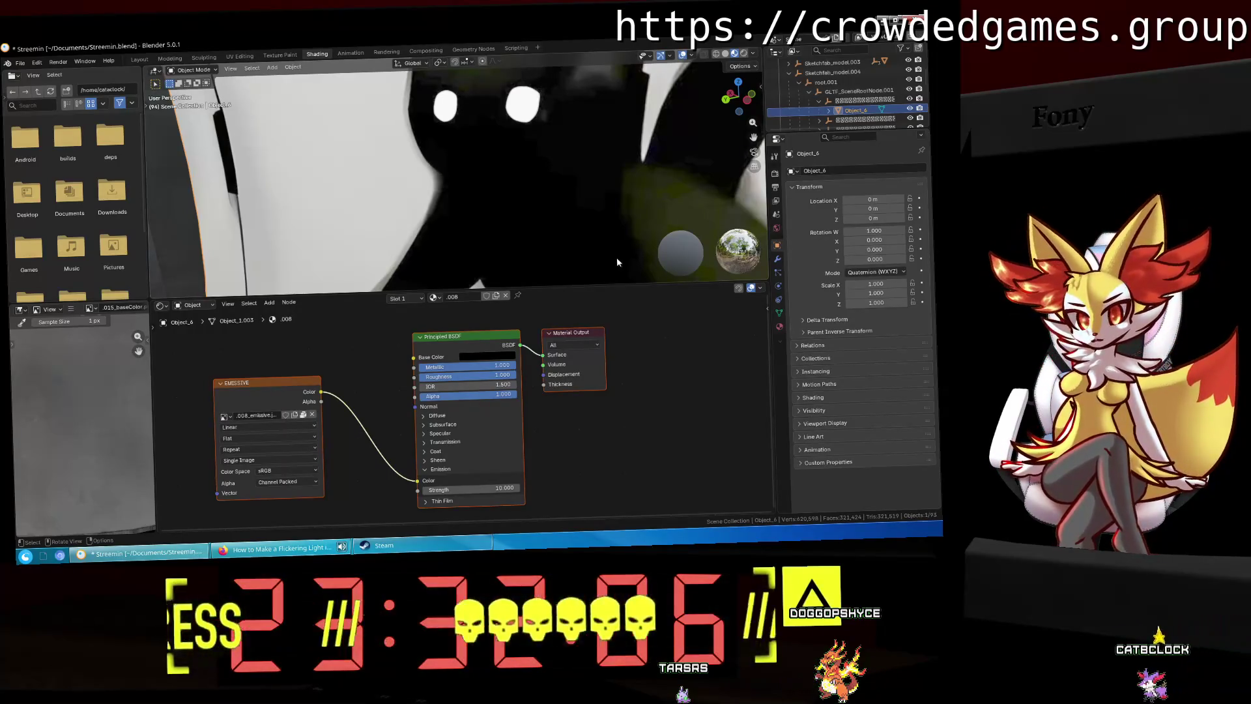
# Step: Raise the Emission Strength above 24 so the cat glows on the screen
pyautogui.moveTo(644, 122); pyautogui.dragTo(519, 127, button='middle')
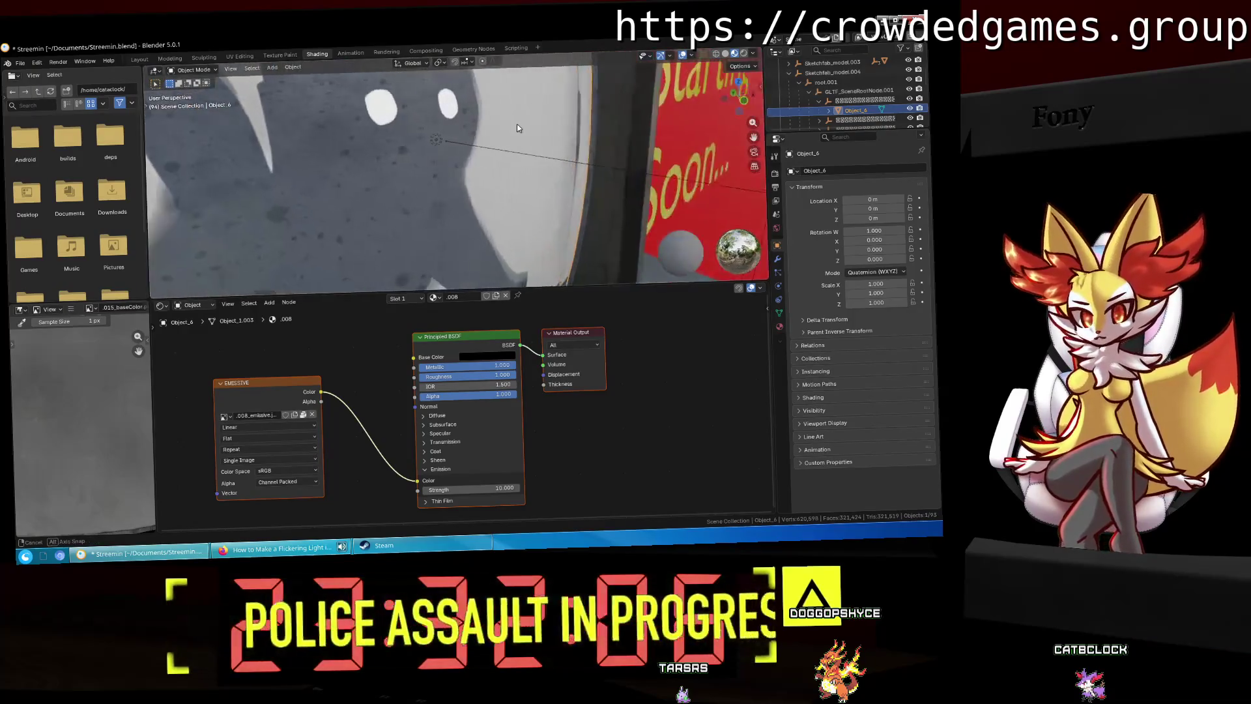
pyautogui.press('Escape')
pyautogui.moveTo(495, 487); pyautogui.dragTo(535, 487)
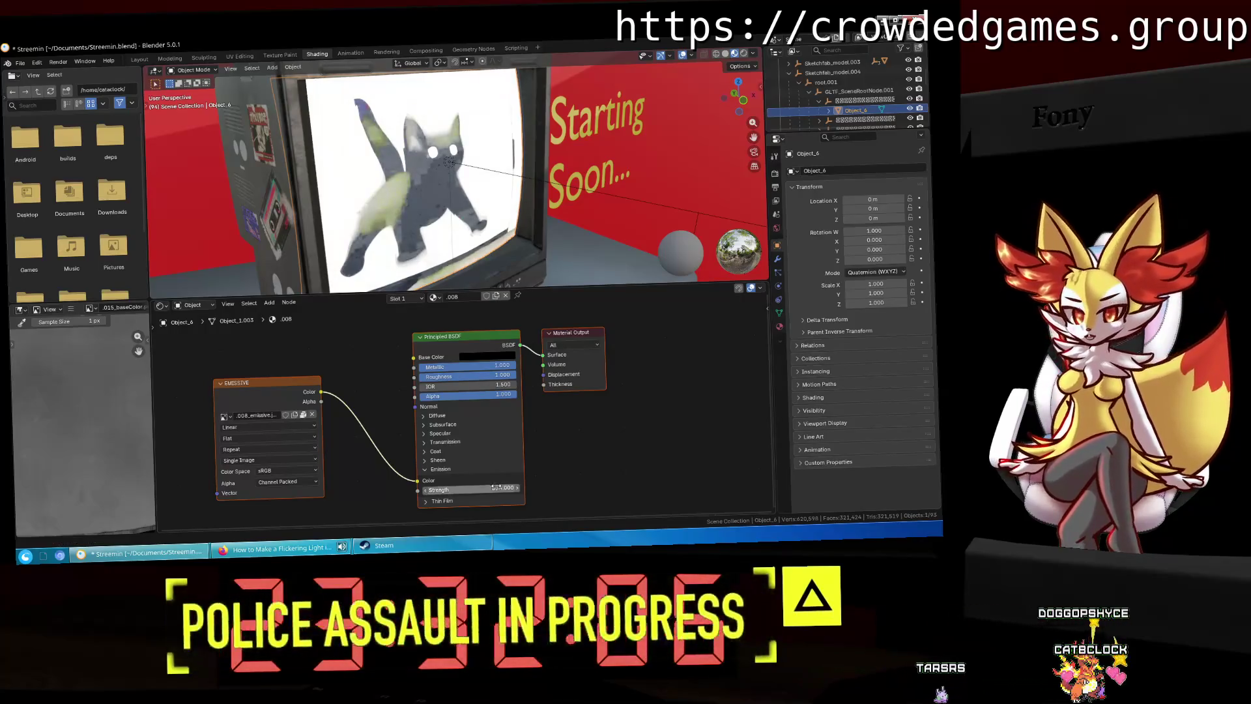
# Step: Cancel the strength drag to restore Emission Strength 10, then open the Base Color picker
pyautogui.press('Escape')
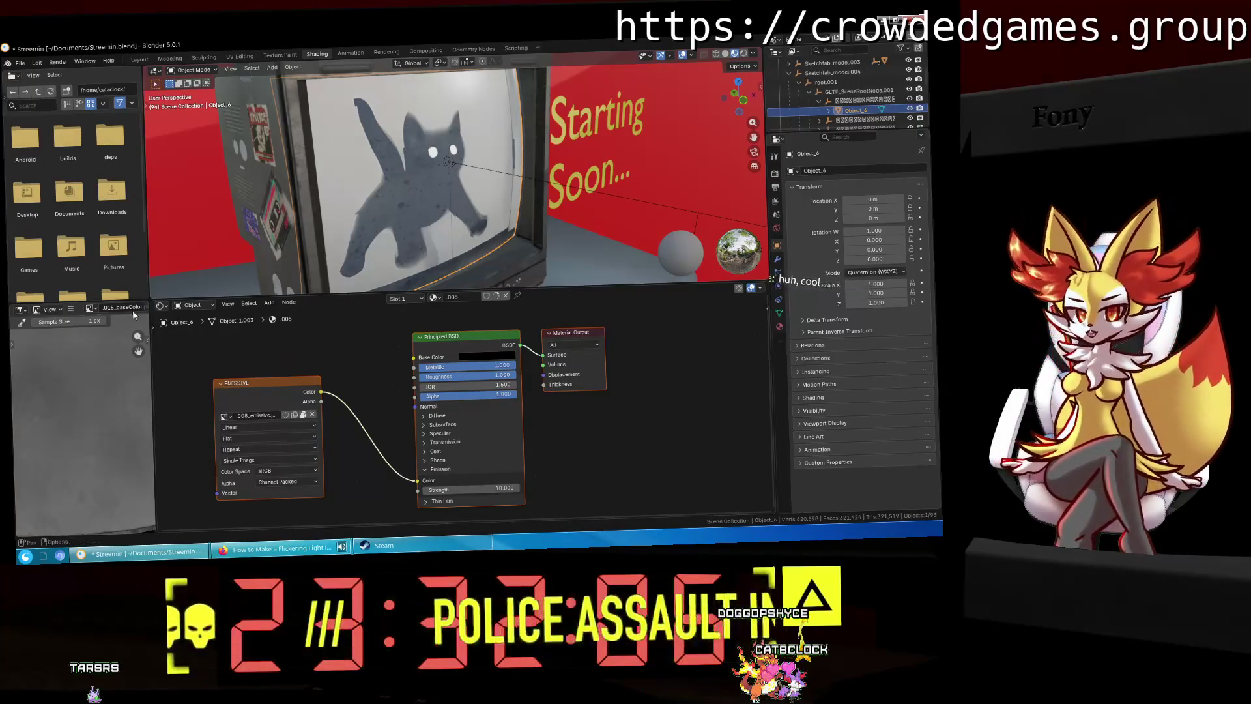
pyautogui.moveTo(307, 195)
pyautogui.mouseDown(button='middle')
pyautogui.moveTo(428, 232)
pyautogui.moveTo(634, 200)
pyautogui.mouseUp(button='middle')
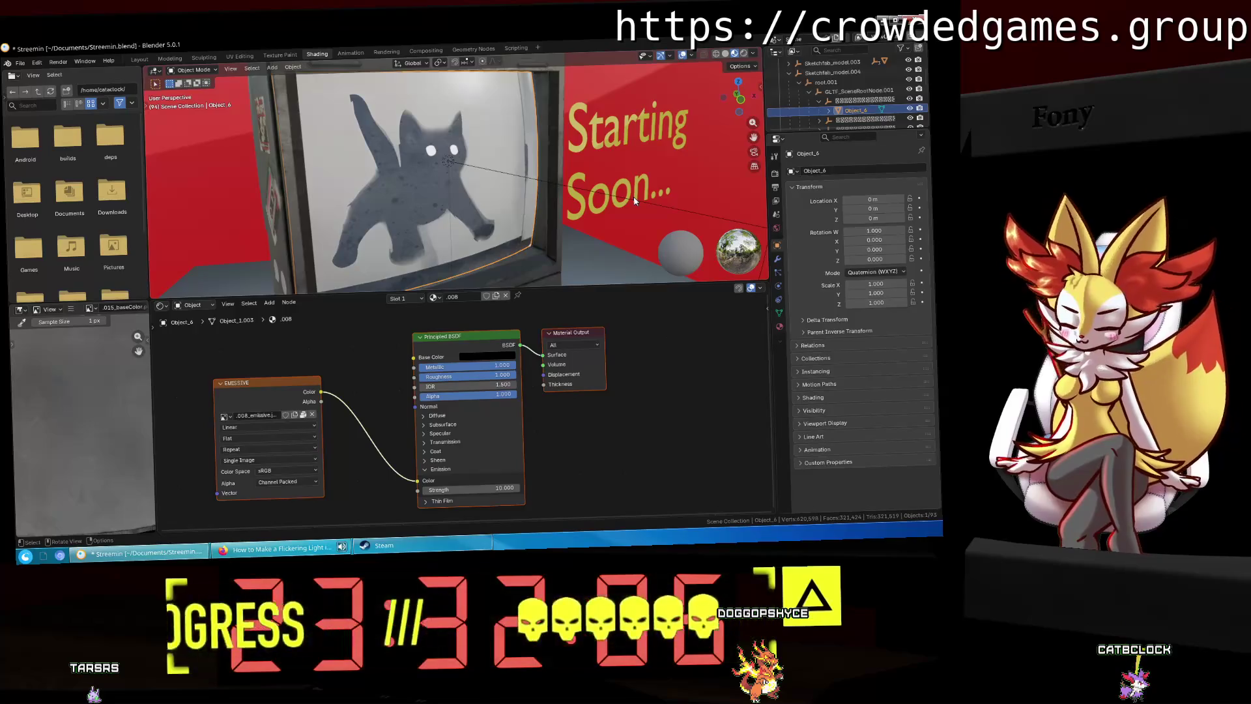
pyautogui.click(501, 359)
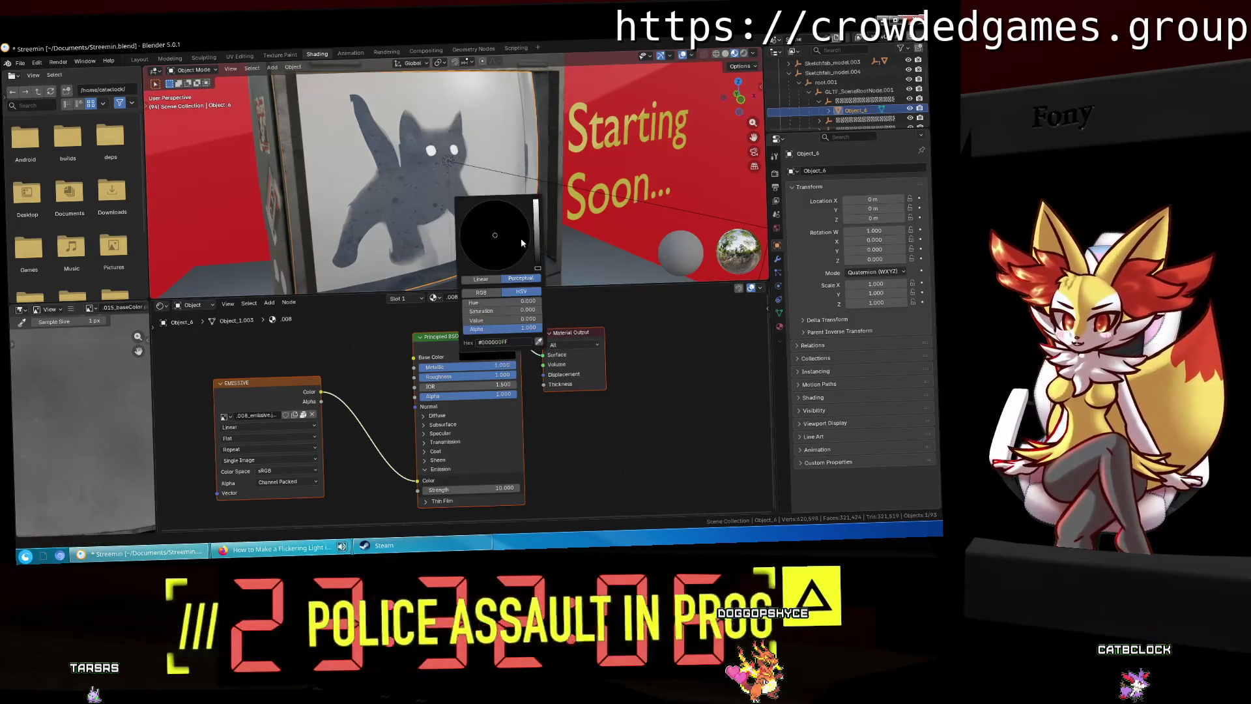
# Step: Push the base colour brightness to full and collapse the Sketchfab model branches in the Outliner
pyautogui.moveTo(536, 239)
pyautogui.mouseDown()
pyautogui.moveTo(536, 199)
pyautogui.moveTo(538, 267)
pyautogui.mouseUp()
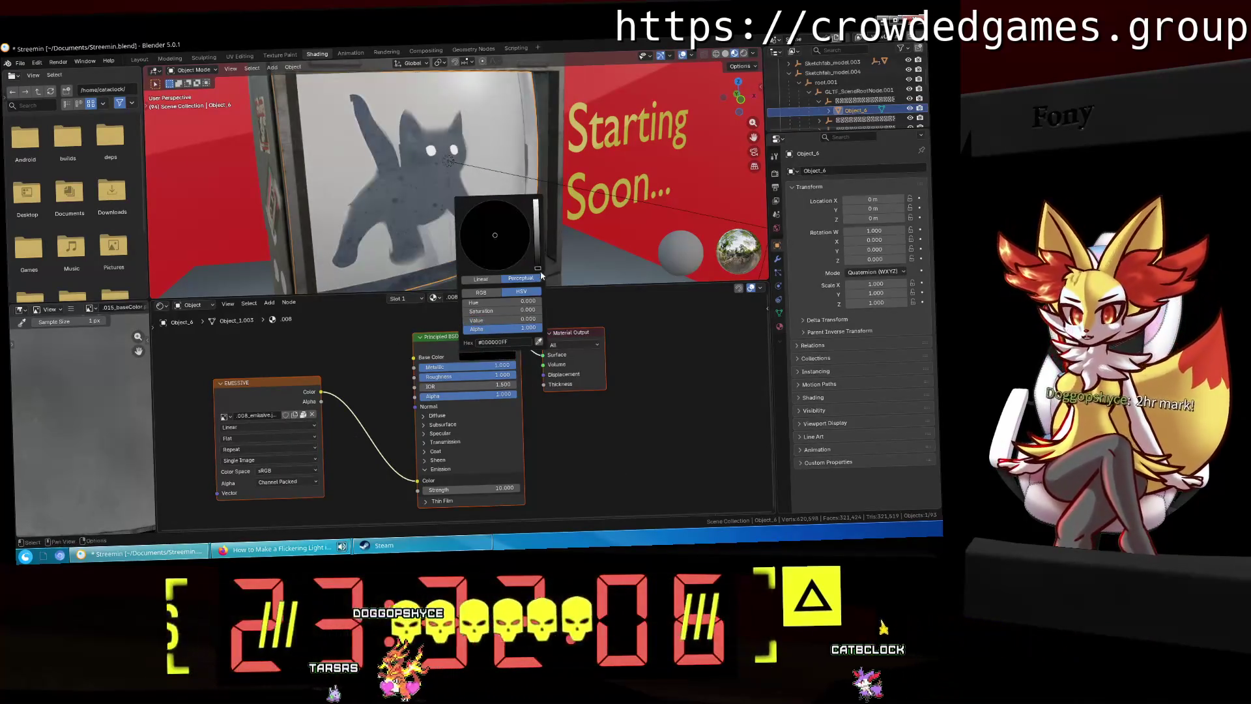
pyautogui.click(819, 100)
pyautogui.click(810, 92)
pyautogui.moveTo(658, 146); pyautogui.dragTo(643, 143, button='middle')
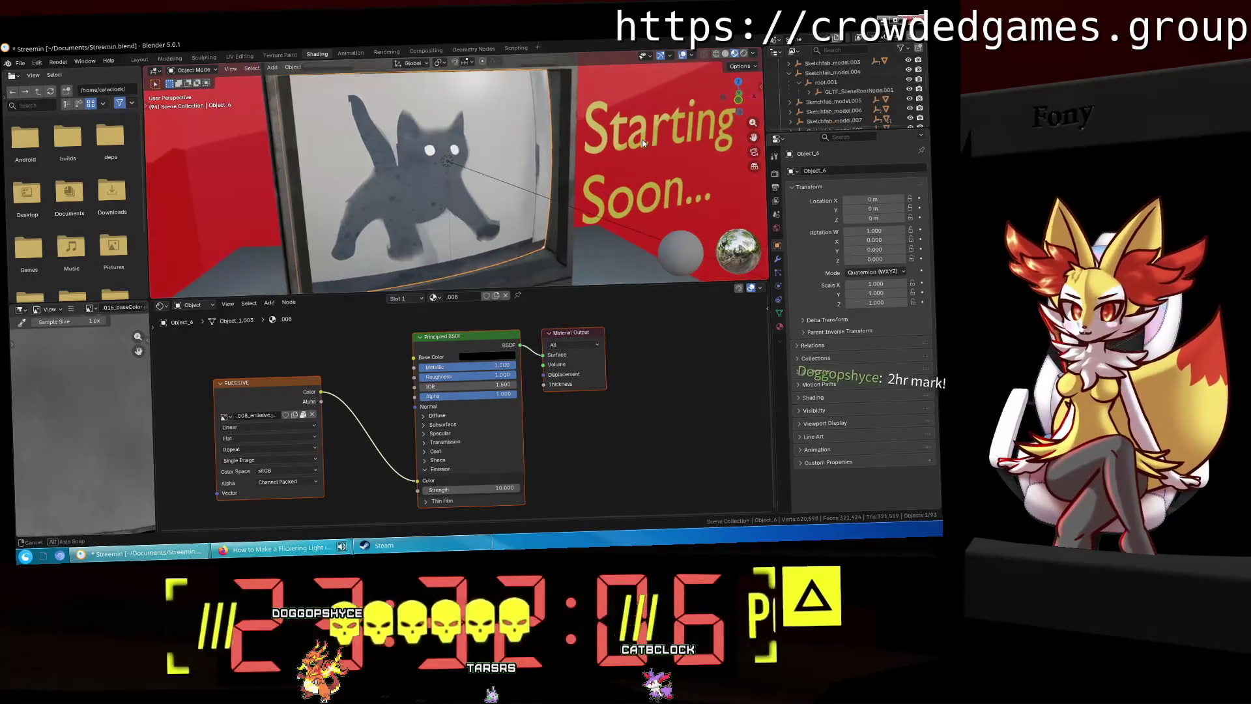
pyautogui.click(790, 72)
pyautogui.scroll(1, 807, 85)
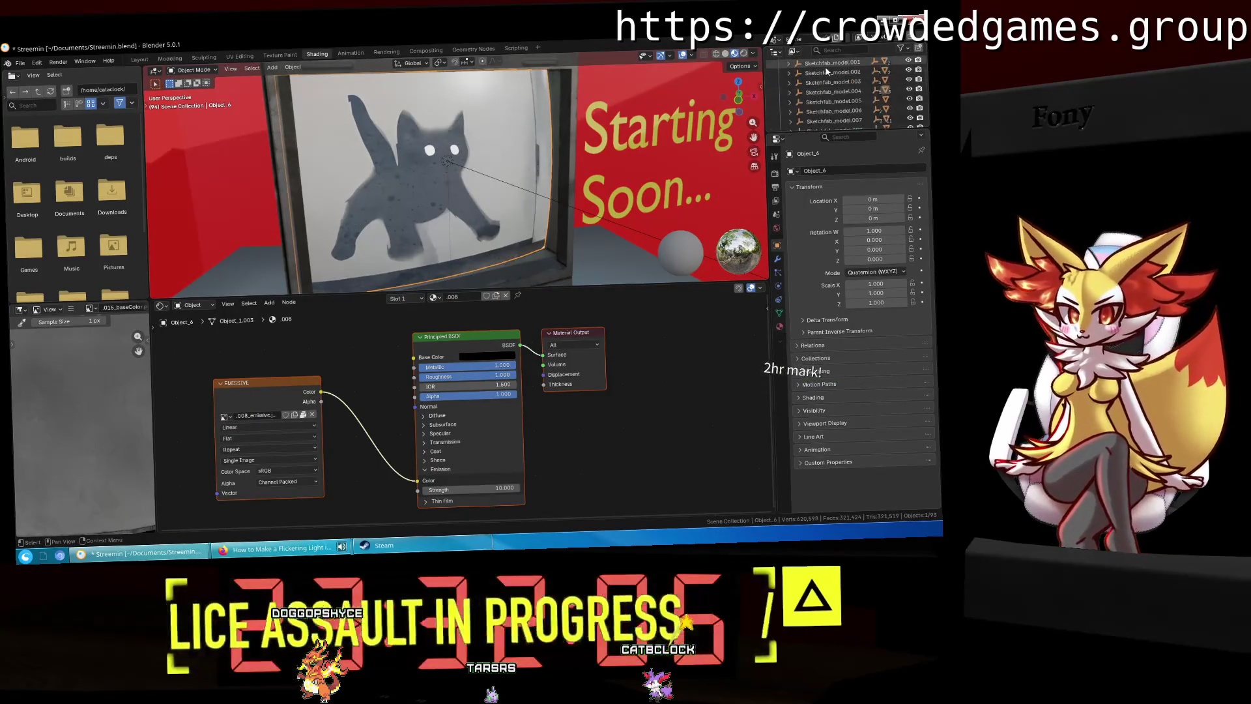
pyautogui.scroll(-1, 826, 72)
# Step: Add an Emission node above the Principled BSDF and start linking its output
pyautogui.moveTo(608, 385)
pyautogui.mouseDown(button='middle')
pyautogui.moveTo(592, 375)
pyautogui.moveTo(608, 389)
pyautogui.mouseUp(button='middle')
pyautogui.scroll(-2, 608, 389)
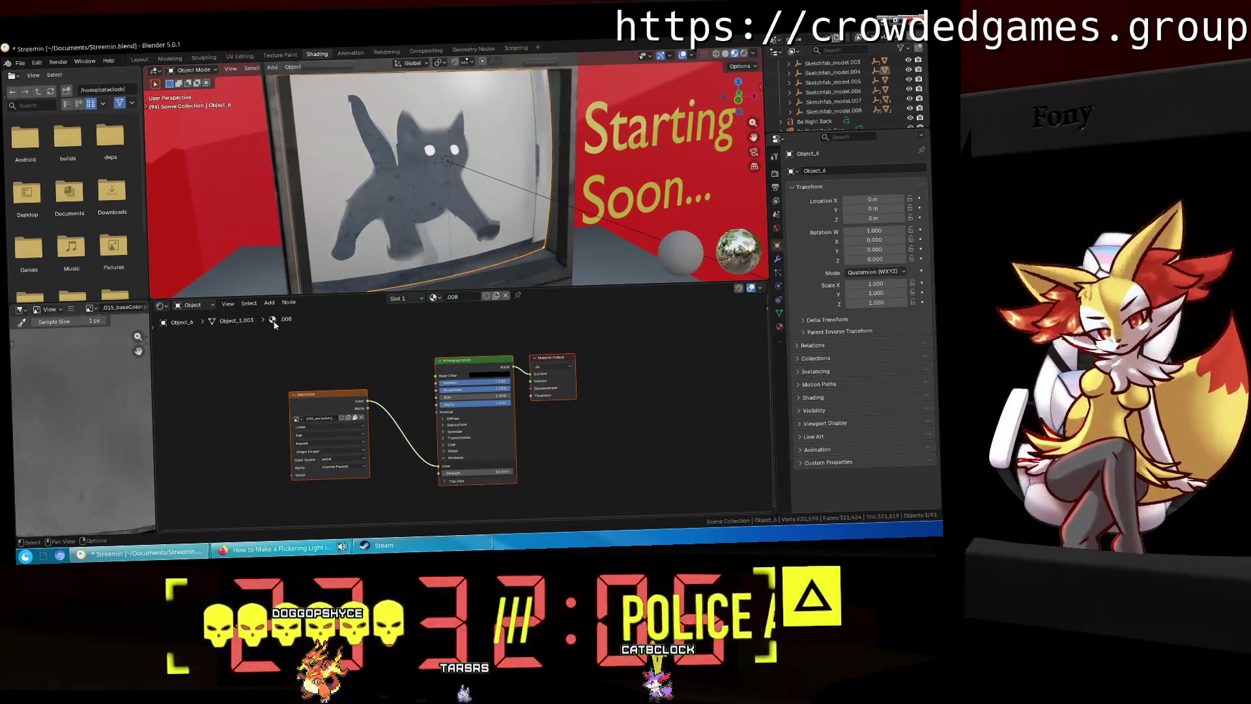
pyautogui.rightClick(414, 384)
pyautogui.press('Escape')
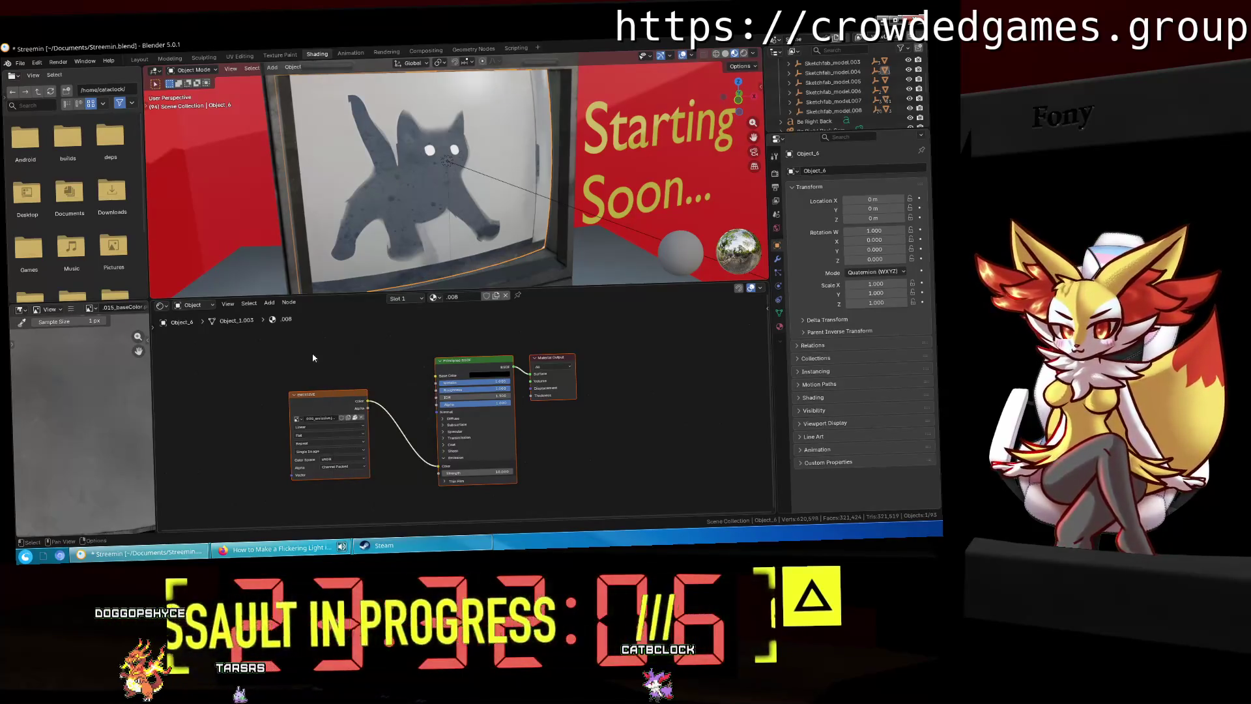
pyautogui.click(269, 302)
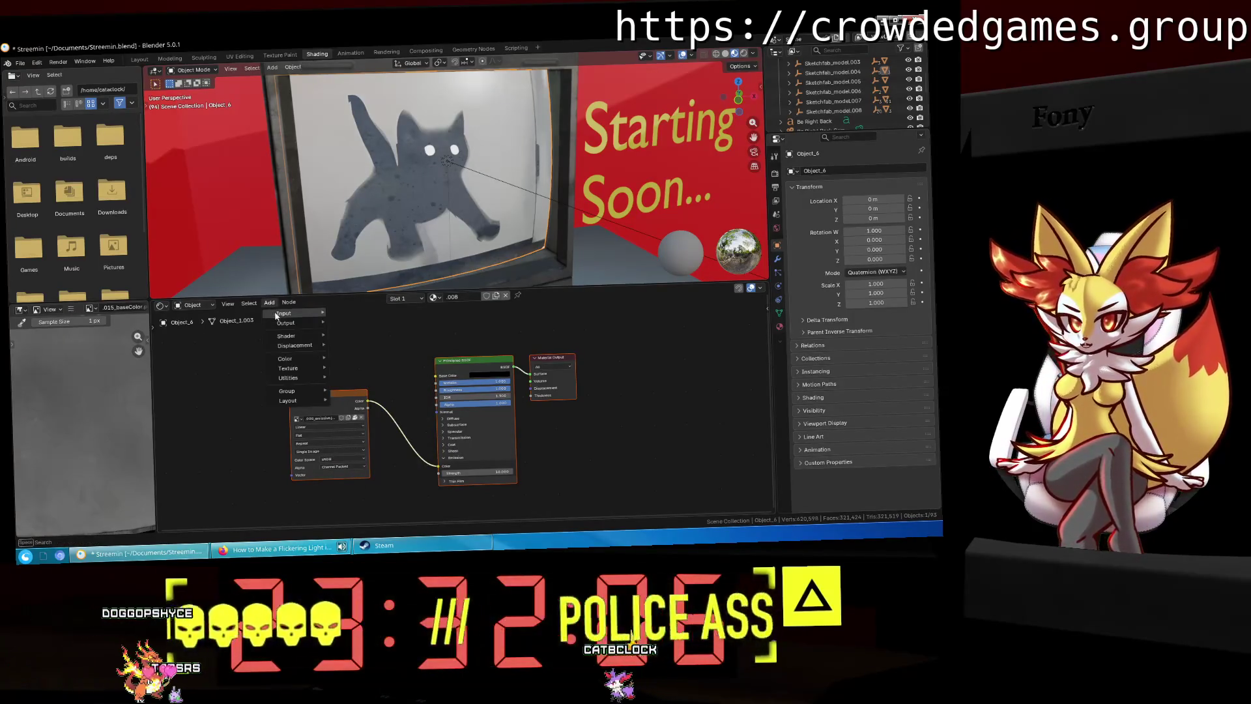
pyautogui.moveTo(278, 317)
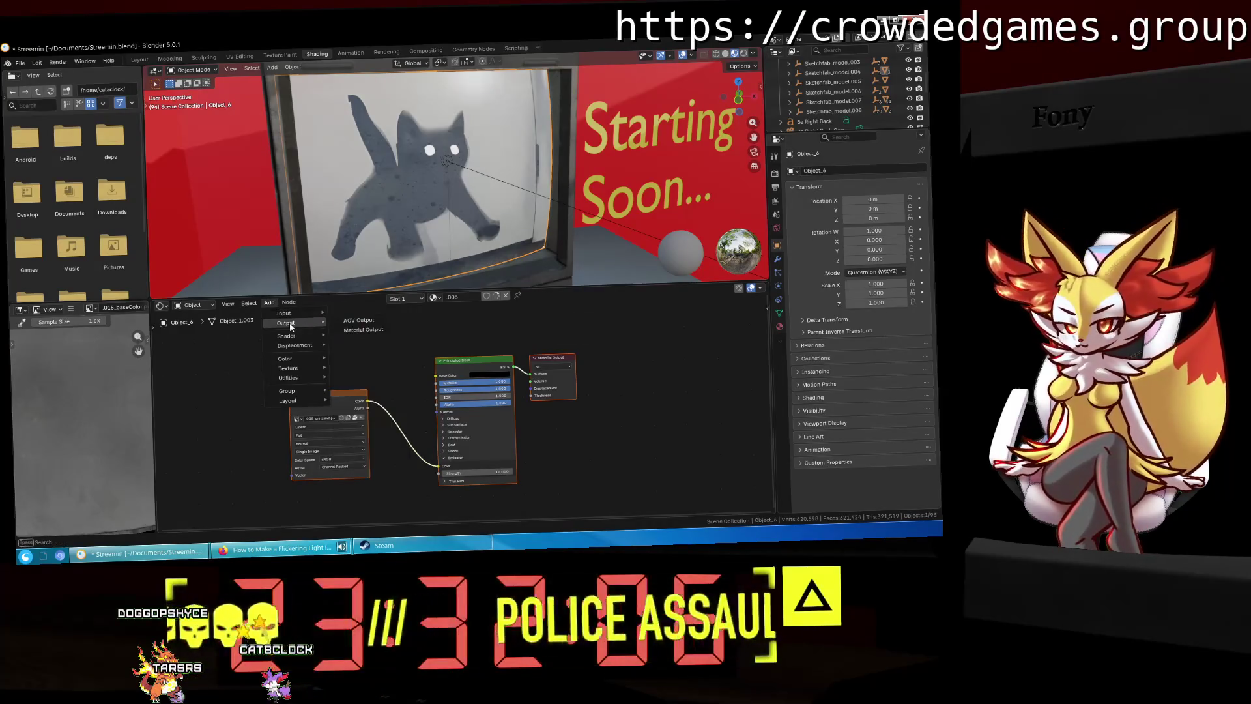
pyautogui.write('em')
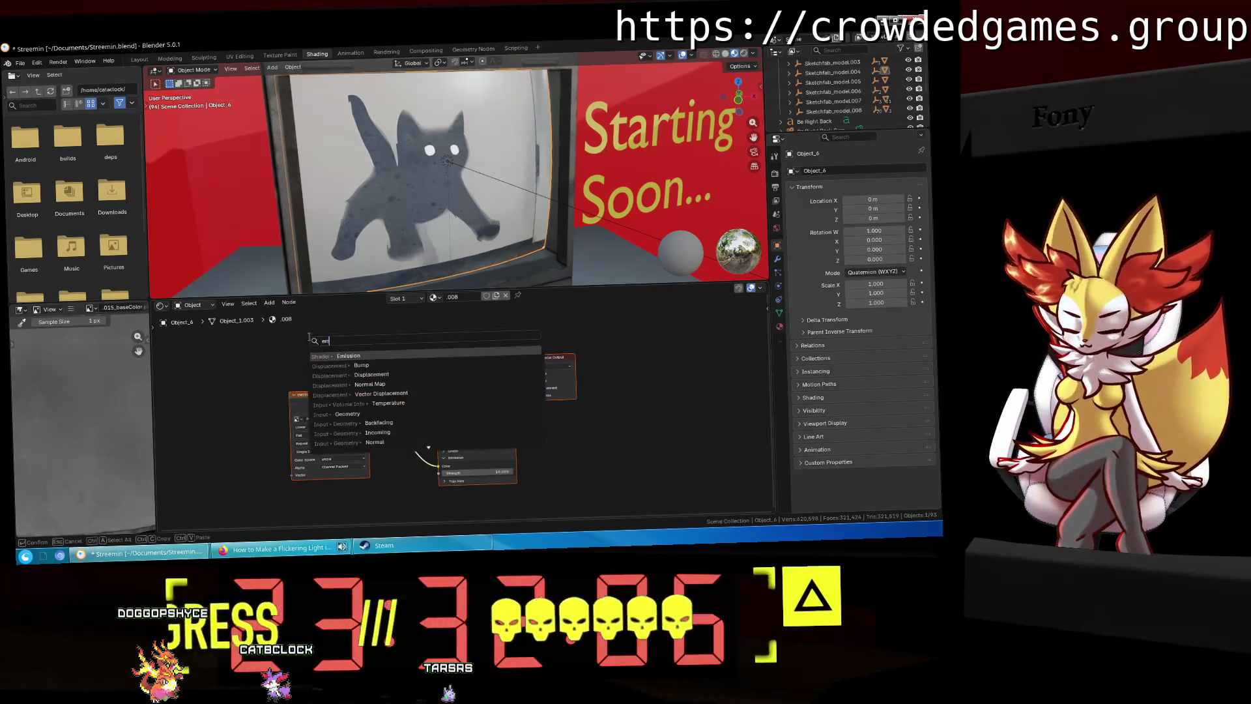
pyautogui.press('Return')
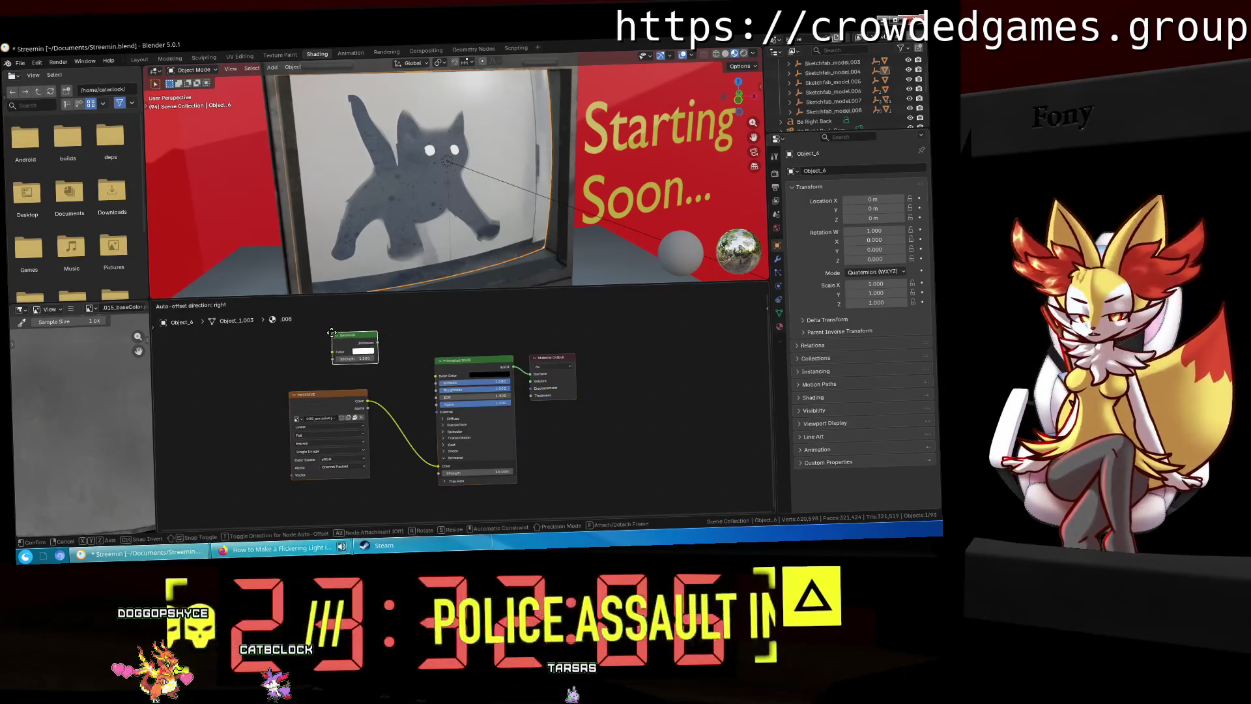
pyautogui.click(332, 333)
pyautogui.scroll(1, 354, 381)
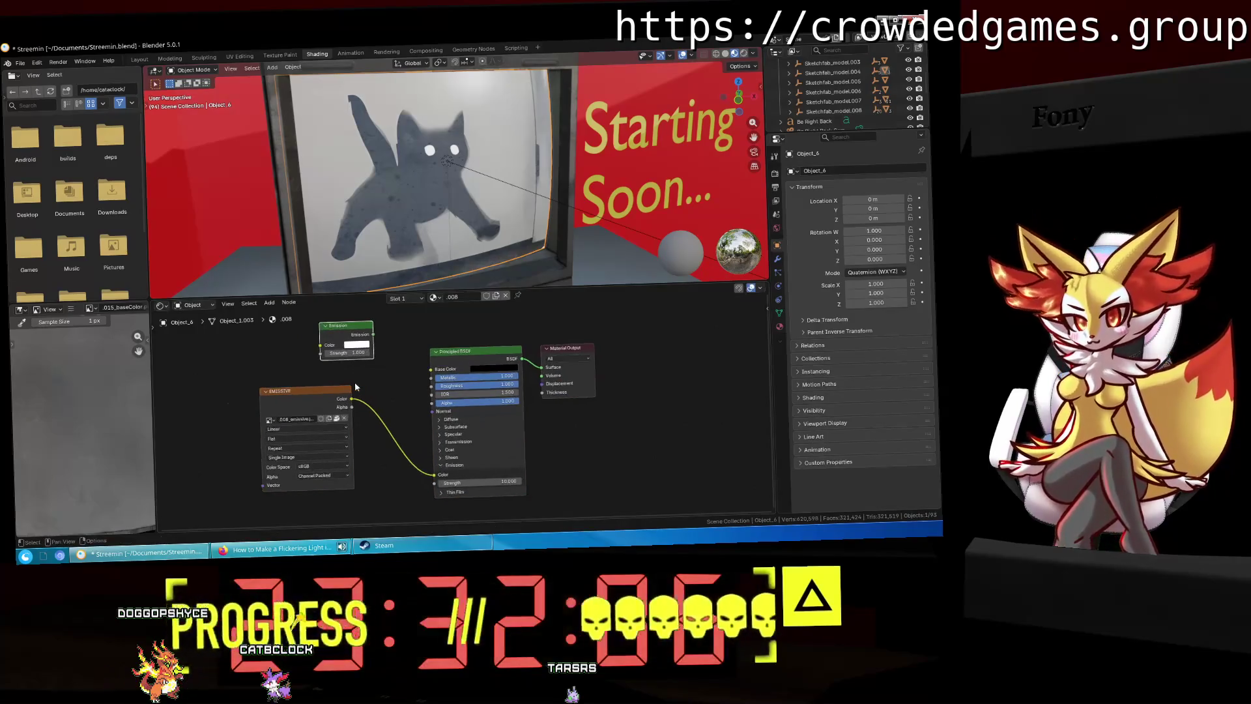
pyautogui.moveTo(376, 338); pyautogui.dragTo(389, 345)
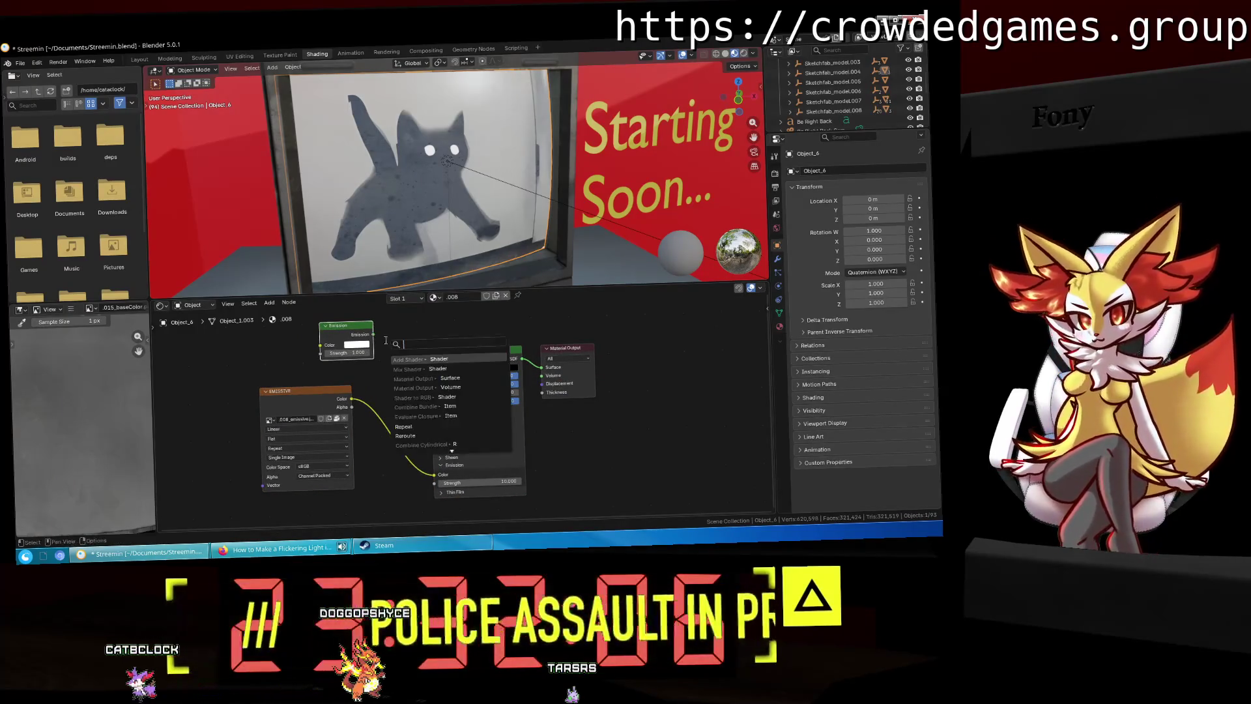
pyautogui.click(298, 555)
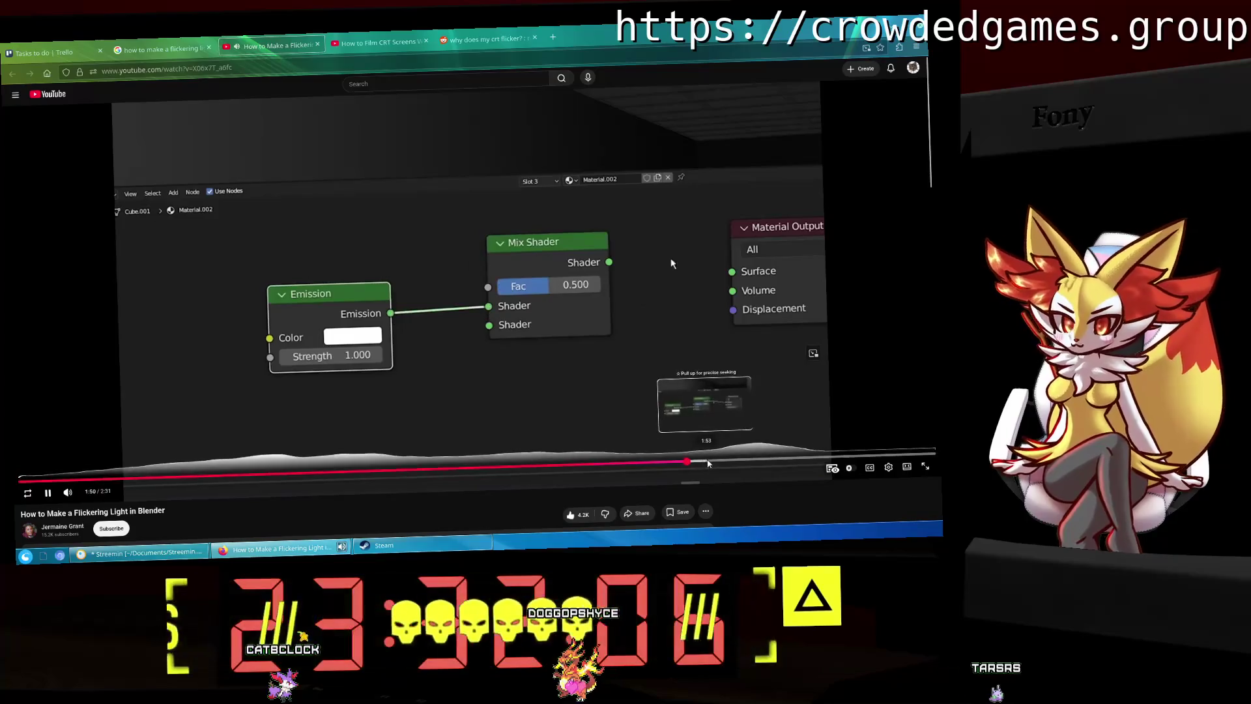
# Step: Watch the tutorial's Emission-into-Mix Shader-into-Surface part, then return to Blender
pyautogui.click(685, 379)
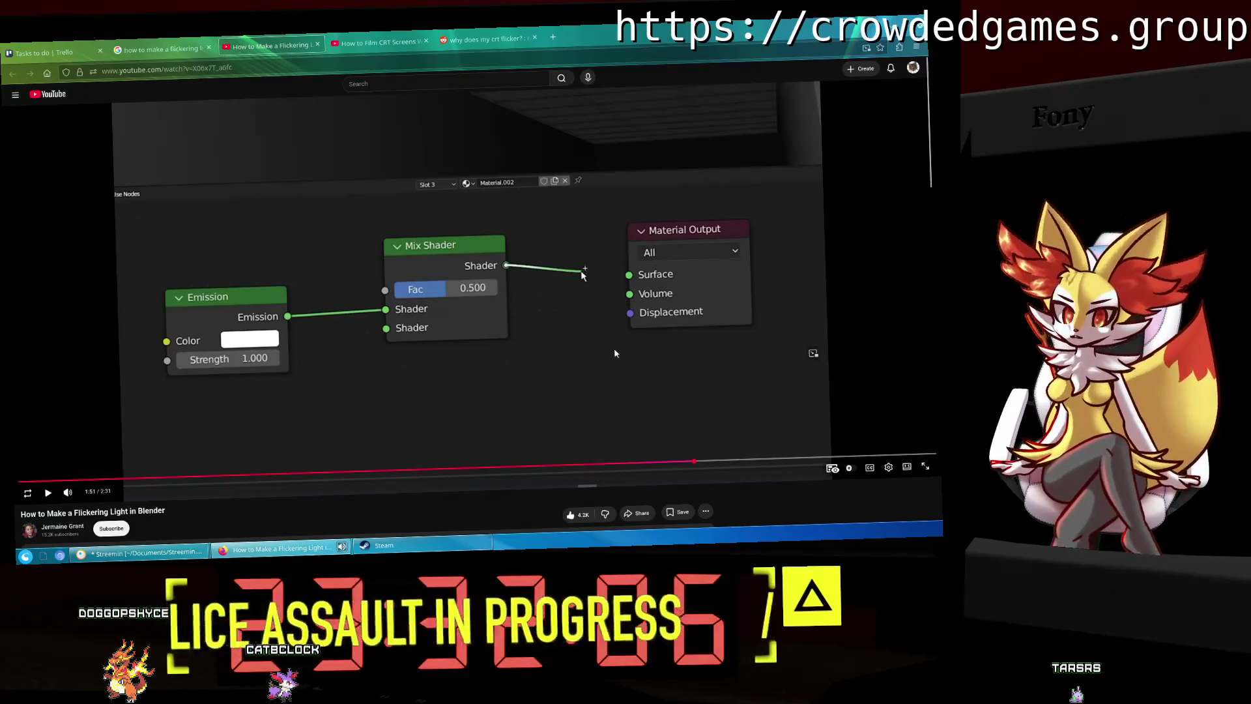
pyautogui.click(603, 351)
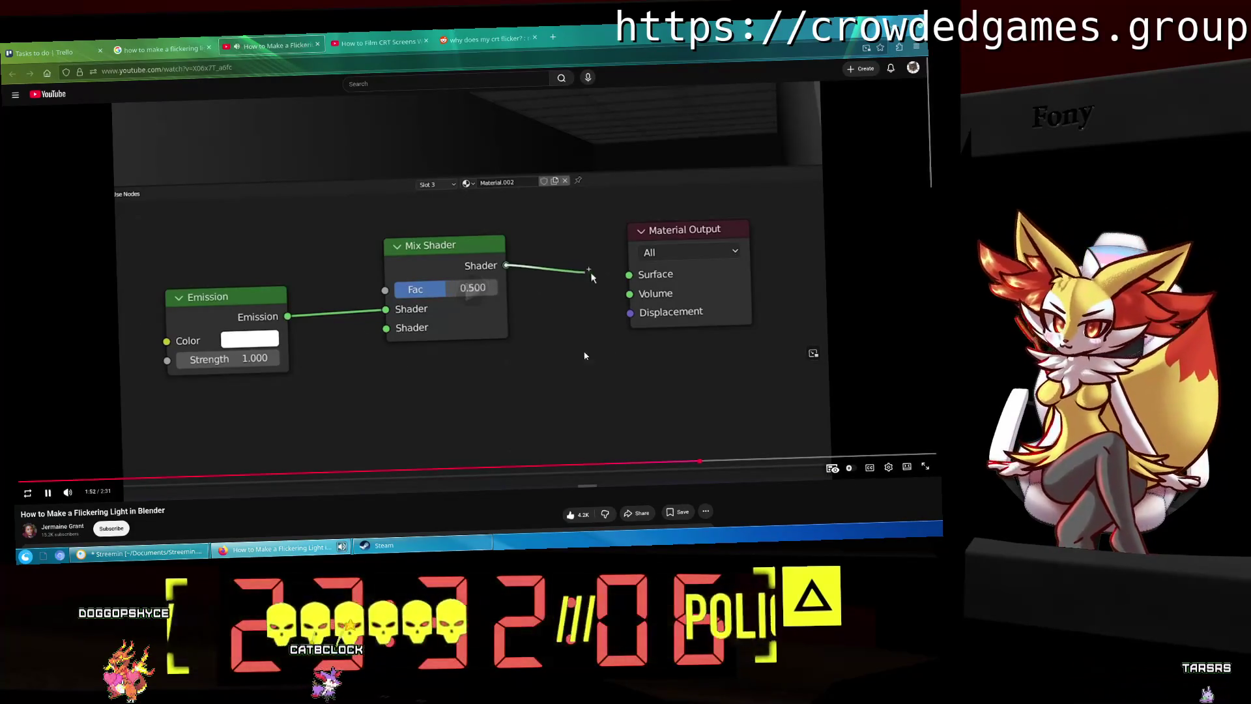
pyautogui.click(568, 356)
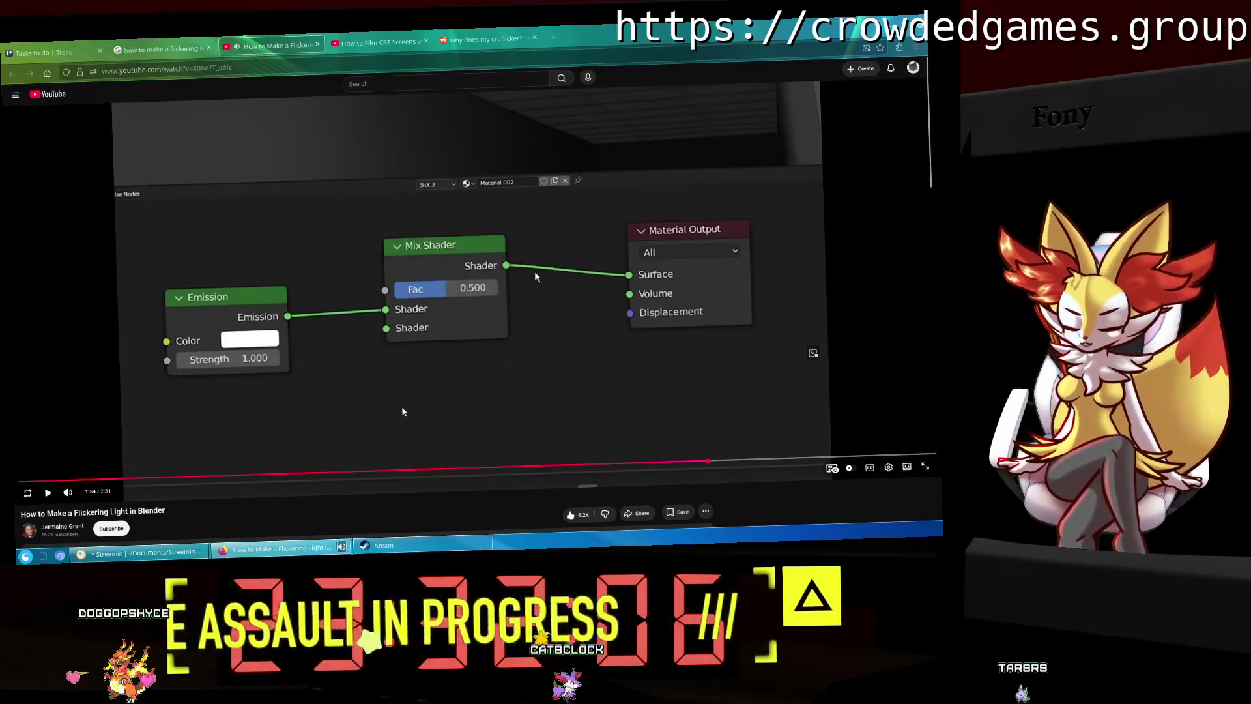
pyautogui.click(130, 562)
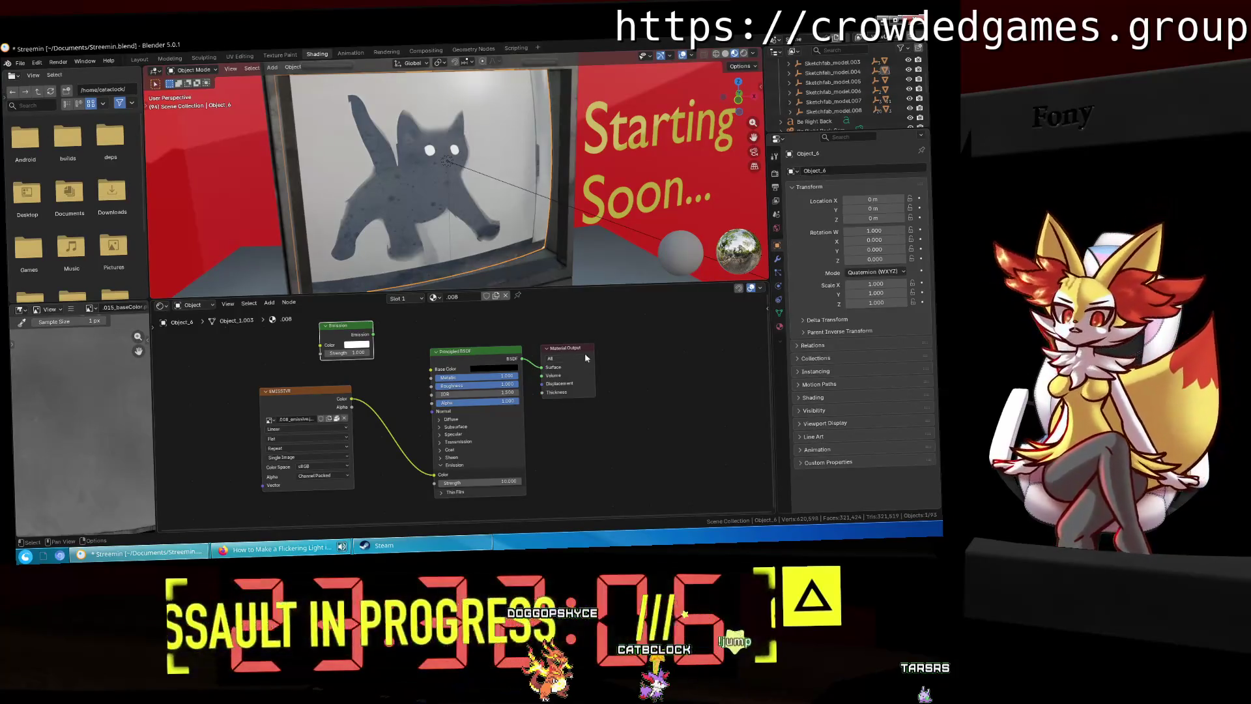
pyautogui.moveTo(565, 347)
pyautogui.mouseDown()
pyautogui.moveTo(636, 348)
pyautogui.moveTo(600, 354)
pyautogui.mouseUp()
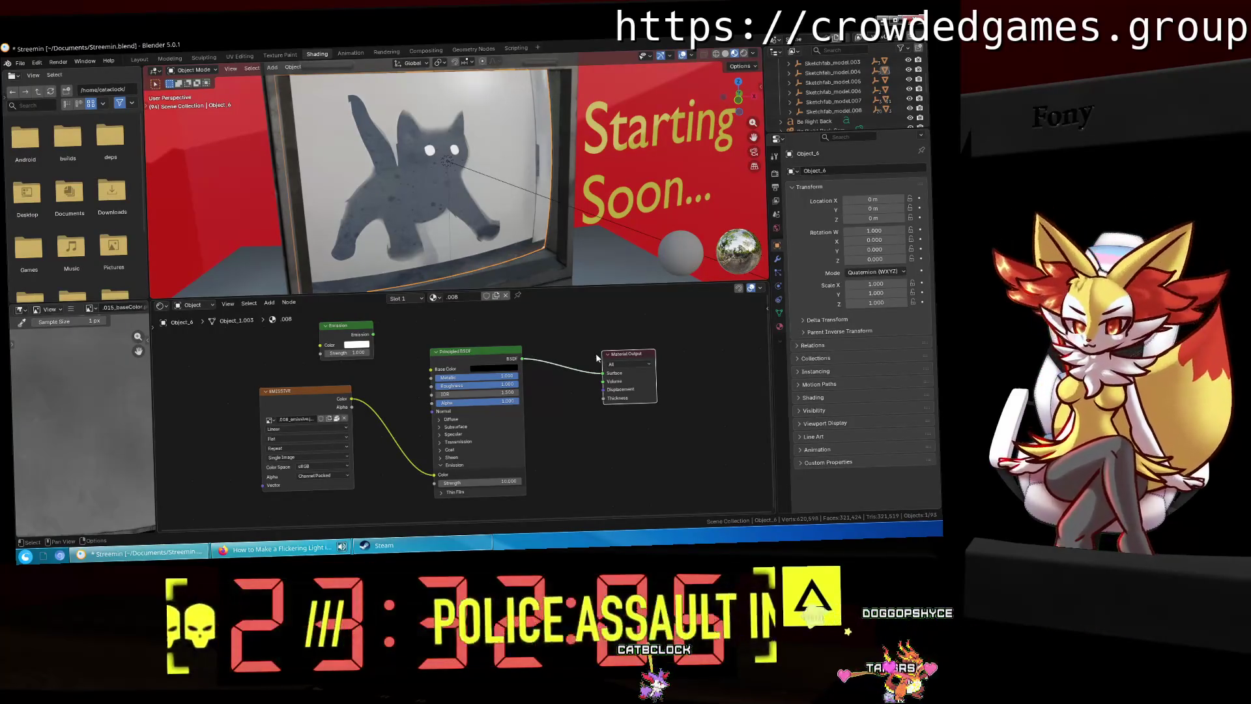
pyautogui.rightClick(407, 352)
pyautogui.moveTo(400, 341)
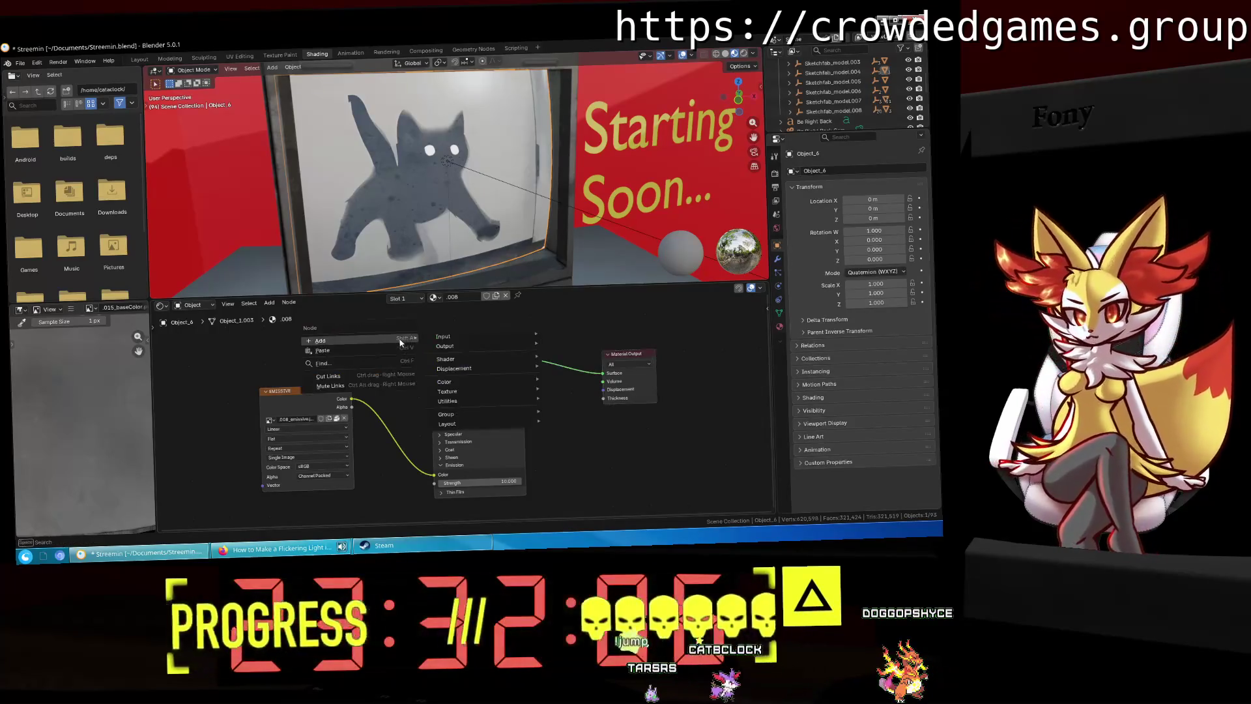
pyautogui.click(573, 383)
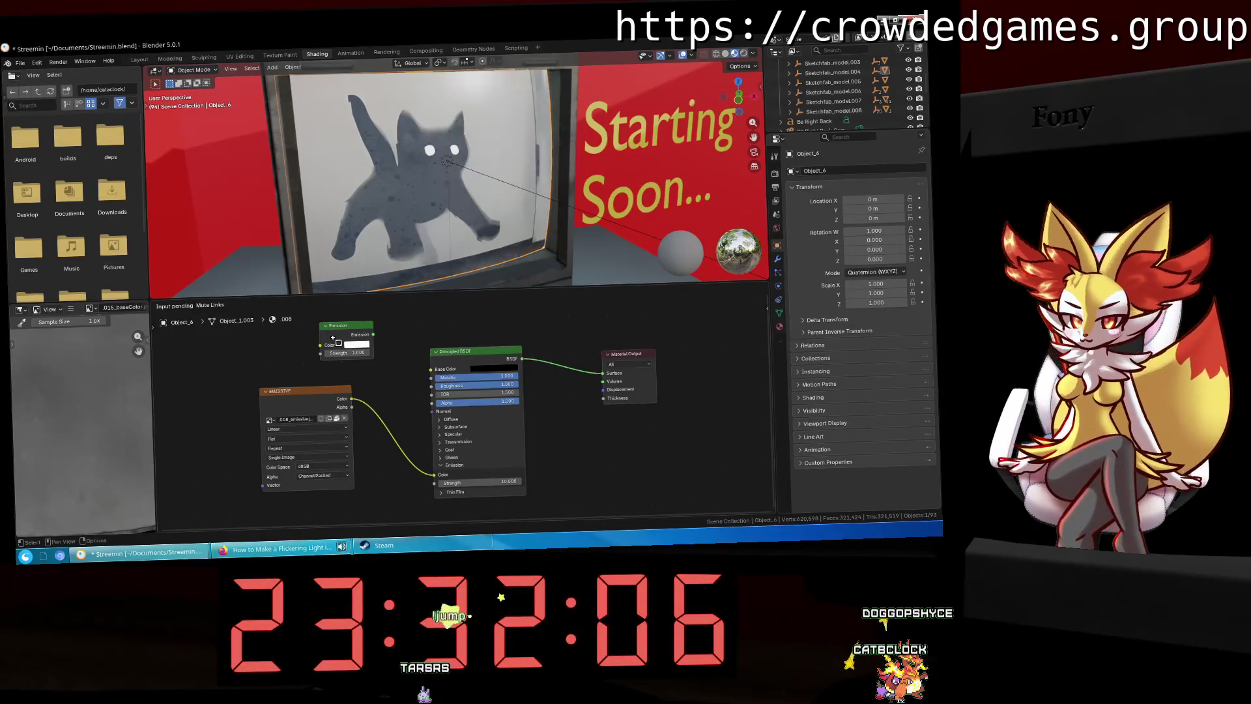
pyautogui.keyDown('ctrl'); pyautogui.keyDown('alt'); pyautogui.moveTo(514, 441); pyautogui.dragTo(419, 349, button='right'); pyautogui.keyUp('alt'); pyautogui.keyUp('ctrl')
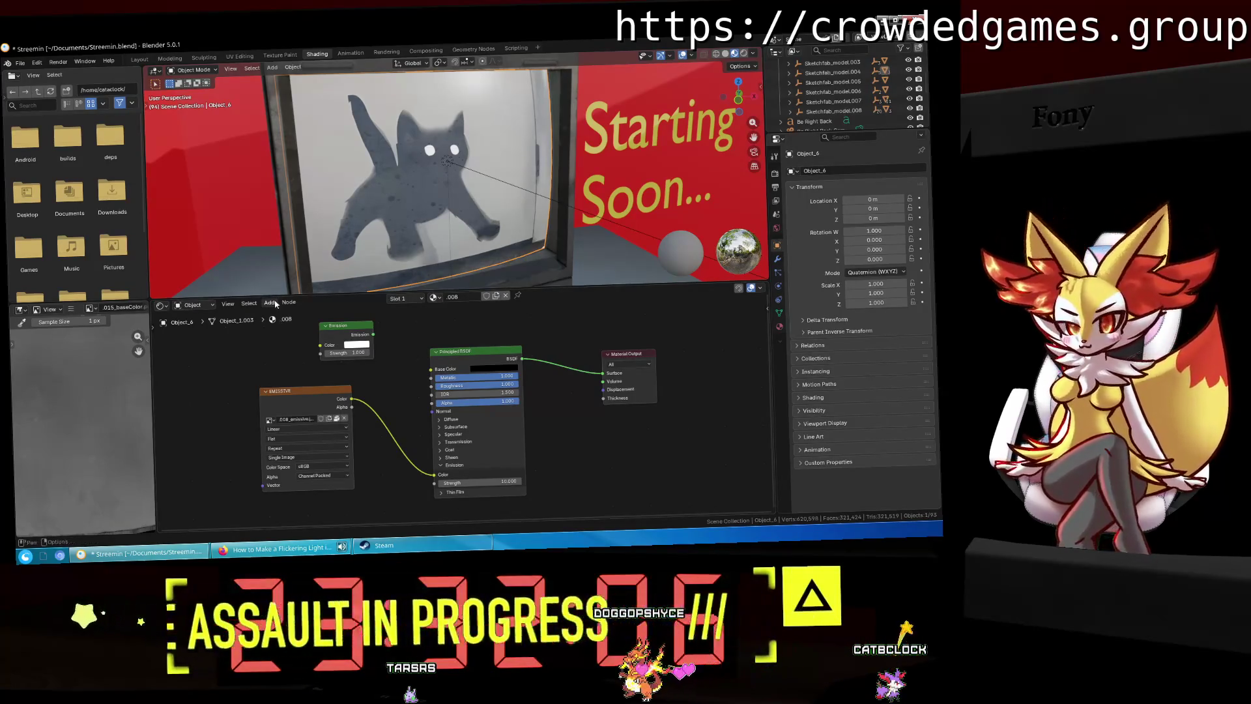
pyautogui.hotkey('shift', 'a')
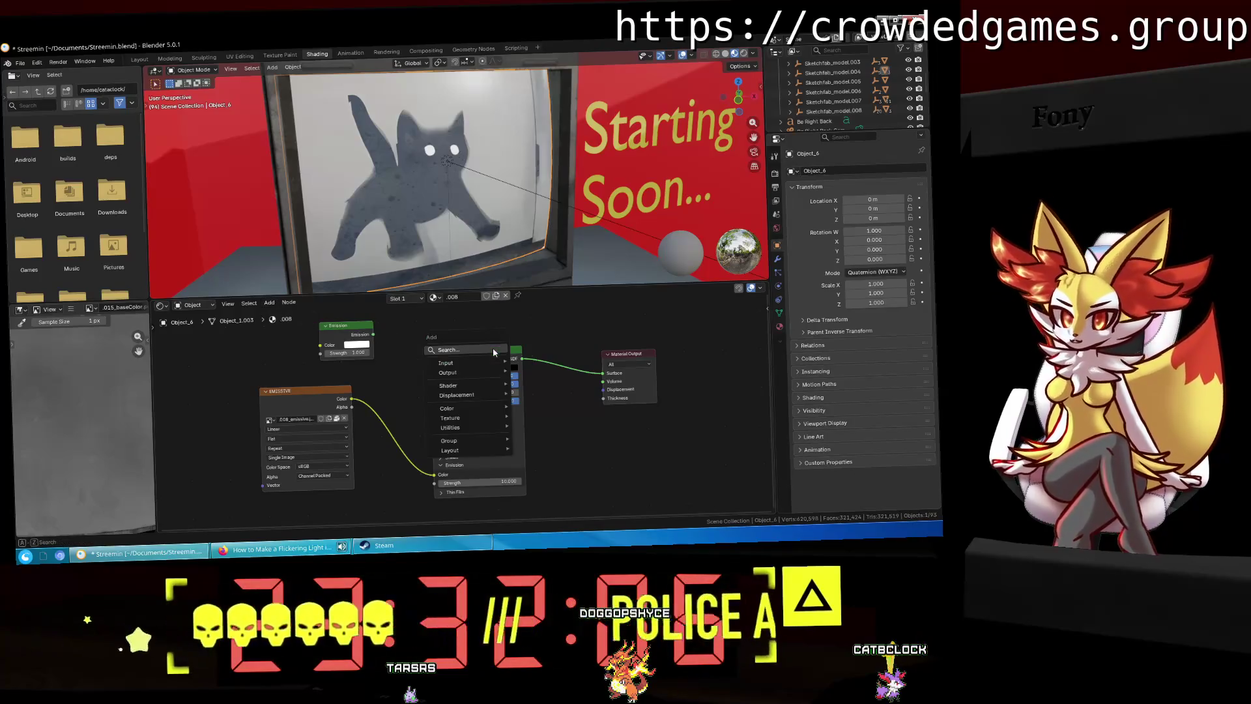
pyautogui.write('mix')
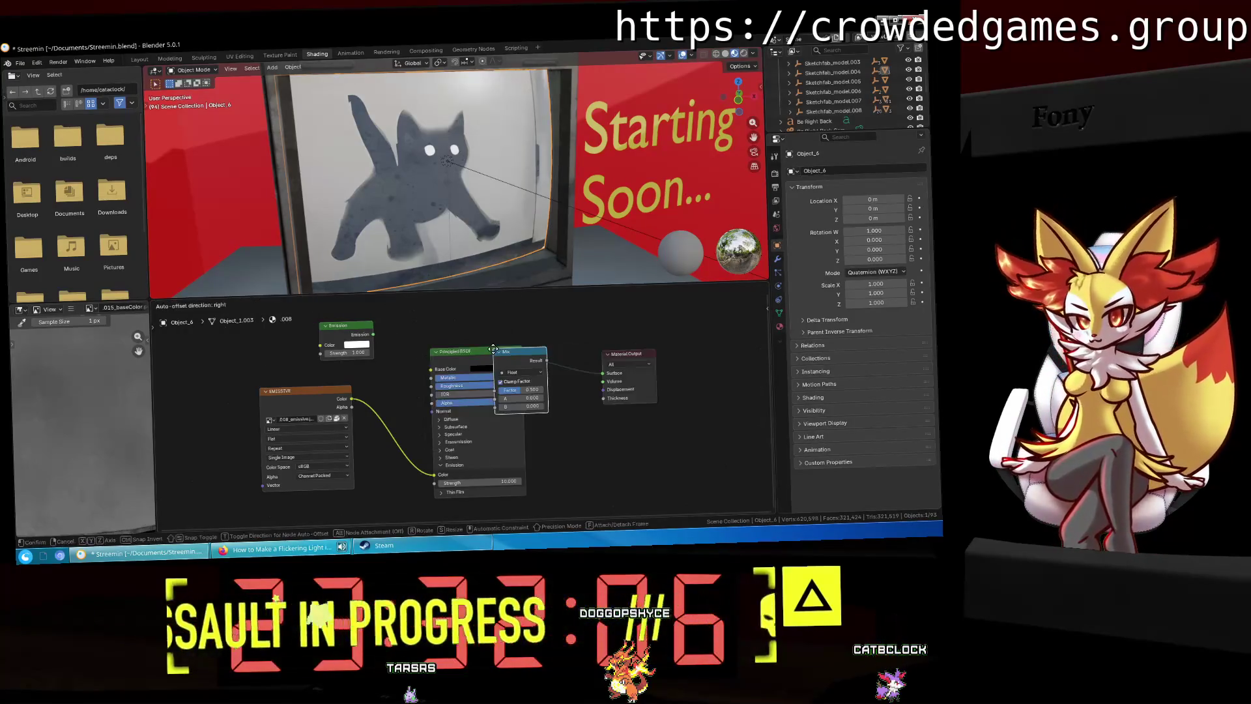
pyautogui.click(413, 313)
pyautogui.press('Escape')
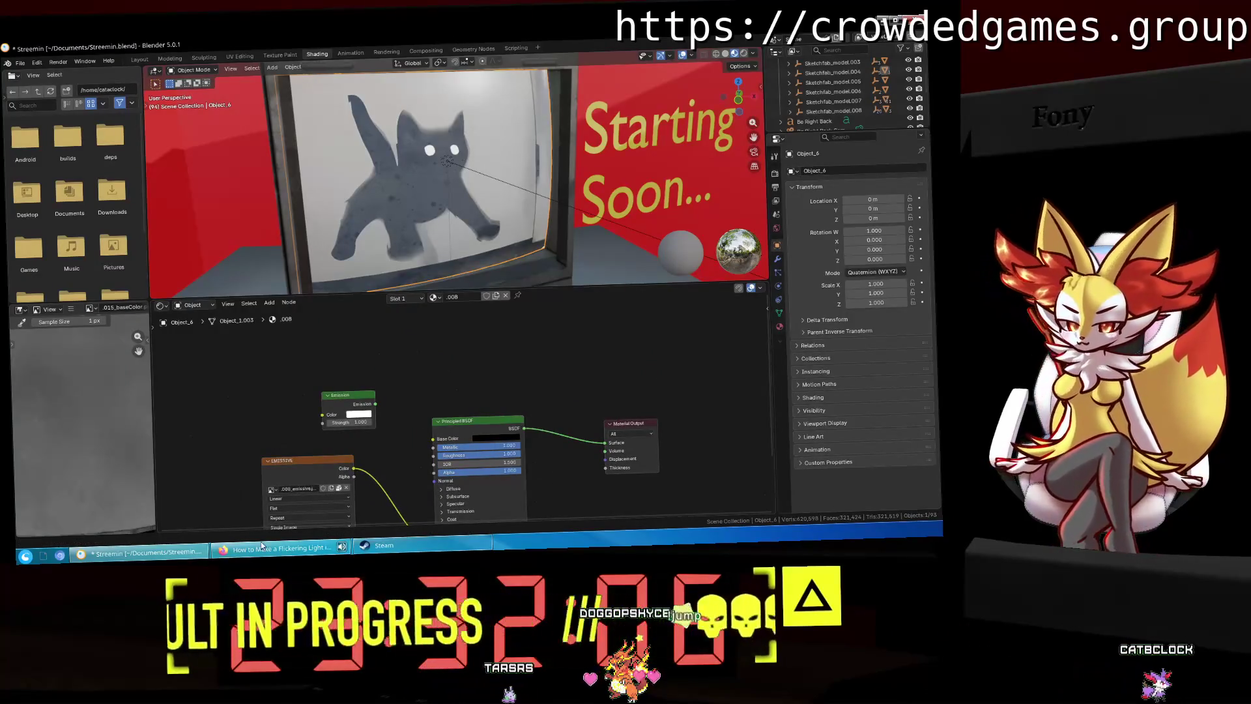
pyautogui.hotkey('alt', 'Tab')
pyautogui.scroll(-3, 330, 424)
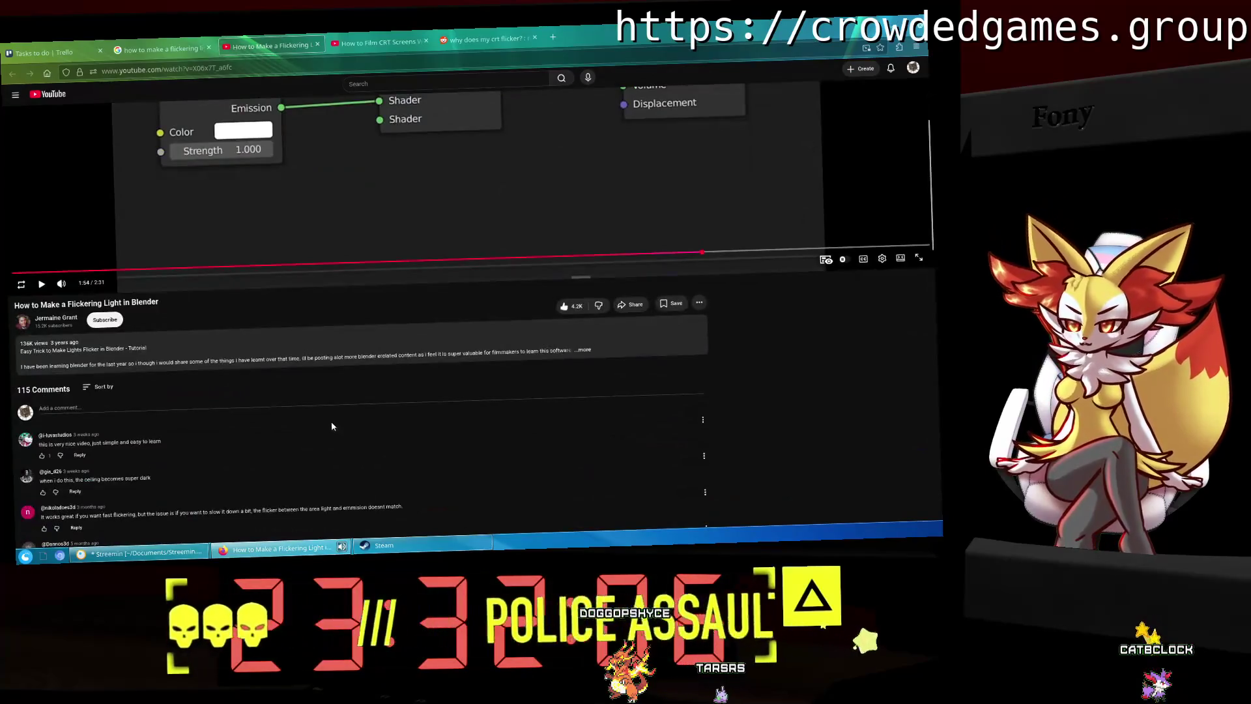
pyautogui.scroll(3, 330, 421)
pyautogui.hotkey('alt', 'Tab')
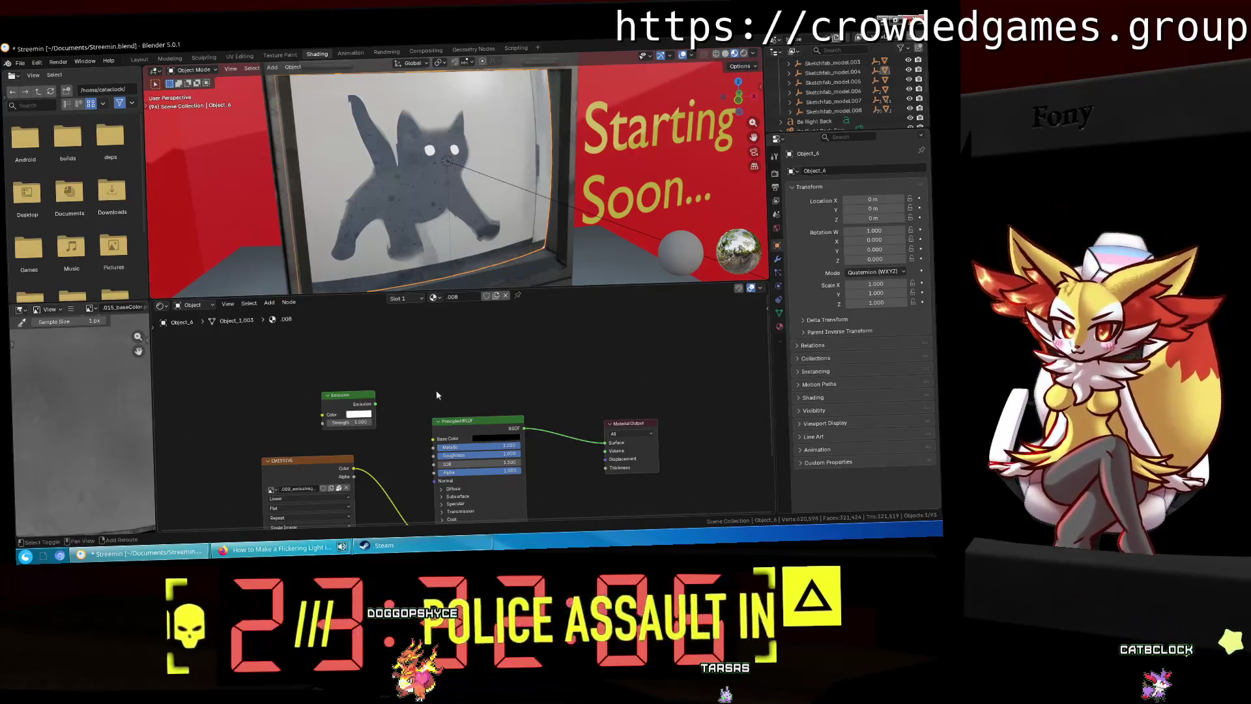
# Step: Add a Mix Shader node and arrange it beside the Emission node
pyautogui.hotkey('shift', 'a')
pyautogui.write('mix sha')
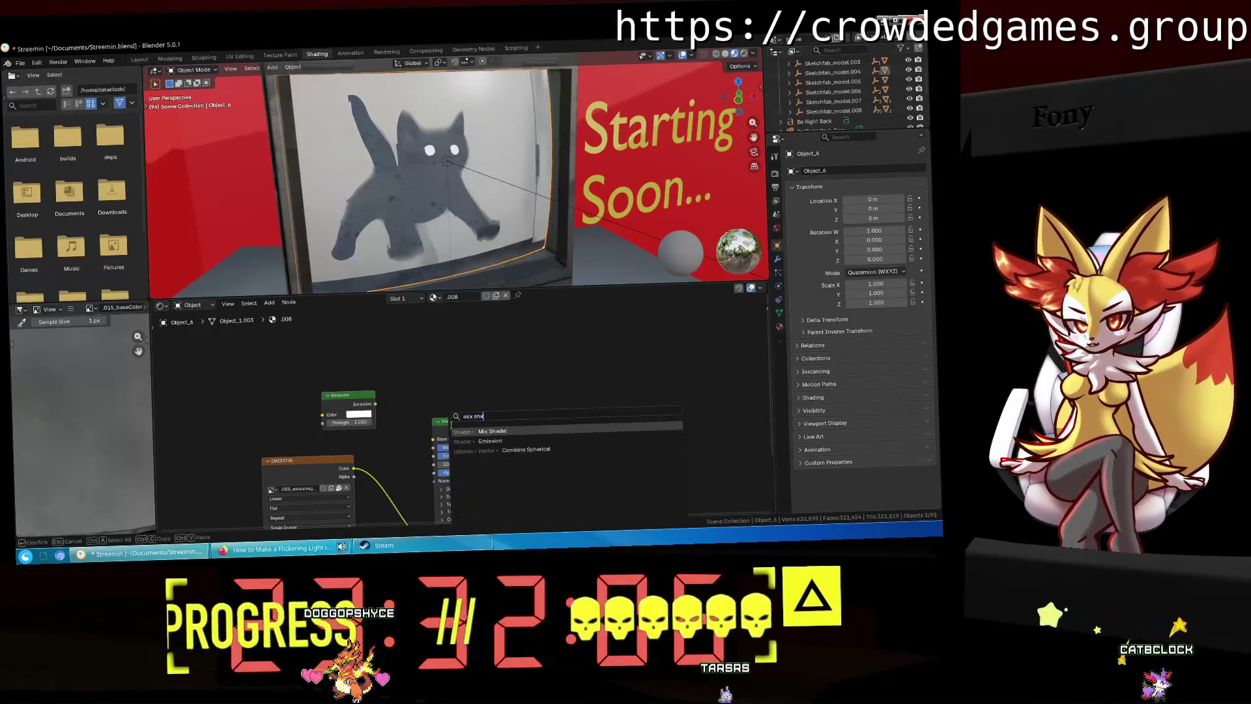
pyautogui.press('Return')
pyautogui.click(389, 369)
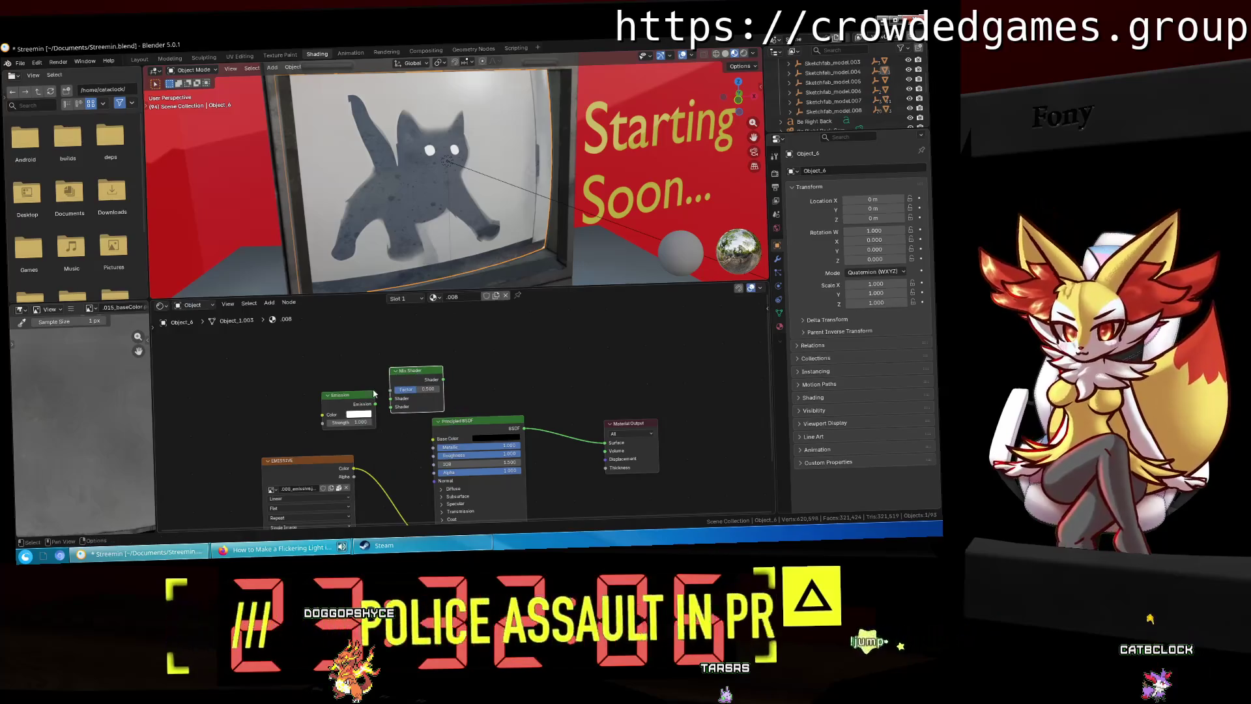
pyautogui.moveTo(357, 396); pyautogui.dragTo(308, 391)
pyautogui.moveTo(426, 373)
pyautogui.mouseDown()
pyautogui.moveTo(341, 396)
pyautogui.moveTo(337, 409)
pyautogui.moveTo(425, 397)
pyautogui.moveTo(433, 438)
pyautogui.mouseUp()
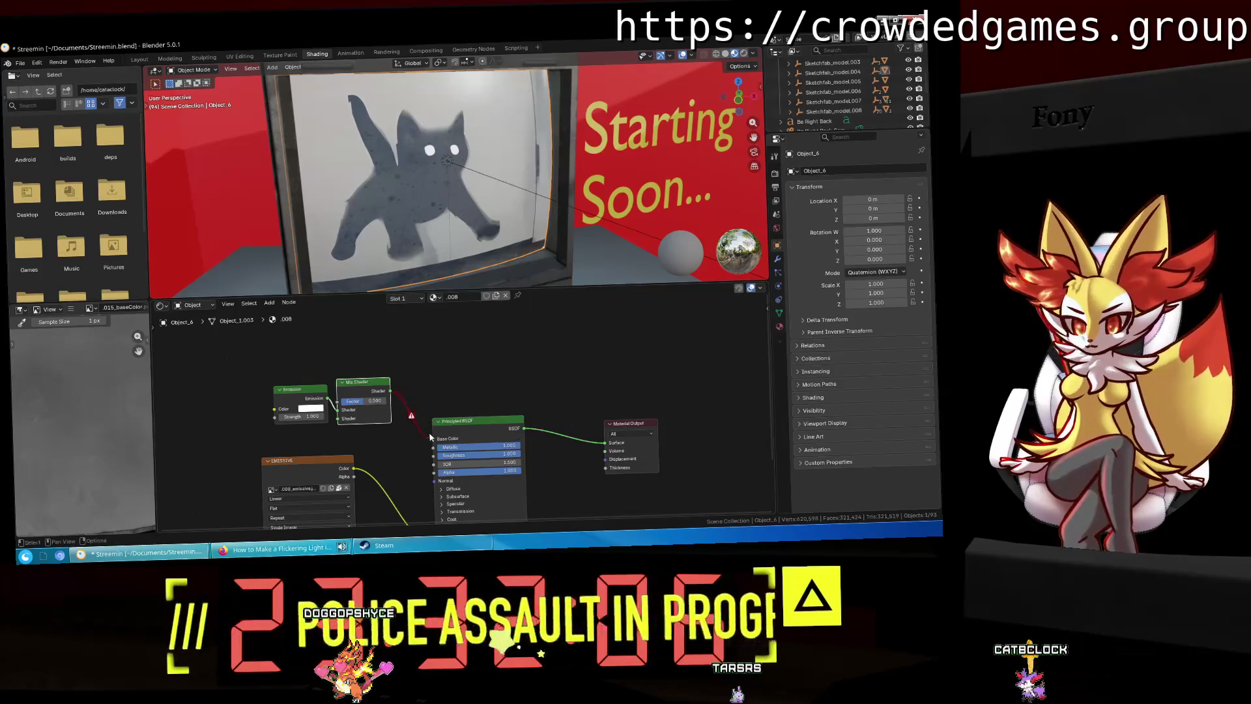
# Step: Feed Emission into the Mix Shader and wire its output to the Material Output's Volume
pyautogui.moveTo(473, 377); pyautogui.dragTo(467, 375, button='middle')
pyautogui.scroll(3, 470, 421)
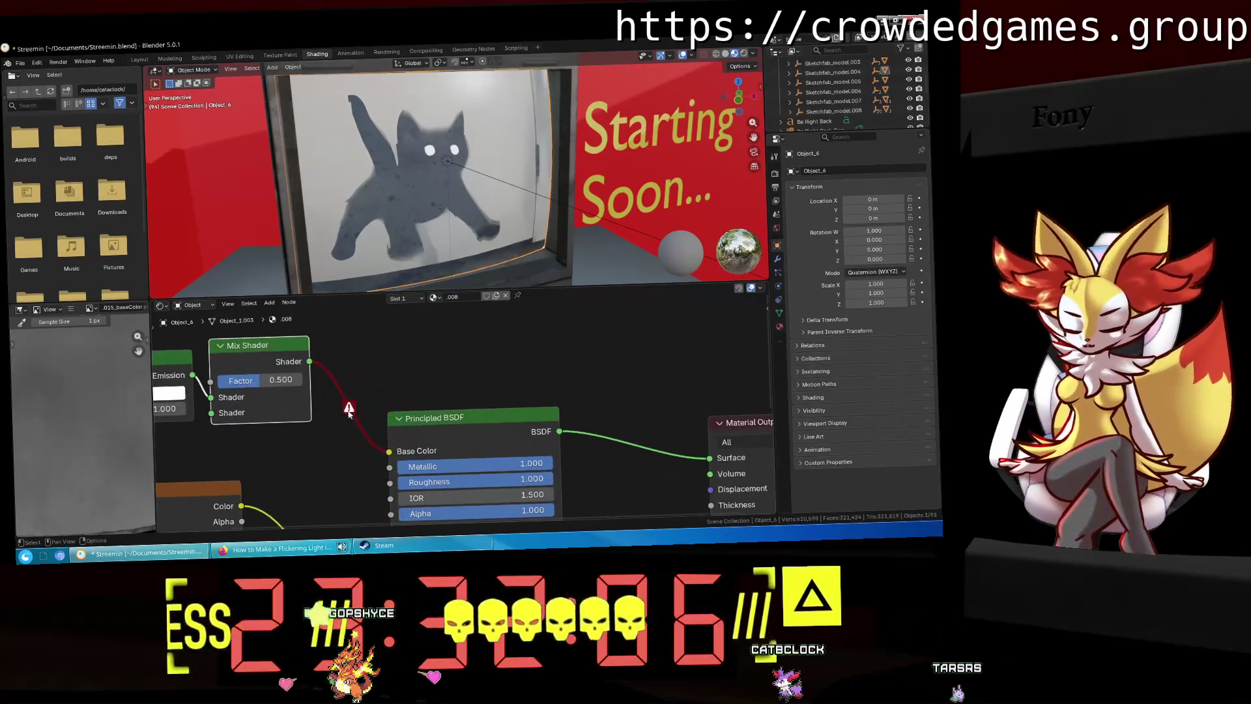
pyautogui.moveTo(351, 408)
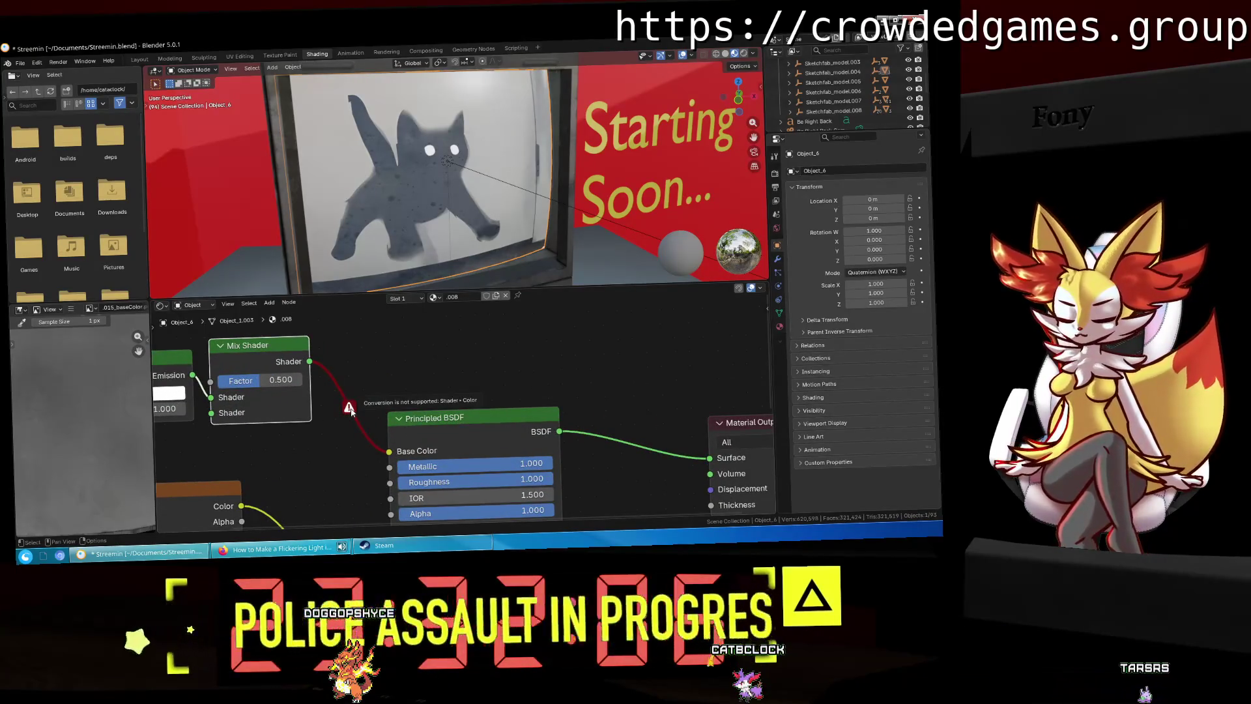
pyautogui.scroll(-3, 456, 365)
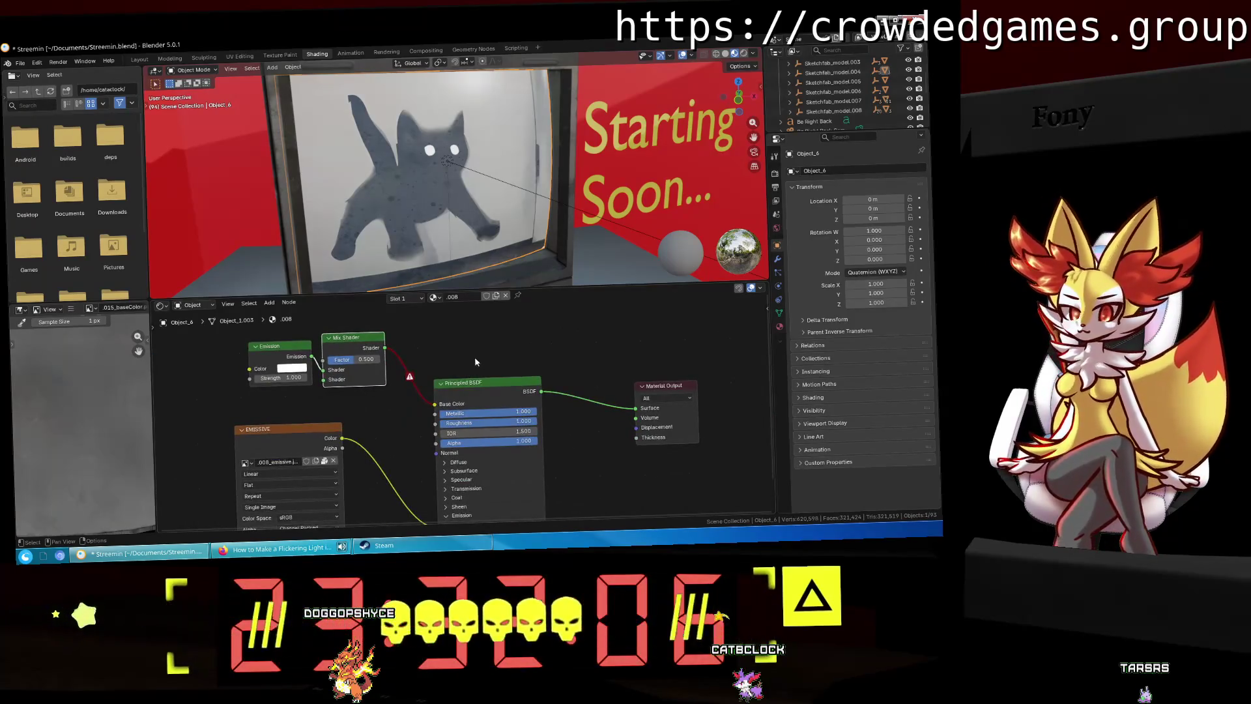
pyautogui.moveTo(475, 362)
pyautogui.mouseDown(button='middle')
pyautogui.moveTo(501, 321)
pyautogui.moveTo(474, 376)
pyautogui.mouseUp(button='middle')
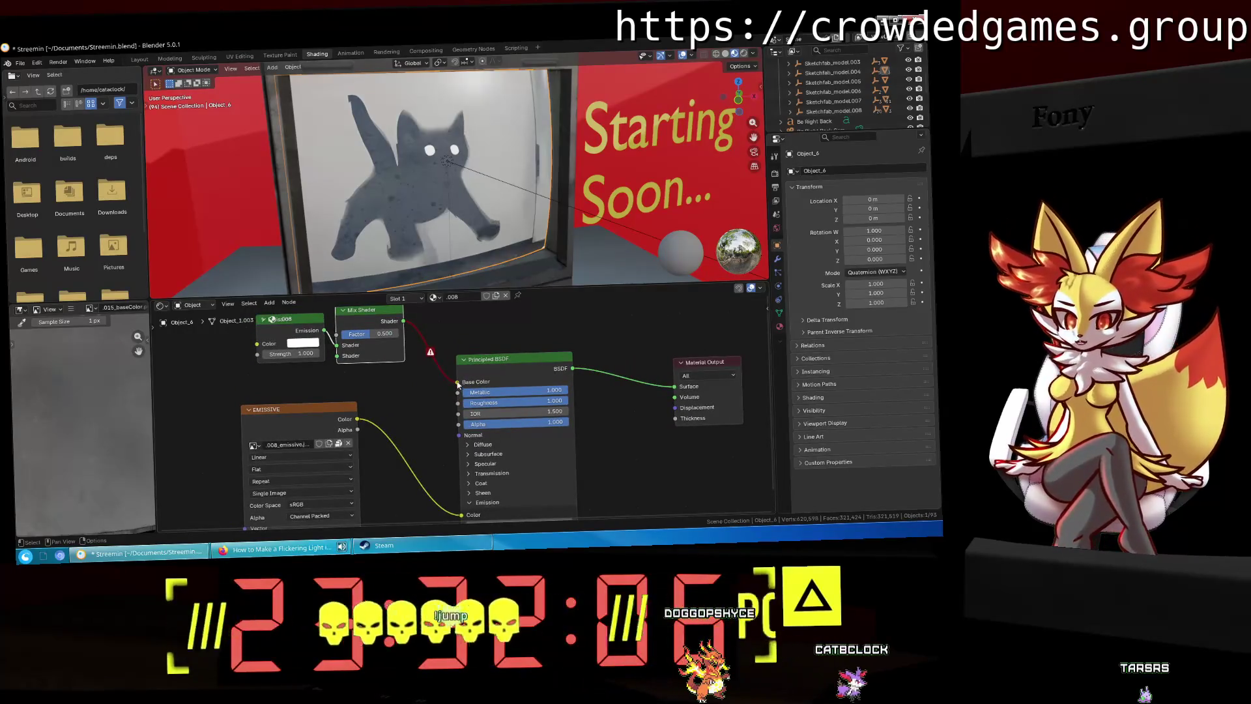
pyautogui.moveTo(458, 383); pyautogui.dragTo(682, 398)
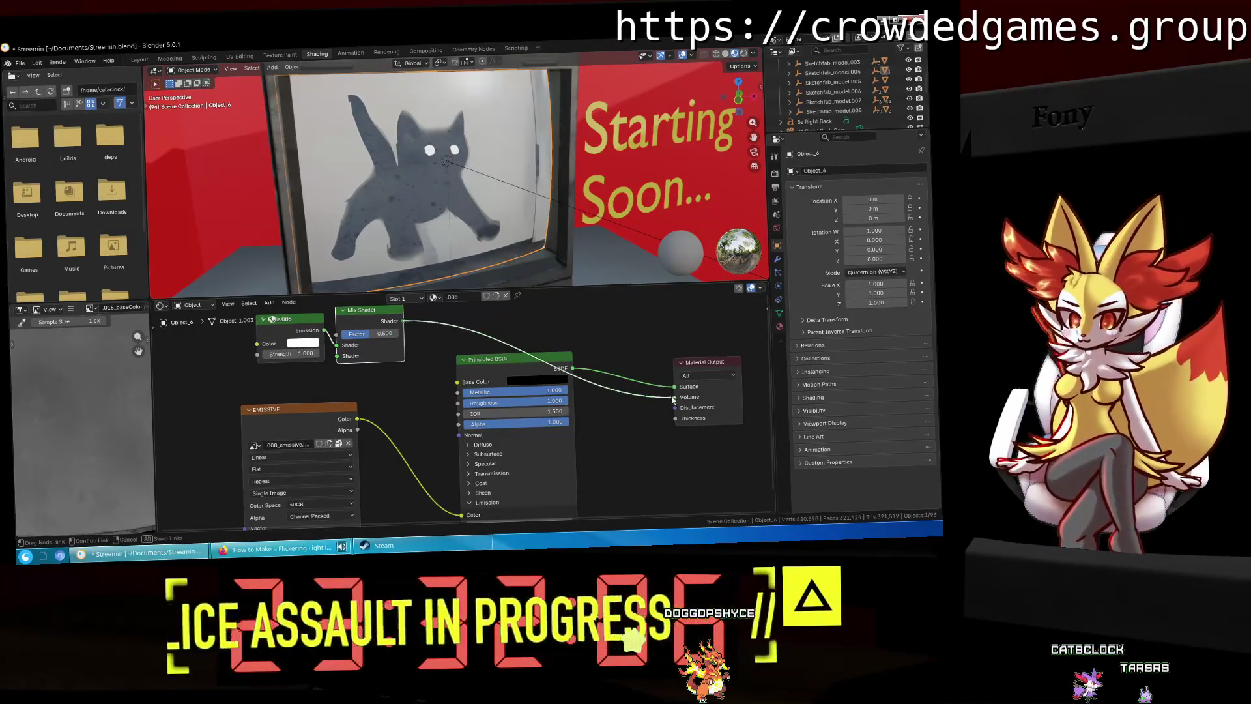
pyautogui.scroll(-1, 517, 183)
pyautogui.scroll(-3, 517, 182)
pyautogui.press('space')
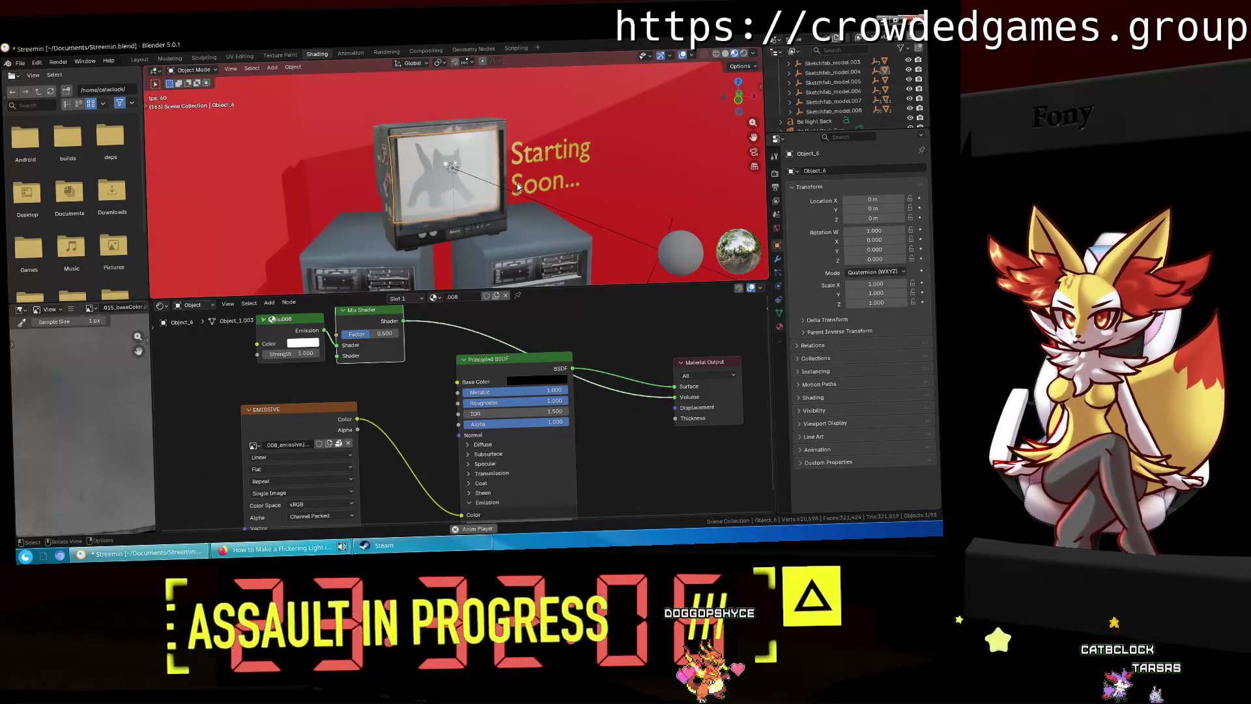
# Step: Set the Mix Shader Factor to 1.000 and preview the cat flickering on the TV screen
pyautogui.moveTo(517, 187)
pyautogui.mouseDown(button='middle')
pyautogui.moveTo(483, 171)
pyautogui.moveTo(410, 182)
pyautogui.mouseUp(button='middle')
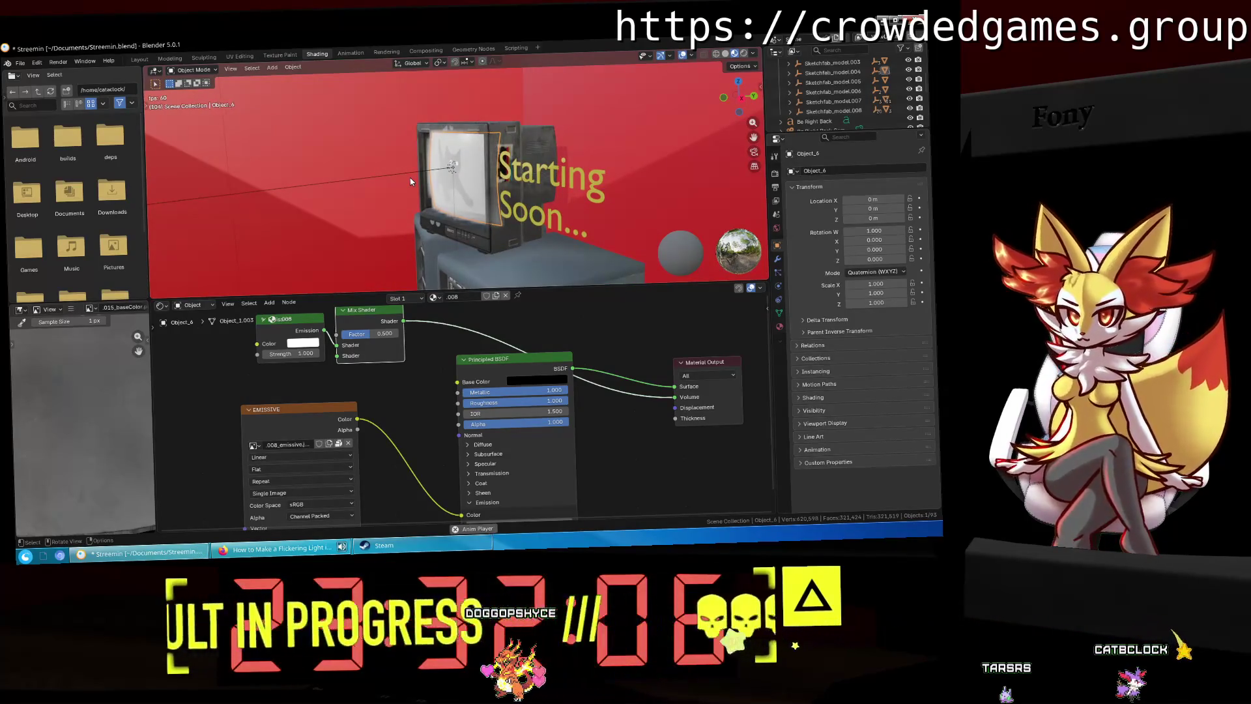
pyautogui.moveTo(365, 335)
pyautogui.mouseDown()
pyautogui.moveTo(411, 335)
pyautogui.moveTo(340, 334)
pyautogui.mouseUp()
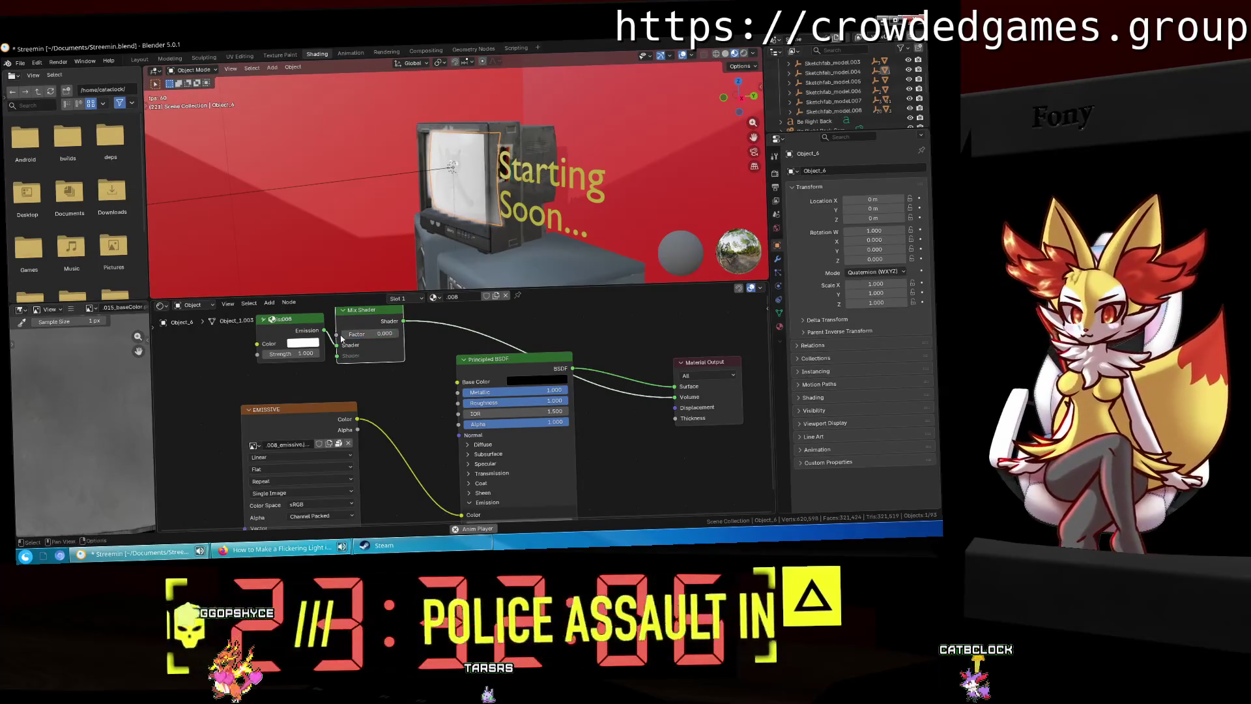
pyautogui.press('space')
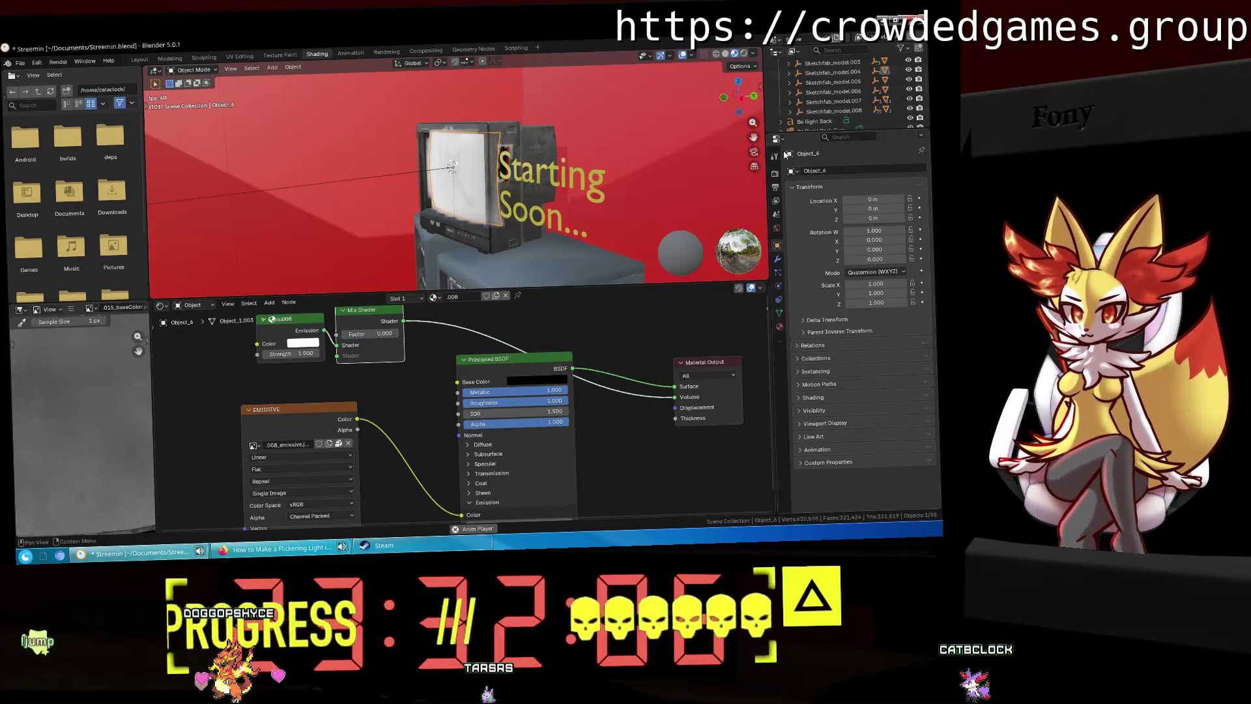
pyautogui.moveTo(514, 175)
pyautogui.mouseDown(button='middle')
pyautogui.moveTo(541, 193)
pyautogui.moveTo(603, 187)
pyautogui.moveTo(573, 173)
pyautogui.moveTo(583, 187)
pyautogui.mouseUp(button='middle')
pyautogui.press('space')
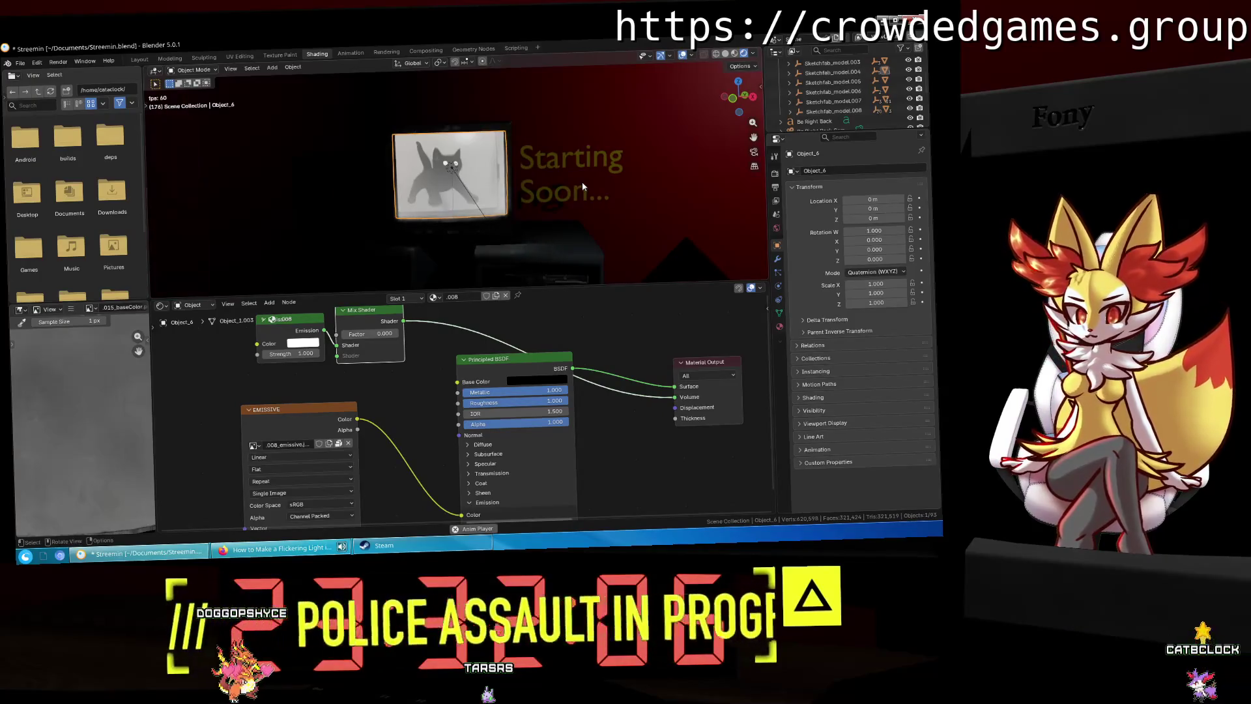
pyautogui.press('space')
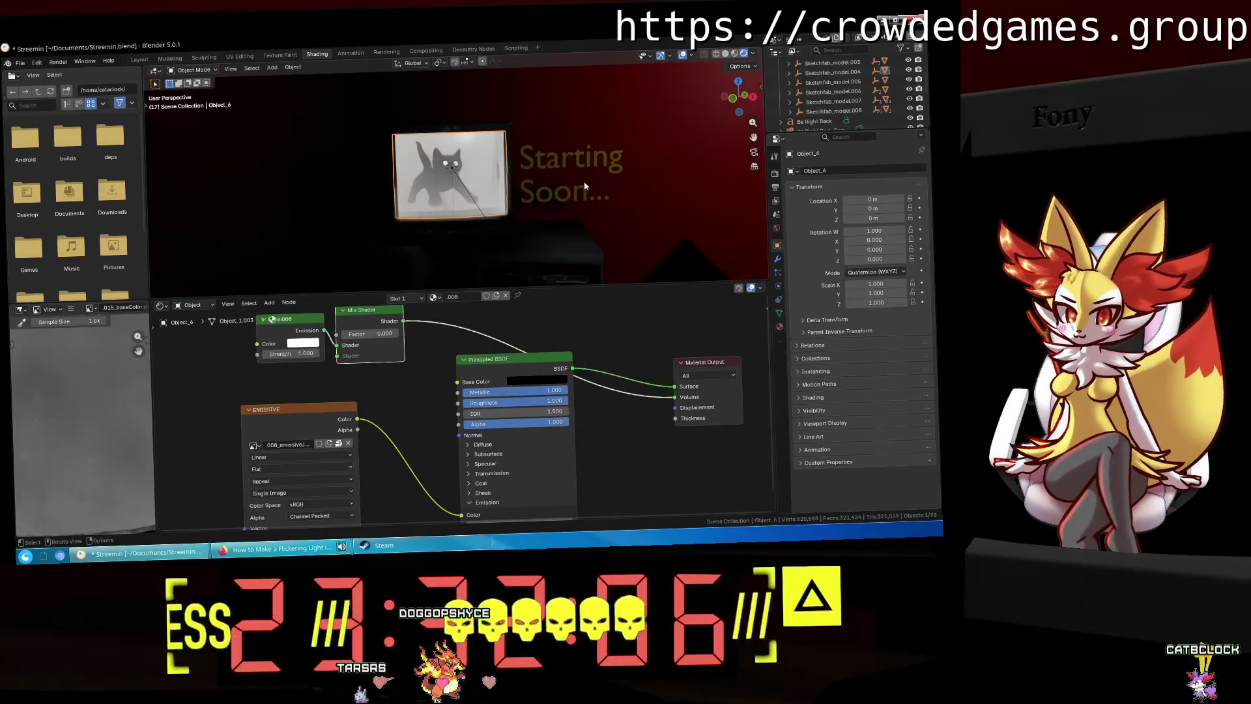
pyautogui.scroll(-4, 823, 117)
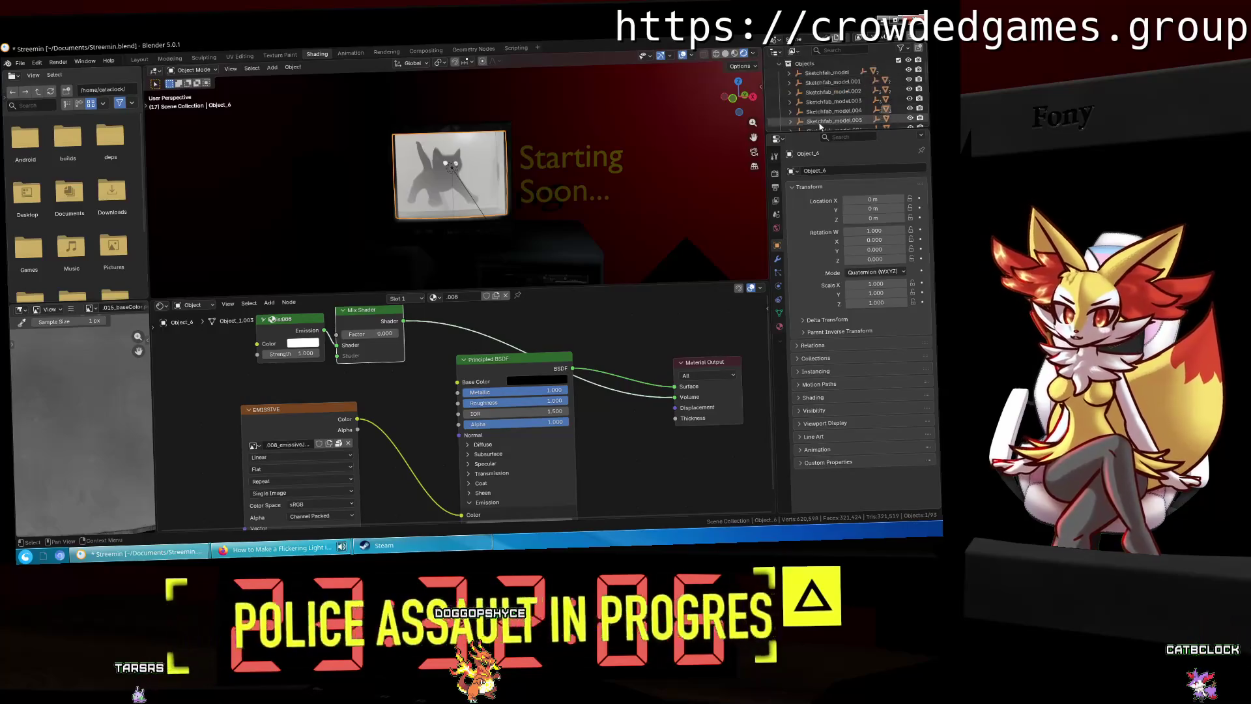
pyautogui.scroll(-2, 842, 115)
# Step: Select the Starting... Cam and preview the animation through the camera
pyautogui.click(814, 121)
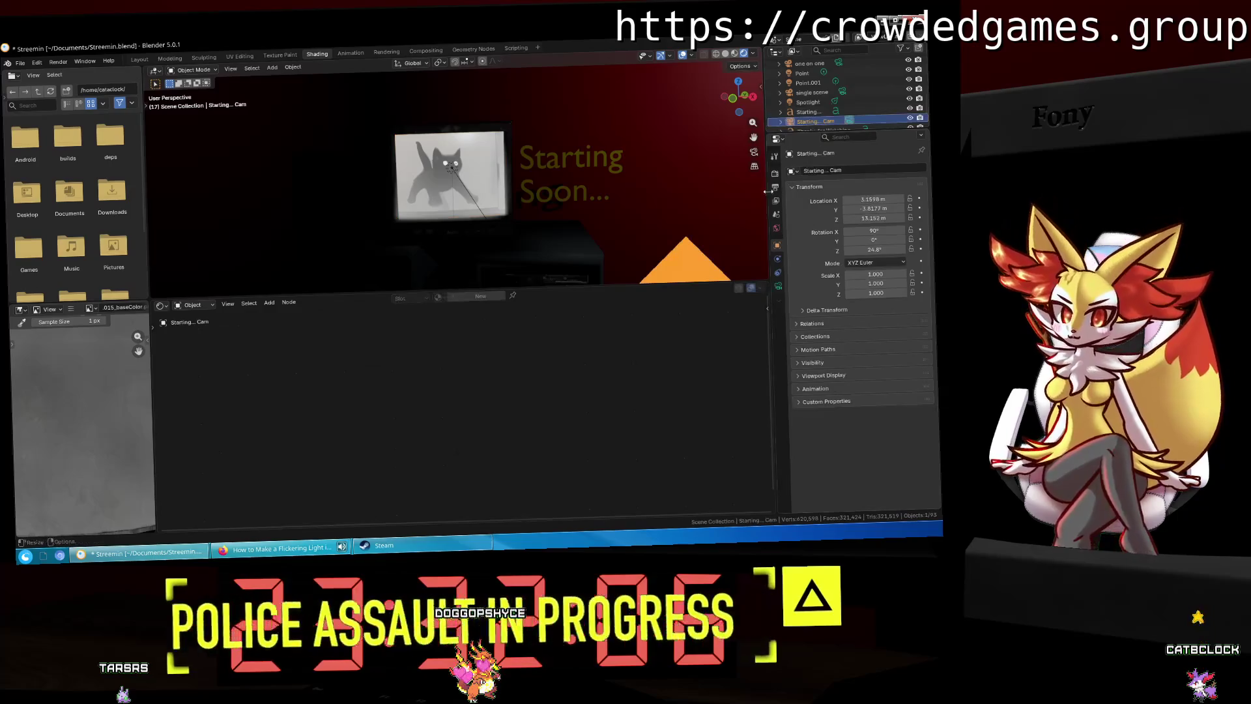
pyautogui.click(754, 152)
pyautogui.press('space')
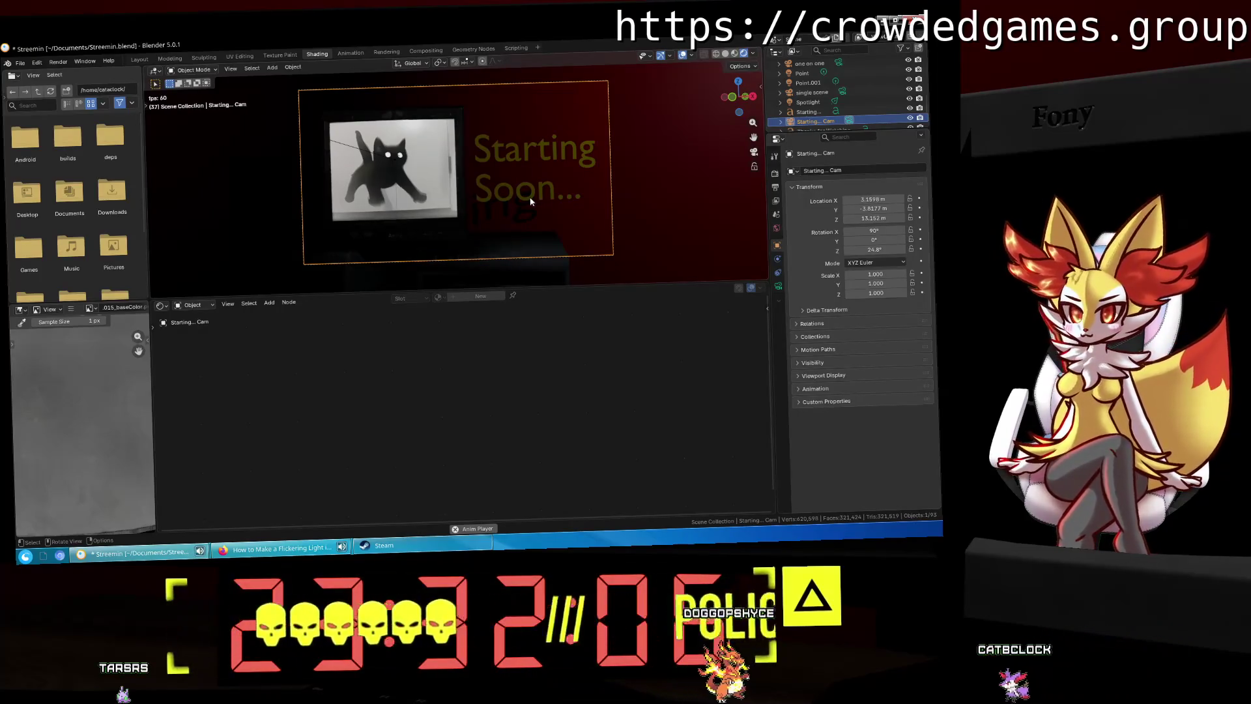
pyautogui.press('space')
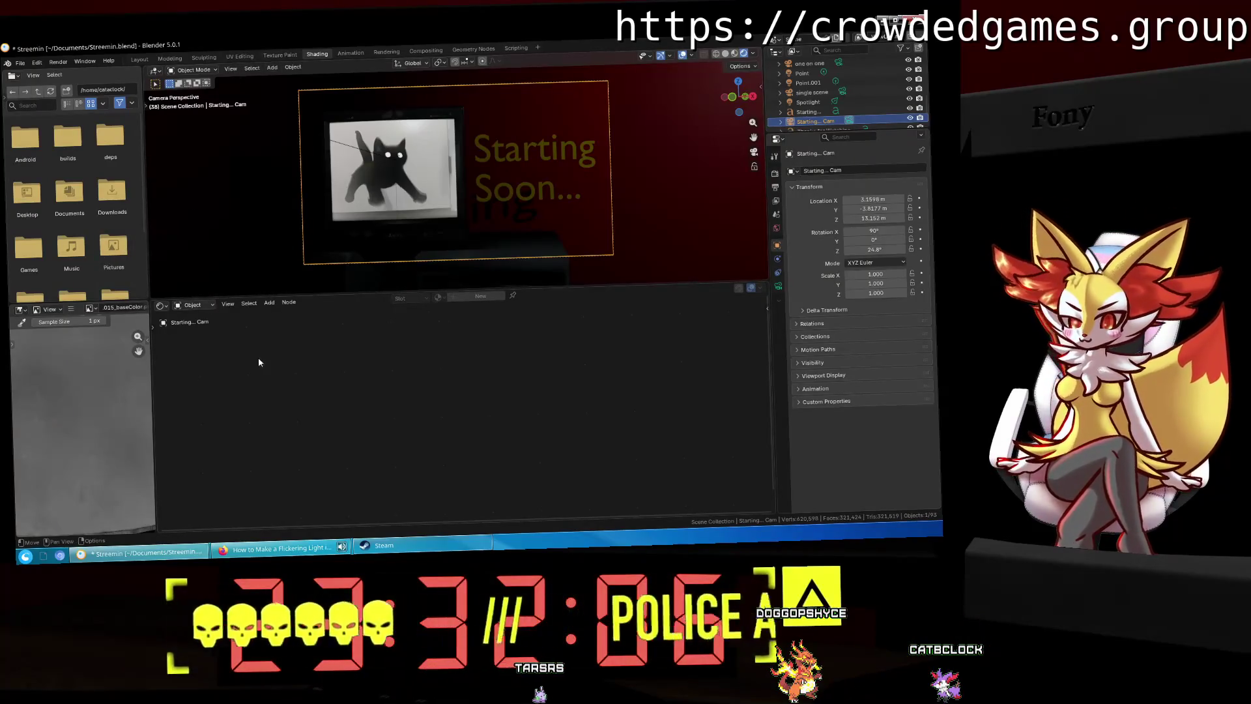
pyautogui.scroll(5, 808, 93)
pyautogui.scroll(-1, 808, 98)
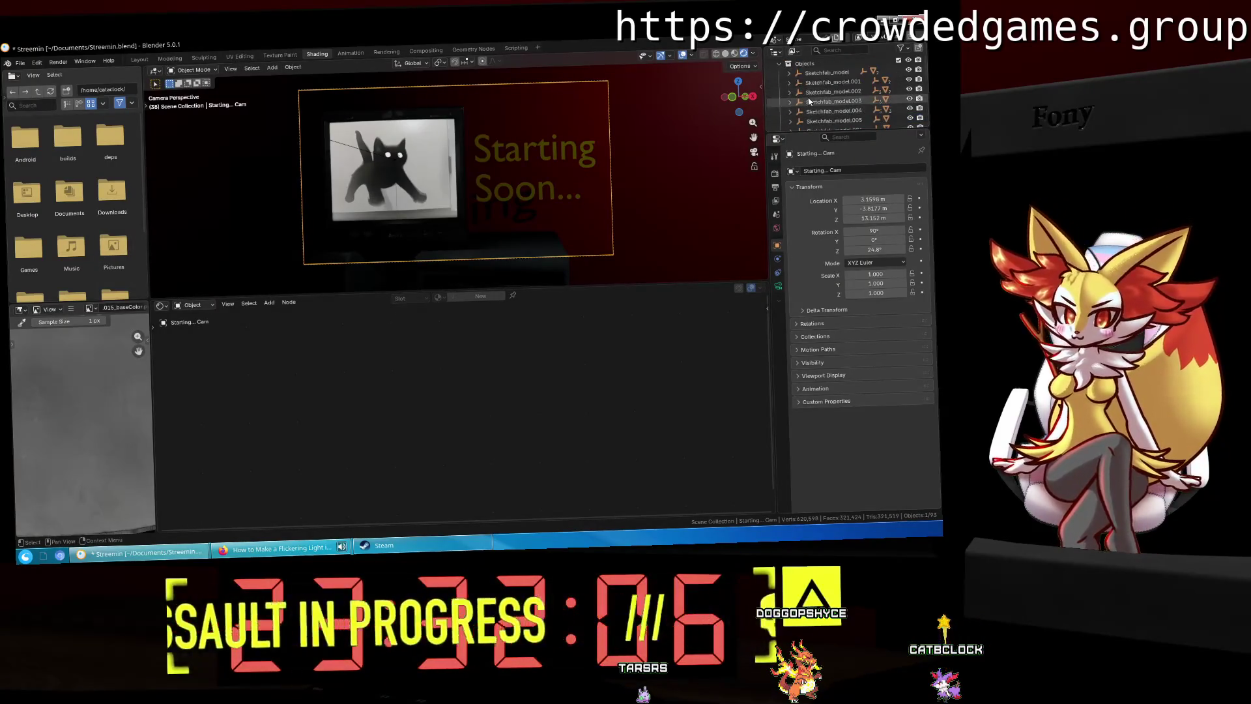
# Step: Browse the Sketchfab model objects and select the TV screen to view its material nodes
pyautogui.click(804, 121)
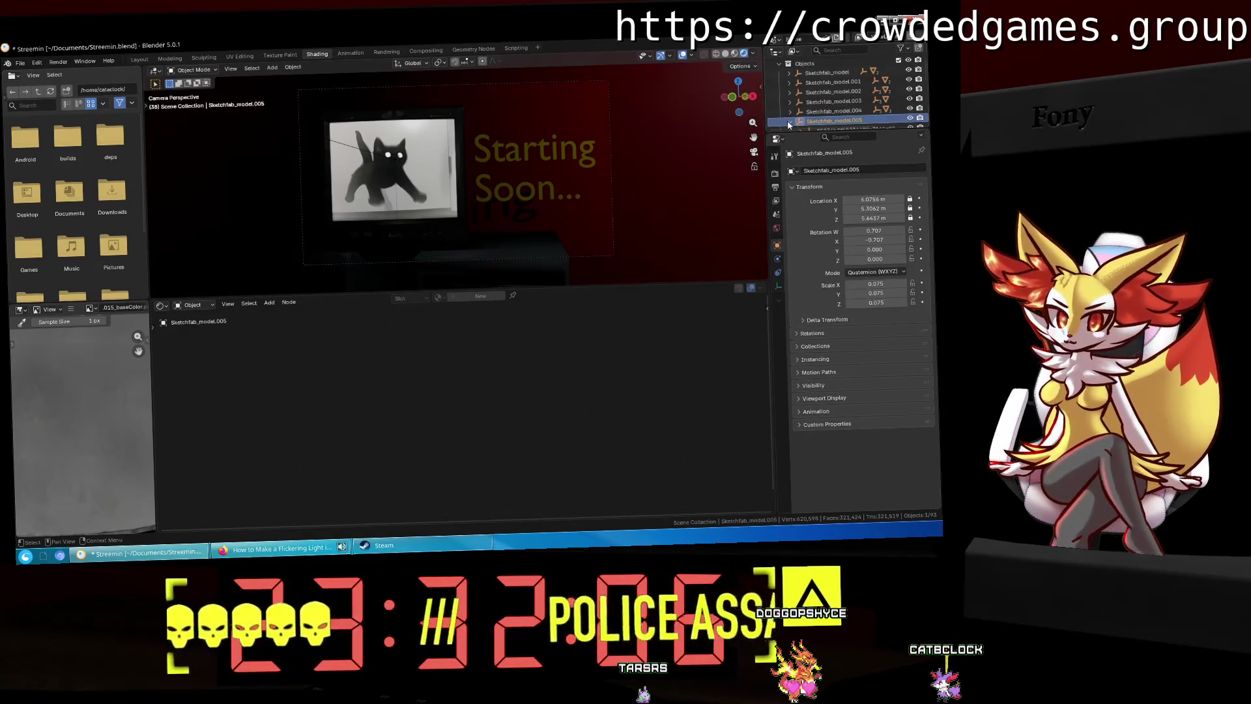
pyautogui.click(791, 121)
pyautogui.scroll(-2, 805, 110)
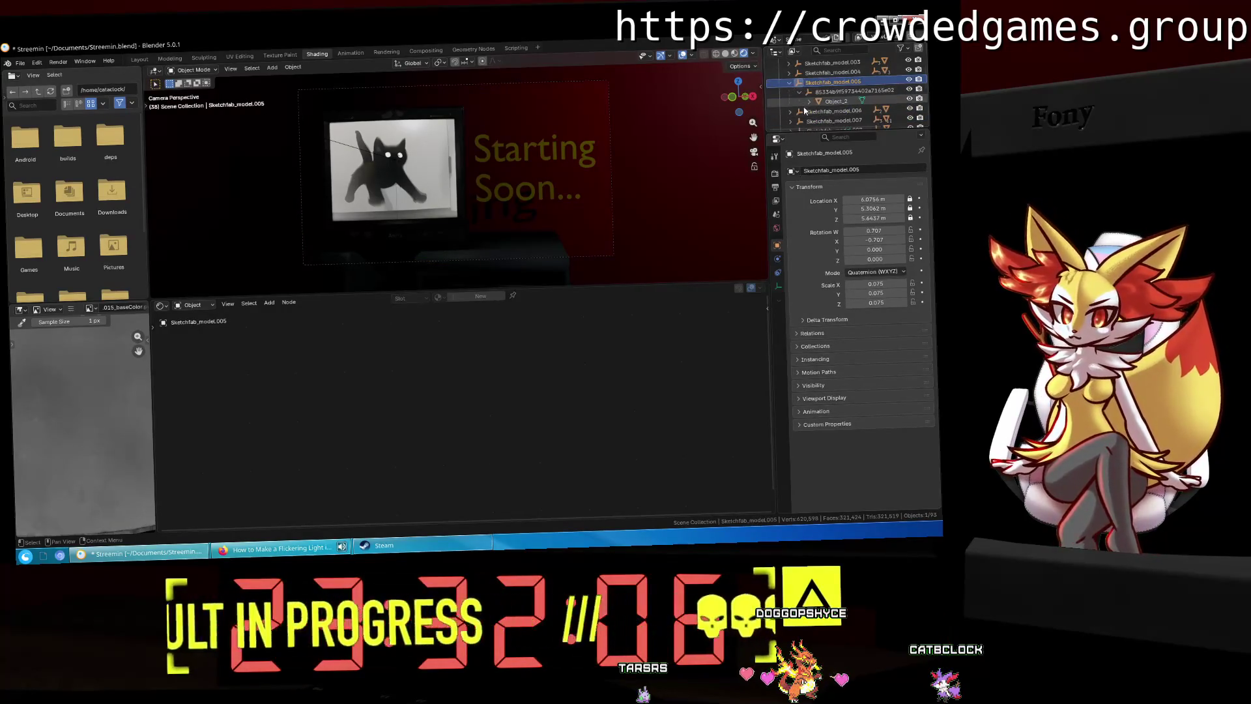
pyautogui.click(789, 82)
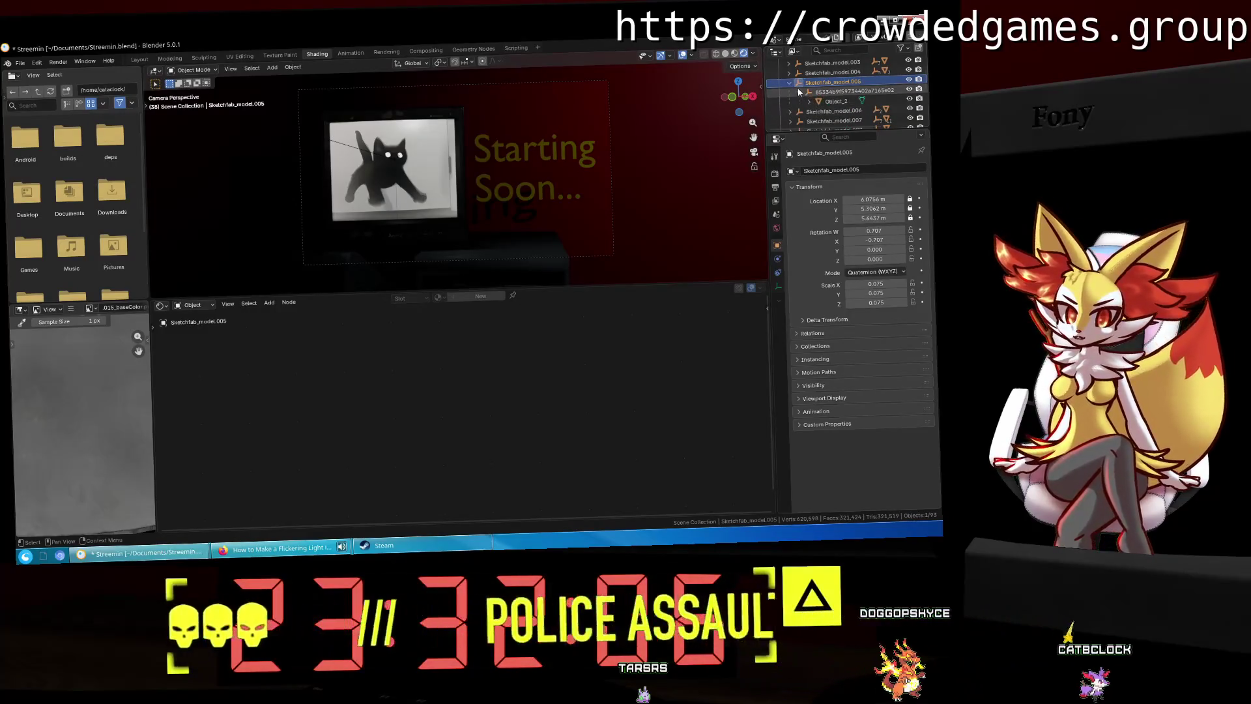
pyautogui.click(789, 72)
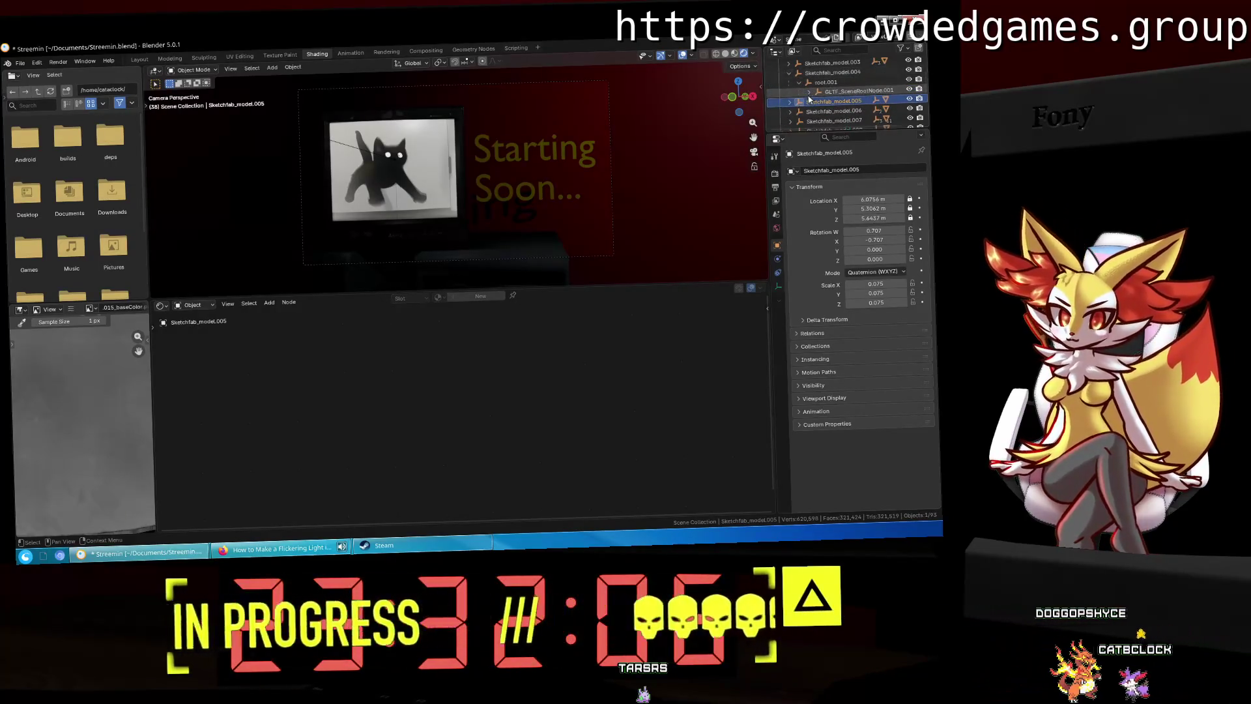
pyautogui.click(850, 102)
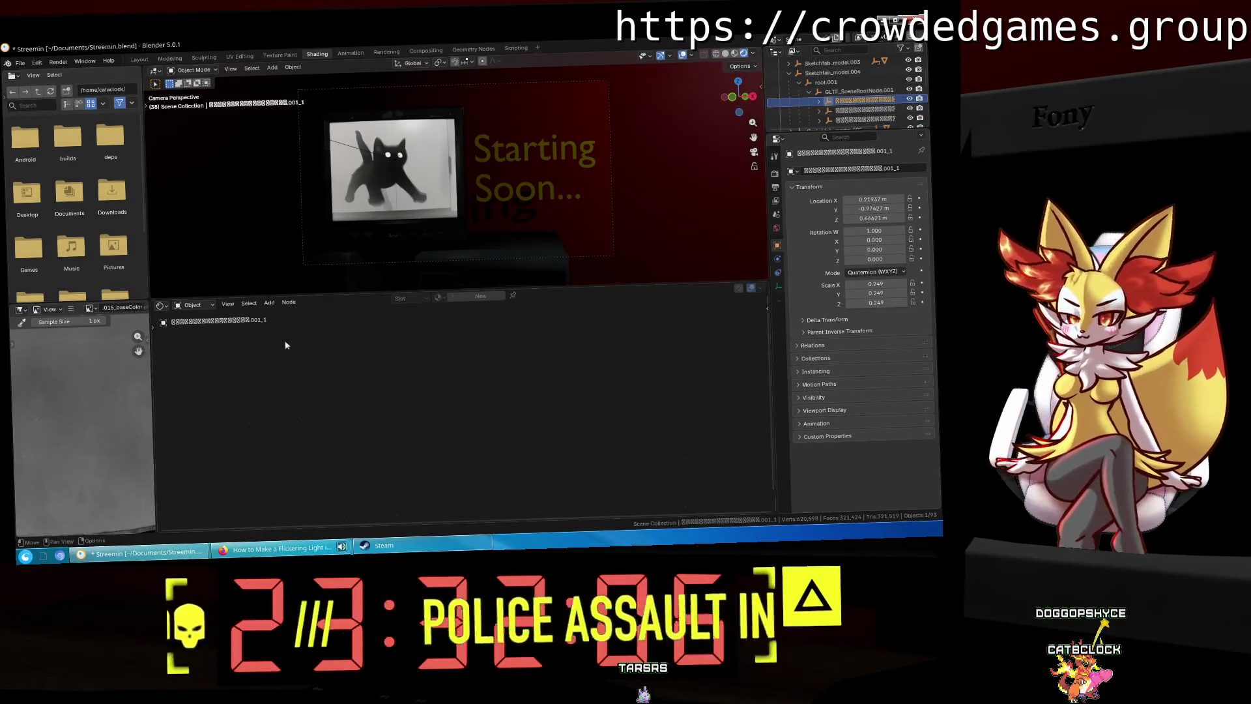
pyautogui.moveTo(746, 113)
pyautogui.mouseDown()
pyautogui.moveTo(571, 143)
pyautogui.moveTo(473, 189)
pyautogui.moveTo(474, 172)
pyautogui.mouseUp()
pyautogui.click(475, 204)
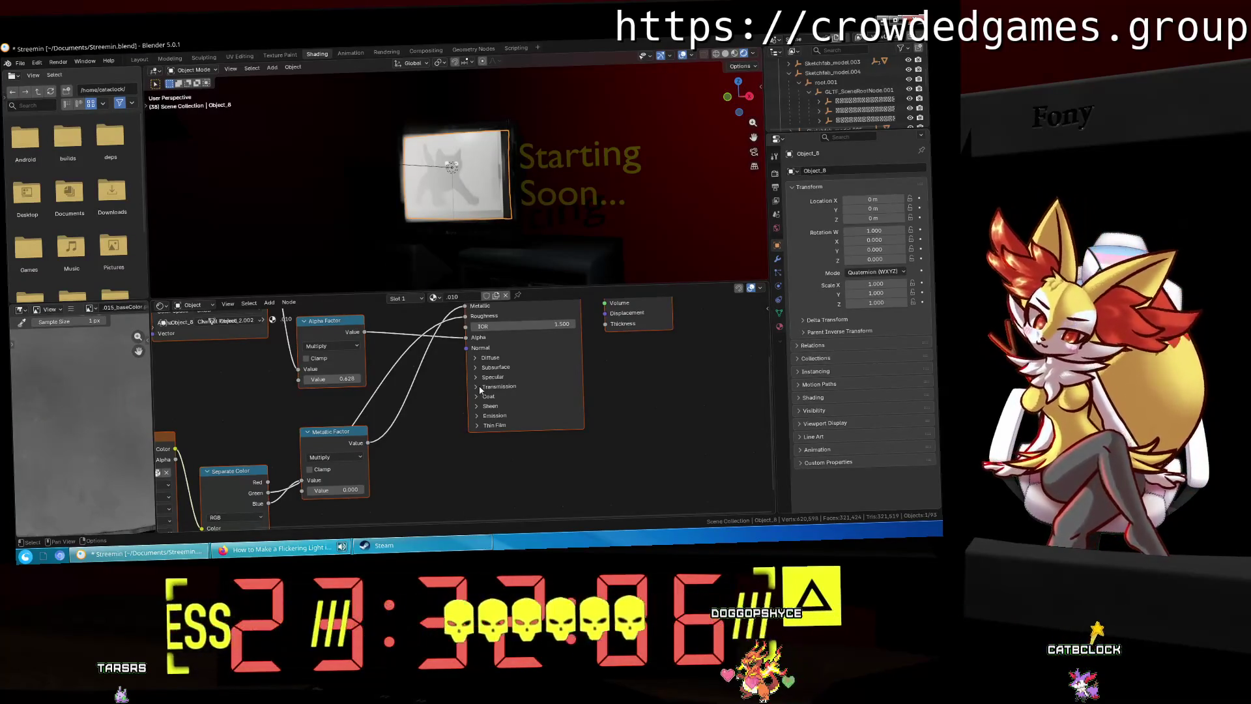
pyautogui.moveTo(425, 385)
pyautogui.mouseDown(button='middle')
pyautogui.moveTo(539, 449)
pyautogui.moveTo(498, 437)
pyautogui.moveTo(506, 407)
pyautogui.mouseUp(button='middle')
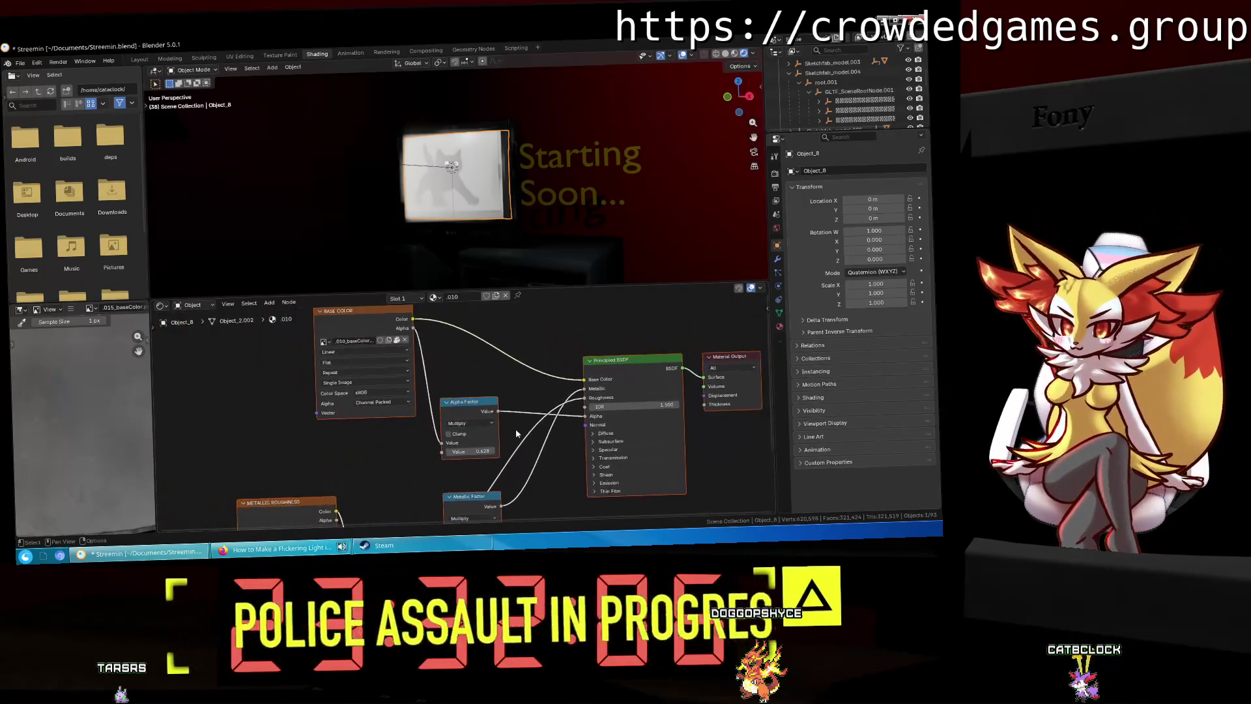
pyautogui.scroll(-3, 456, 325)
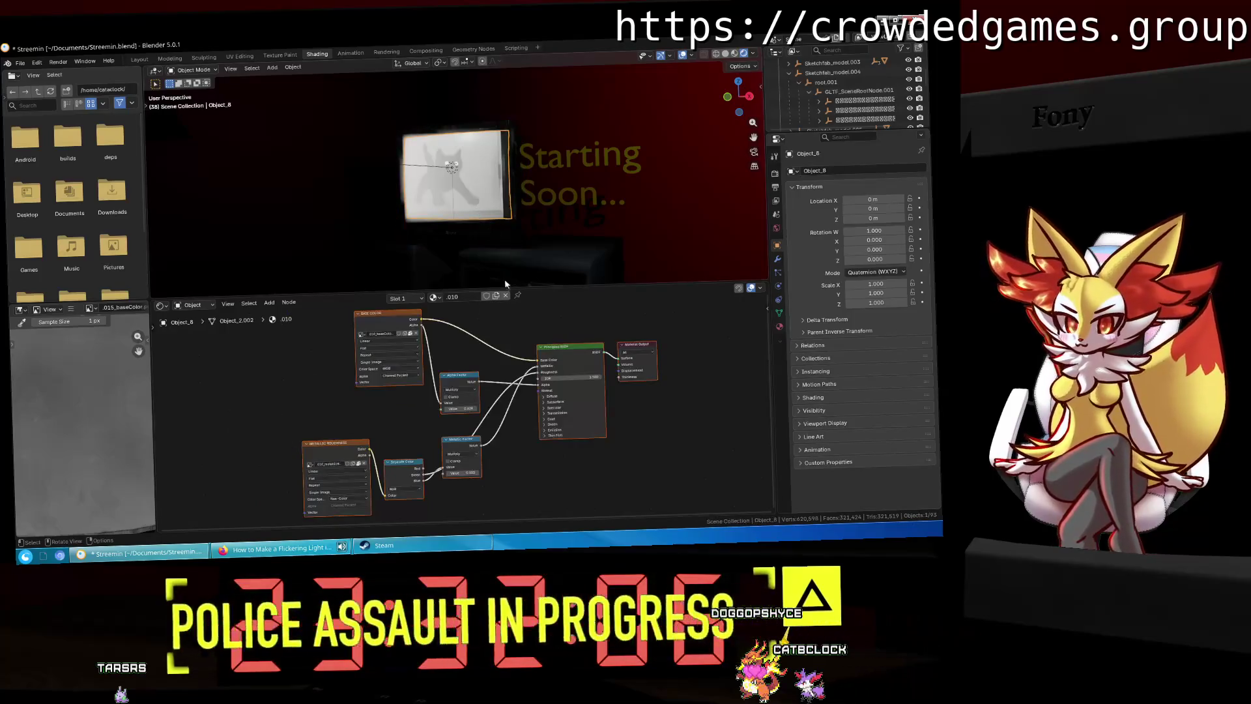
pyautogui.moveTo(521, 401); pyautogui.dragTo(511, 383, button='middle')
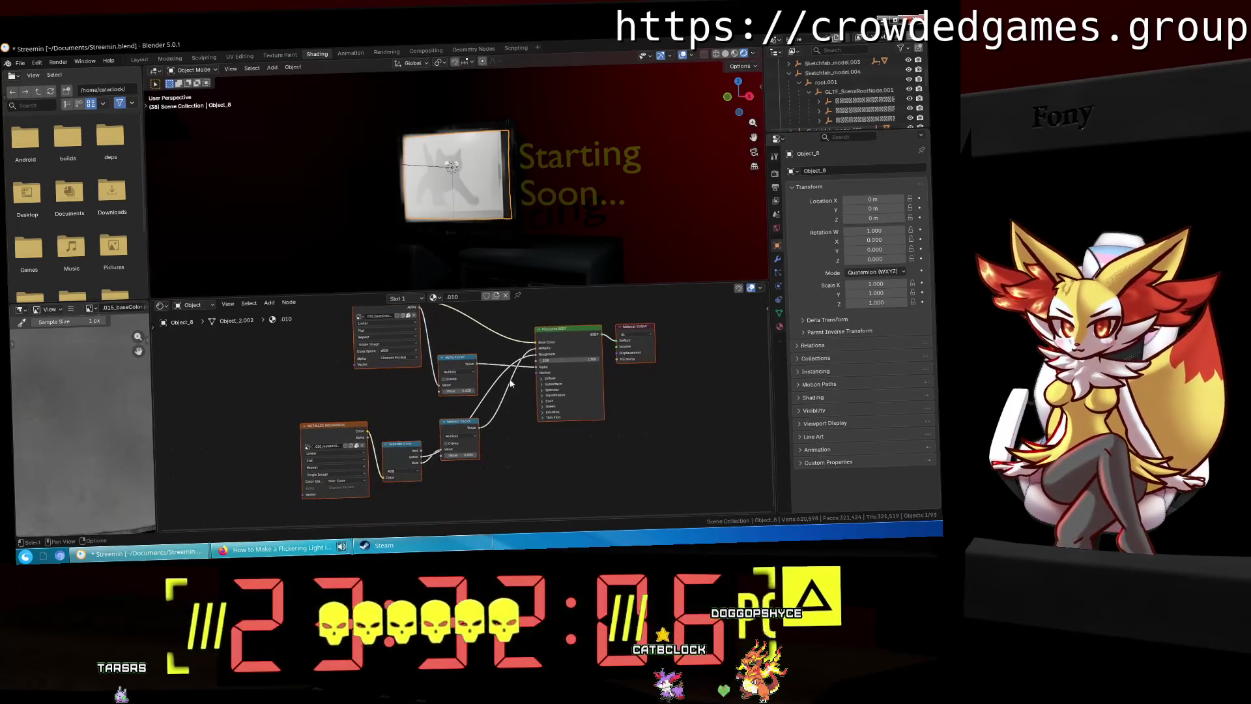
# Step: Select Object_6 and delete its Emission and Mix Shader nodes
pyautogui.click(828, 102)
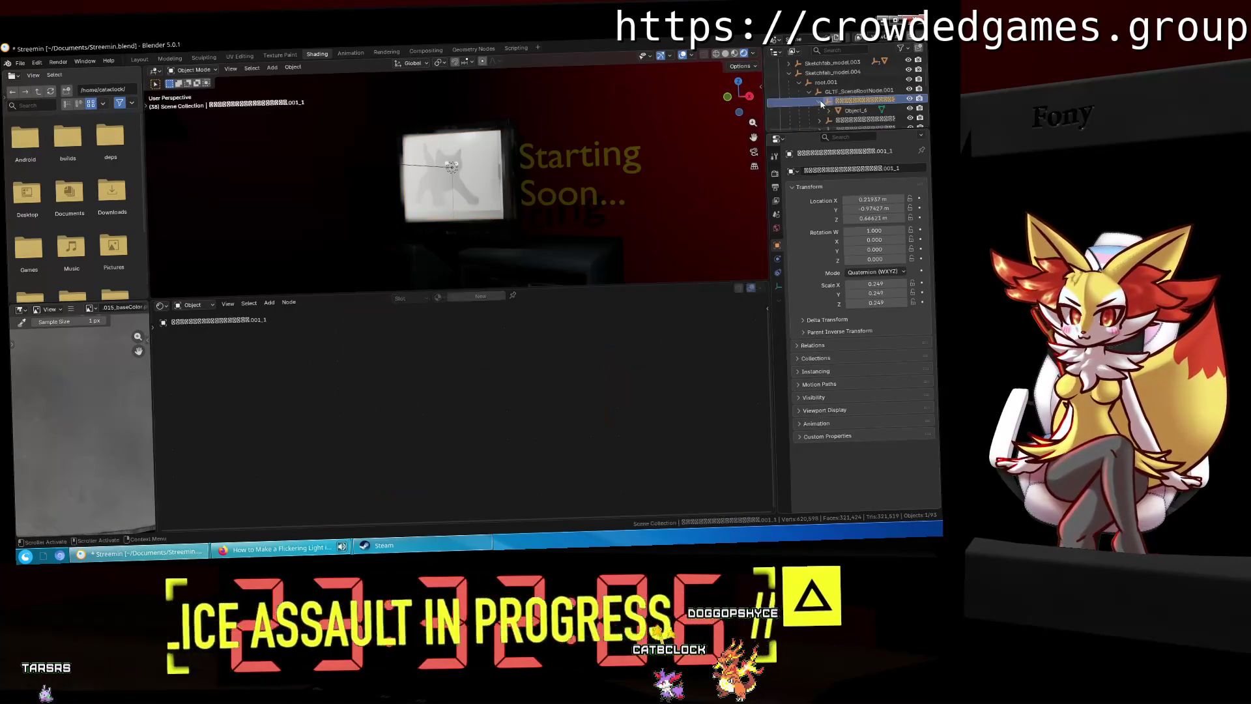
pyautogui.click(848, 112)
pyautogui.scroll(4, 512, 352)
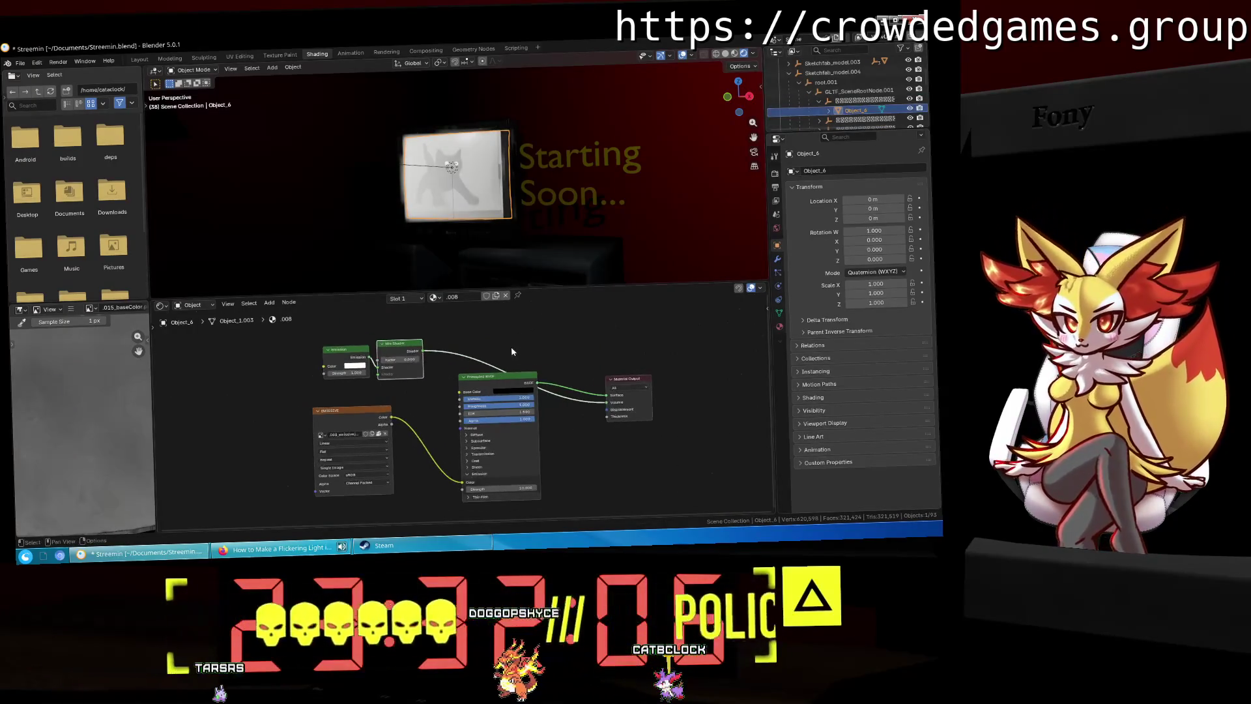
pyautogui.scroll(-1, 512, 352)
pyautogui.moveTo(512, 352); pyautogui.dragTo(513, 394, button='middle')
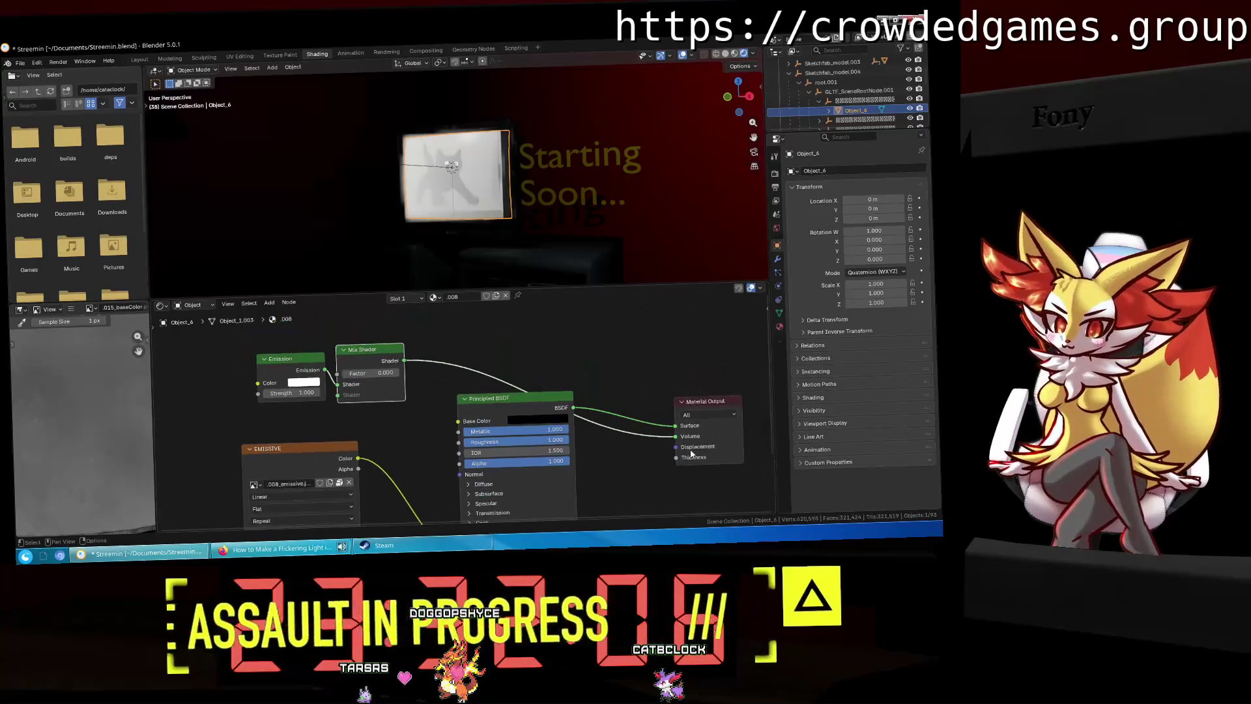
pyautogui.moveTo(519, 372); pyautogui.dragTo(266, 383)
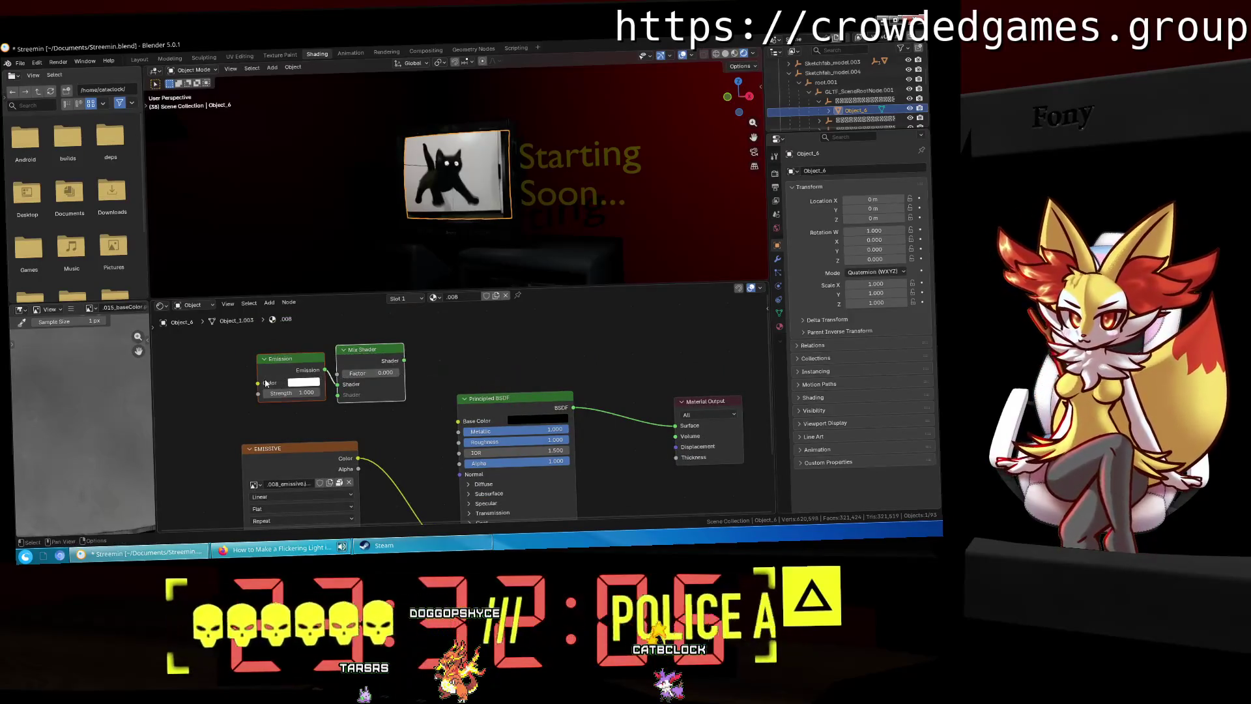
pyautogui.press('x')
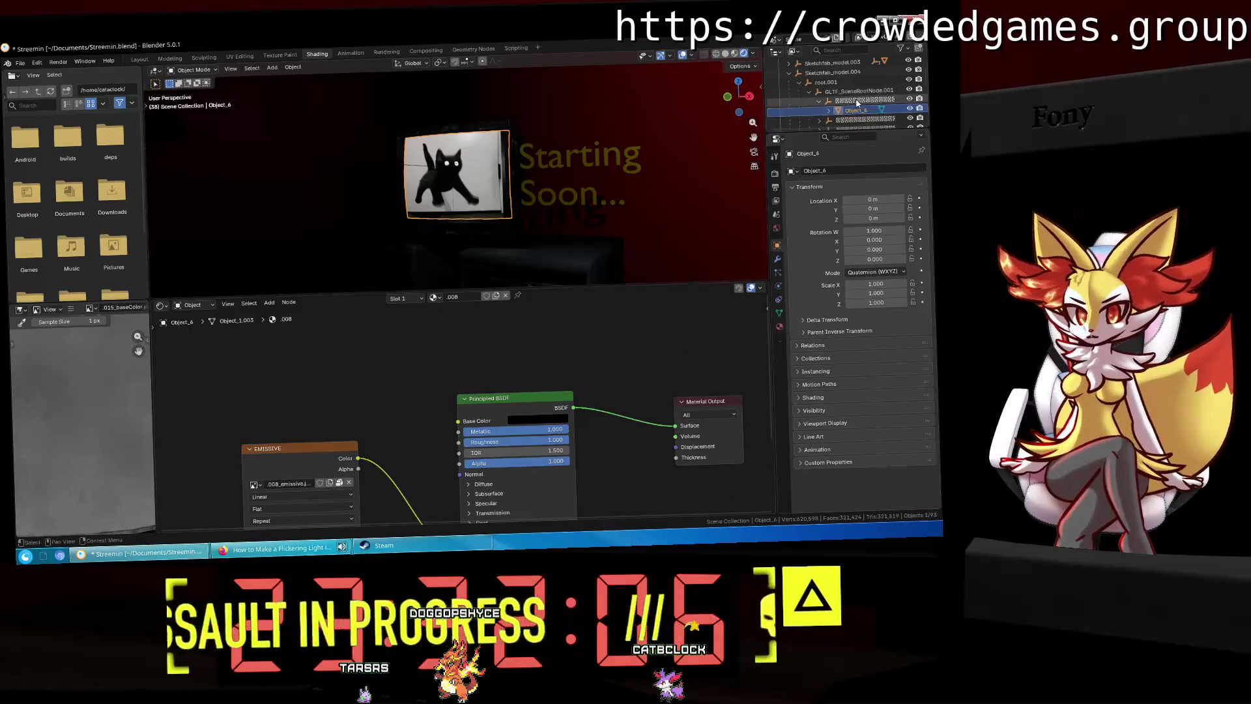
# Step: Expand the object above Object_6 and select Object_8 to show its material
pyautogui.click(857, 101)
pyautogui.click(818, 114)
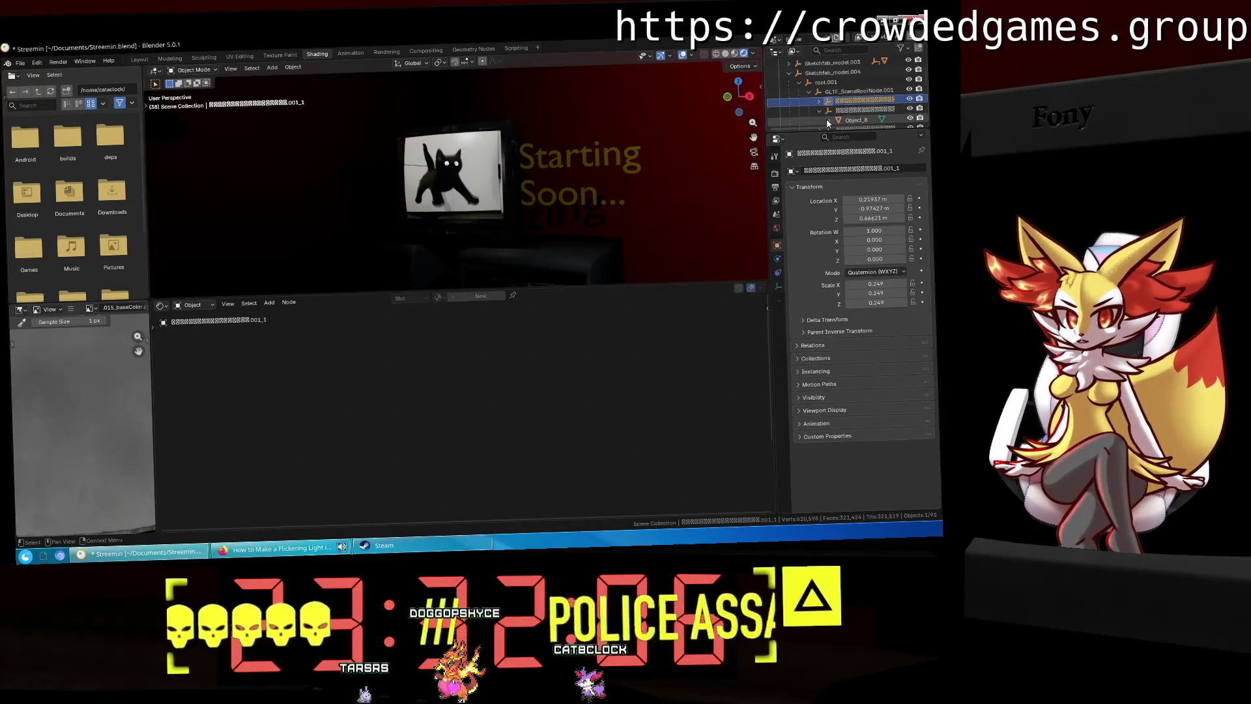
pyautogui.scroll(-4, 826, 119)
pyautogui.click(847, 81)
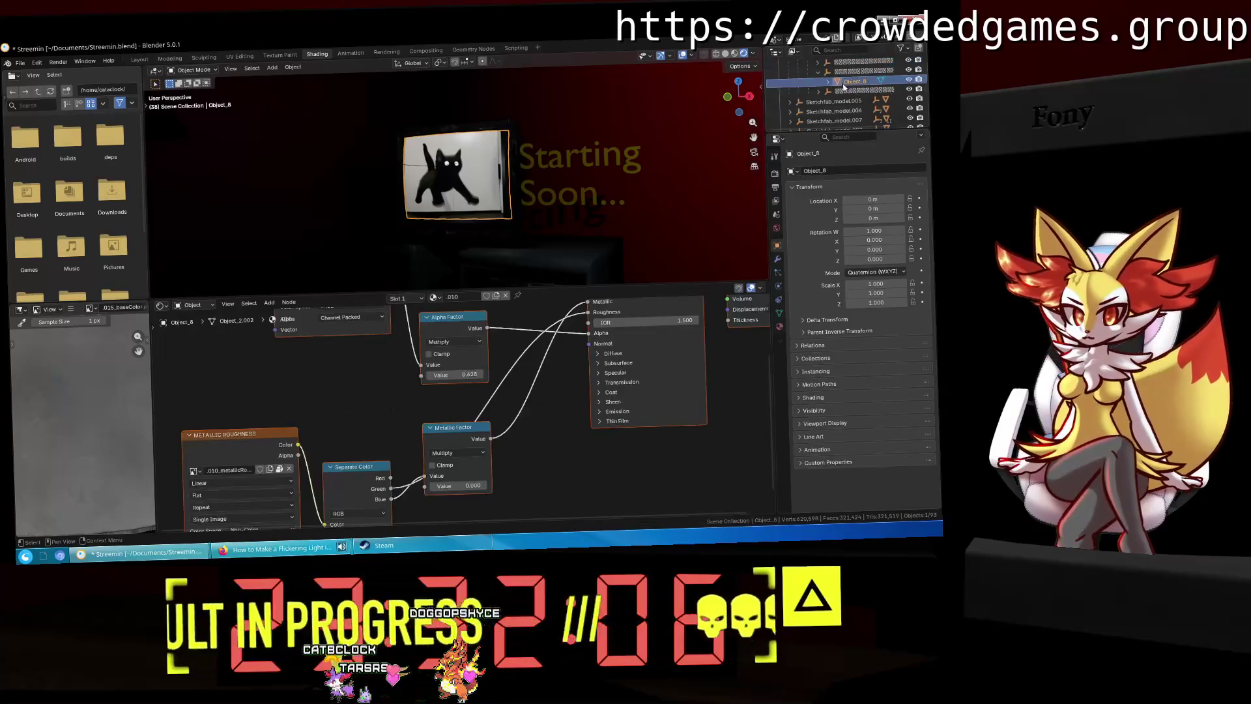
# Step: Unplug and reconnect the cat image Color into the Base Color input
pyautogui.scroll(-3, 541, 347)
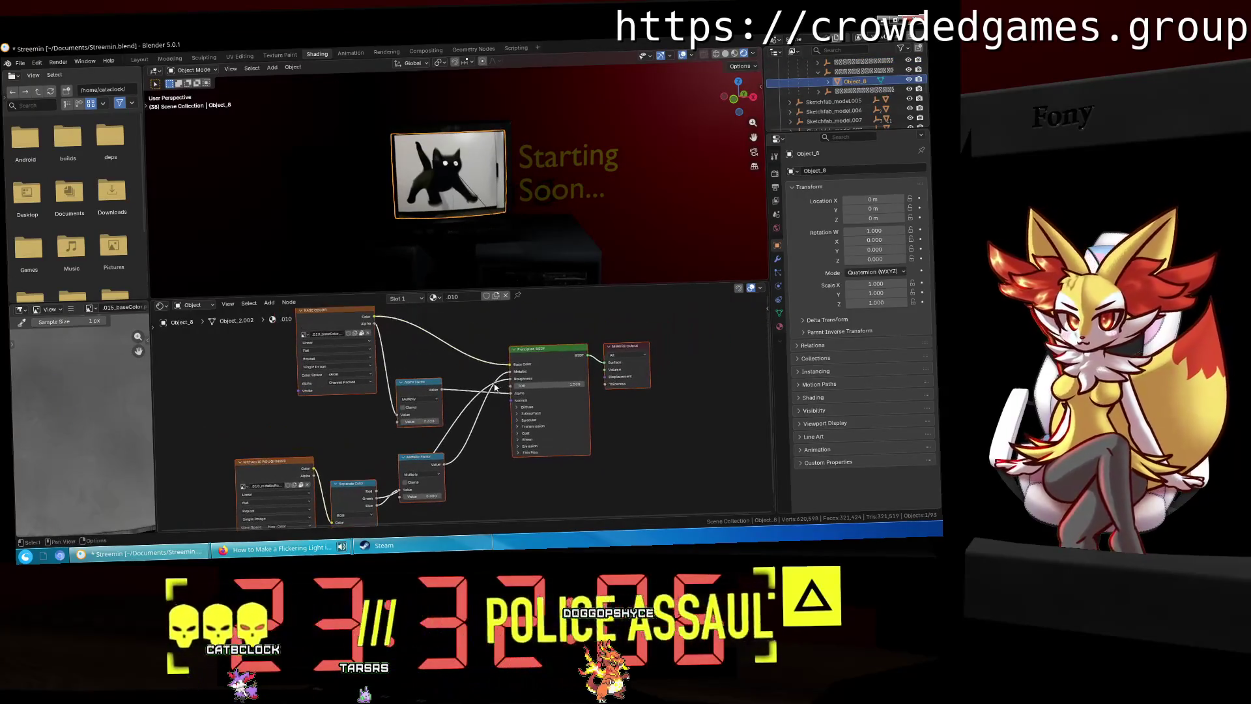
pyautogui.moveTo(488, 358); pyautogui.dragTo(488, 358)
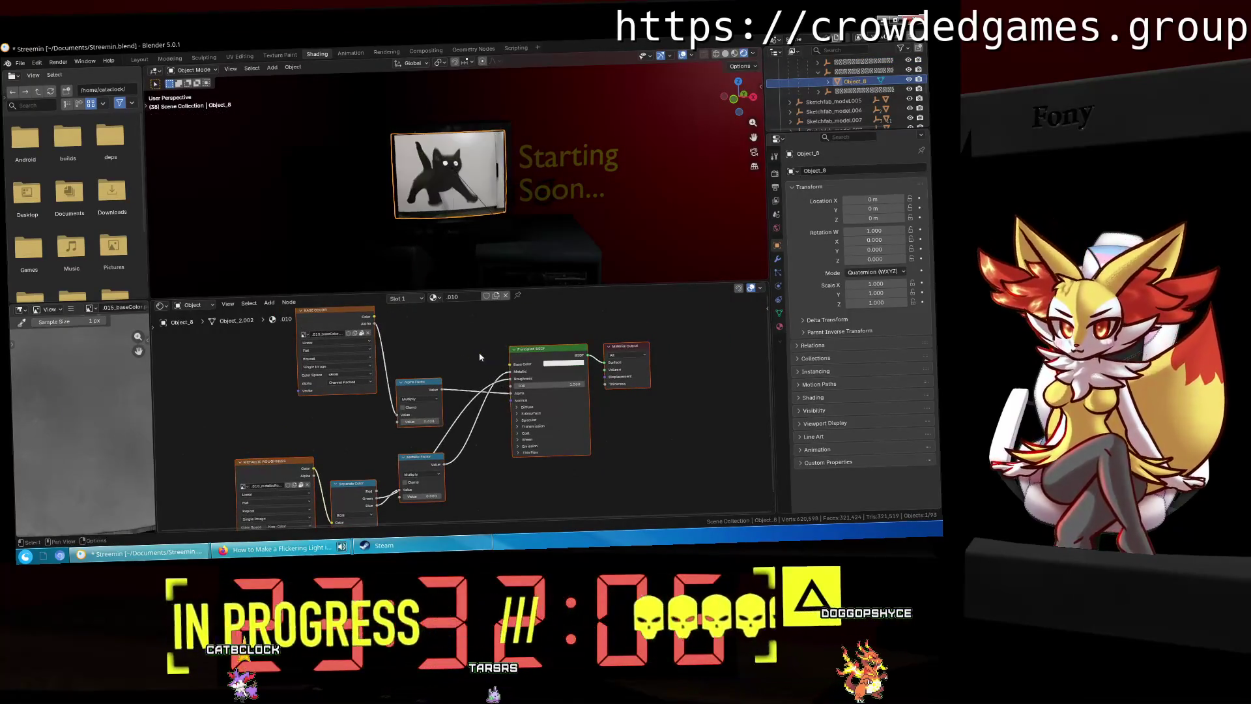
pyautogui.scroll(3, 468, 163)
pyautogui.scroll(3, 469, 164)
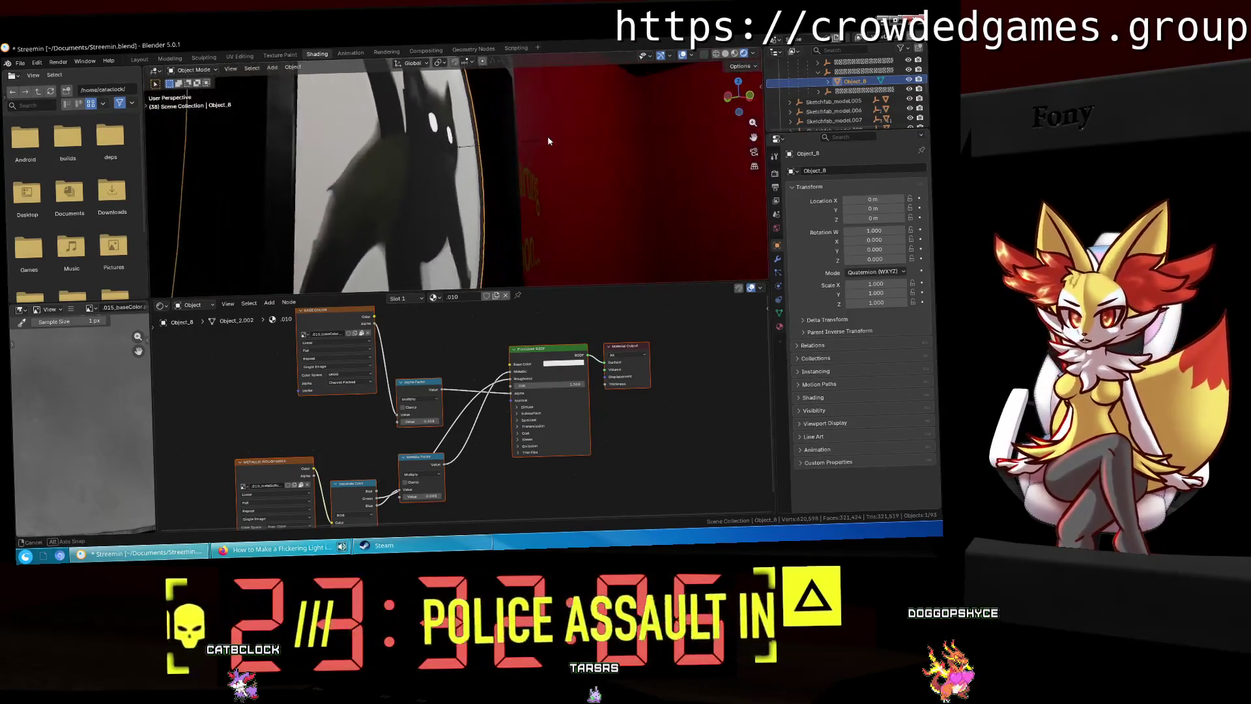
pyautogui.scroll(-3, 487, 164)
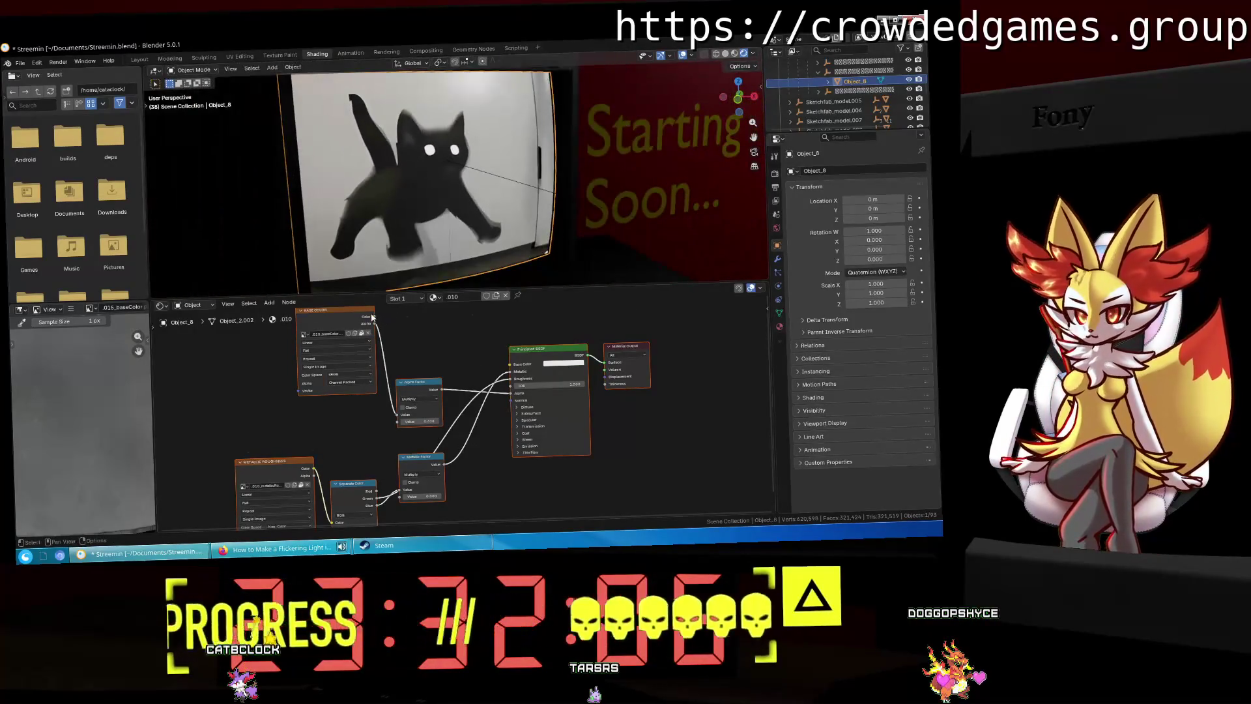
pyautogui.moveTo(506, 359); pyautogui.dragTo(512, 360)
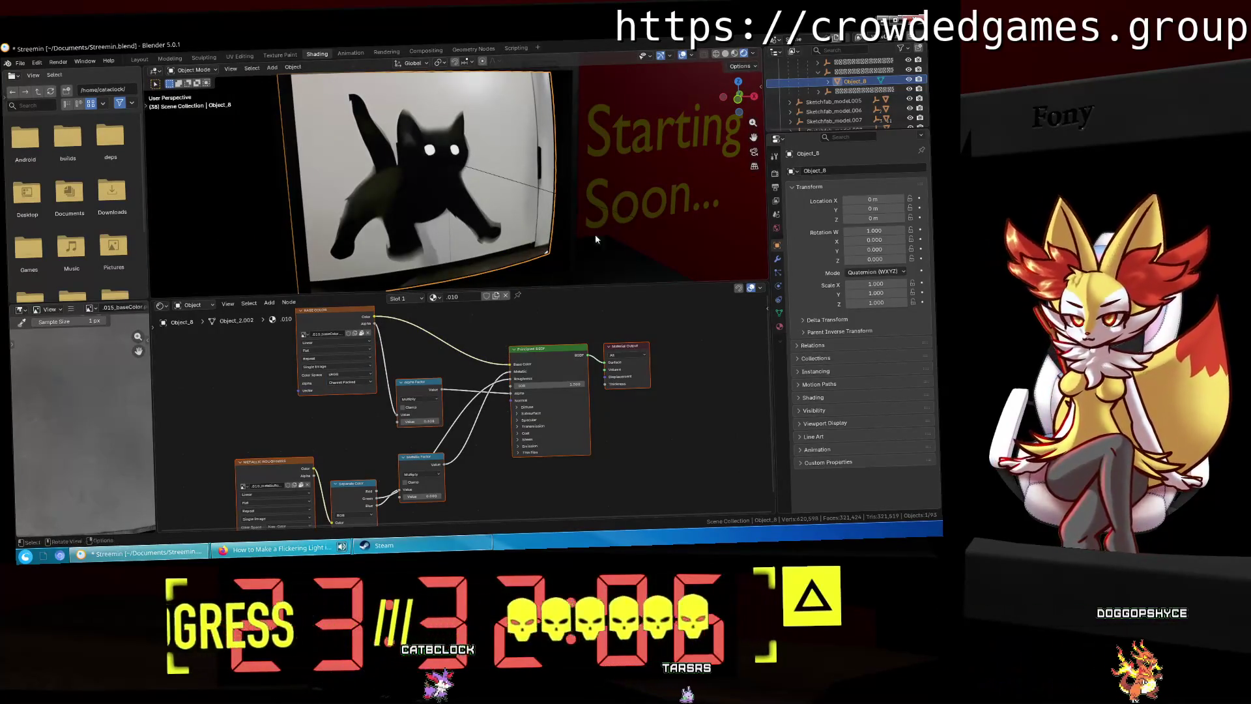
# Step: Inspect Object_4.003's material nodes, then select Object_8, the TV screen
pyautogui.click(860, 91)
pyautogui.click(819, 91)
pyautogui.click(861, 100)
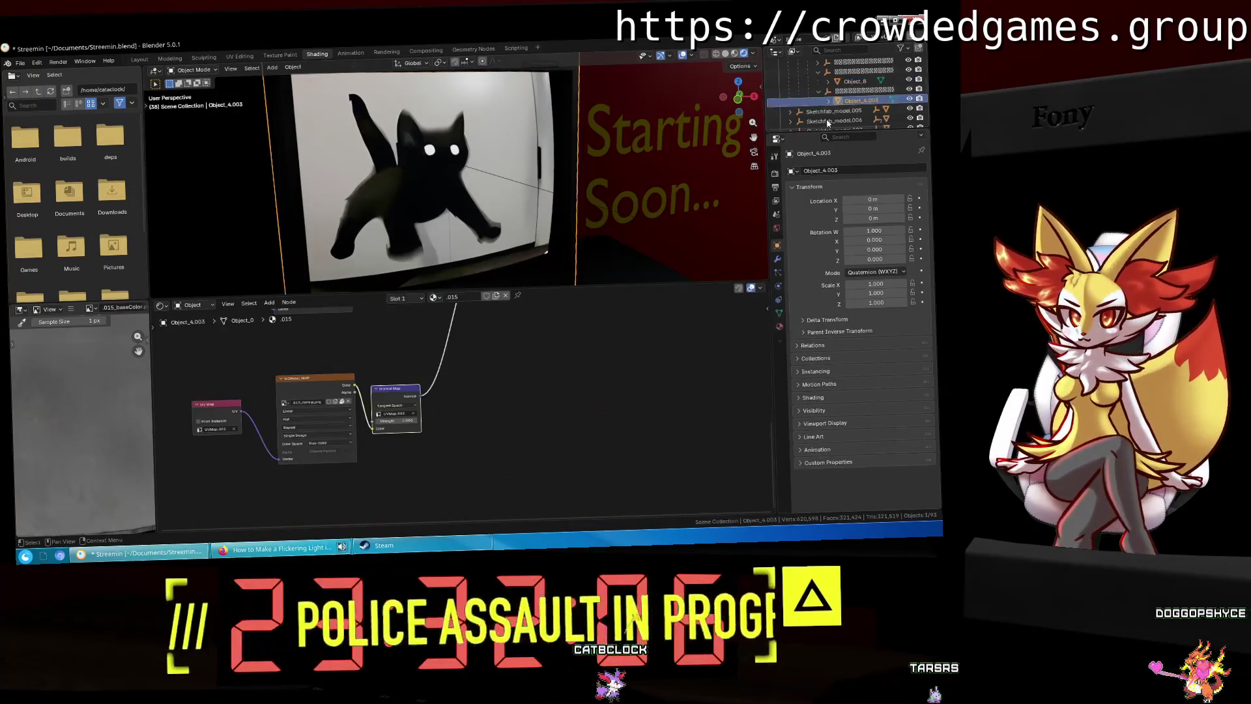
pyautogui.moveTo(482, 207); pyautogui.dragTo(499, 213, button='middle')
pyautogui.press('Home')
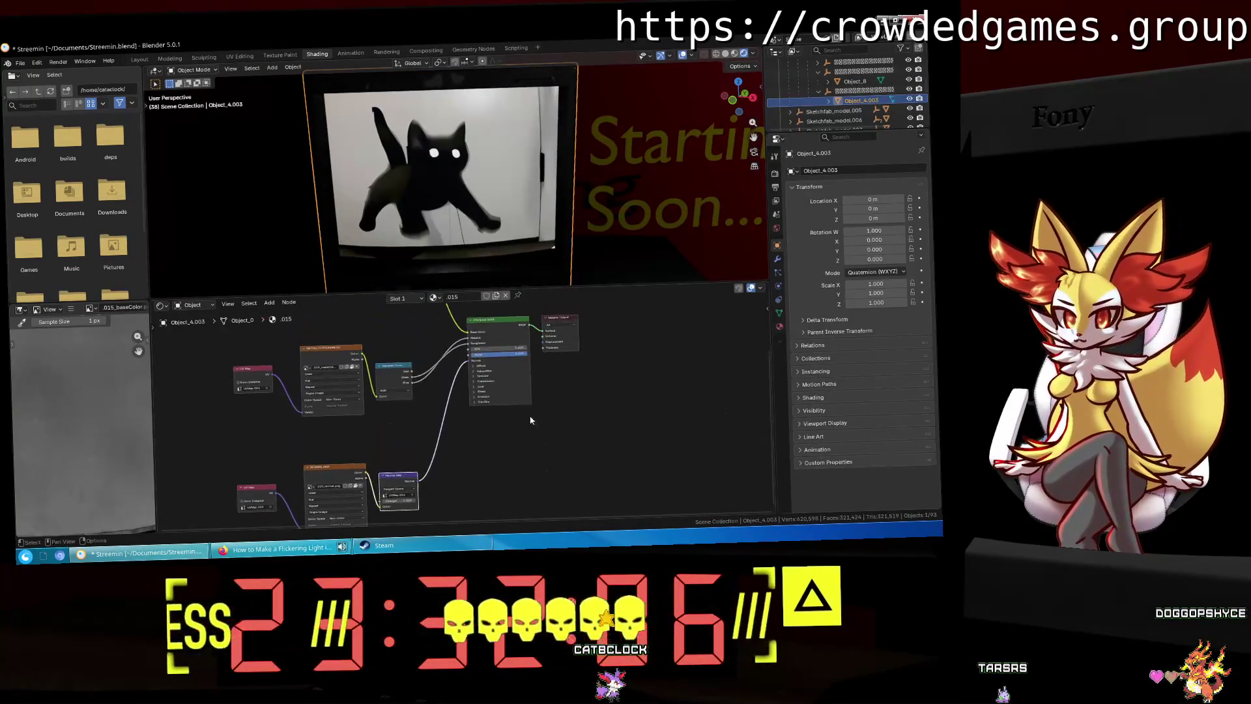
pyautogui.moveTo(528, 420); pyautogui.dragTo(515, 495, button='middle')
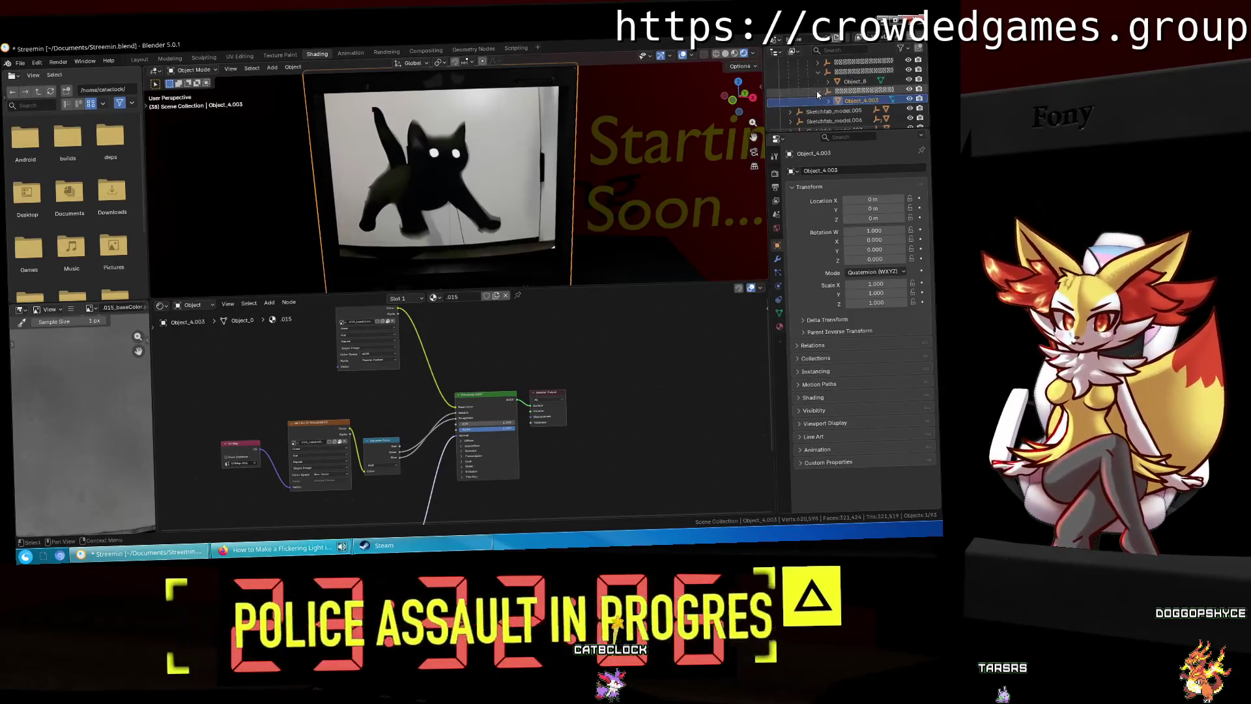
pyautogui.click(596, 280)
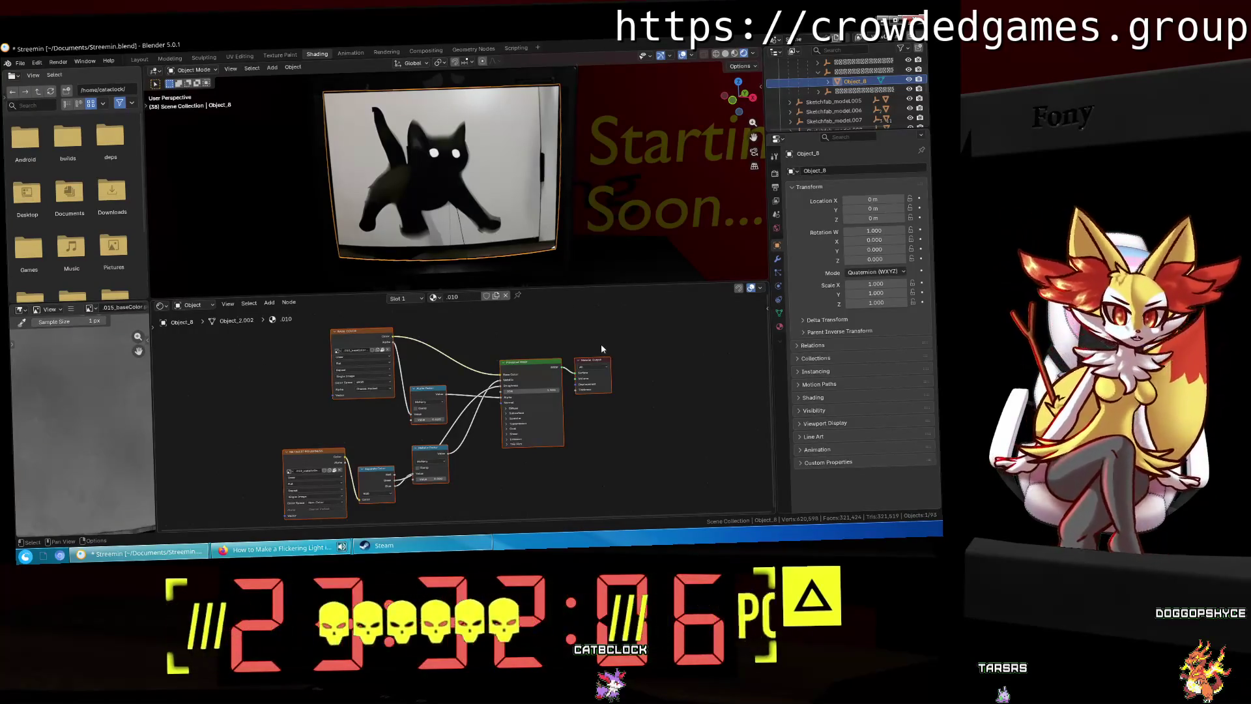
# Step: Frame Object_8's Principled BSDF and expand its Emission settings
pyautogui.moveTo(533, 451); pyautogui.dragTo(575, 391, button='middle')
pyautogui.scroll(2, 576, 391)
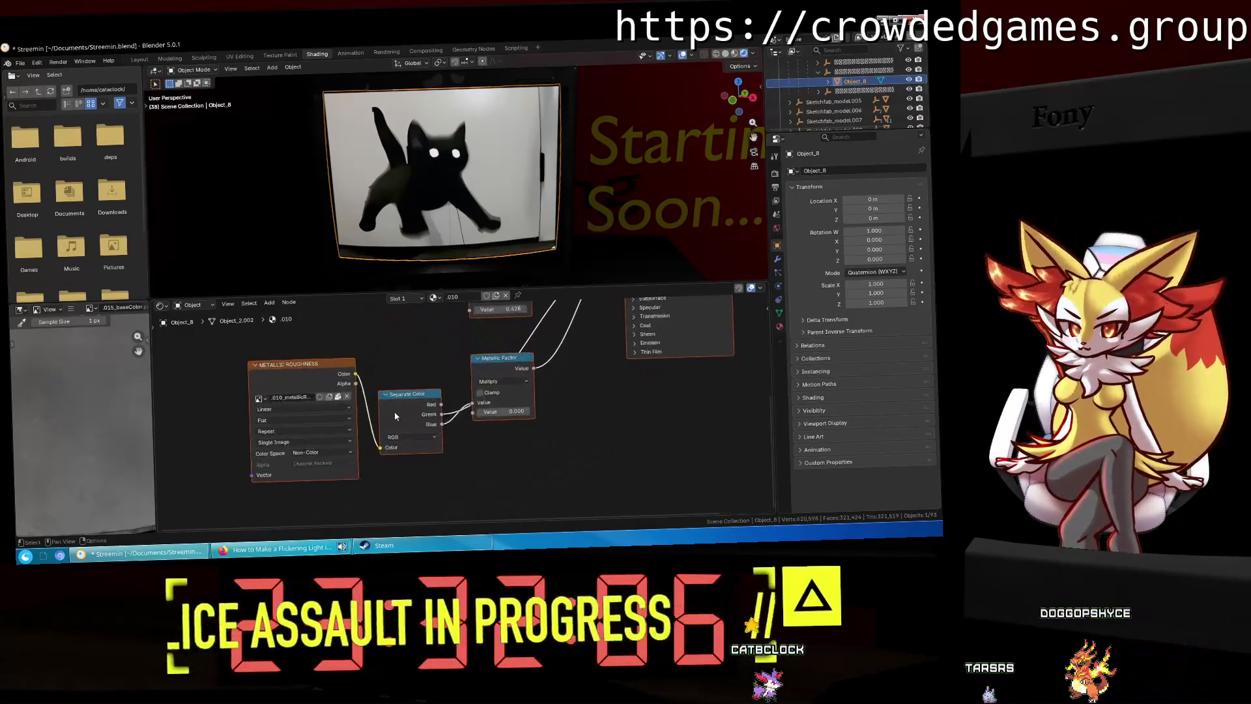
pyautogui.scroll(-1, 554, 370)
pyautogui.moveTo(554, 370)
pyautogui.mouseDown(button='middle')
pyautogui.moveTo(464, 489)
pyautogui.moveTo(464, 508)
pyautogui.mouseUp(button='middle')
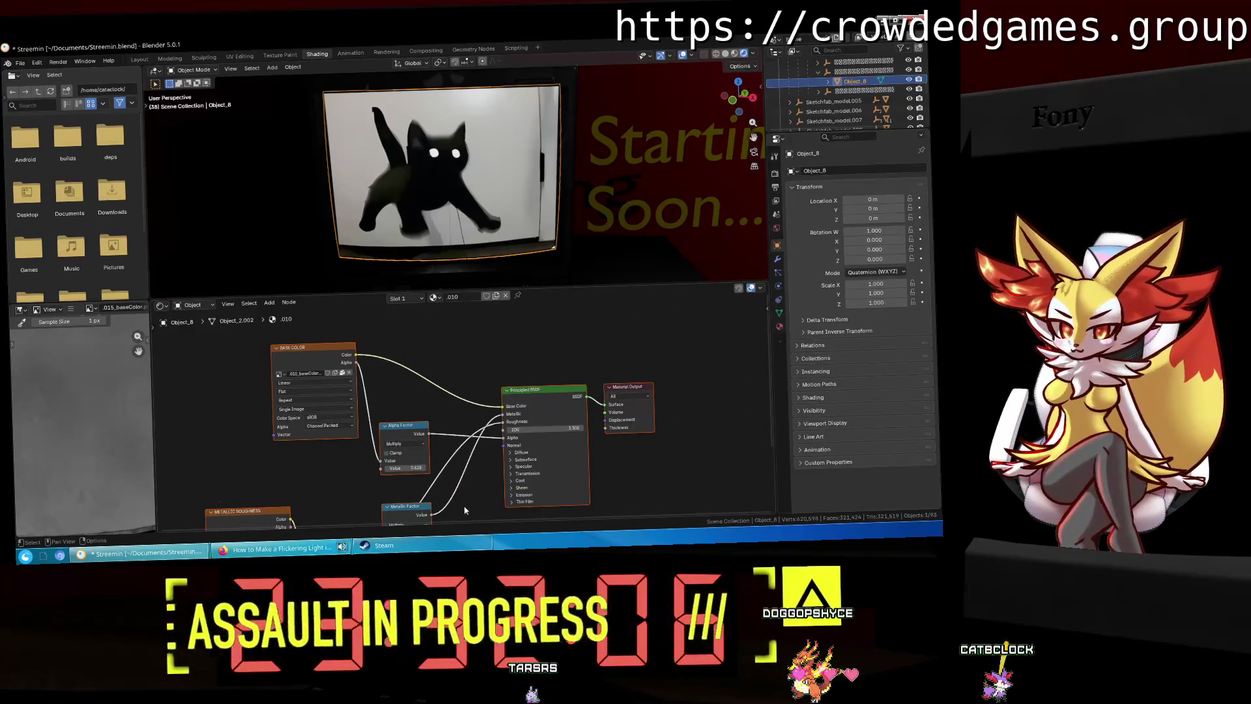
pyautogui.click(513, 489)
pyautogui.click(512, 489)
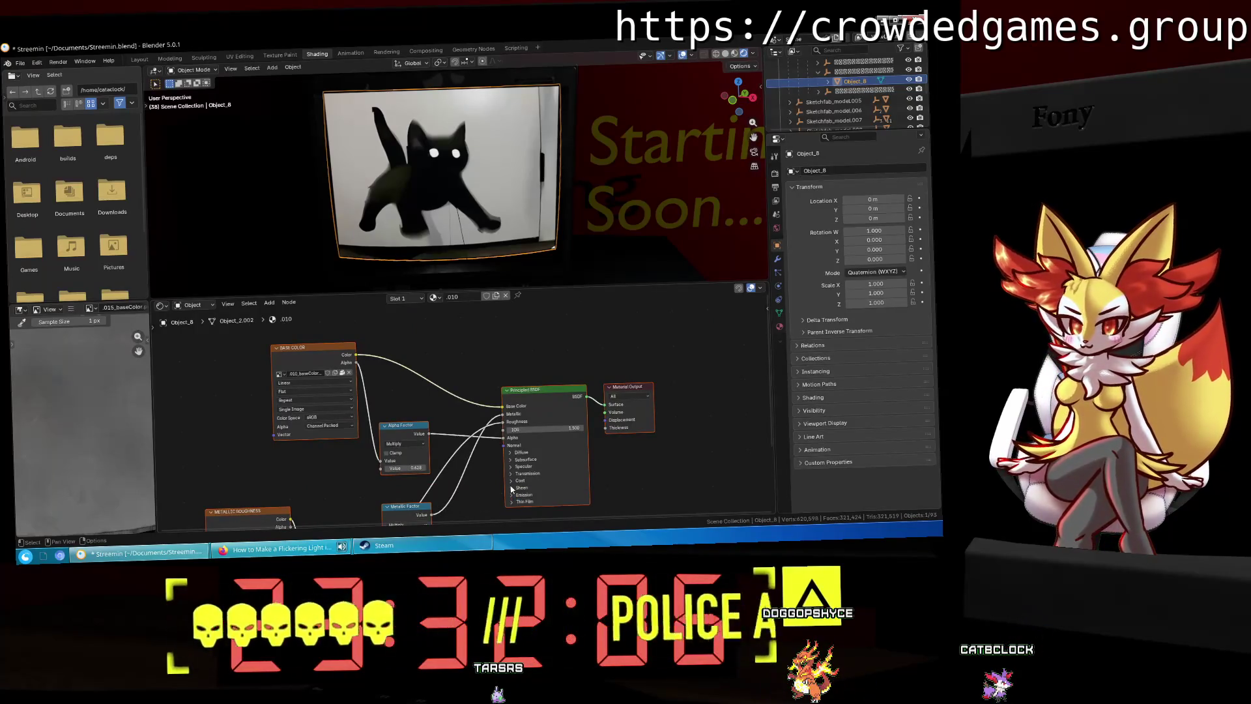
pyautogui.moveTo(546, 496); pyautogui.dragTo(557, 444, button='middle')
pyautogui.click(514, 444)
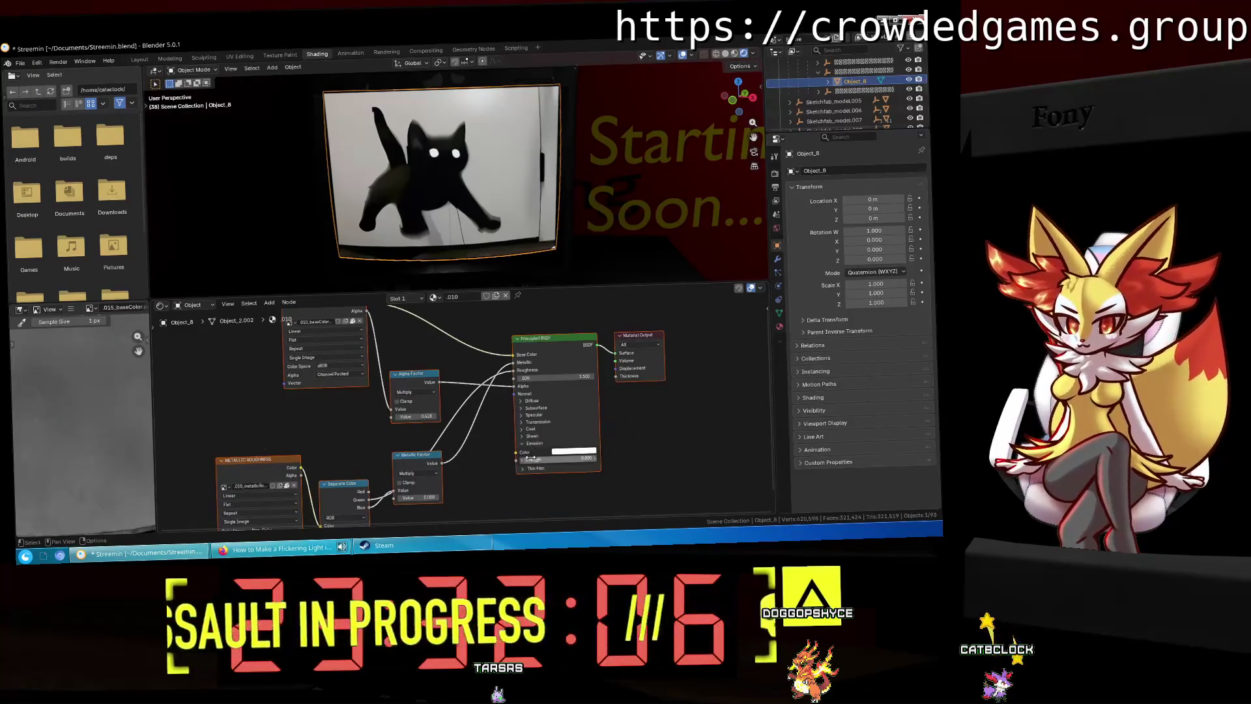
pyautogui.rightClick(665, 451)
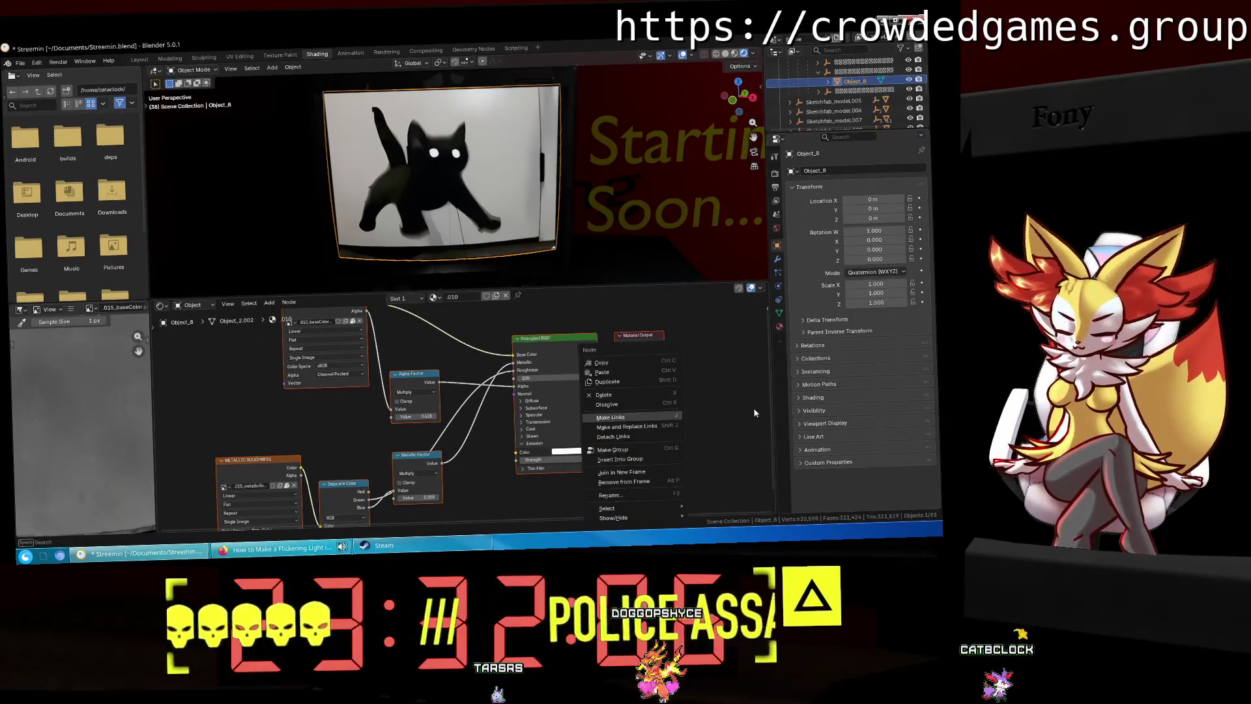
pyautogui.click(754, 412)
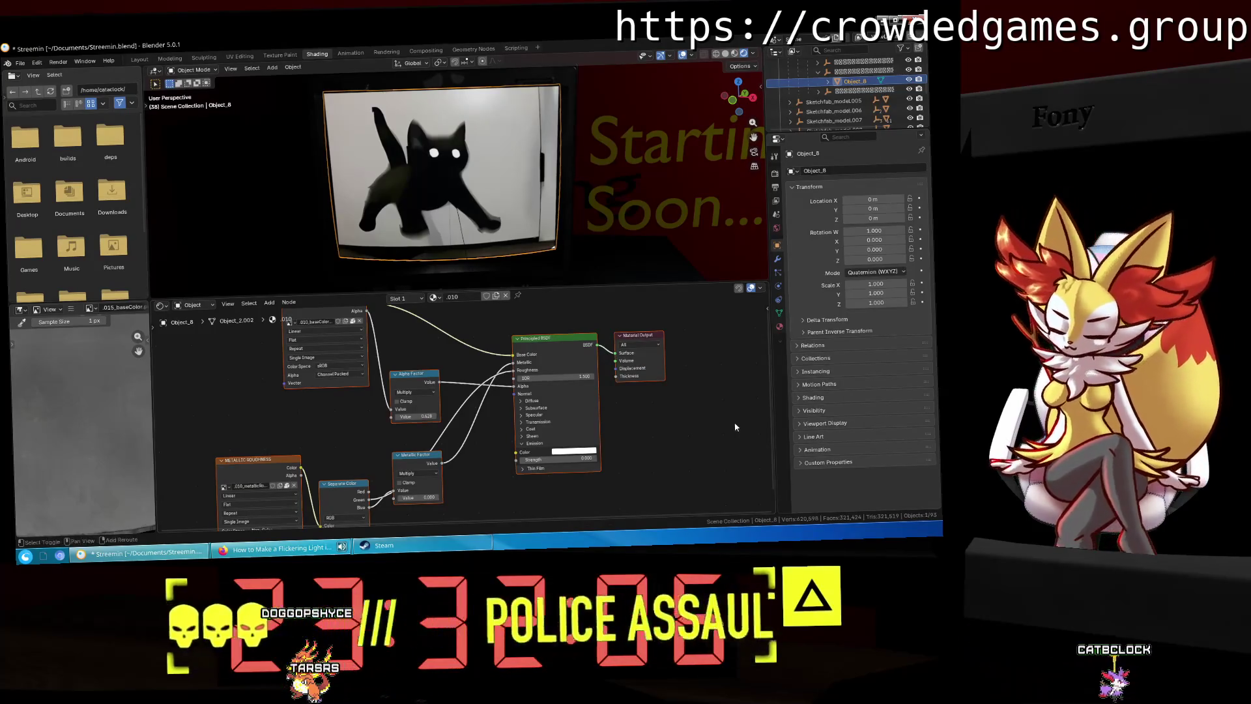
# Step: Add an Emission node beside the Principled BSDF, clearing the stray links
pyautogui.hotkey('shift', 'a')
pyautogui.write('e')
pyautogui.click(734, 424)
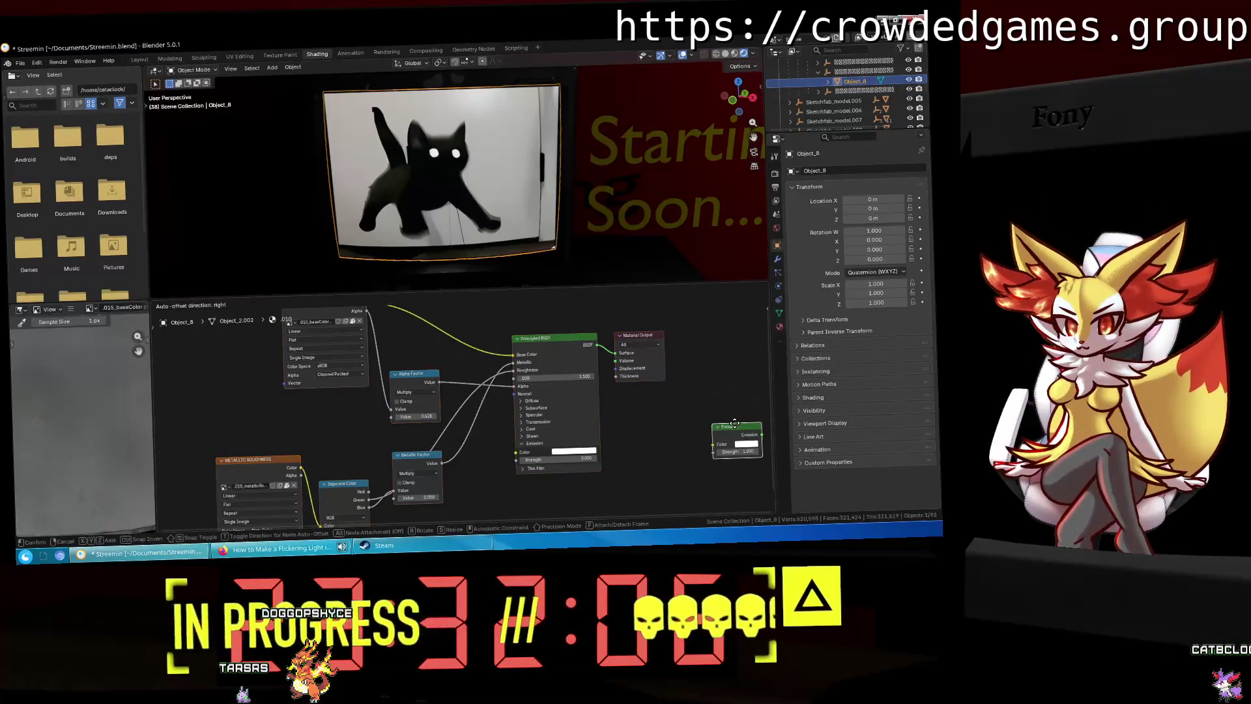
pyautogui.click(483, 458)
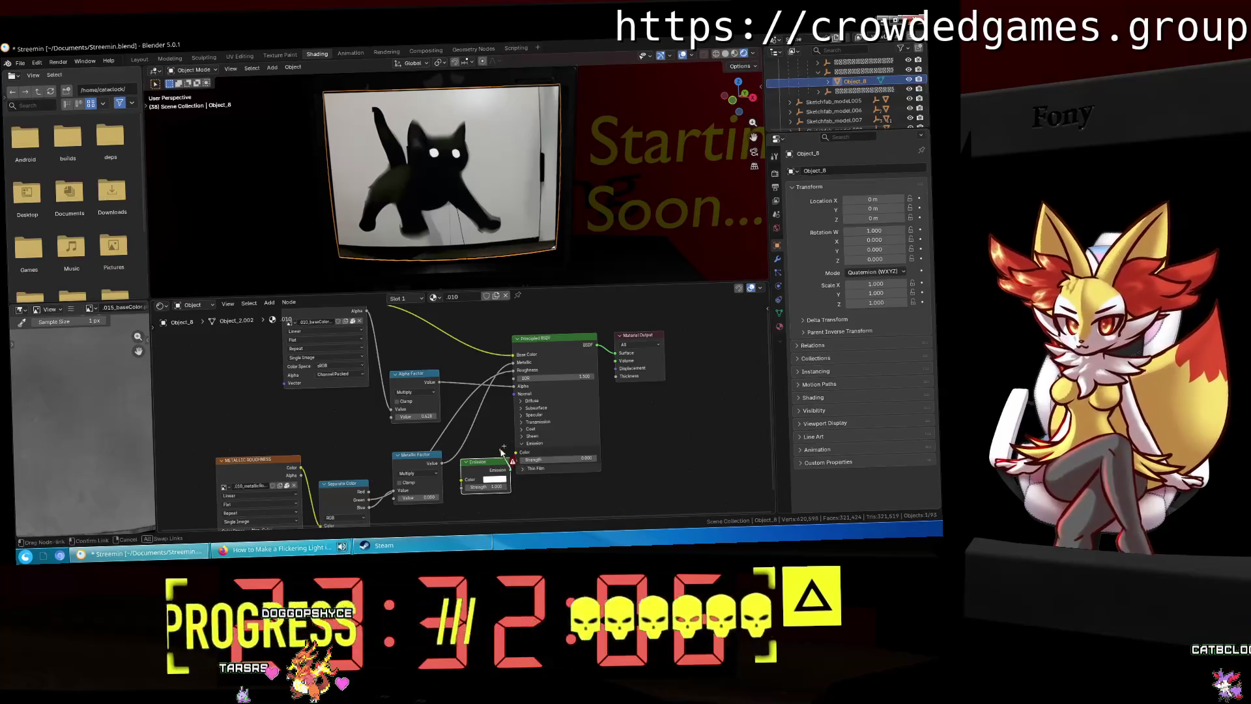
pyautogui.moveTo(489, 466)
pyautogui.mouseDown()
pyautogui.moveTo(461, 487)
pyautogui.moveTo(478, 478)
pyautogui.mouseUp()
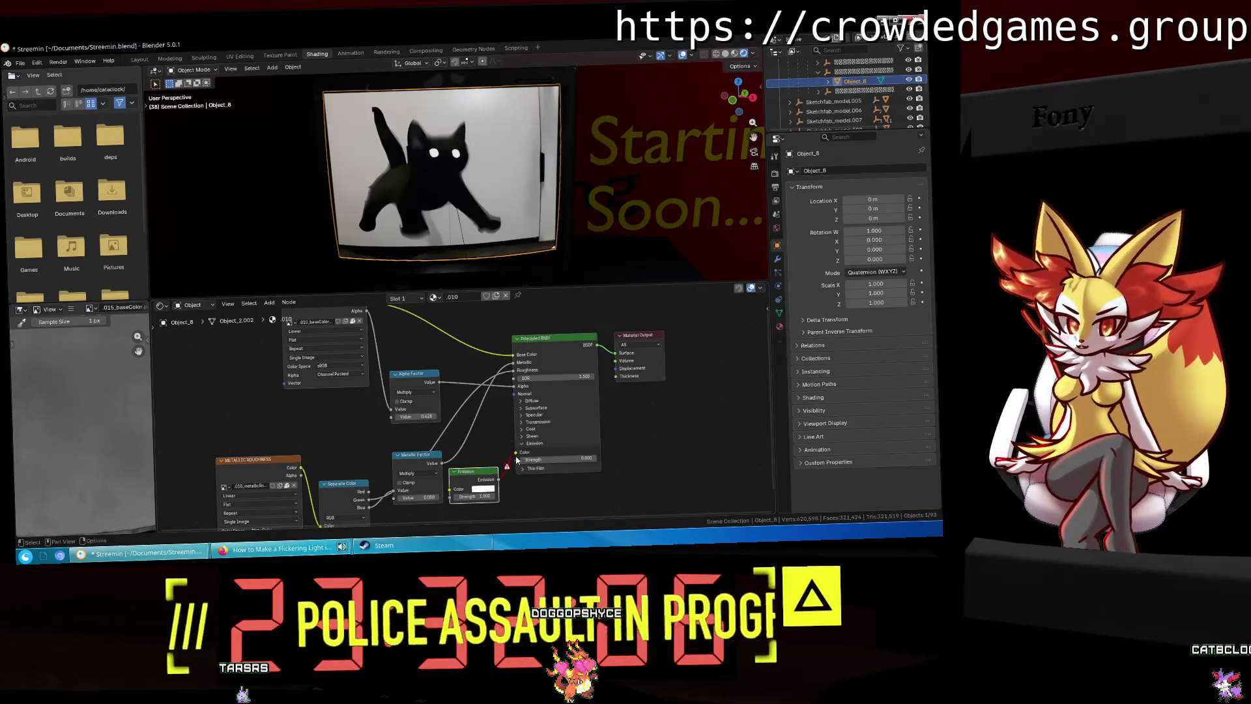
pyautogui.moveTo(516, 456); pyautogui.dragTo(481, 488)
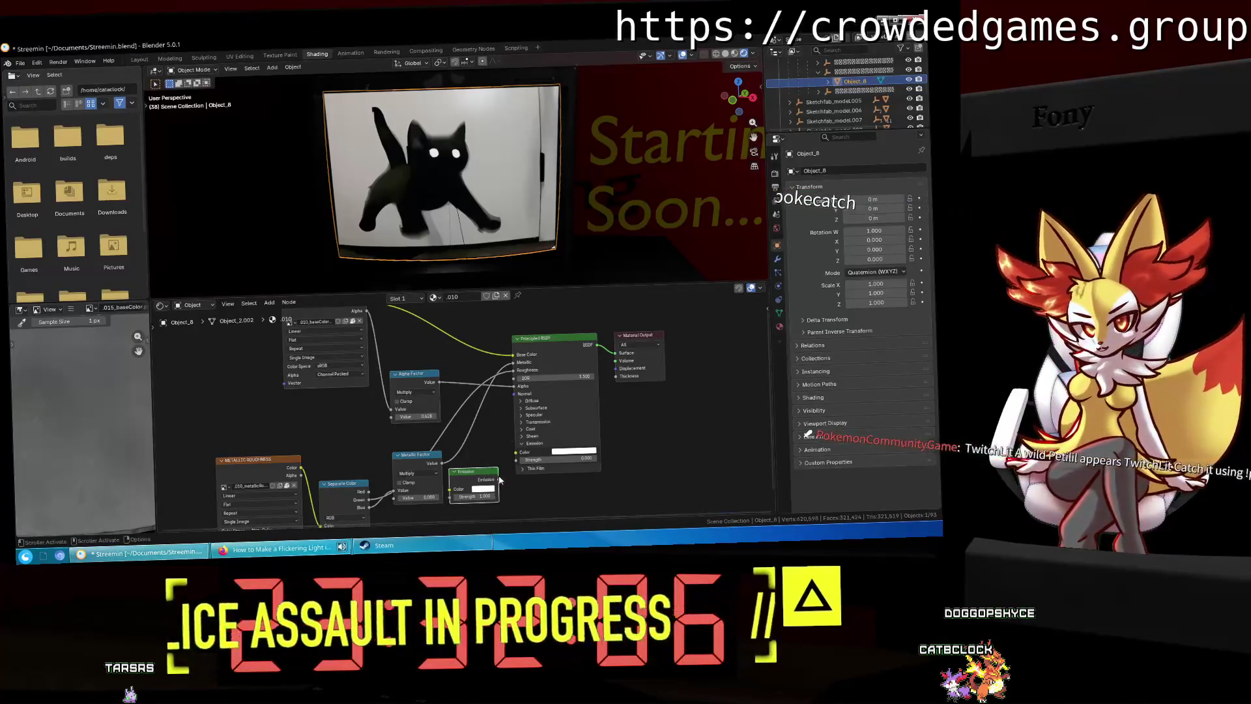
pyautogui.rightClick(616, 363)
# Step: Orbit around the TV and play the animation to preview the flicker
pyautogui.moveTo(495, 248)
pyautogui.mouseDown(button='middle')
pyautogui.moveTo(662, 263)
pyautogui.moveTo(598, 244)
pyautogui.mouseUp(button='middle')
pyautogui.press('space')
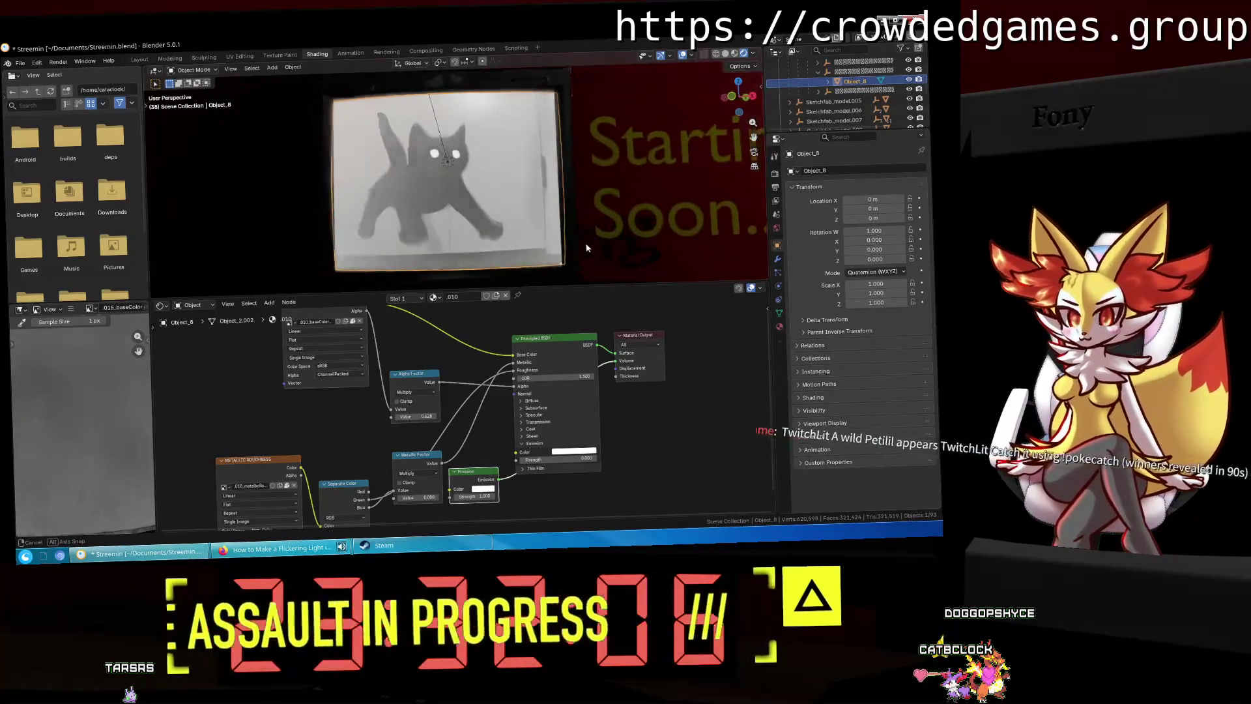
pyautogui.moveTo(516, 189)
pyautogui.mouseDown(button='middle')
pyautogui.moveTo(614, 198)
pyautogui.moveTo(569, 194)
pyautogui.moveTo(595, 209)
pyautogui.moveTo(673, 209)
pyautogui.moveTo(631, 243)
pyautogui.moveTo(650, 263)
pyautogui.moveTo(575, 221)
pyautogui.moveTo(555, 99)
pyautogui.moveTo(541, 176)
pyautogui.moveTo(196, 200)
pyautogui.moveTo(759, 209)
pyautogui.moveTo(690, 217)
pyautogui.moveTo(519, 134)
pyautogui.moveTo(395, 174)
pyautogui.moveTo(469, 263)
pyautogui.moveTo(561, 81)
pyautogui.mouseUp(button='middle')
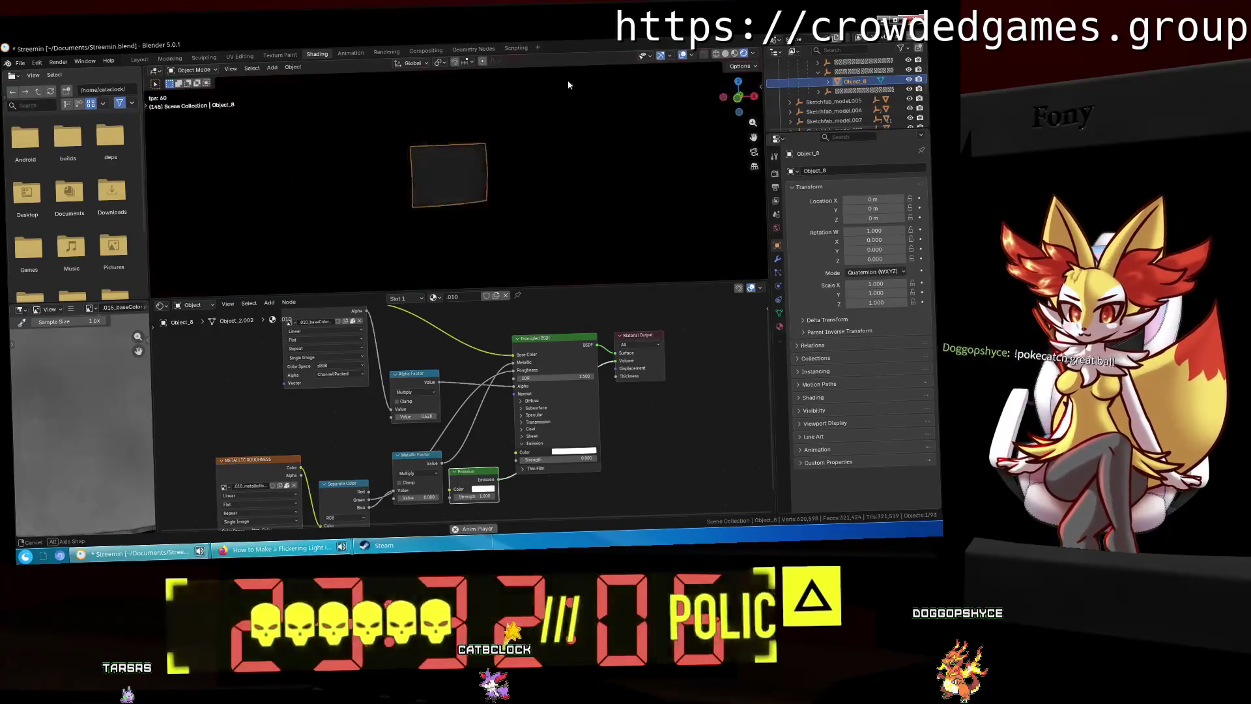
# Step: Zero the Emission Strength, delete the Emission node, and switch to Object_6's material
pyautogui.scroll(4, 613, 173)
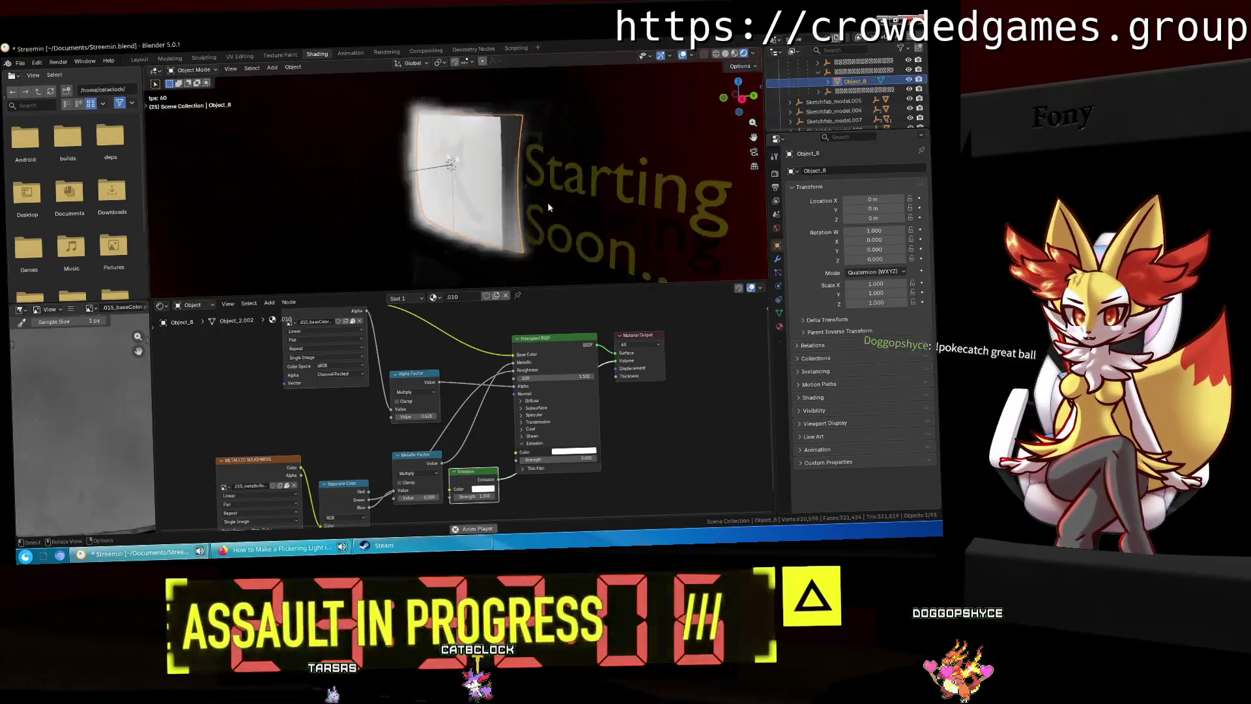
pyautogui.moveTo(482, 495)
pyautogui.mouseDown()
pyautogui.moveTo(452, 495)
pyautogui.moveTo(492, 496)
pyautogui.moveTo(479, 496)
pyautogui.mouseUp()
pyautogui.moveTo(469, 425)
pyautogui.mouseDown(button='middle')
pyautogui.moveTo(494, 480)
pyautogui.moveTo(464, 423)
pyautogui.mouseUp(button='middle')
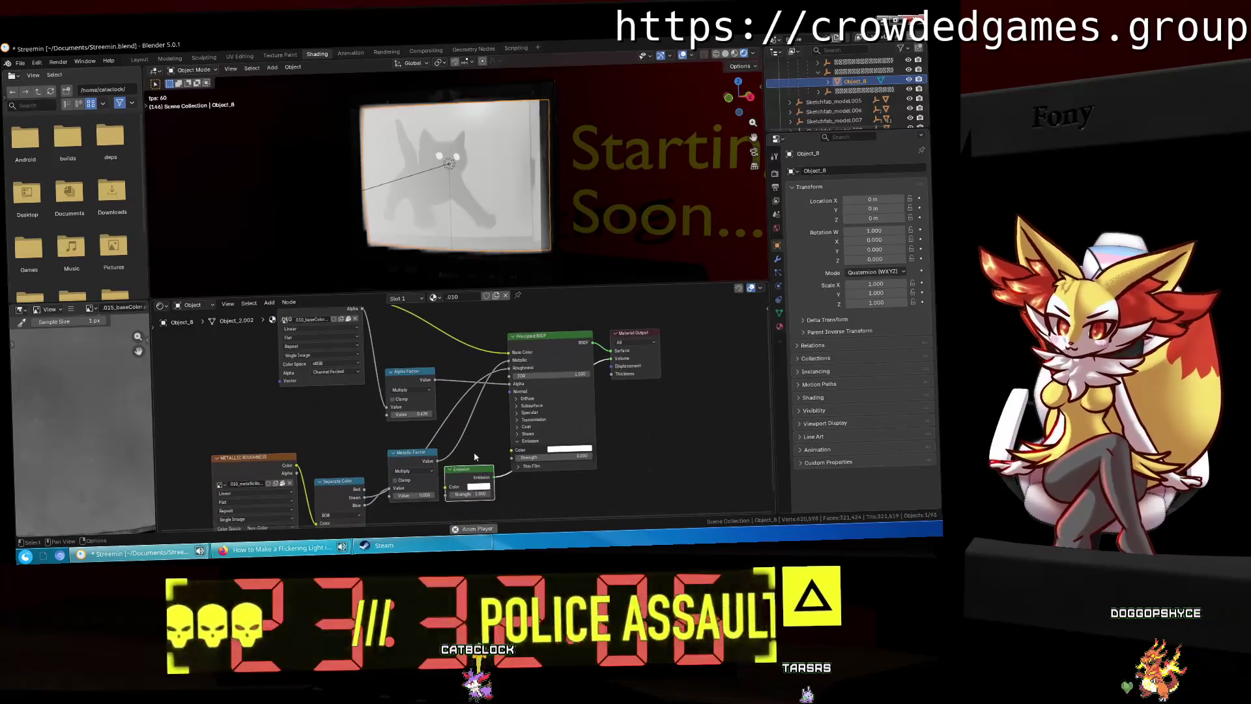
pyautogui.press('Delete')
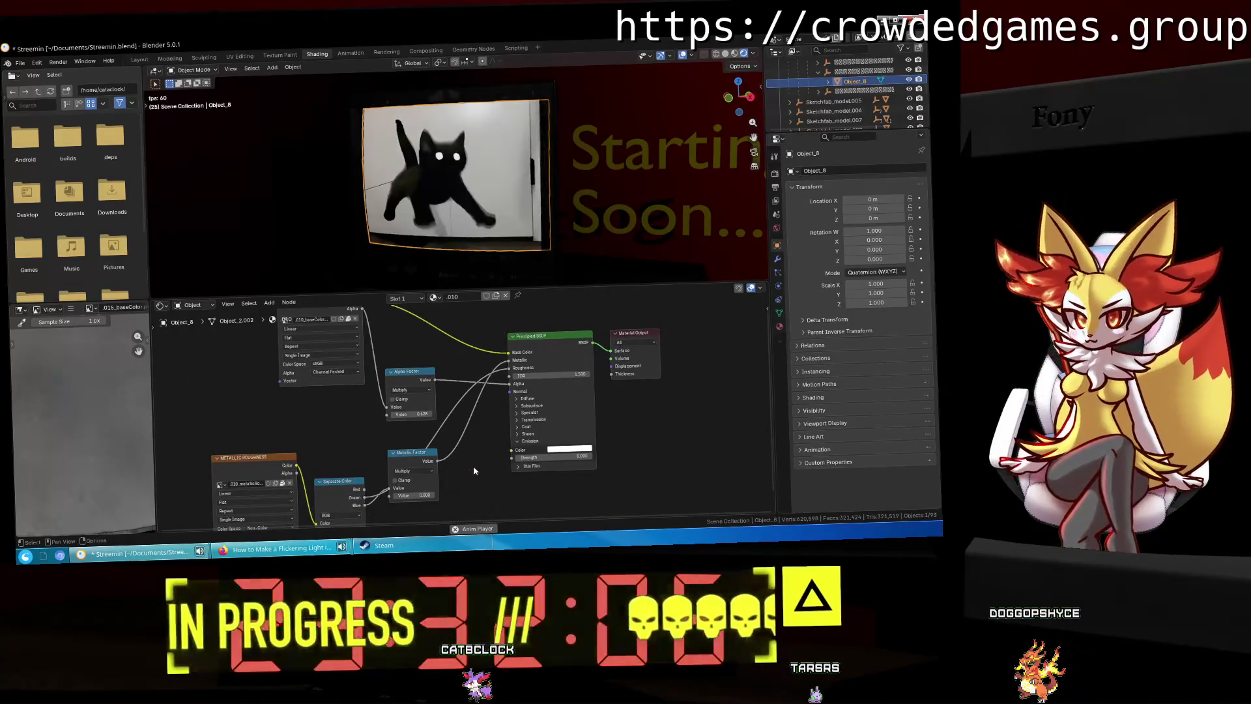
pyautogui.click(812, 96)
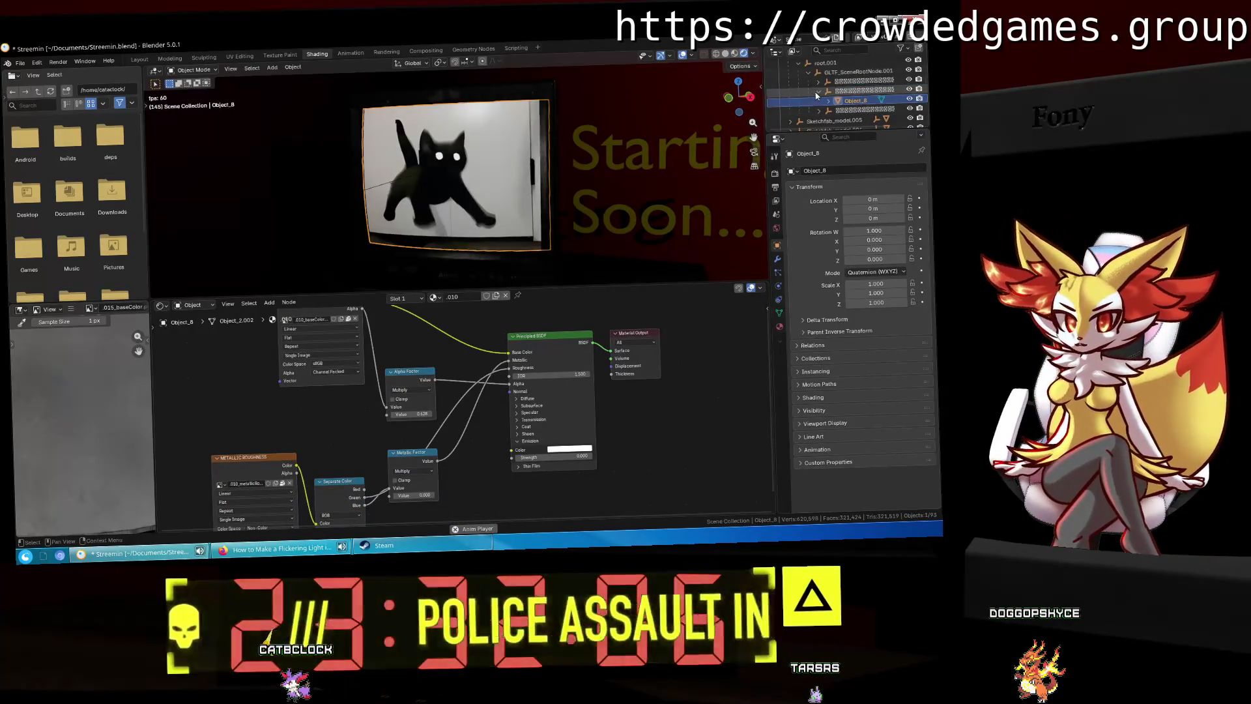
pyautogui.scroll(-3, 559, 358)
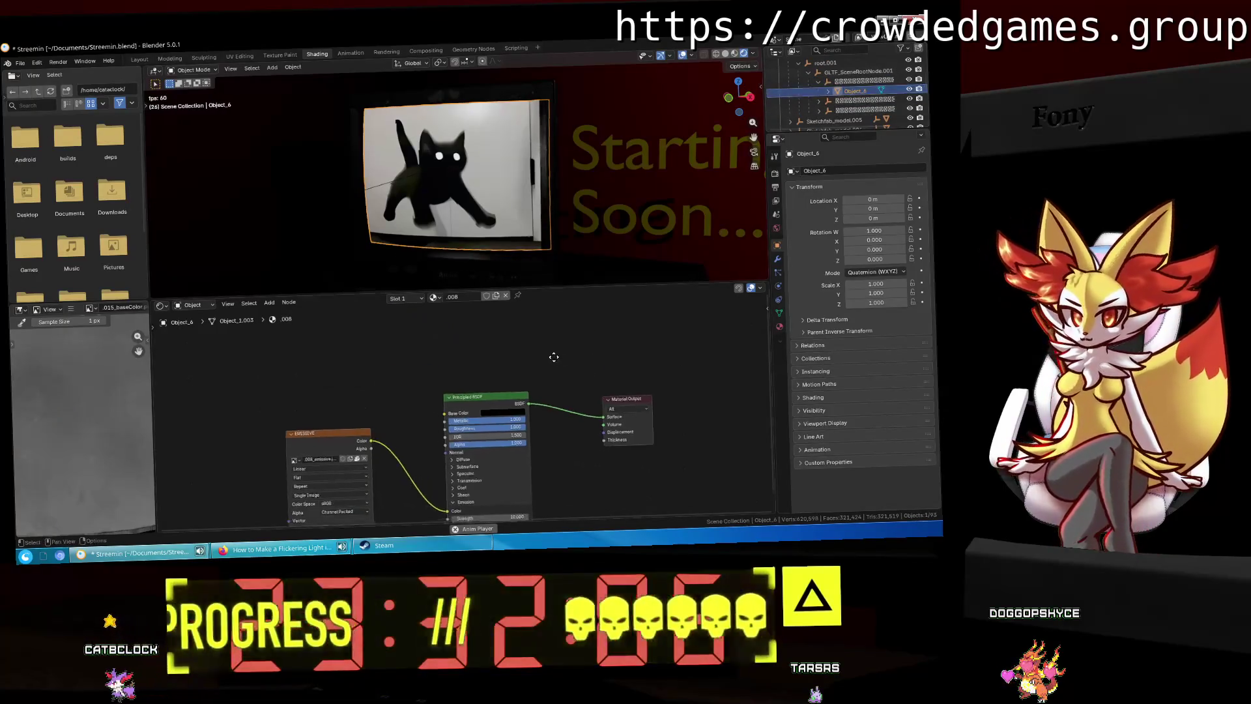
# Step: Close the image editor area so the shader editor fills the lower area, and stop playback
pyautogui.rightClick(498, 400)
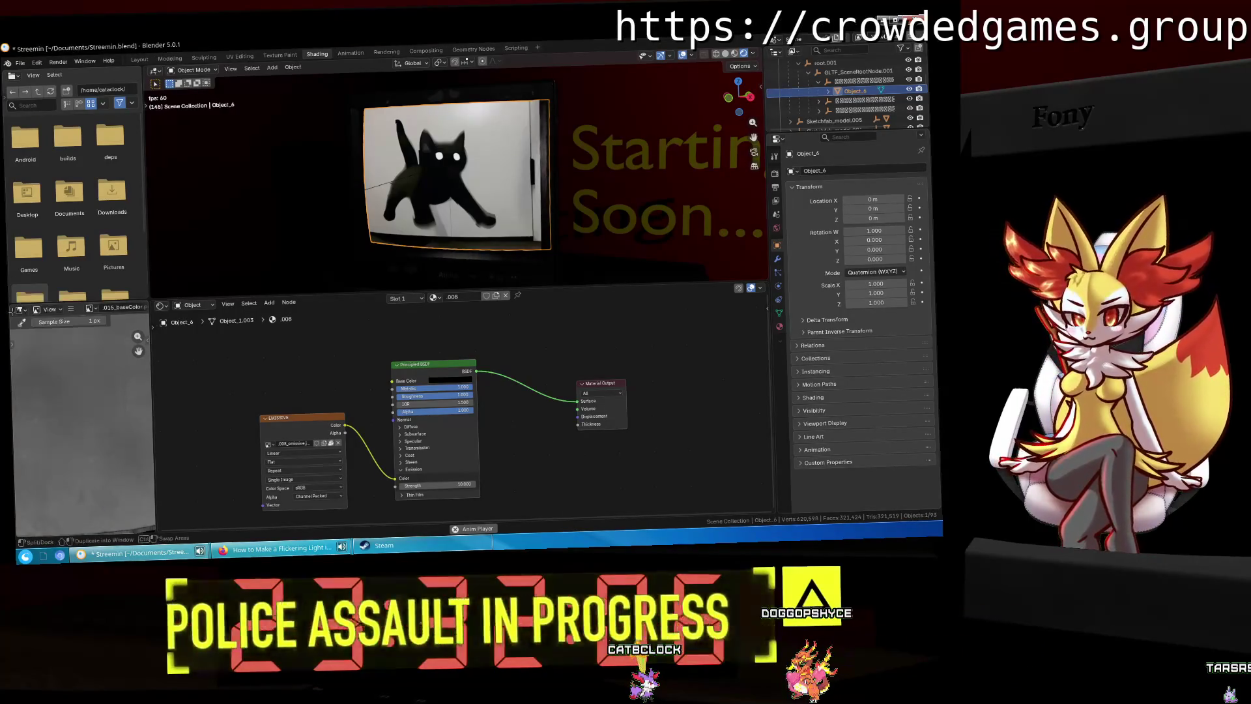
pyautogui.click(79, 310)
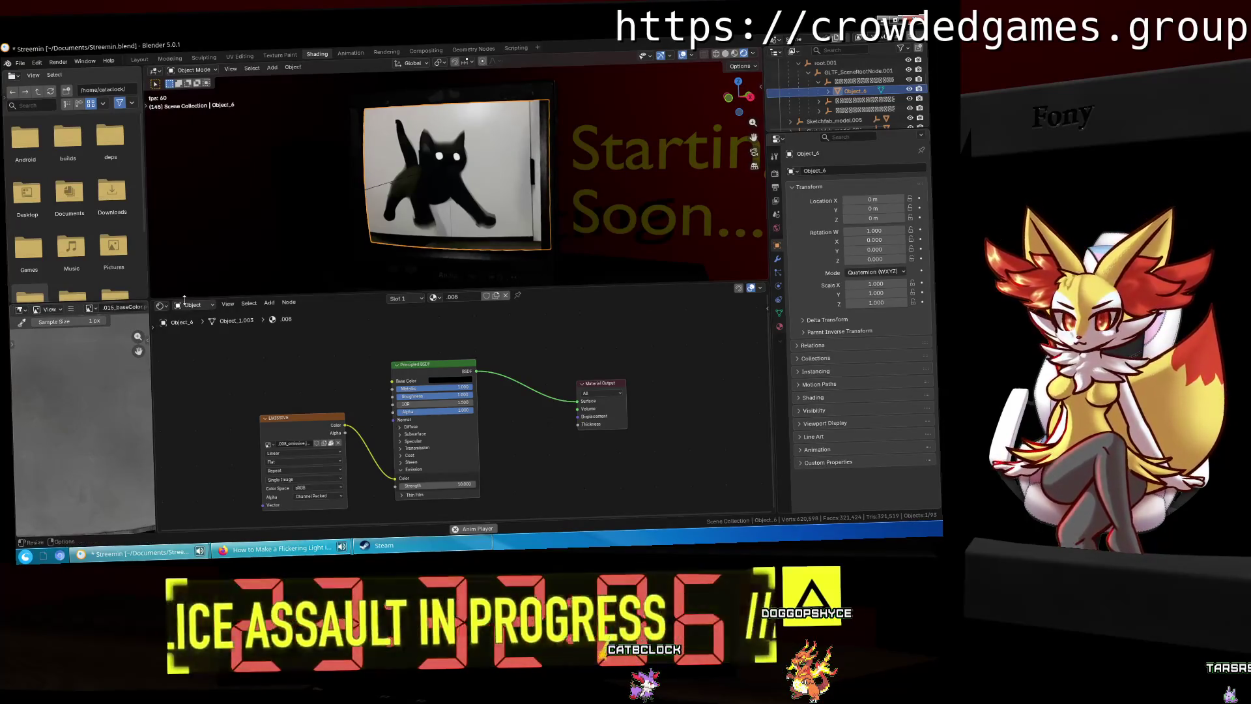
pyautogui.rightClick(130, 317)
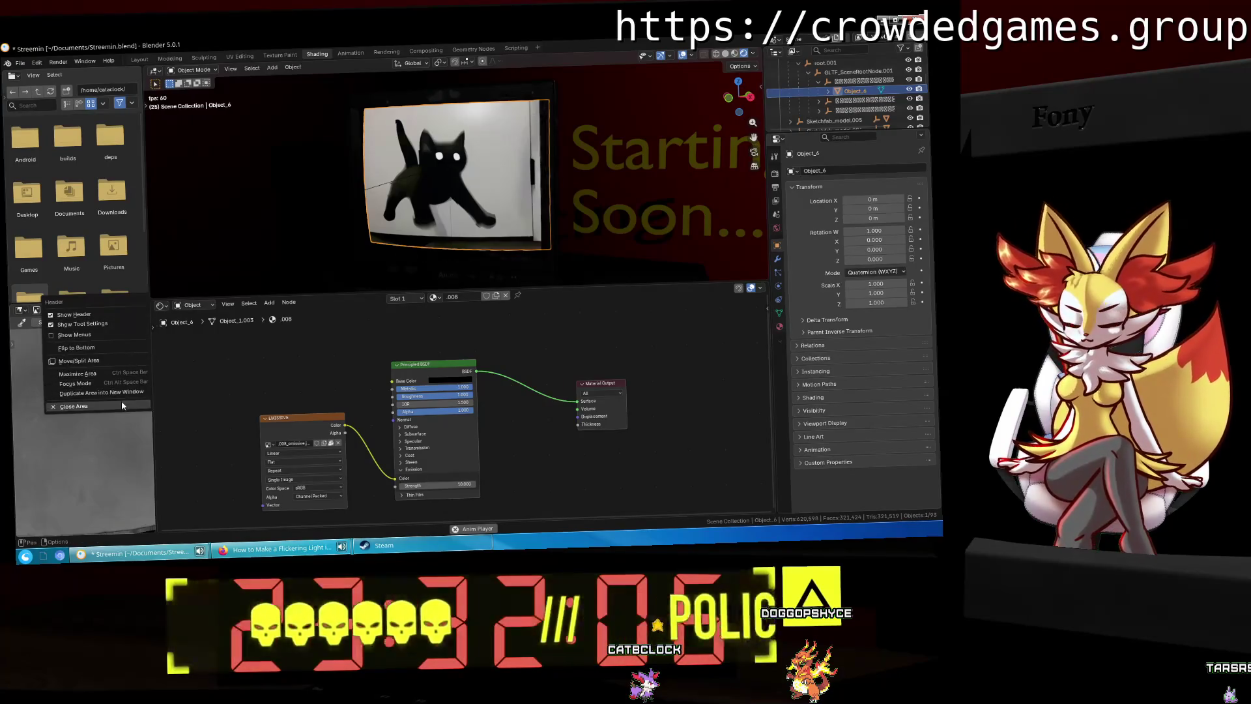
pyautogui.click(122, 406)
pyautogui.moveTo(173, 392); pyautogui.dragTo(191, 385, button='middle')
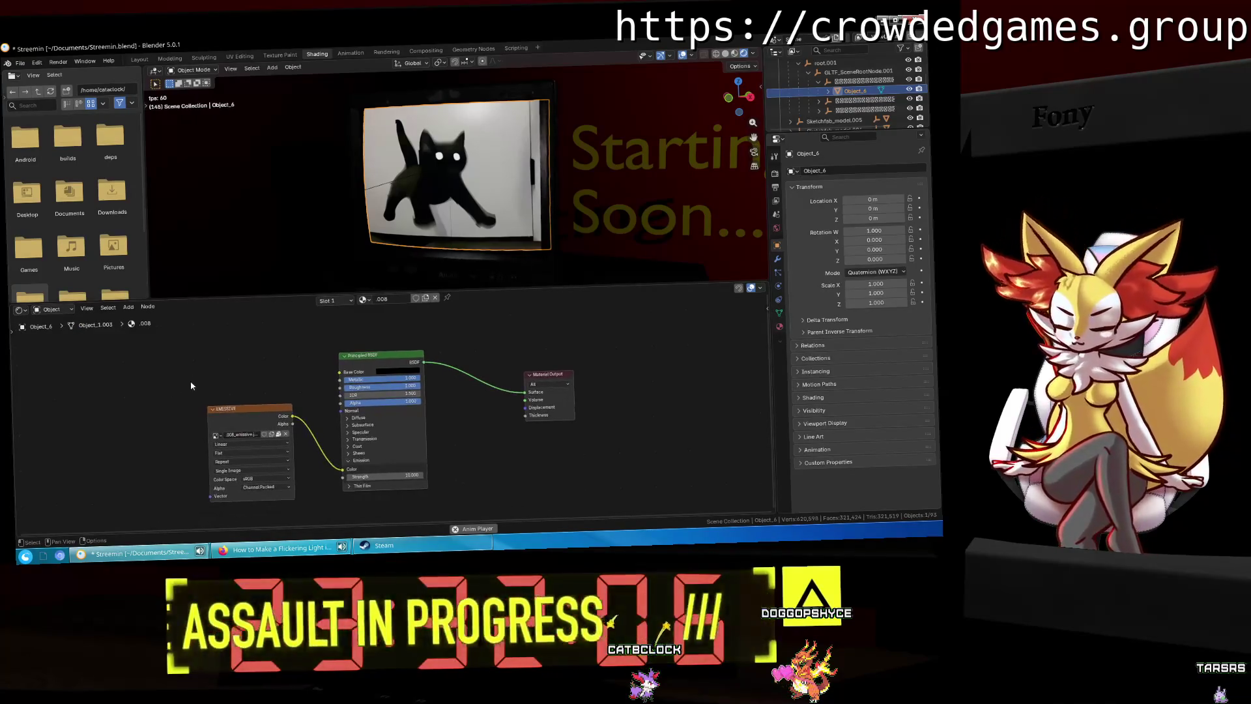
pyautogui.press('Escape')
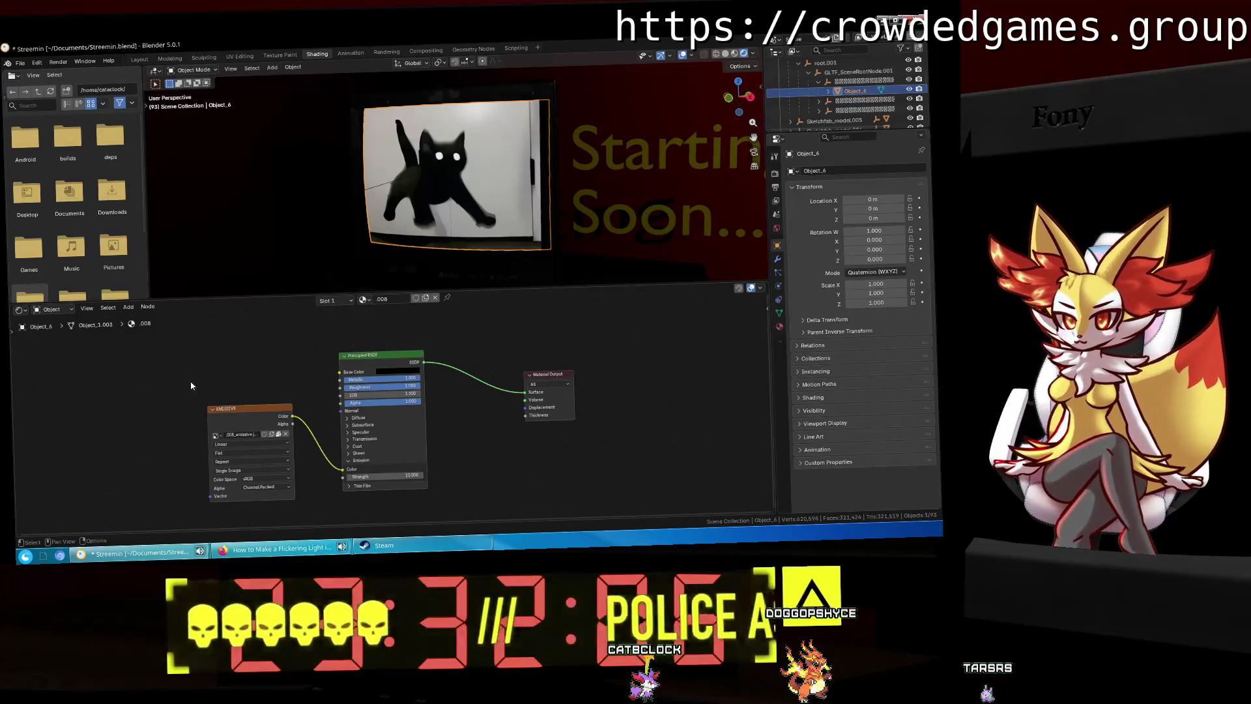
# Step: Add a trial Emission node above the Principled BSDF
pyautogui.hotkey('shift', 'a')
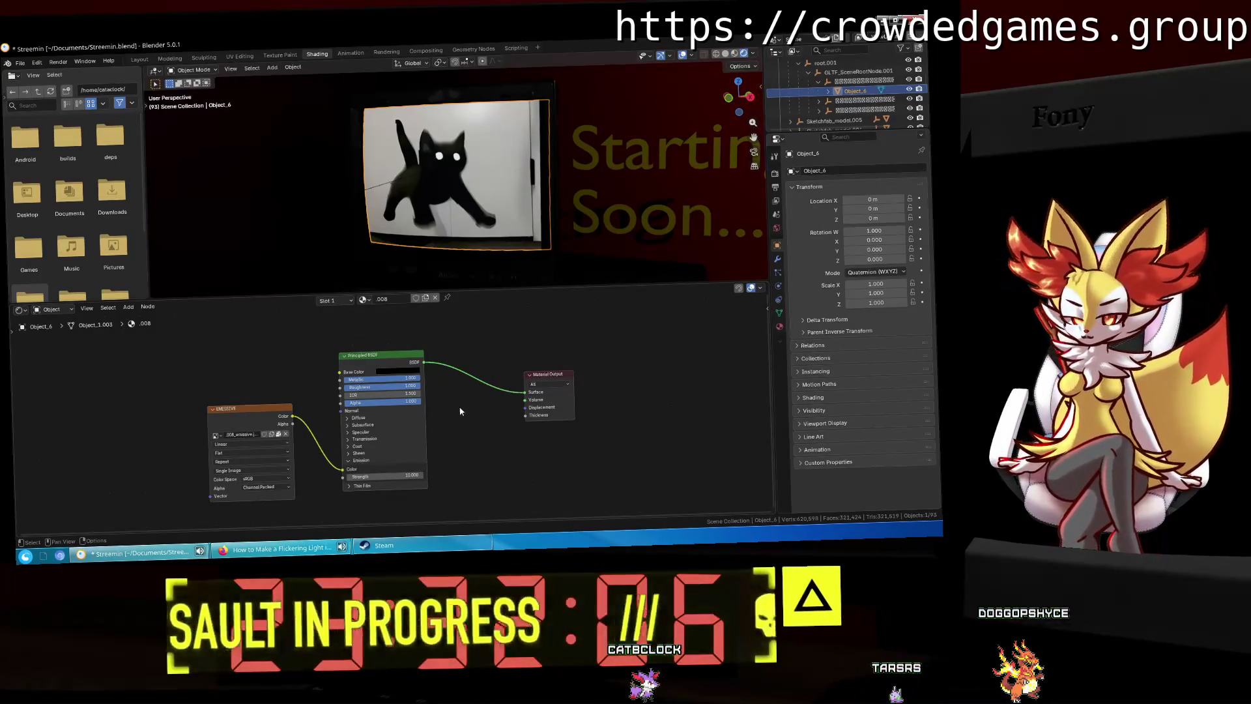
pyautogui.click(456, 393)
pyautogui.press('Escape')
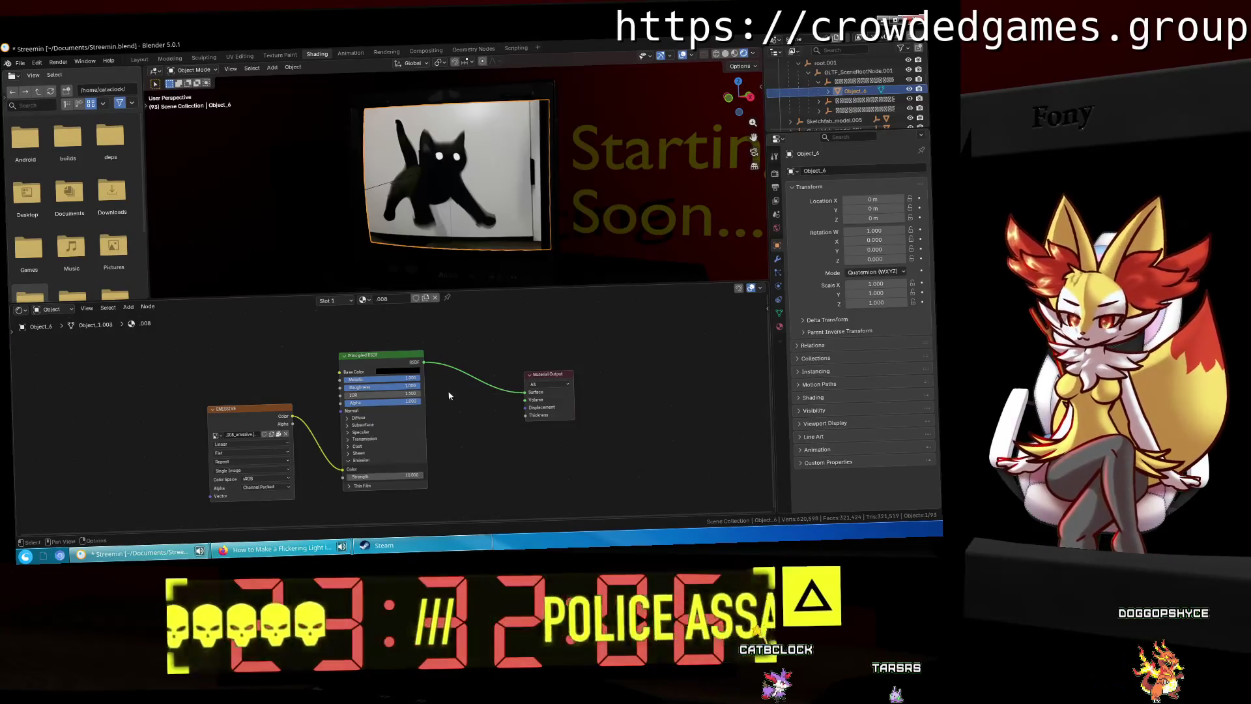
pyautogui.hotkey('shift', 'a')
pyautogui.write('emiss')
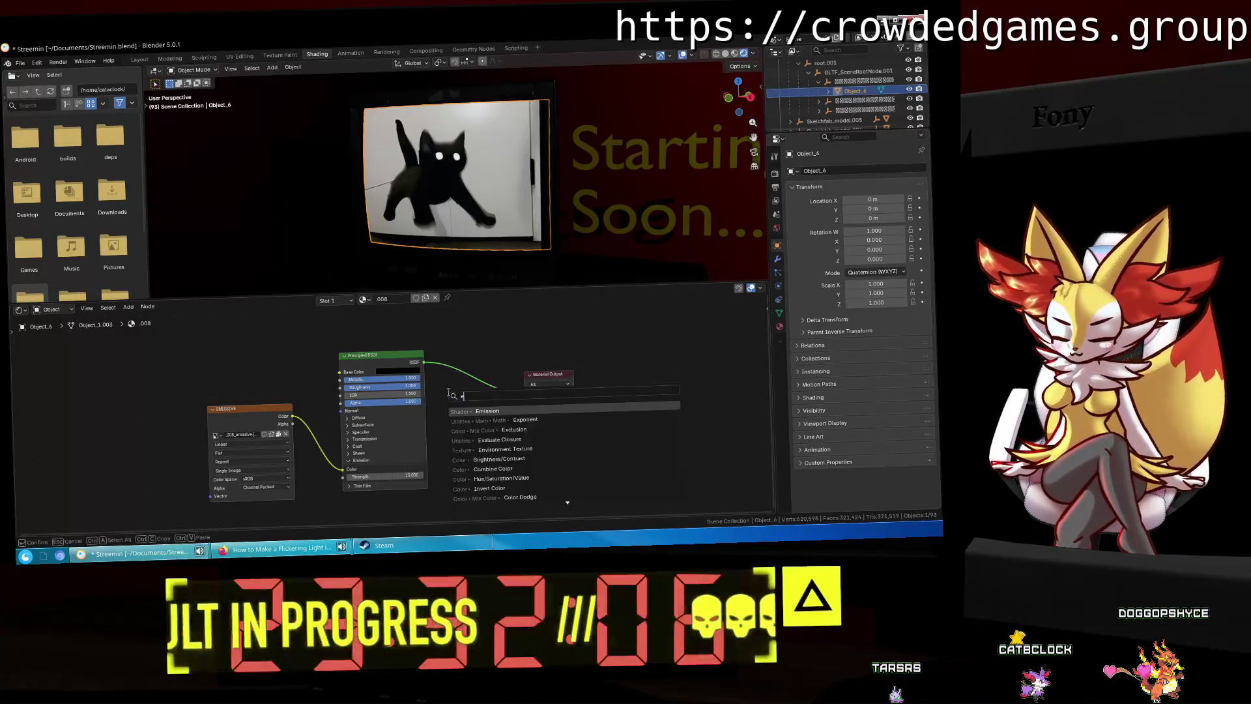
pyautogui.press('Return')
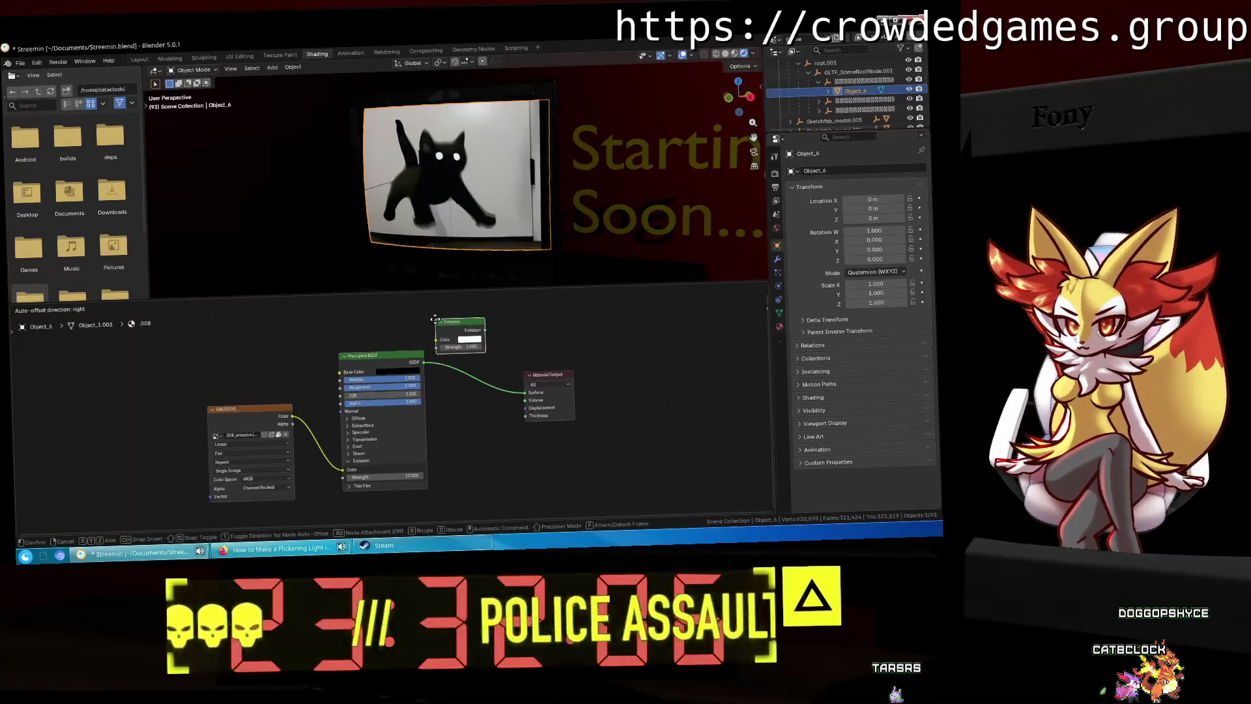
pyautogui.click(484, 340)
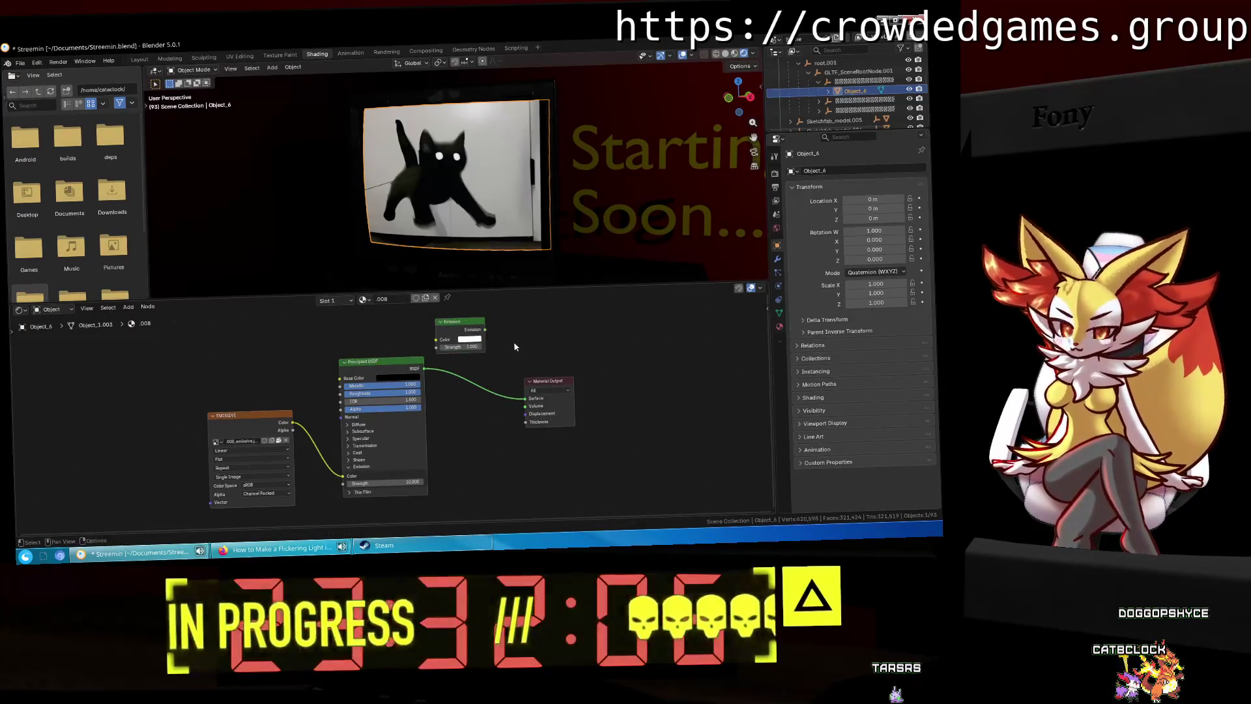
# Step: Add a Mix Shader fed by the Principled BSDF and route it into the material surface
pyautogui.hotkey('shift', 'a')
pyautogui.write('mix sh')
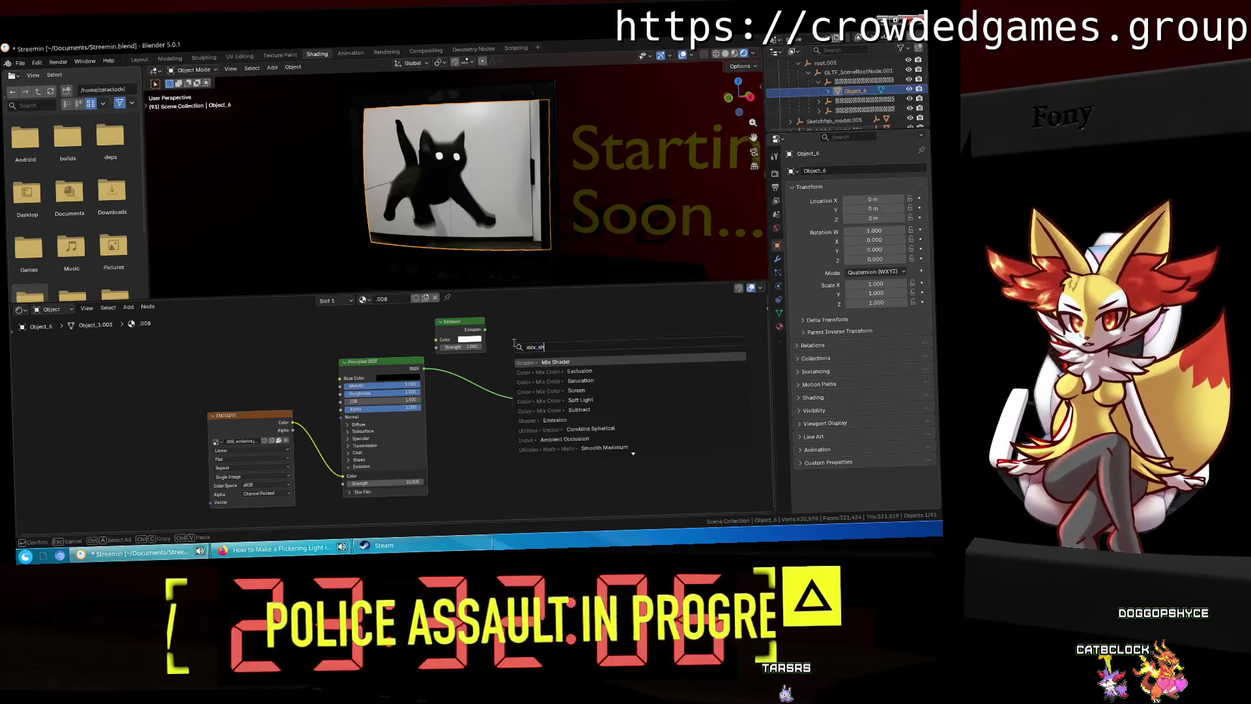
pyautogui.press('Return')
pyautogui.click(518, 320)
pyautogui.moveTo(424, 369); pyautogui.dragTo(518, 355)
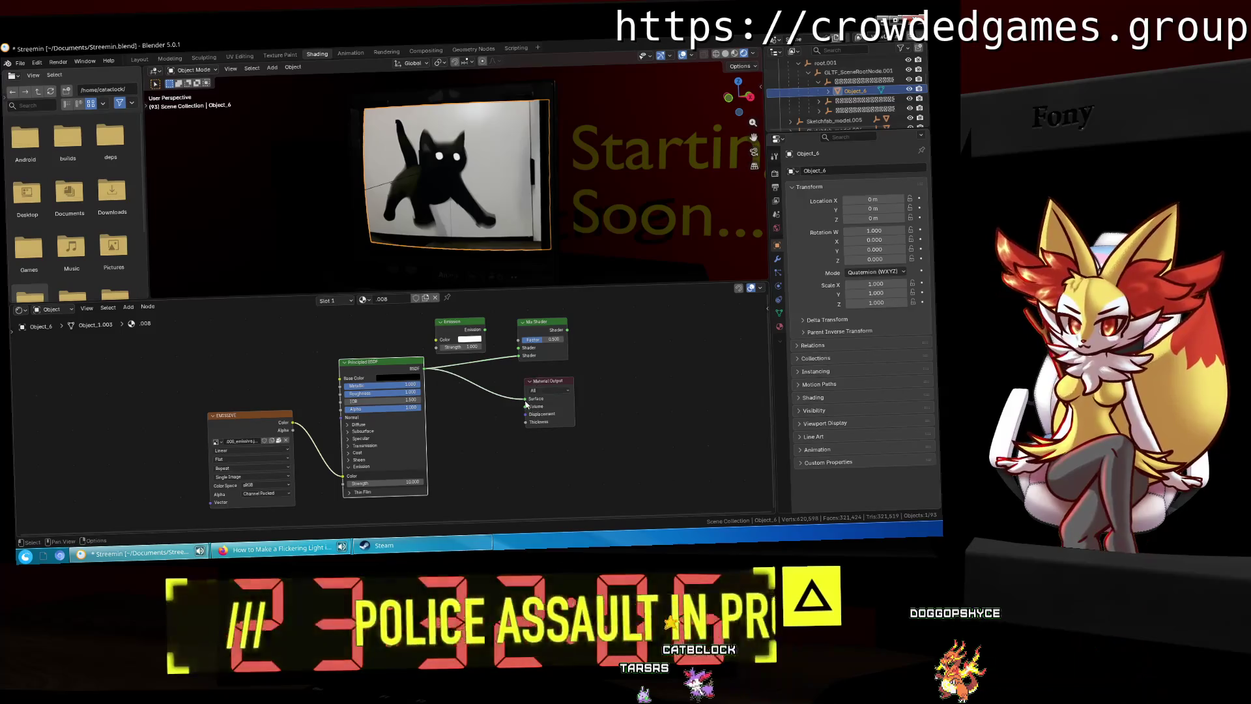
pyautogui.moveTo(540, 321)
pyautogui.mouseDown()
pyautogui.moveTo(478, 379)
pyautogui.moveTo(525, 399)
pyautogui.mouseUp()
pyautogui.press('space')
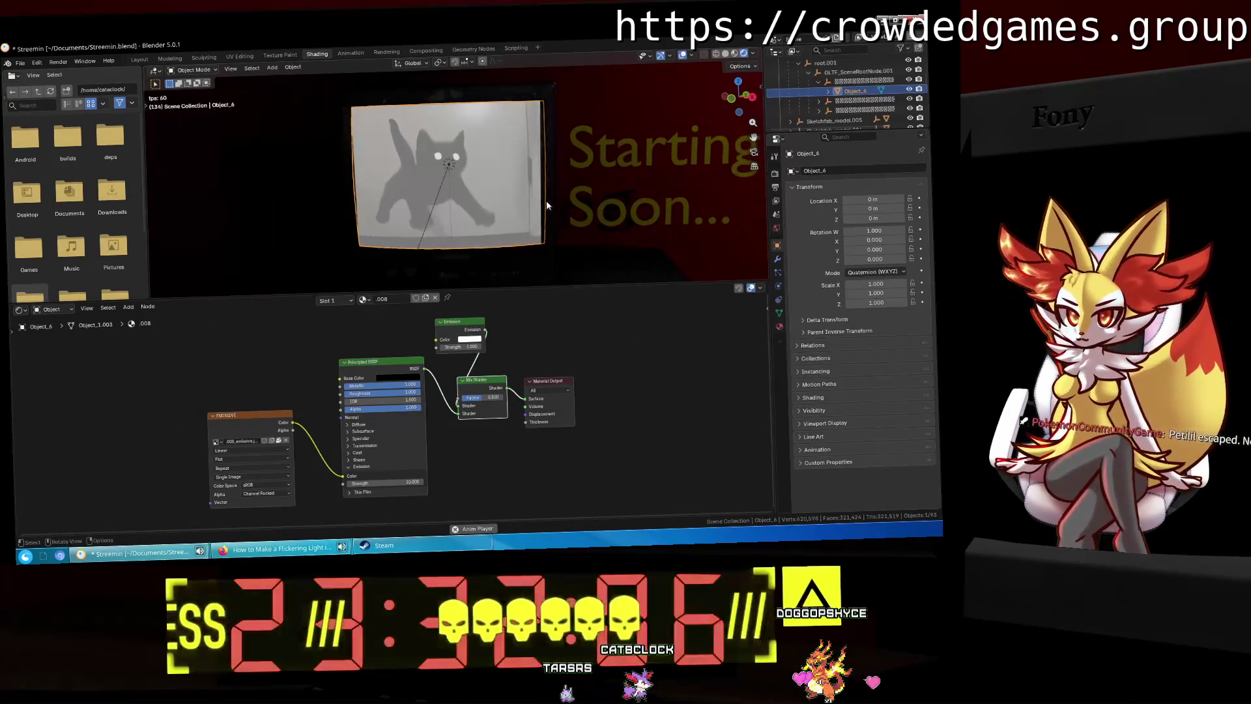
pyautogui.moveTo(442, 320); pyautogui.dragTo(380, 314)
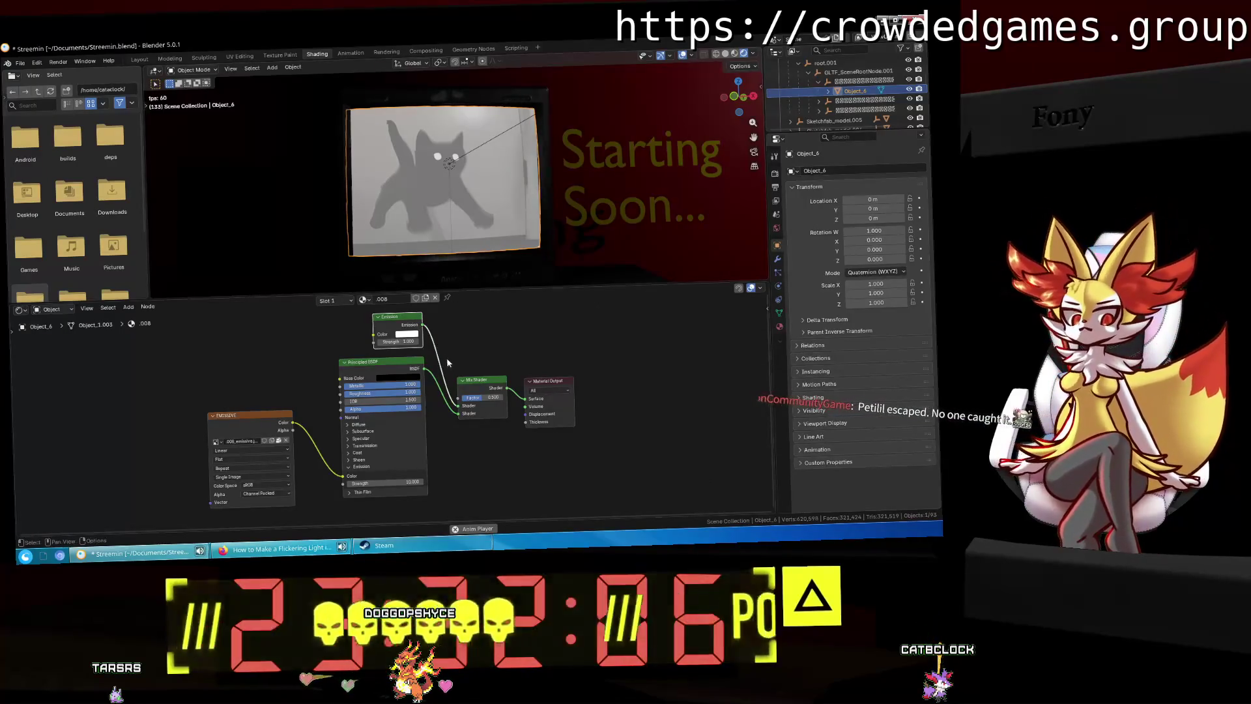
pyautogui.moveTo(408, 340); pyautogui.dragTo(408, 341)
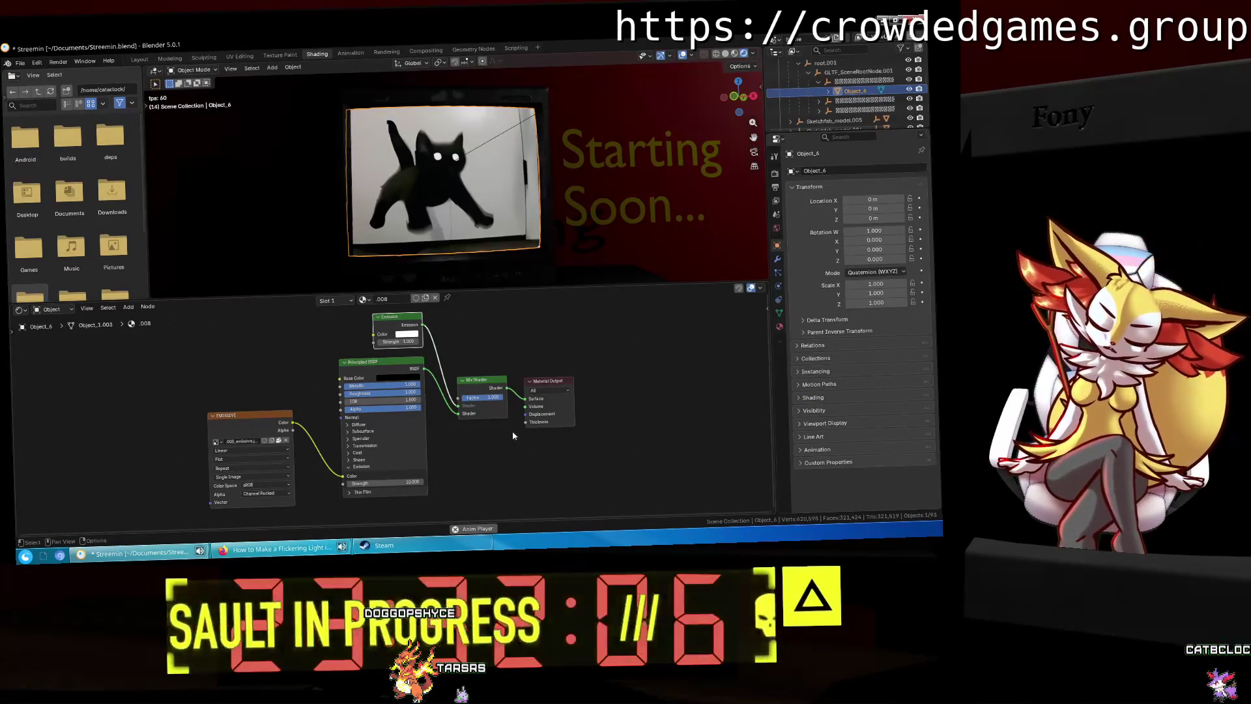
# Step: Undo the trial Emission and Mix Shader nodes, returning to Object_8's material
pyautogui.hotkey('ctrl', 'z')
pyautogui.hotkey('ctrl', 'z')
pyautogui.hotkey('ctrl', 'z')
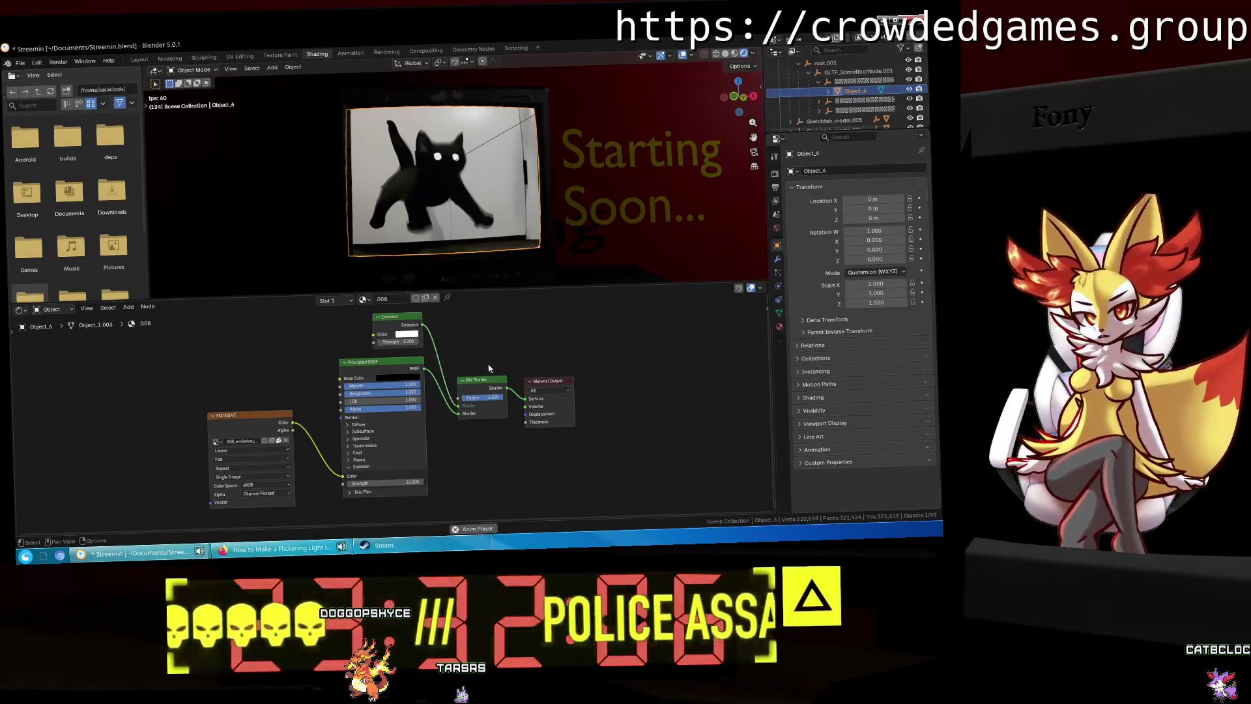
pyautogui.hotkey('ctrl', 'z')
pyautogui.hotkey('ctrl', 'z')
pyautogui.hotkey('ctrl', 'z')
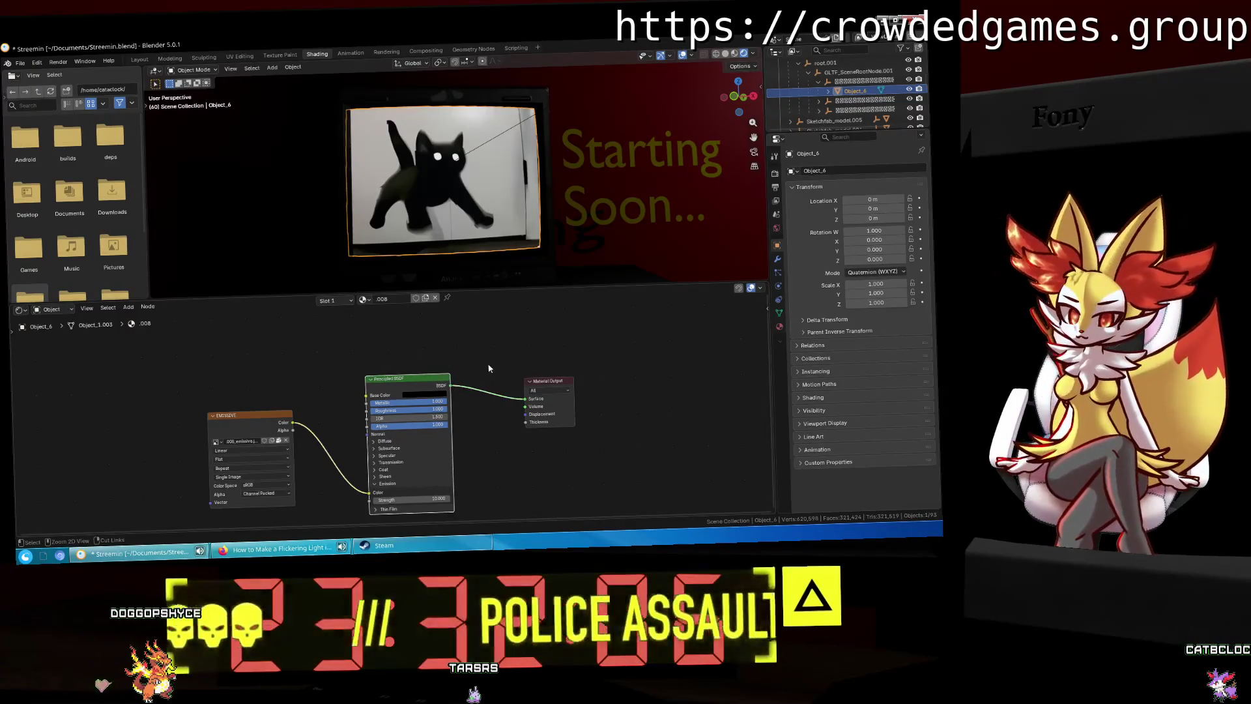
pyautogui.hotkey('ctrl', 'z')
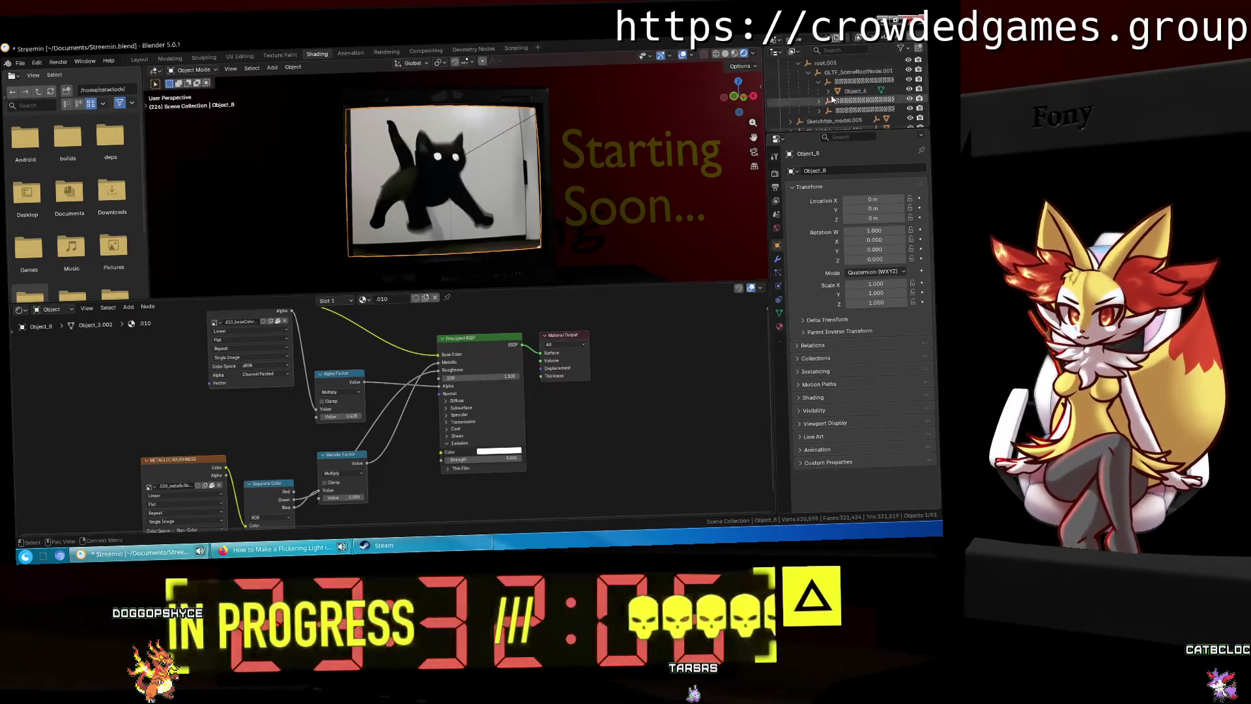
pyautogui.hotkey('alt', 'Tab')
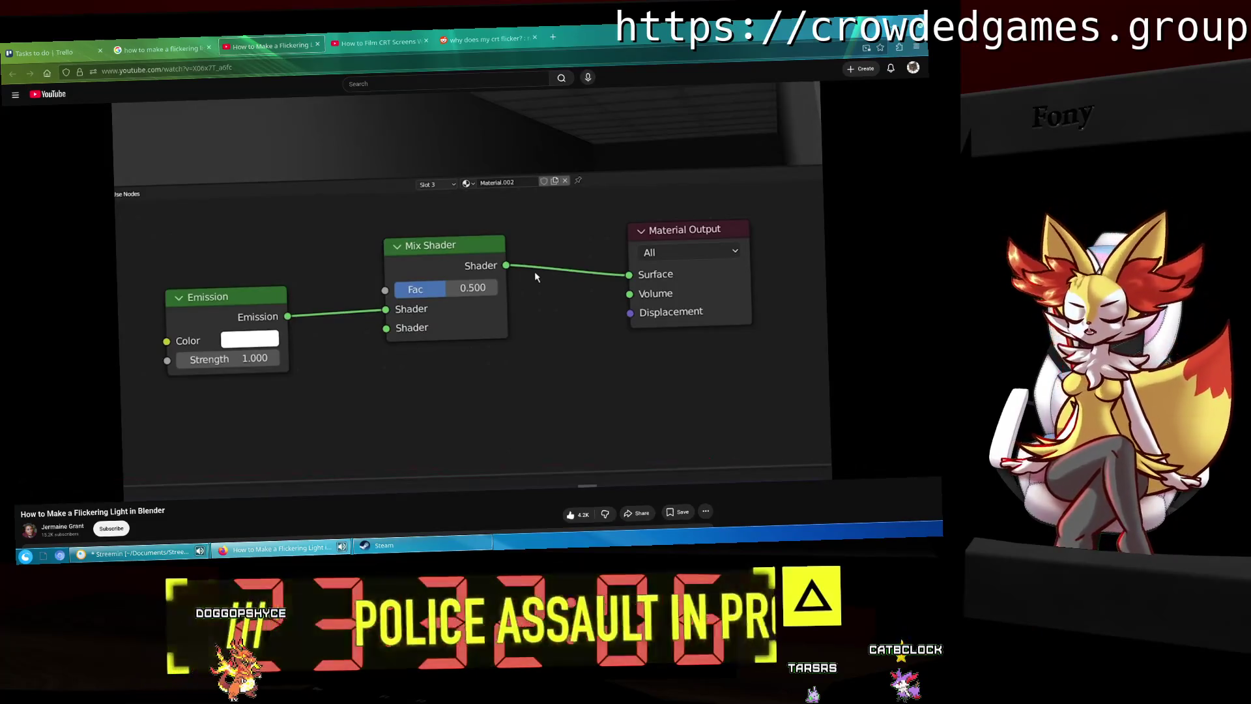
# Step: Seek the flickering-light tutorial to about 2:01 and resume playback to watch the flicker curve
pyautogui.press('space')
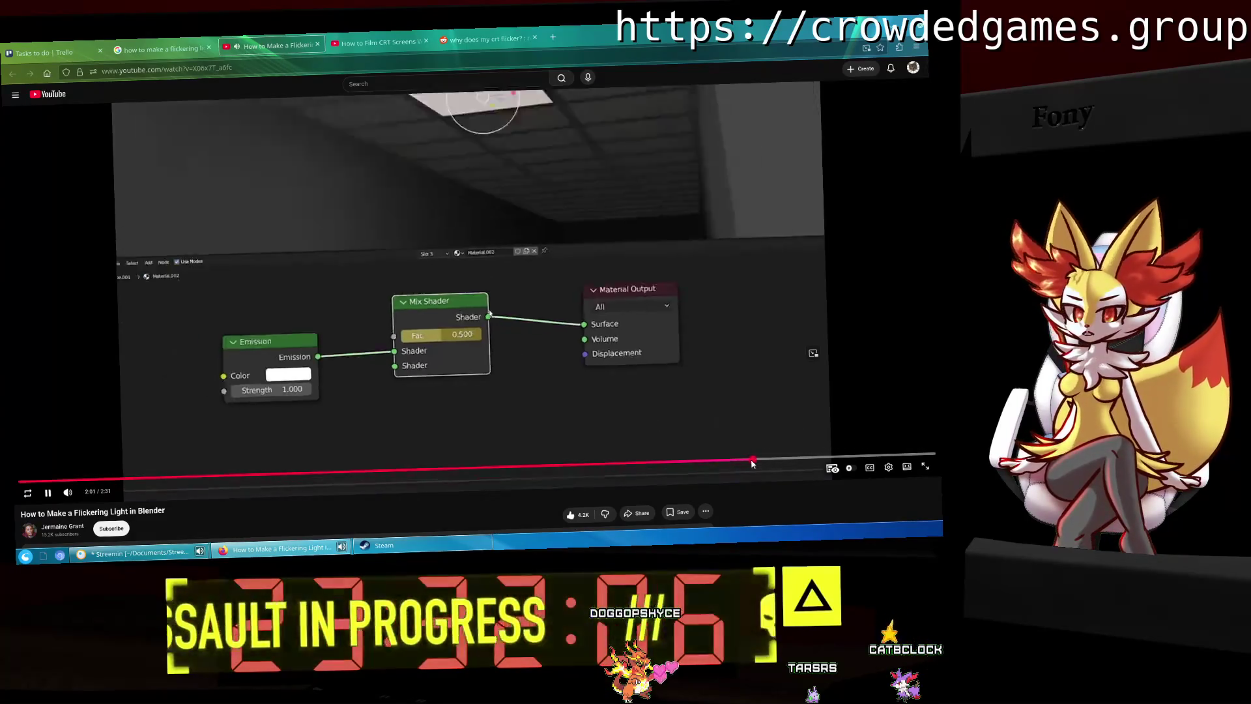
pyautogui.click(751, 464)
pyautogui.click(592, 322)
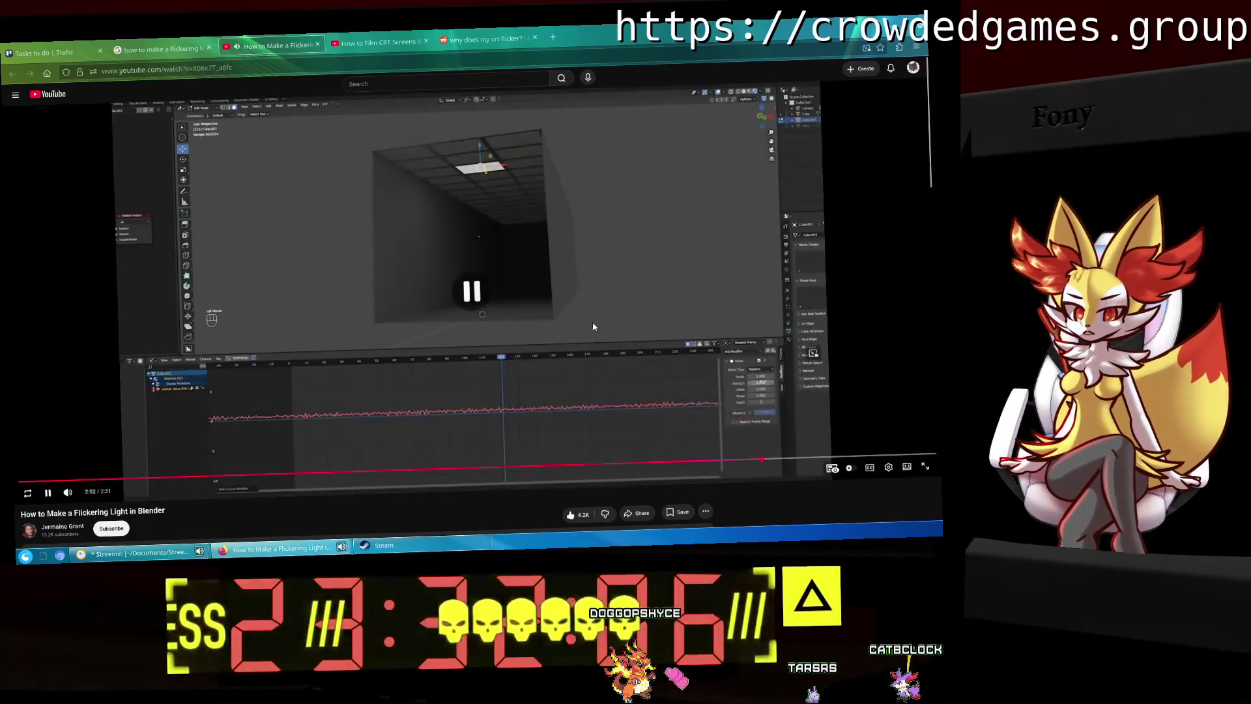
pyautogui.click(593, 322)
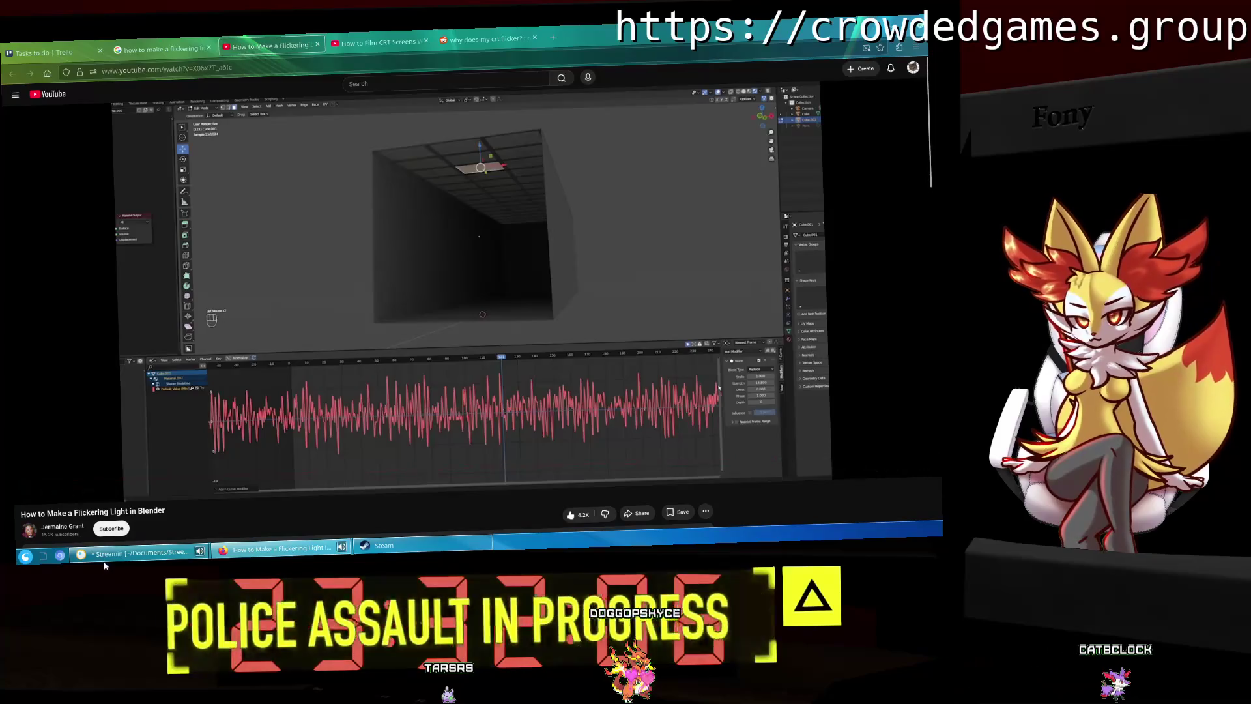
pyautogui.click(130, 553)
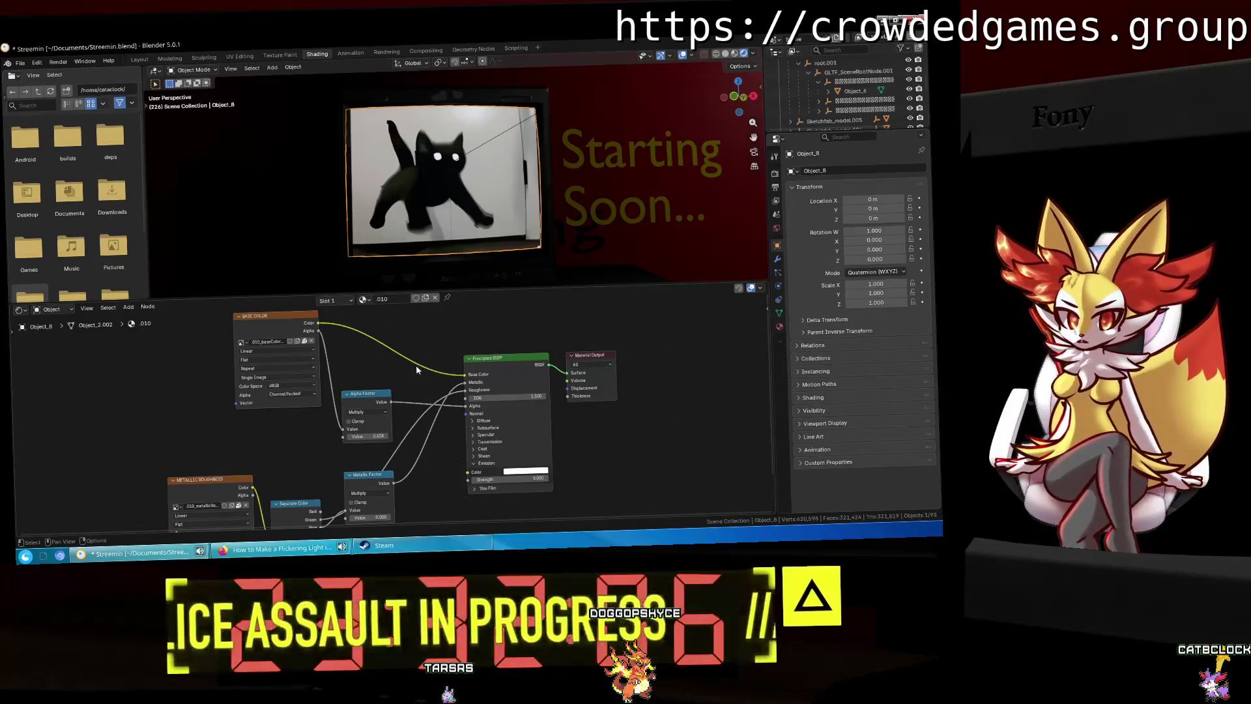
# Step: Switch the node editor to Object_6's material and nudge its Principled BSDF left
pyautogui.scroll(-1, 416, 368)
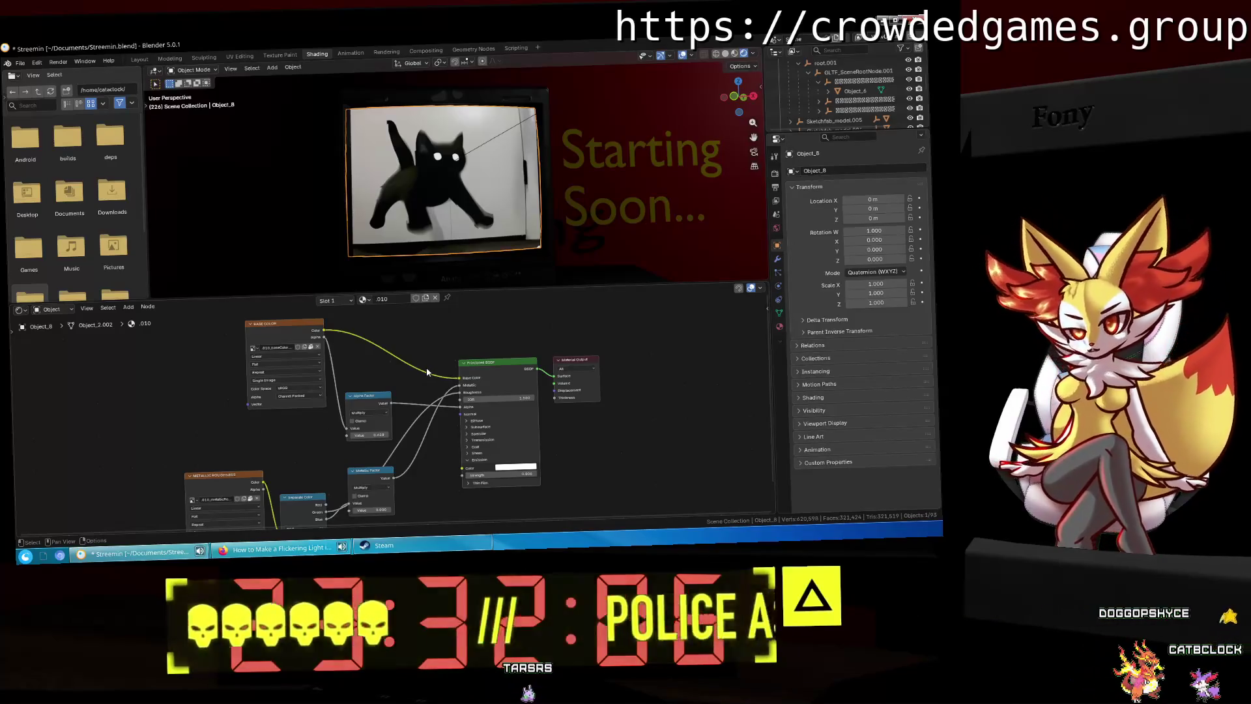
pyautogui.moveTo(427, 372); pyautogui.dragTo(423, 371, button='middle')
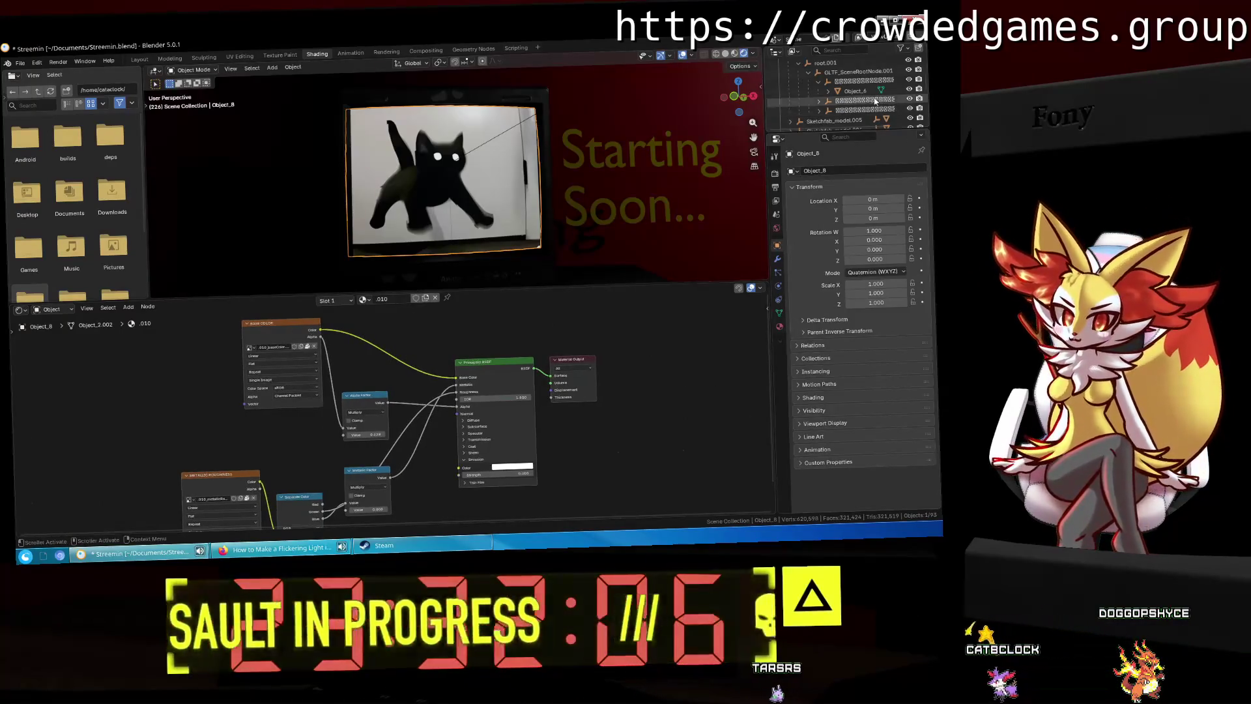
pyautogui.click(863, 91)
pyautogui.moveTo(435, 378); pyautogui.dragTo(417, 382)
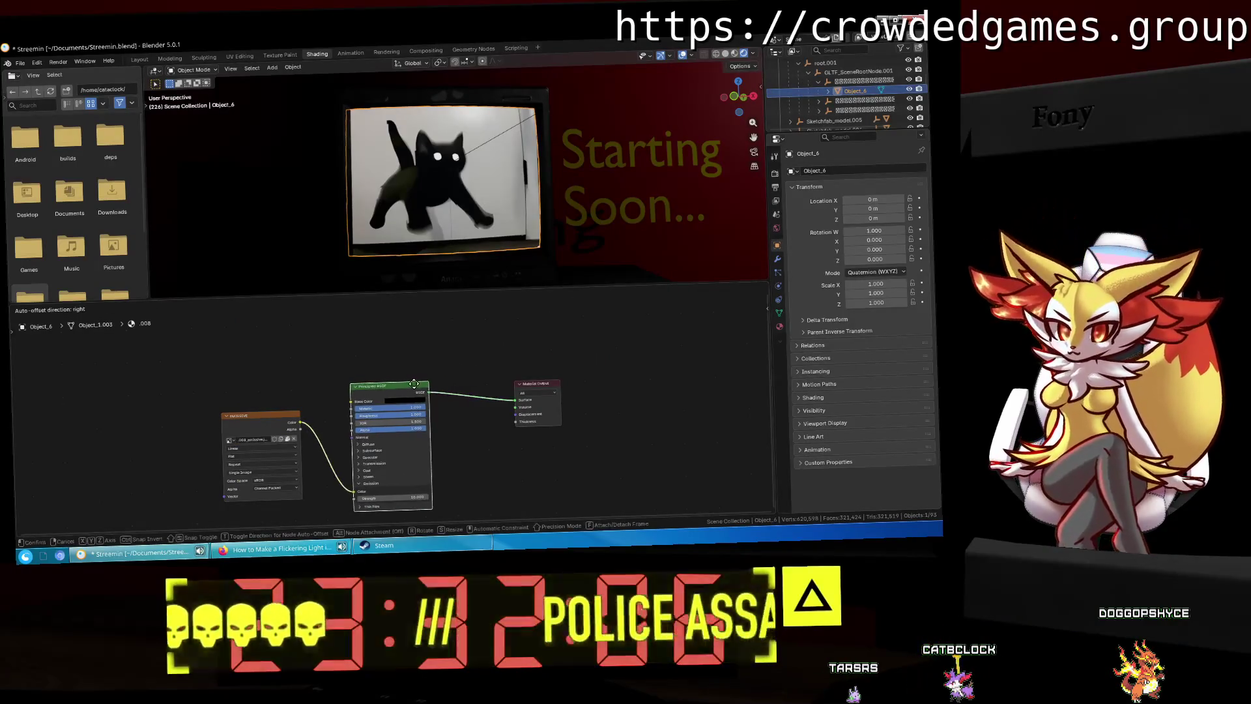
pyautogui.rightClick(417, 324)
pyautogui.moveTo(456, 323)
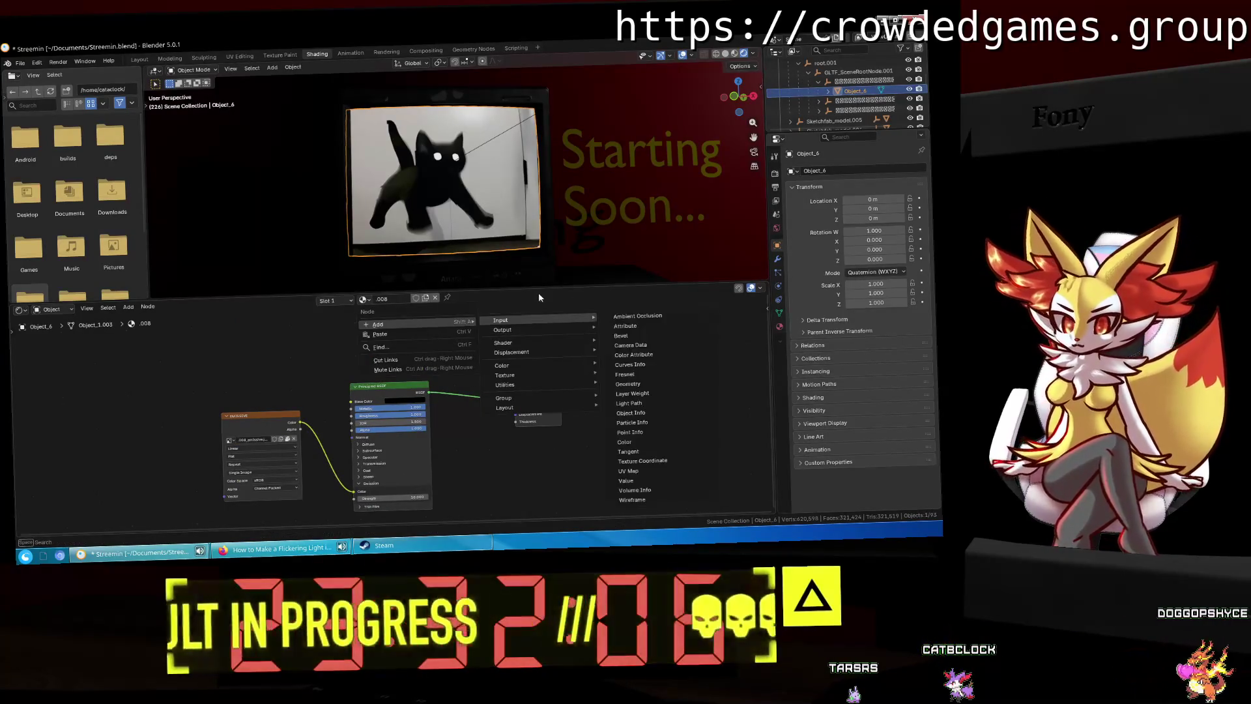
pyautogui.press('Escape')
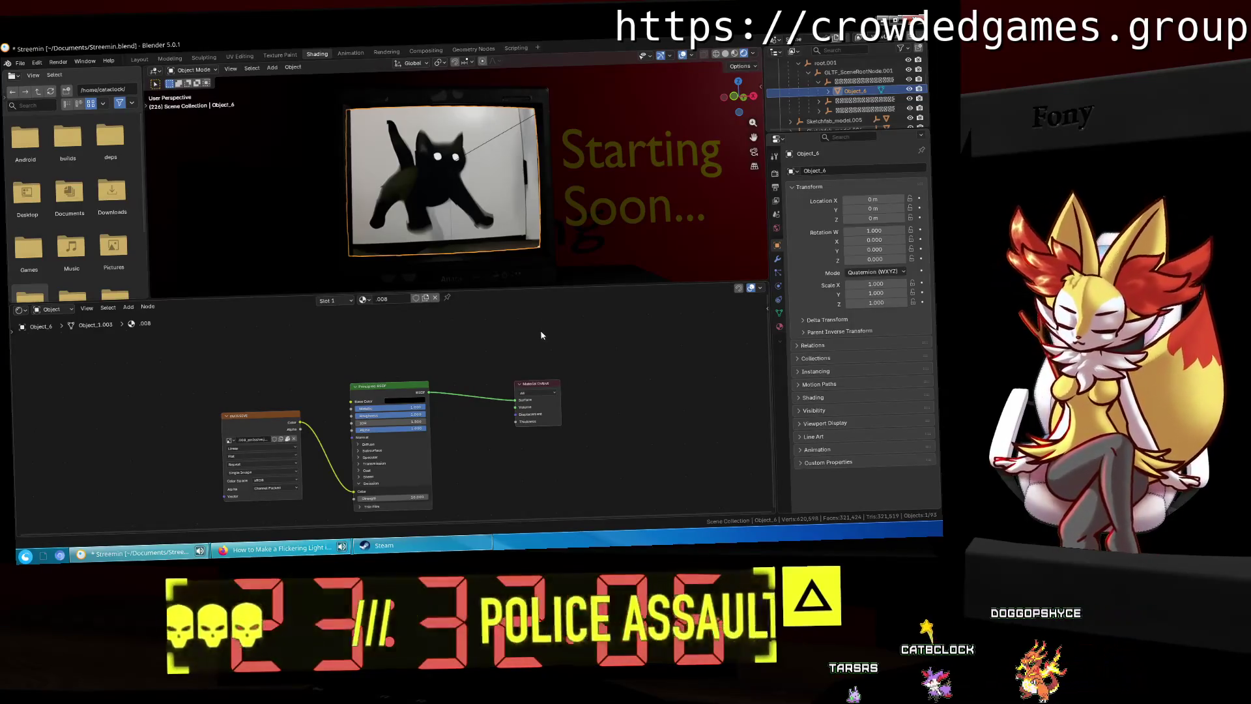
# Step: Add an Emission node and an Add Shader, wiring Emission and Principled BSDF into it
pyautogui.press('super')
pyautogui.press('super')
pyautogui.hotkey('shift', 'a')
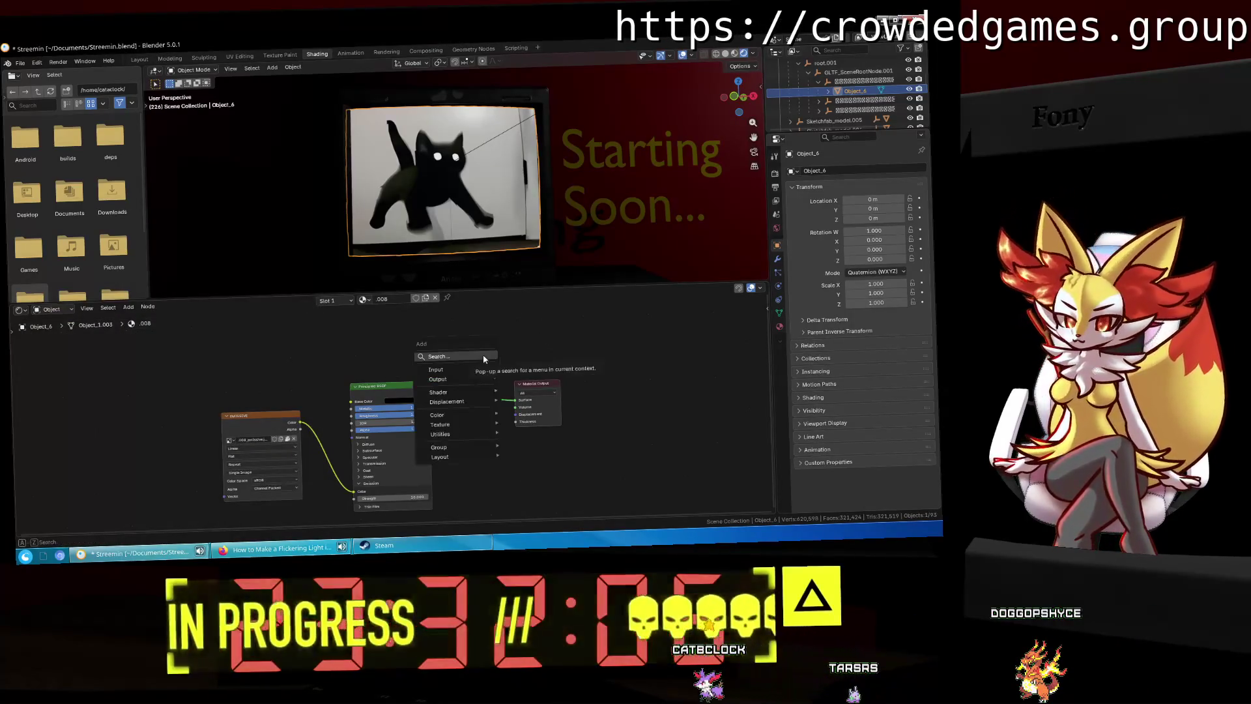
pyautogui.write('emission')
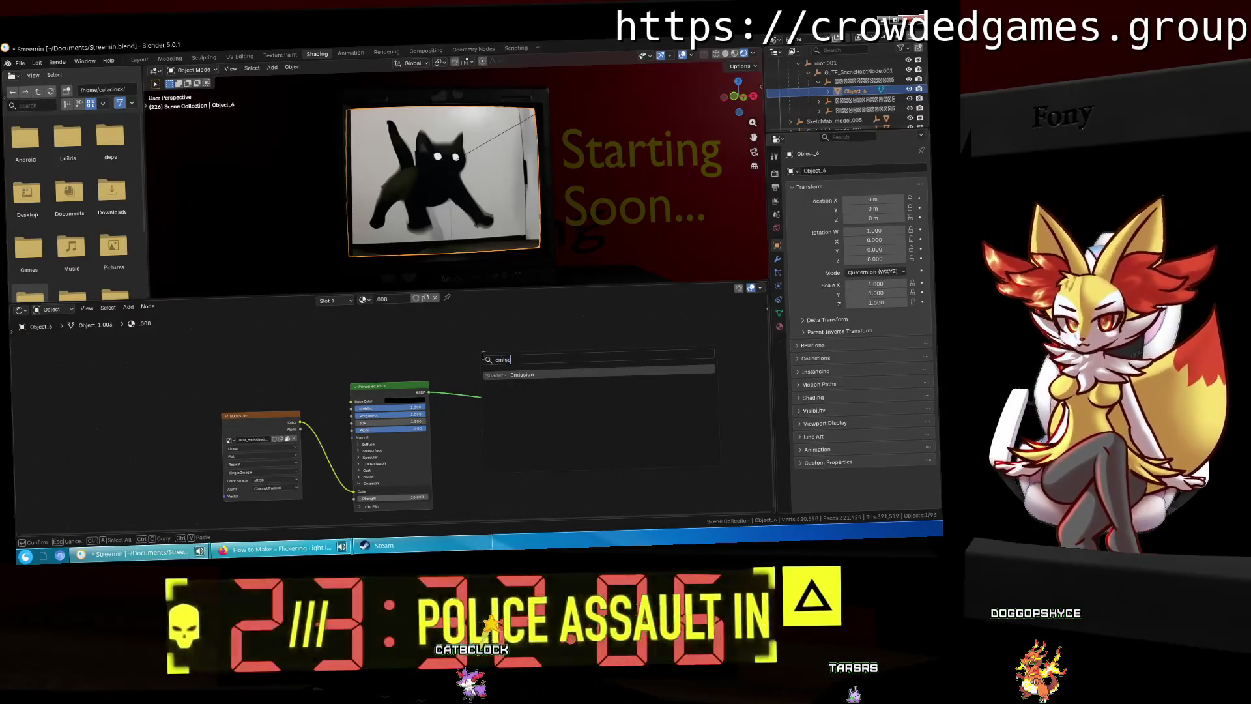
pyautogui.press('Return')
pyautogui.click(406, 333)
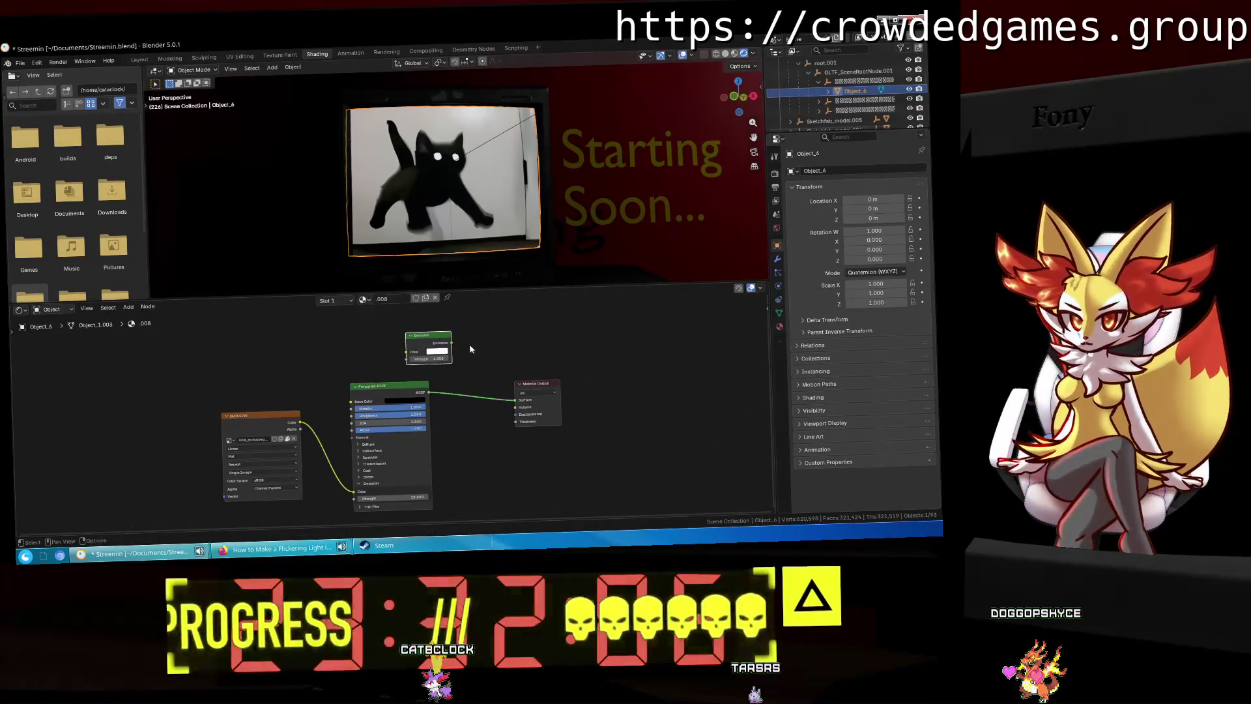
pyautogui.hotkey('shift', 'a')
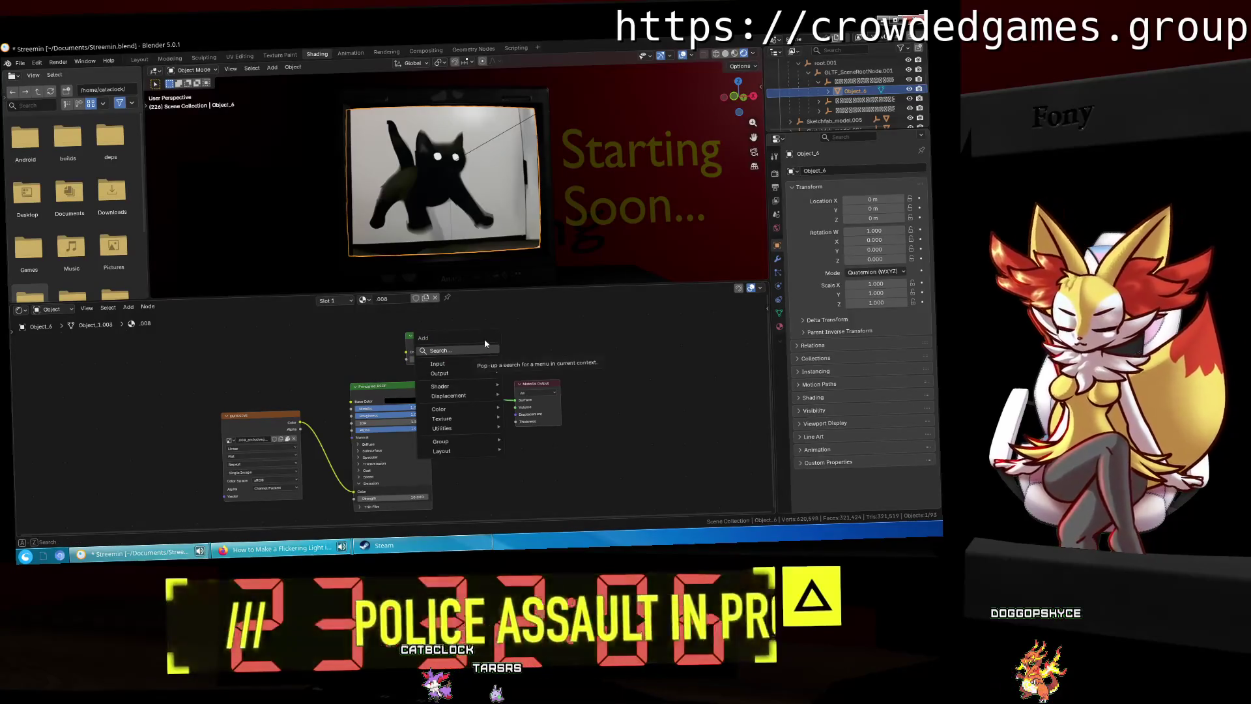
pyautogui.write('add shader')
pyautogui.press('Return')
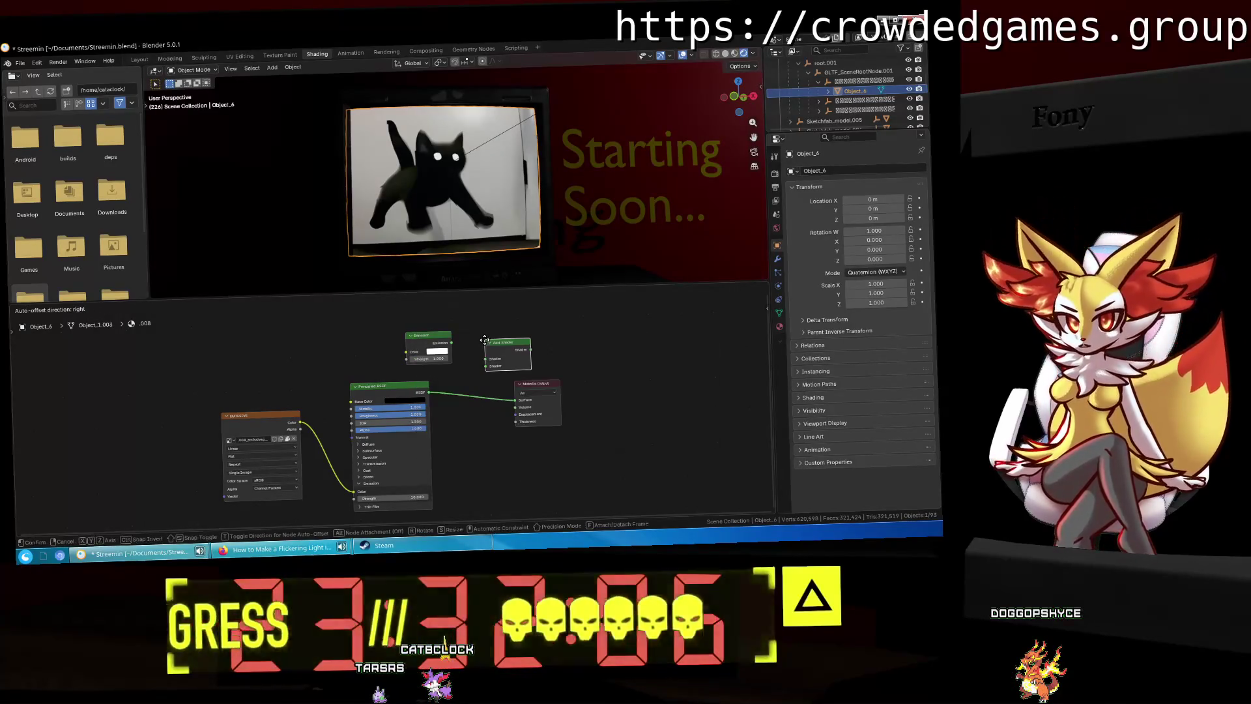
pyautogui.click(485, 340)
pyautogui.moveTo(430, 343)
pyautogui.mouseDown()
pyautogui.moveTo(408, 341)
pyautogui.moveTo(477, 349)
pyautogui.mouseUp()
pyautogui.moveTo(429, 392); pyautogui.dragTo(514, 399)
# Step: Replace the Add Shader with a Mix Shader combining BSDF and Emission into Material Output
pyautogui.hotkey('shift', 'a')
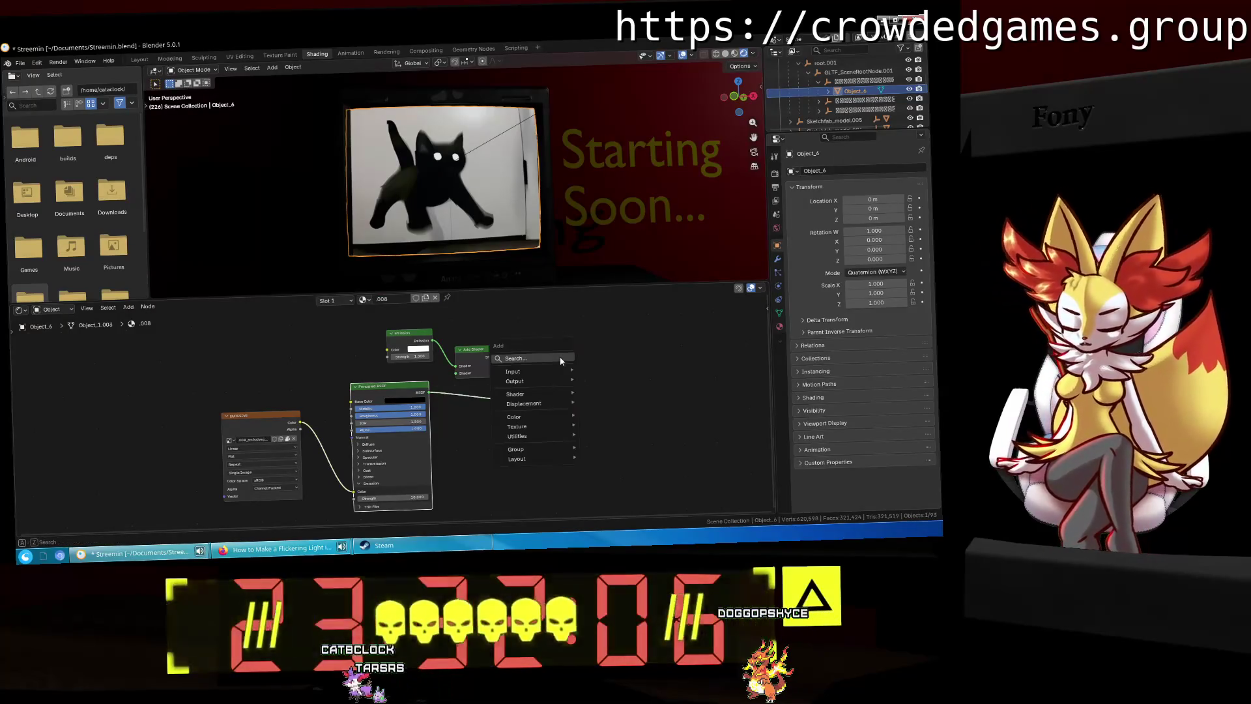
pyautogui.write('mix')
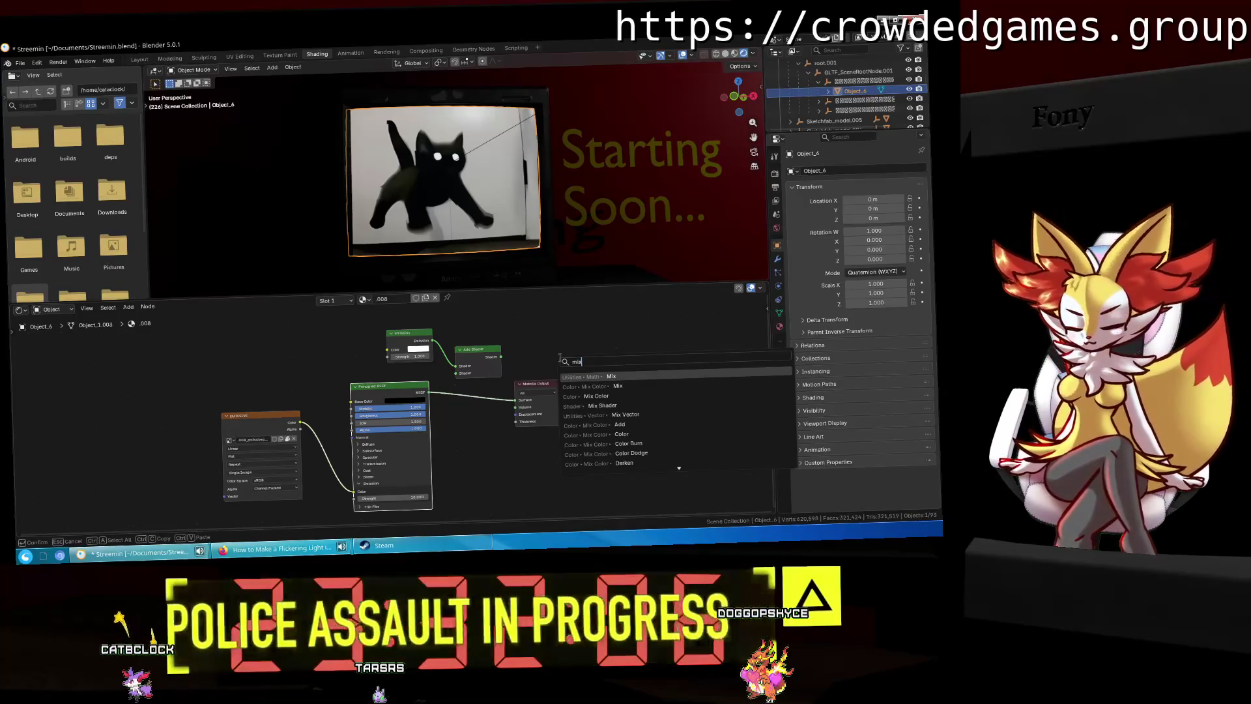
pyautogui.click(602, 405)
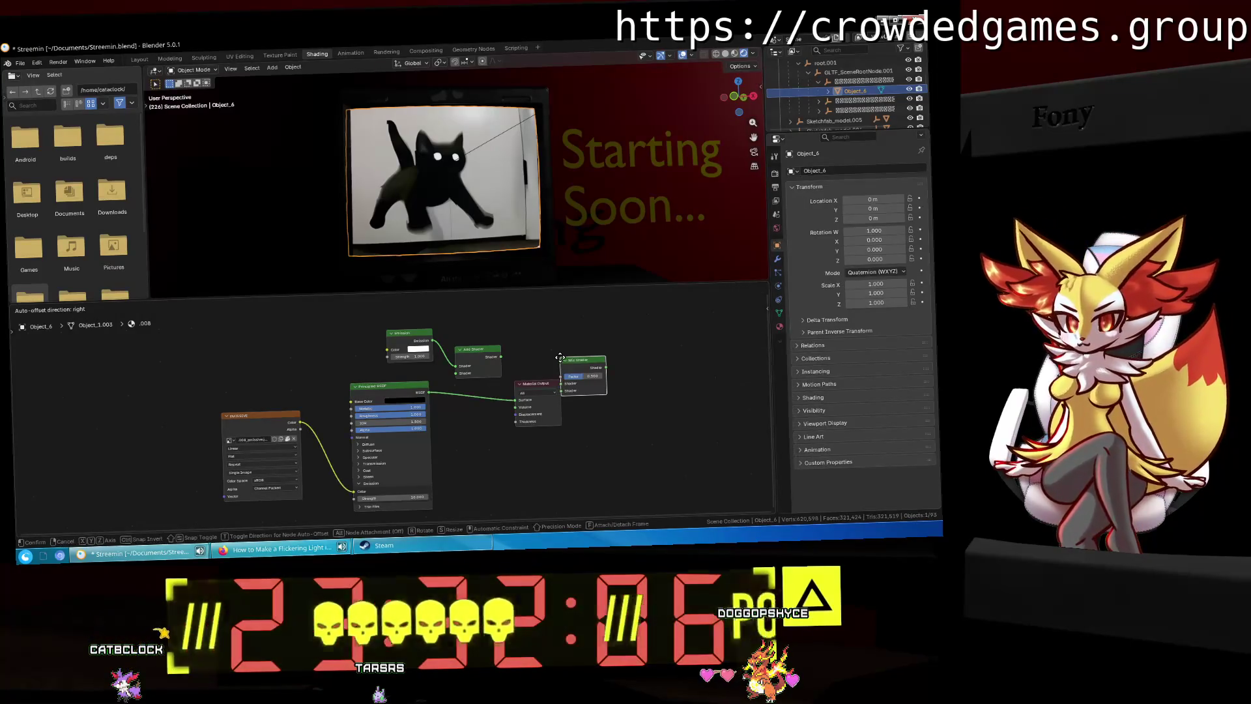
pyautogui.click(553, 327)
pyautogui.press('Escape')
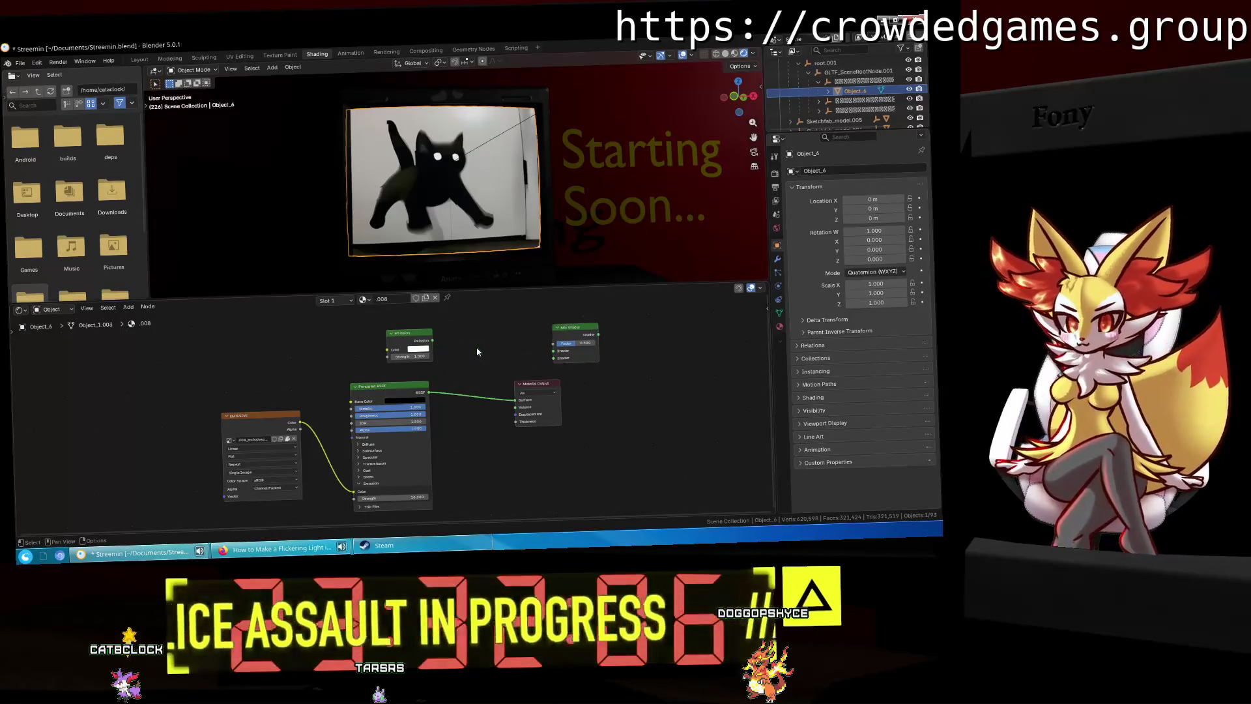
pyautogui.moveTo(579, 330); pyautogui.dragTo(486, 355)
pyautogui.moveTo(515, 399)
pyautogui.mouseDown()
pyautogui.moveTo(452, 391)
pyautogui.moveTo(462, 384)
pyautogui.mouseUp()
pyautogui.moveTo(432, 340); pyautogui.dragTo(456, 377)
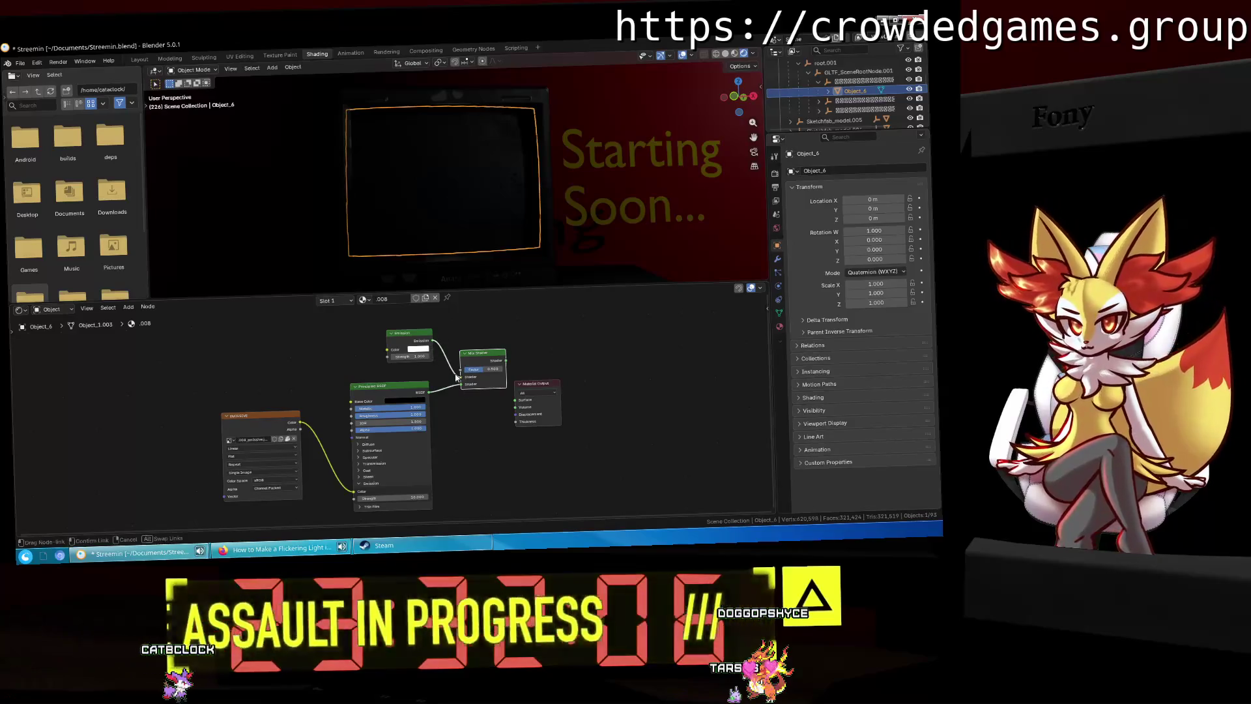
pyautogui.moveTo(515, 406); pyautogui.dragTo(515, 402)
# Step: Insert a keyframe on the Emission colour in the screen material's settings
pyautogui.click(418, 350)
pyautogui.moveTo(394, 354)
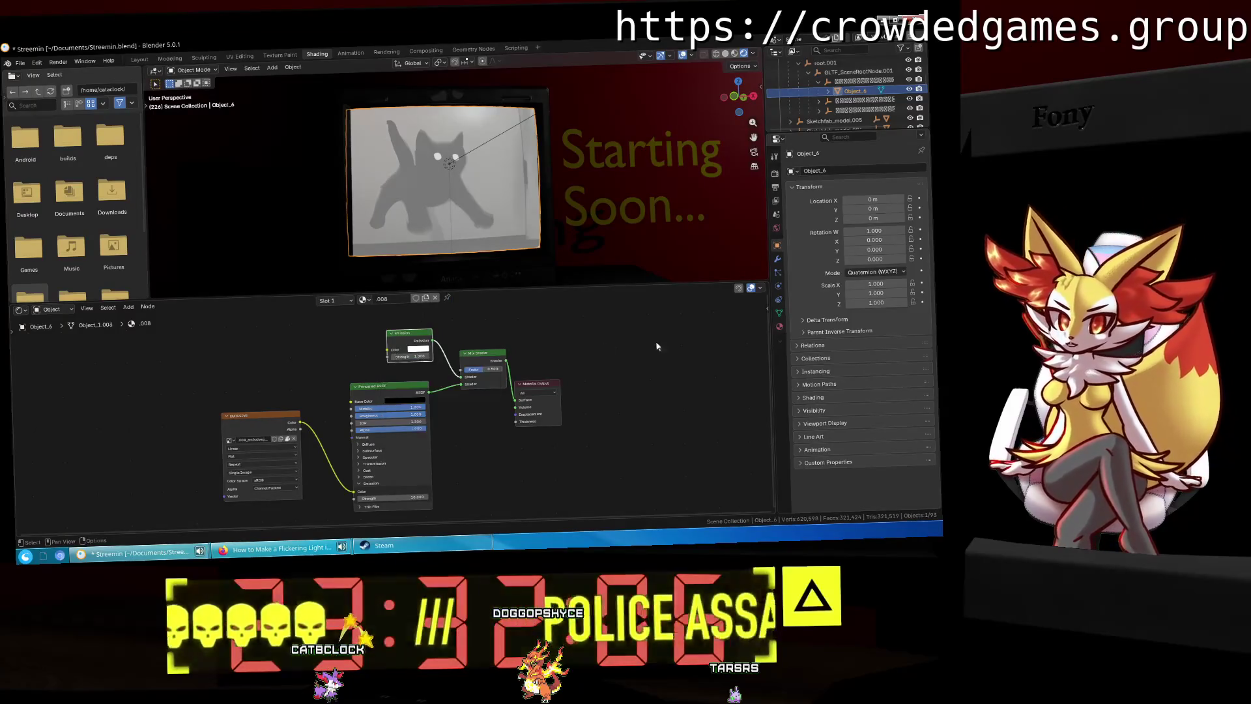
pyautogui.click(779, 329)
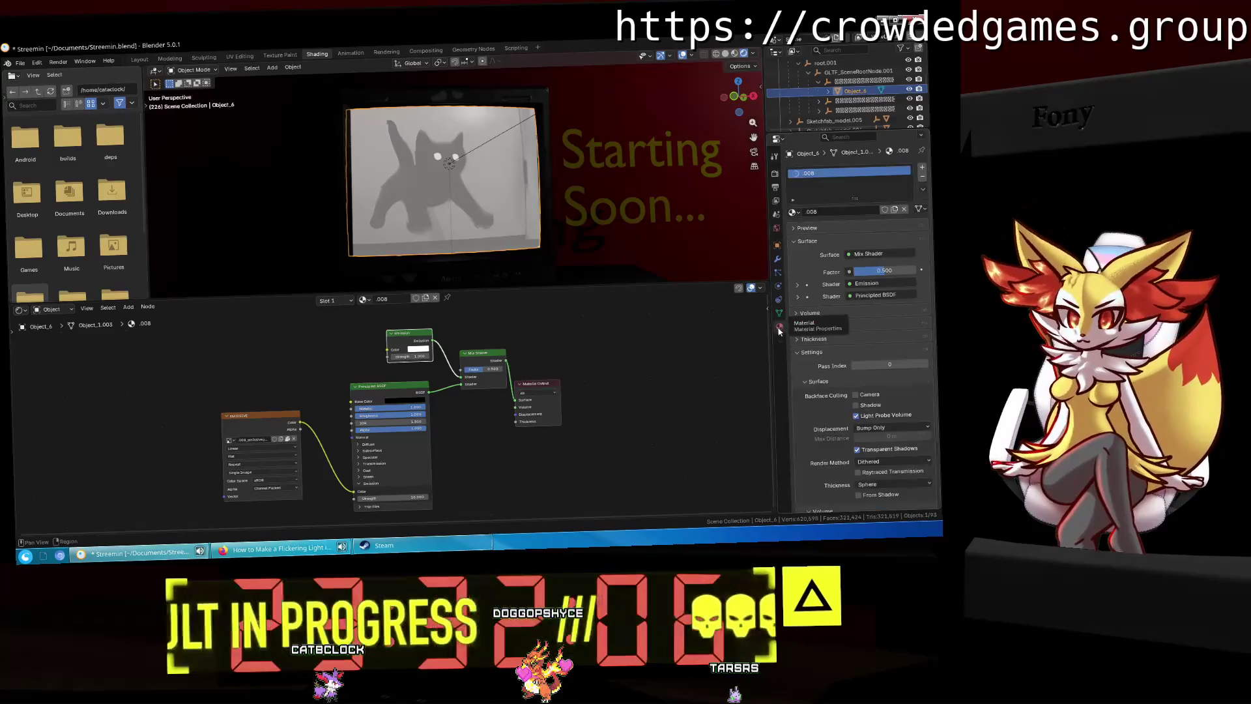
pyautogui.click(797, 285)
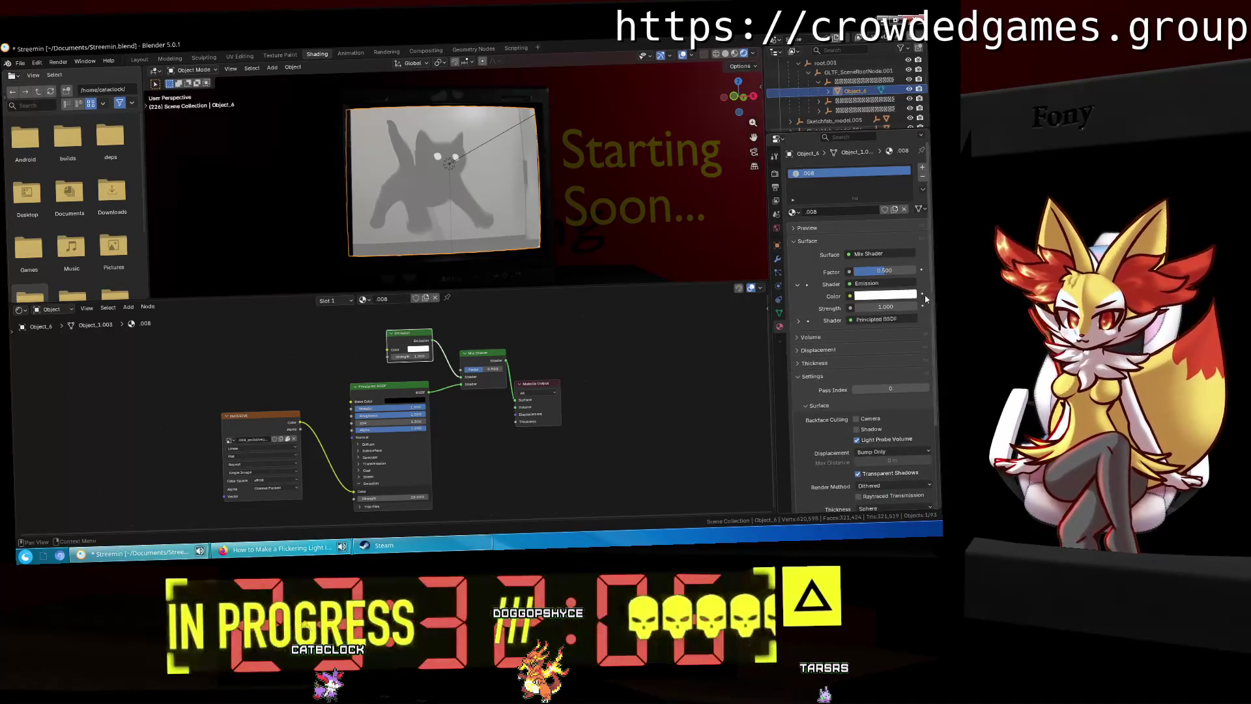
pyautogui.click(923, 294)
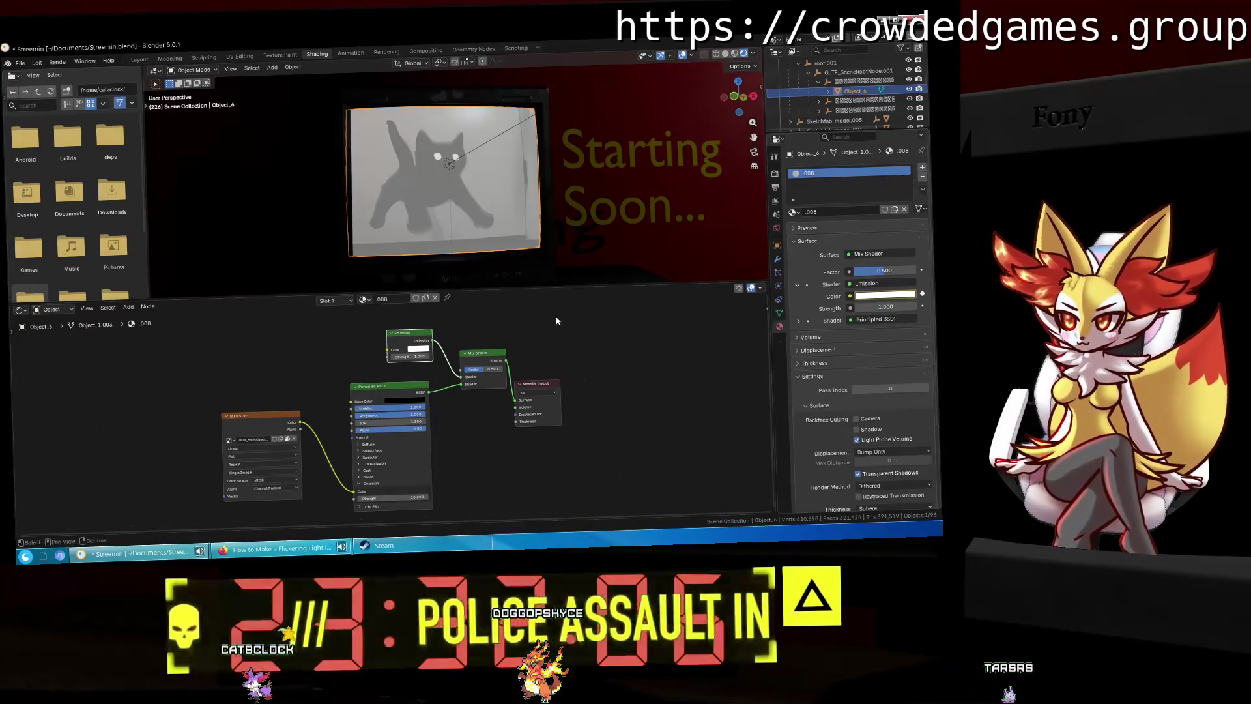
pyautogui.click(139, 60)
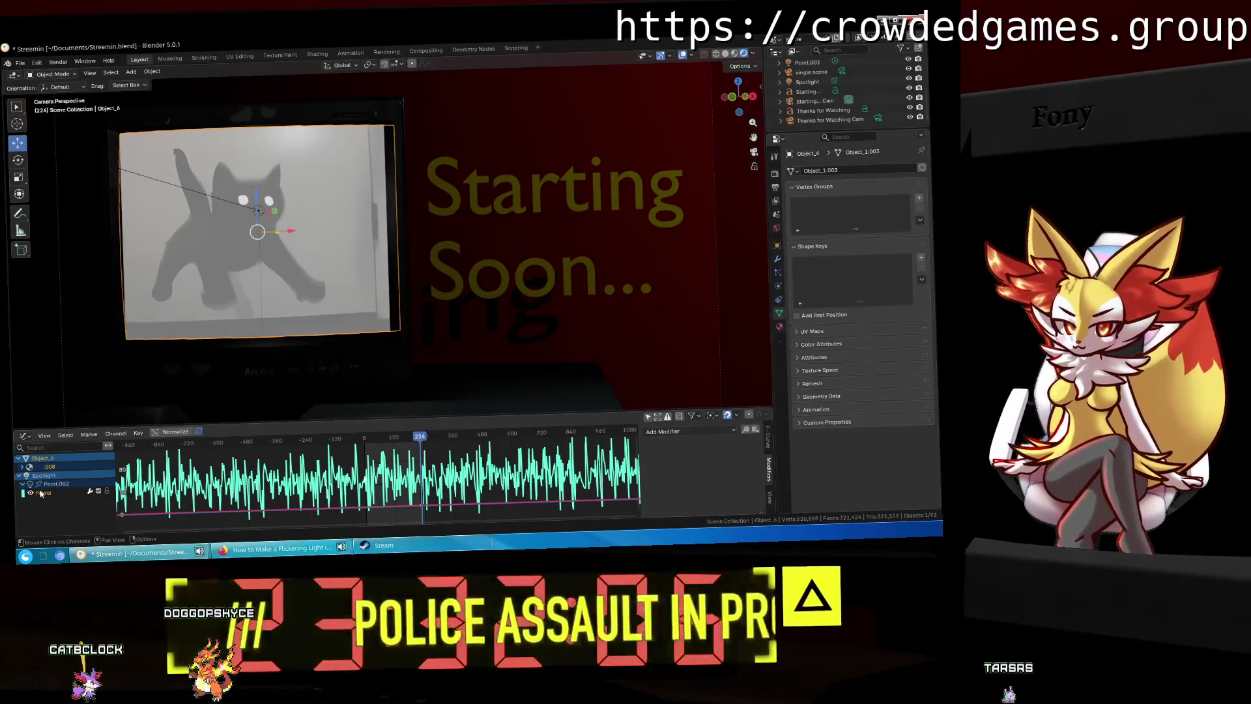
# Step: Select the Spotlight and inspect the Noise modifier on its Power F-curve
pyautogui.click(59, 475)
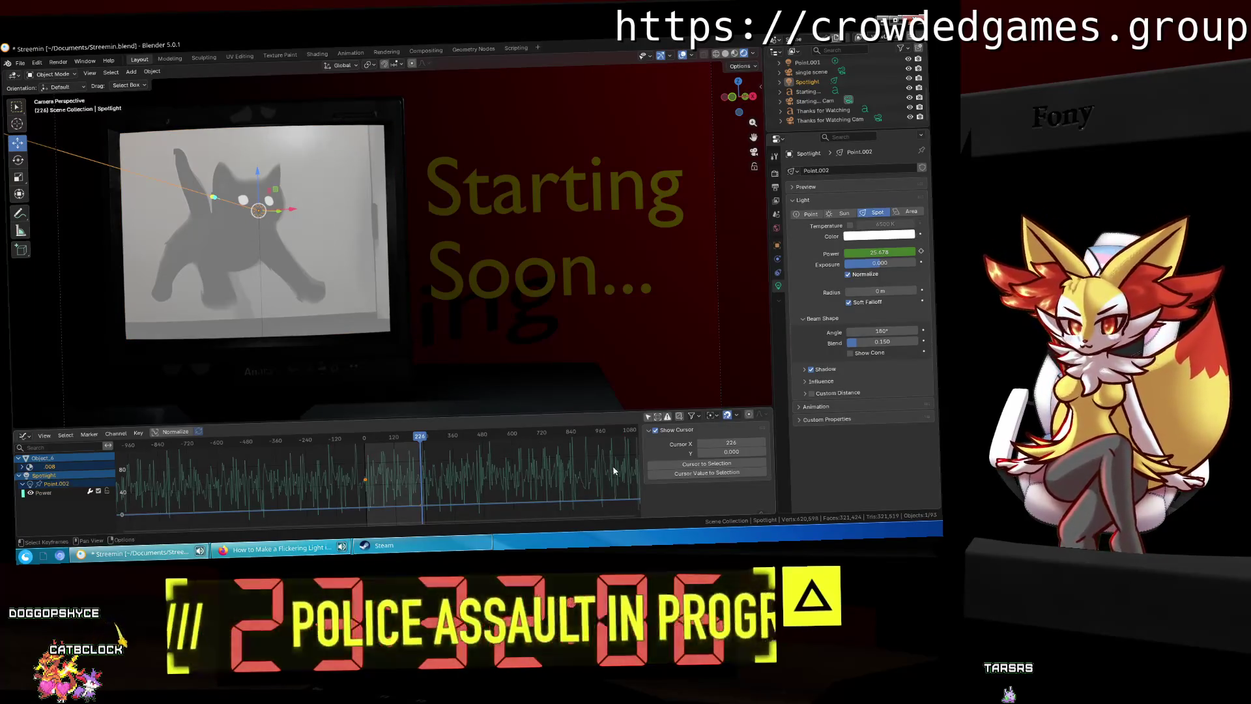
pyautogui.click(45, 494)
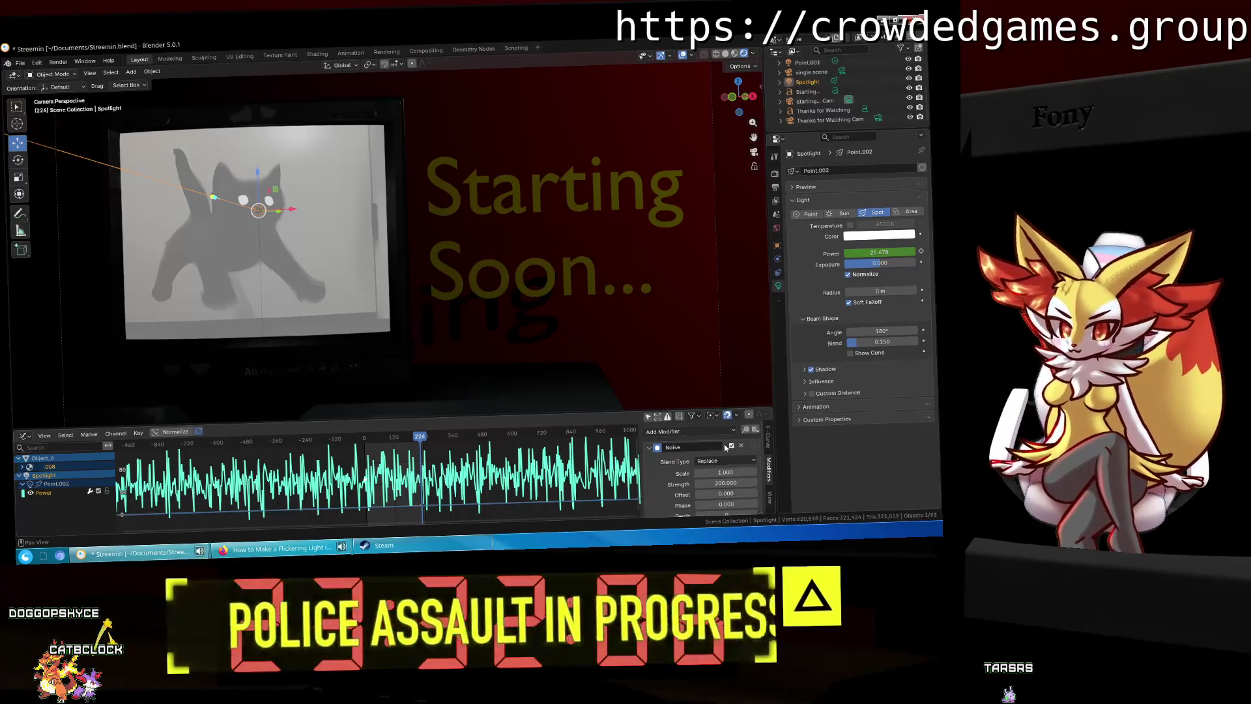
pyautogui.rightClick(657, 448)
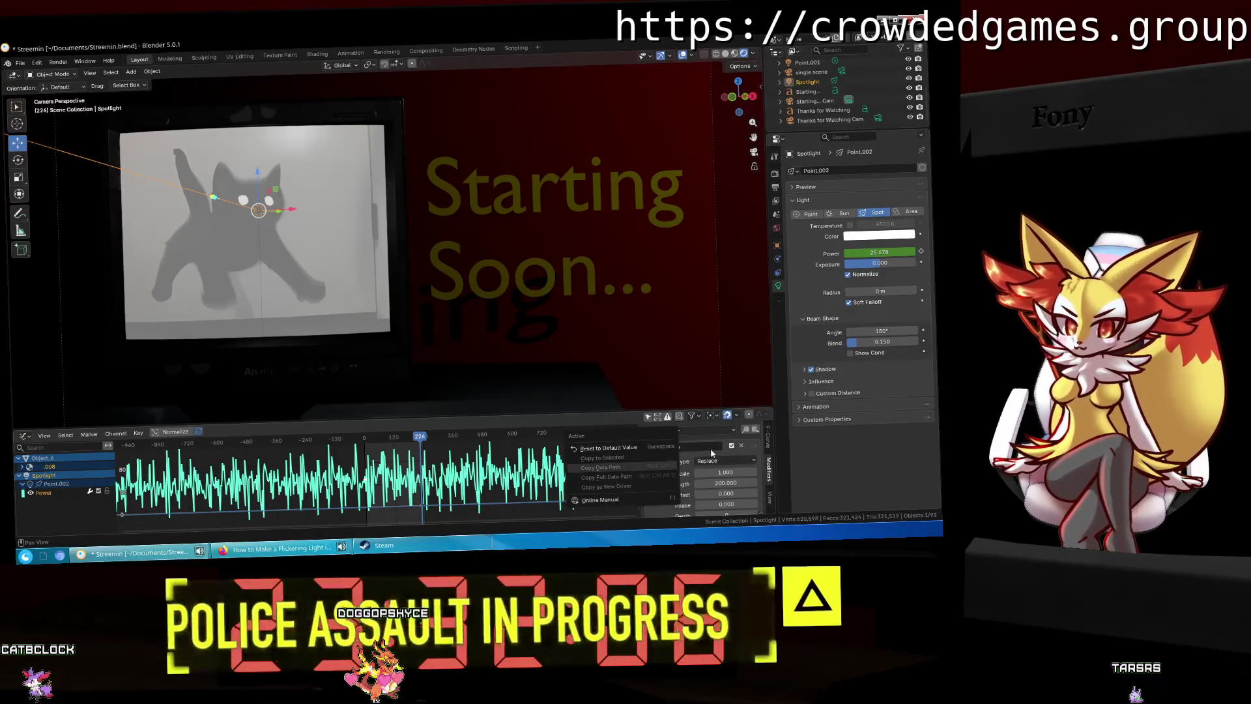
pyautogui.press('Escape')
pyautogui.click(649, 447)
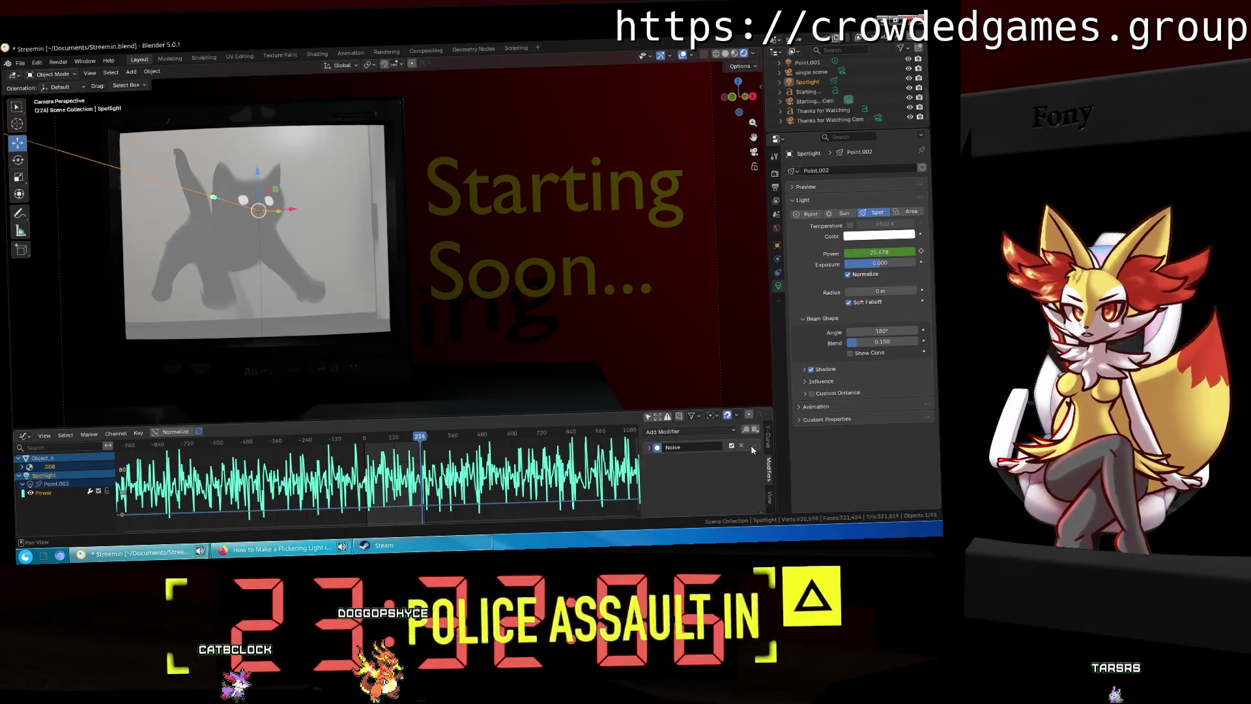
pyautogui.rightClick(725, 448)
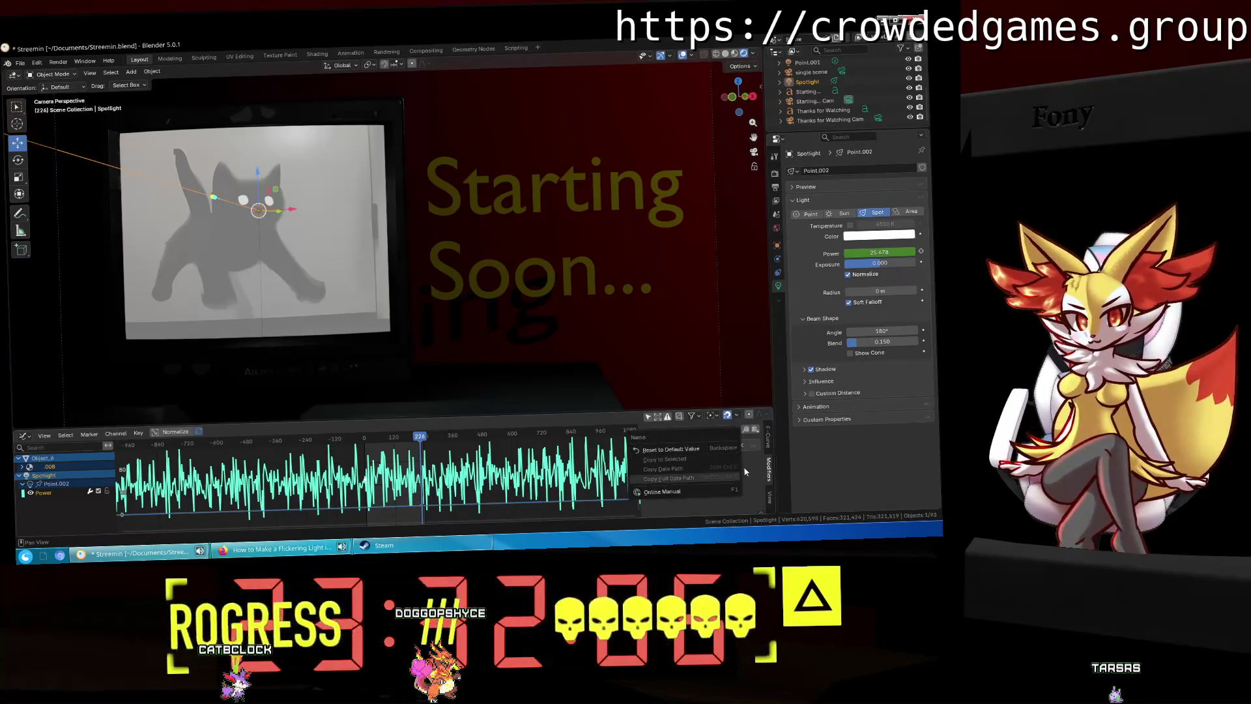
pyautogui.press('Escape')
pyautogui.click(653, 449)
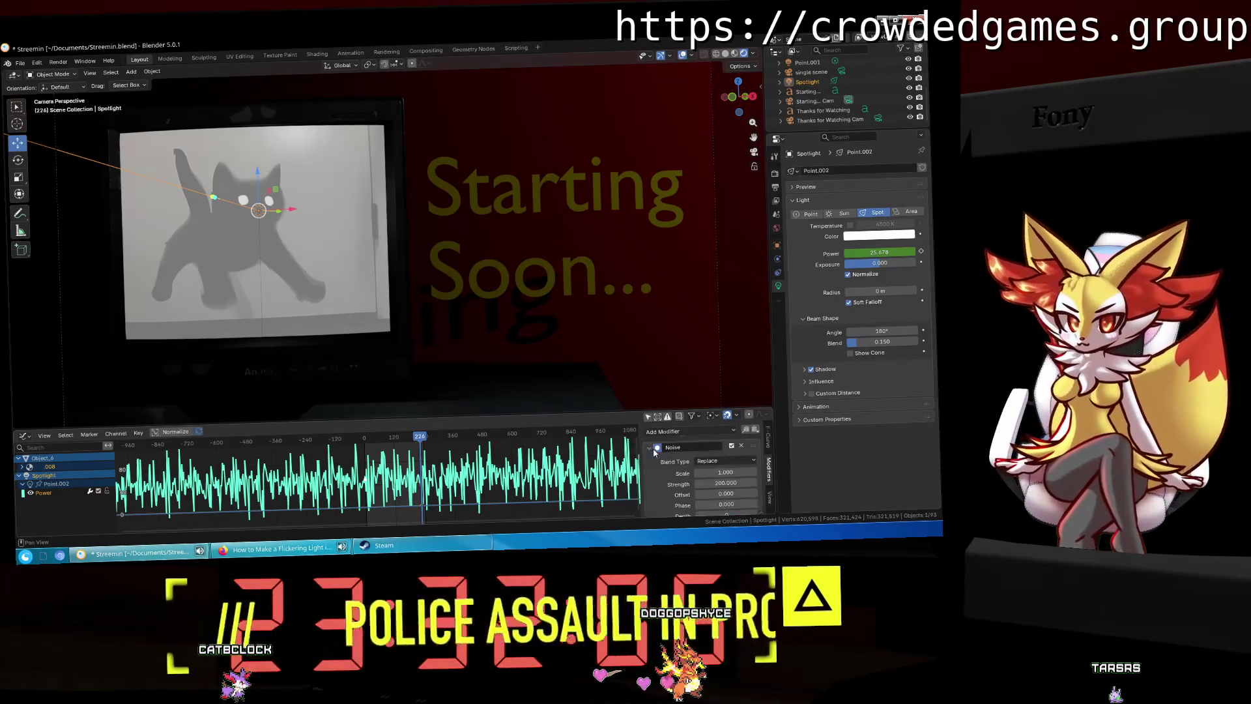
pyautogui.scroll(-2, 660, 460)
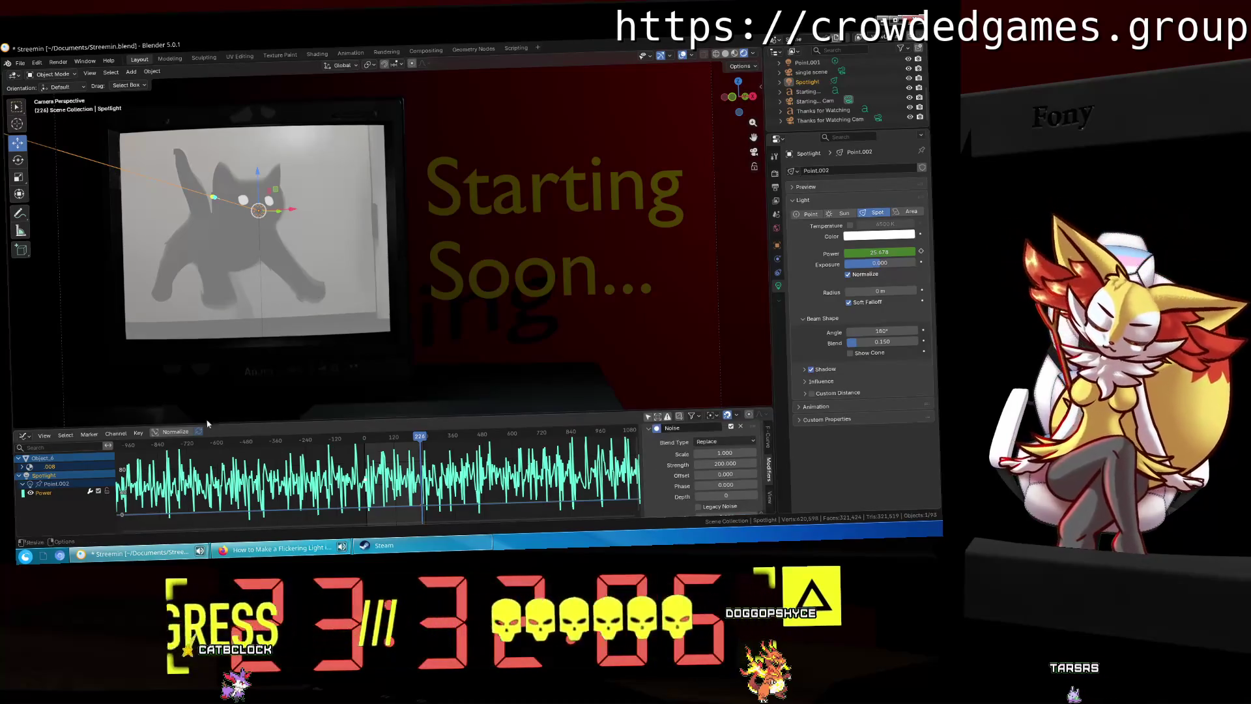
# Step: Remove the spotlight's Power channel and select Object_6's Shader Nodetree channel
pyautogui.rightClick(90, 487)
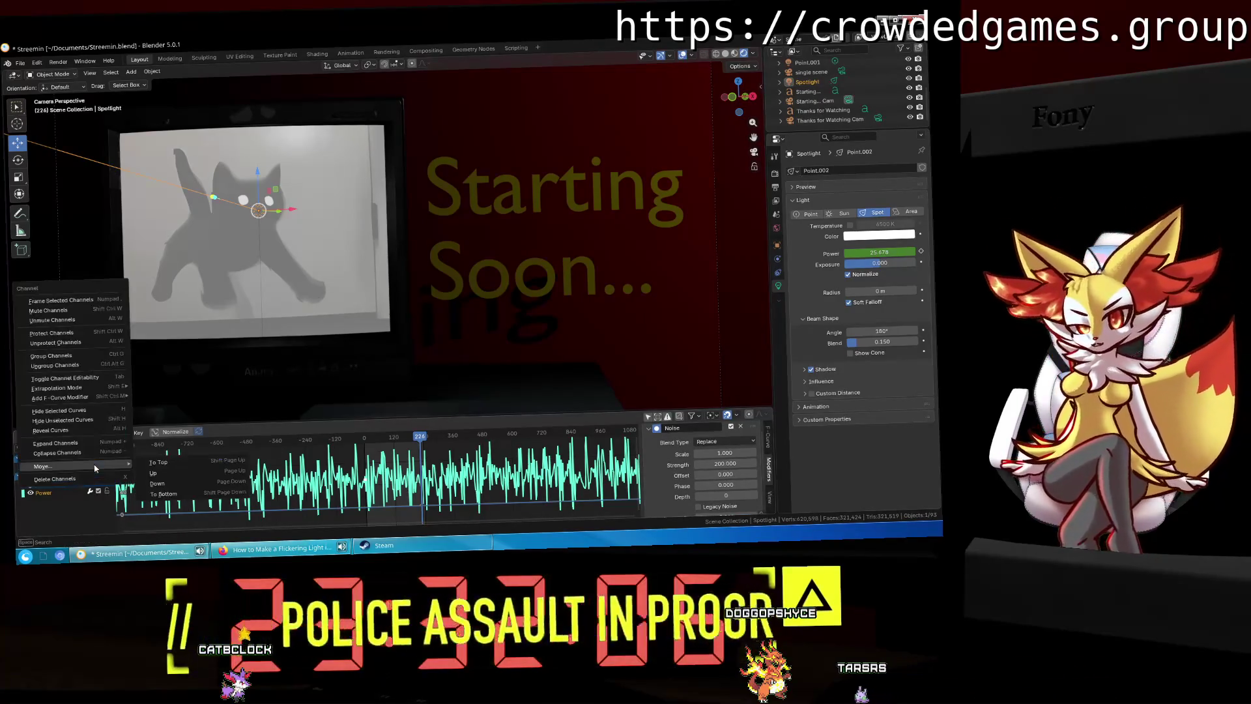
pyautogui.click(83, 481)
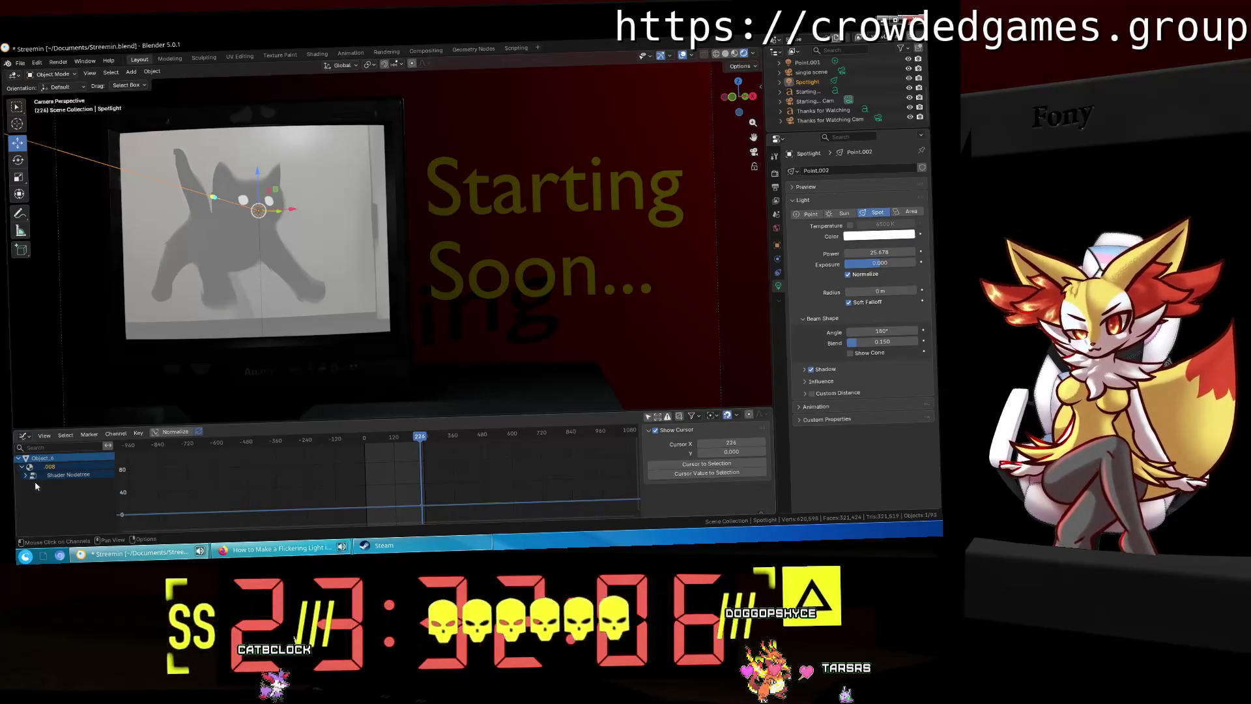
pyautogui.click(69, 475)
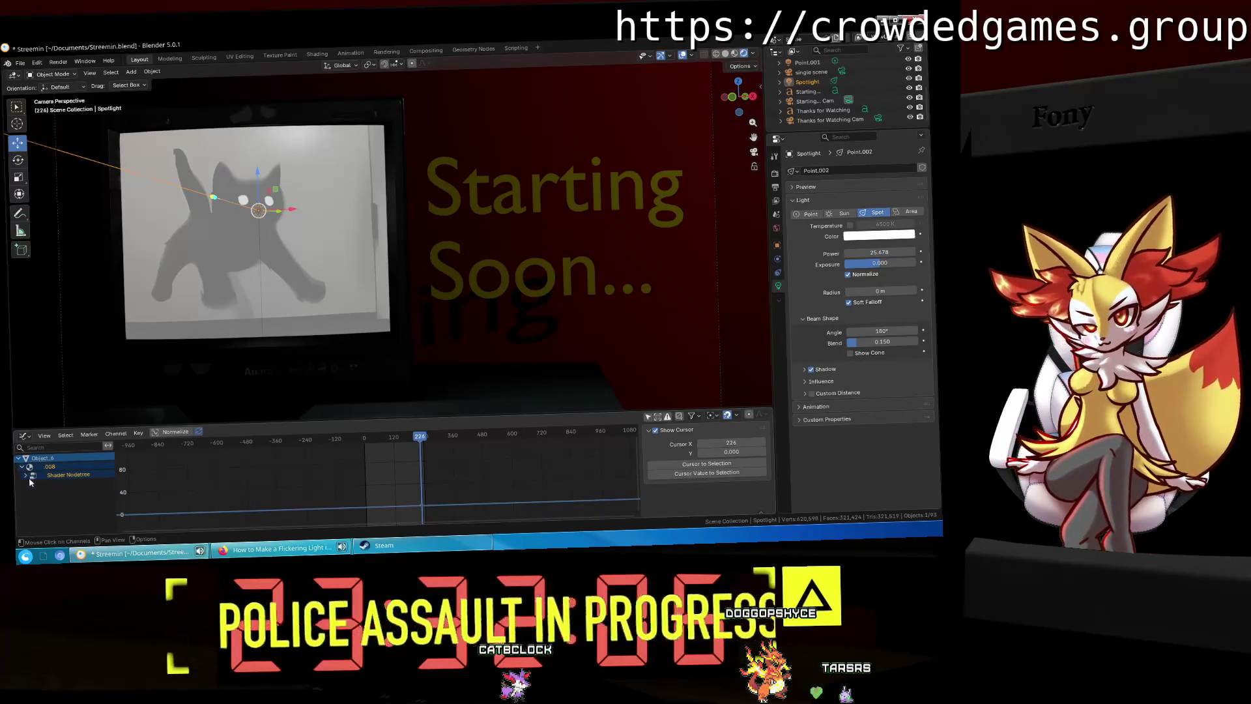
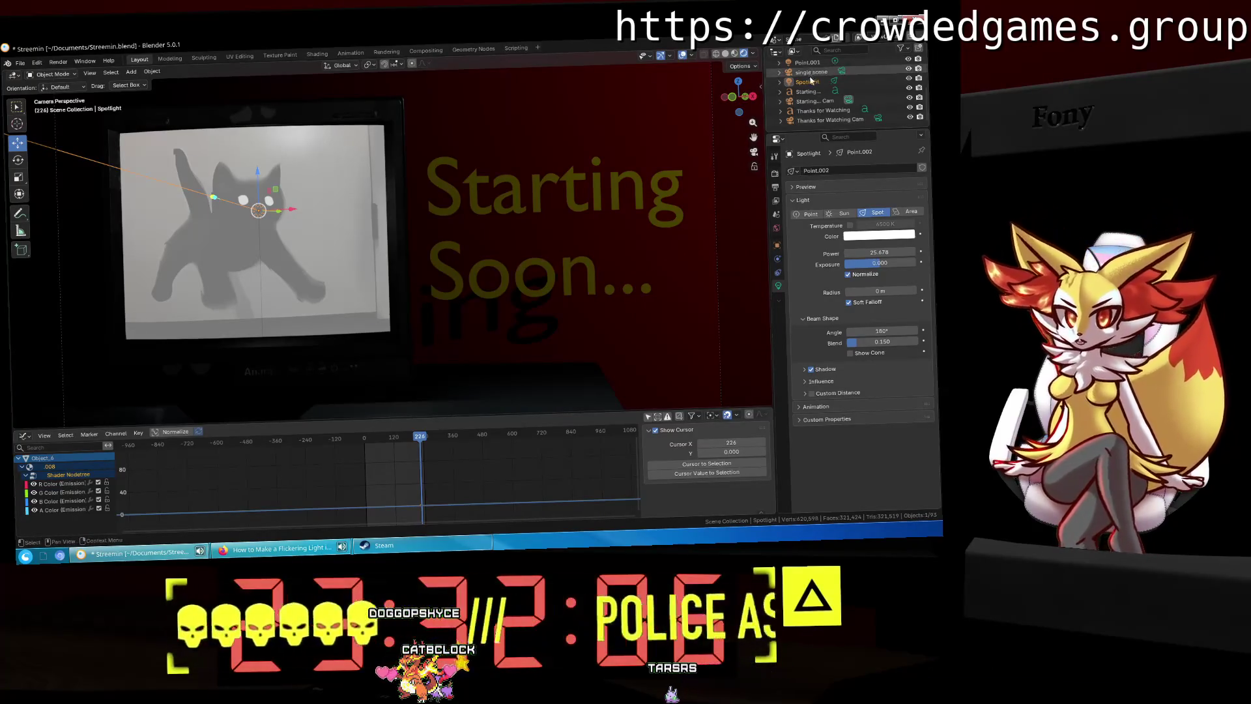
# Step: Select Object_6 in the outliner and keyframe its .008 material's Emission Strength
pyautogui.scroll(3, 810, 79)
pyautogui.scroll(-5, 810, 79)
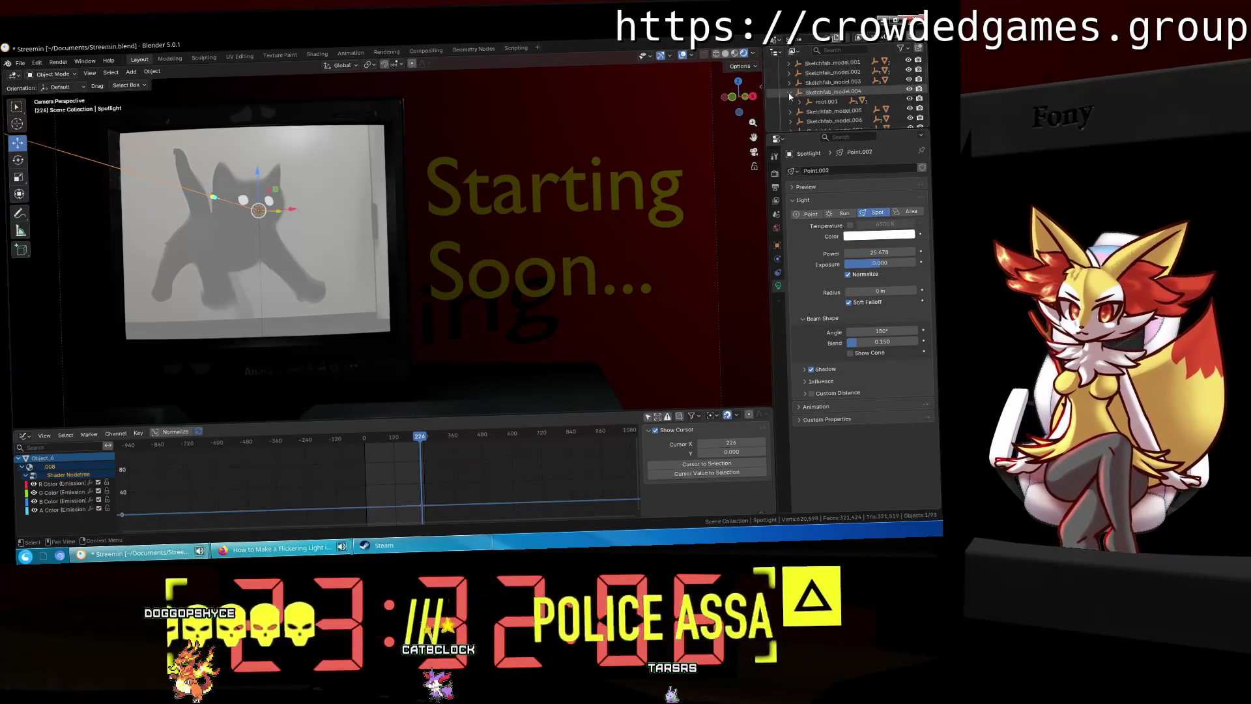
pyautogui.click(809, 110)
pyautogui.scroll(-1, 814, 107)
pyautogui.click(819, 101)
pyautogui.click(847, 111)
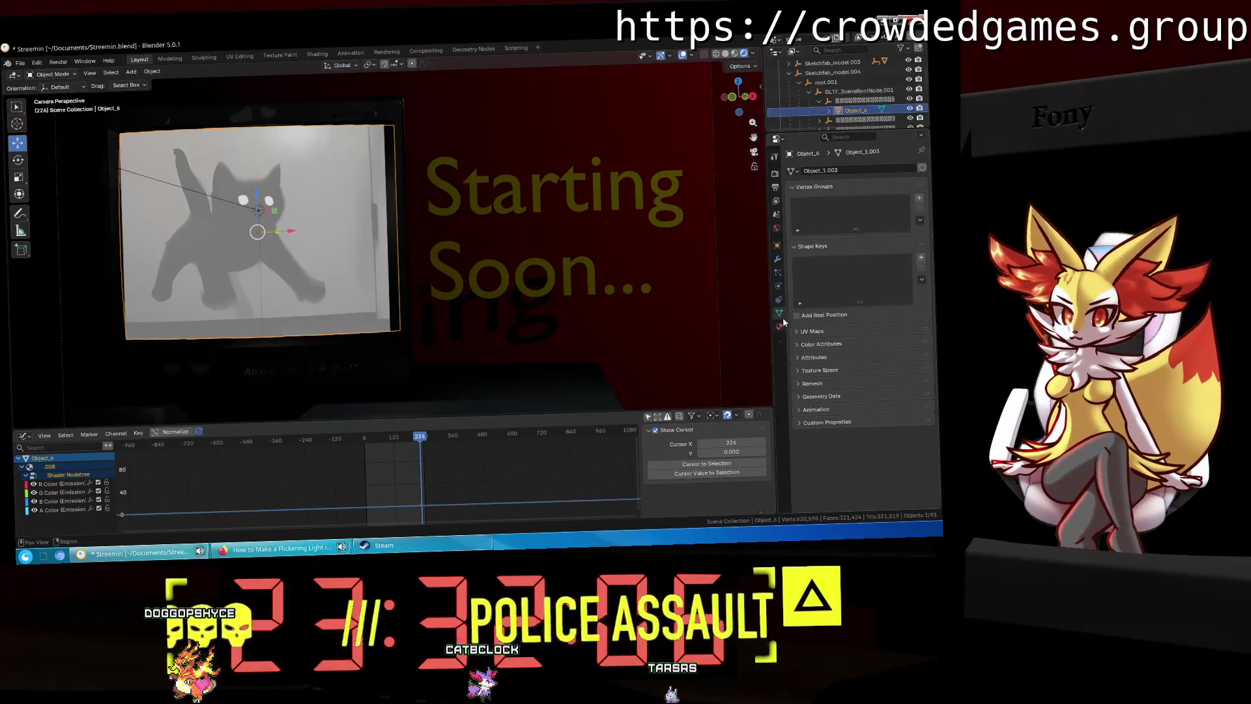
pyautogui.click(780, 326)
pyautogui.click(869, 298)
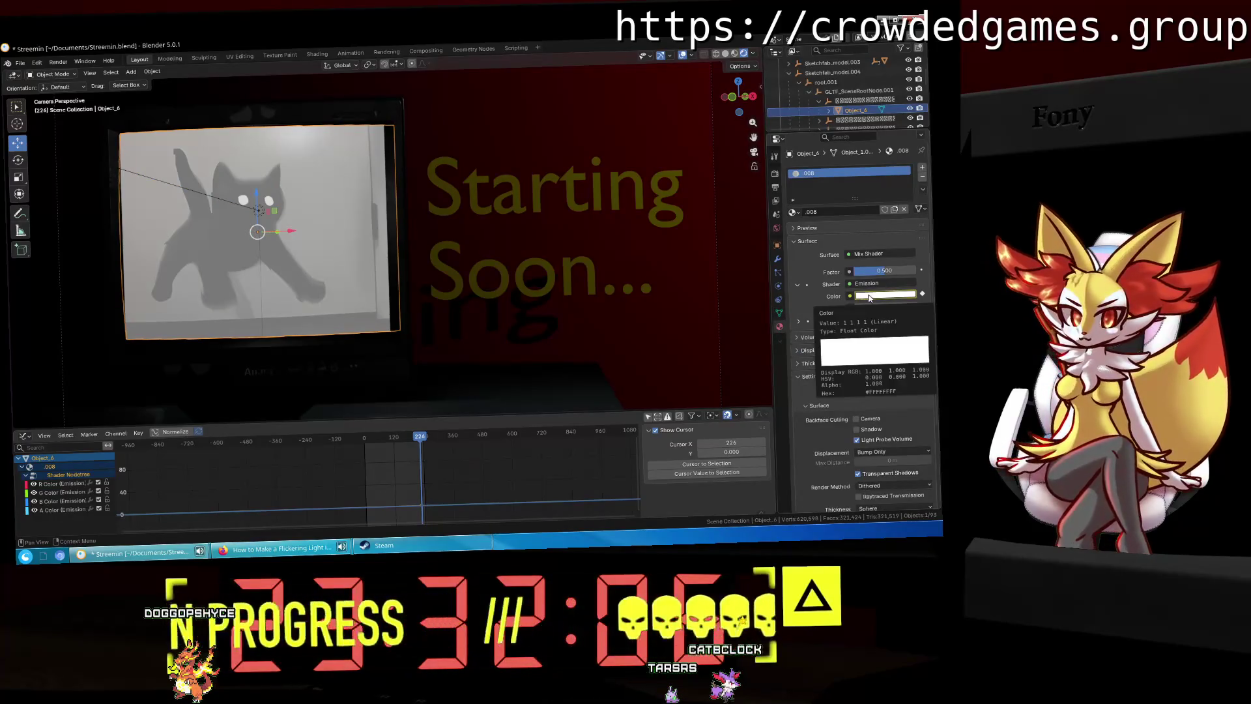
pyautogui.click(922, 295)
pyautogui.click(922, 307)
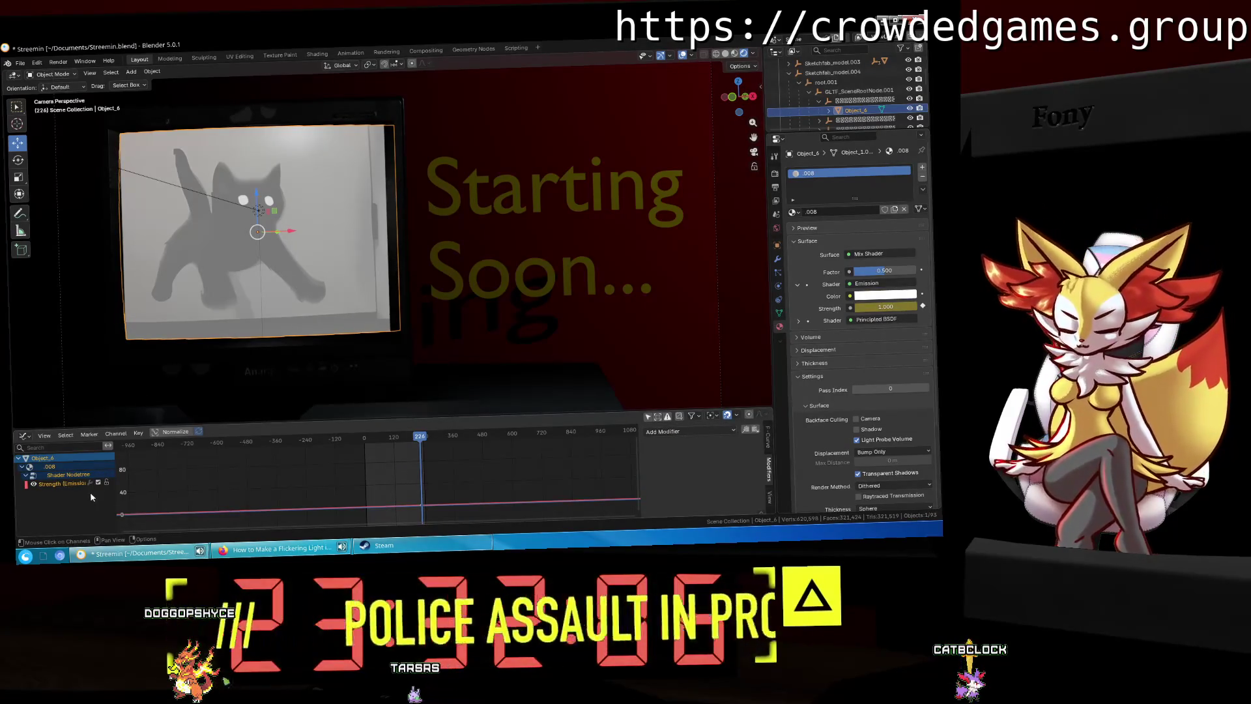
# Step: Preview the animation, then keyframe the TV screen's emission colour
pyautogui.click(19, 458)
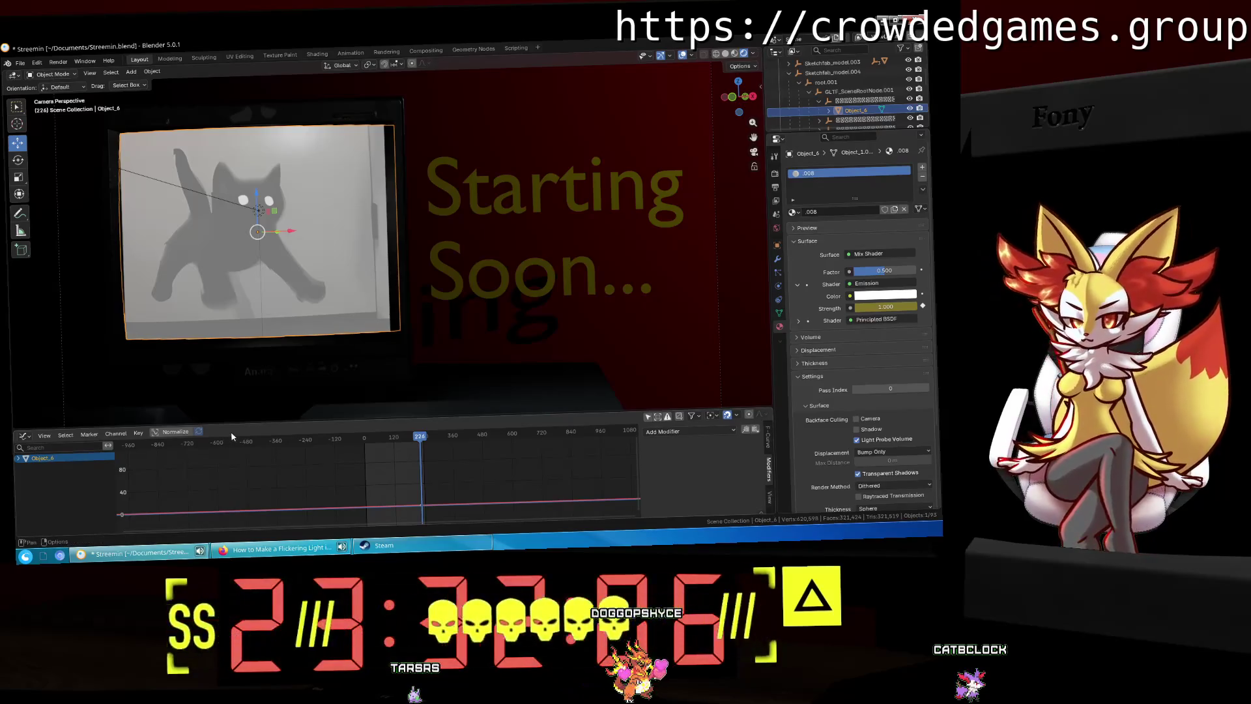
pyautogui.click(592, 351)
pyautogui.scroll(-6, 592, 355)
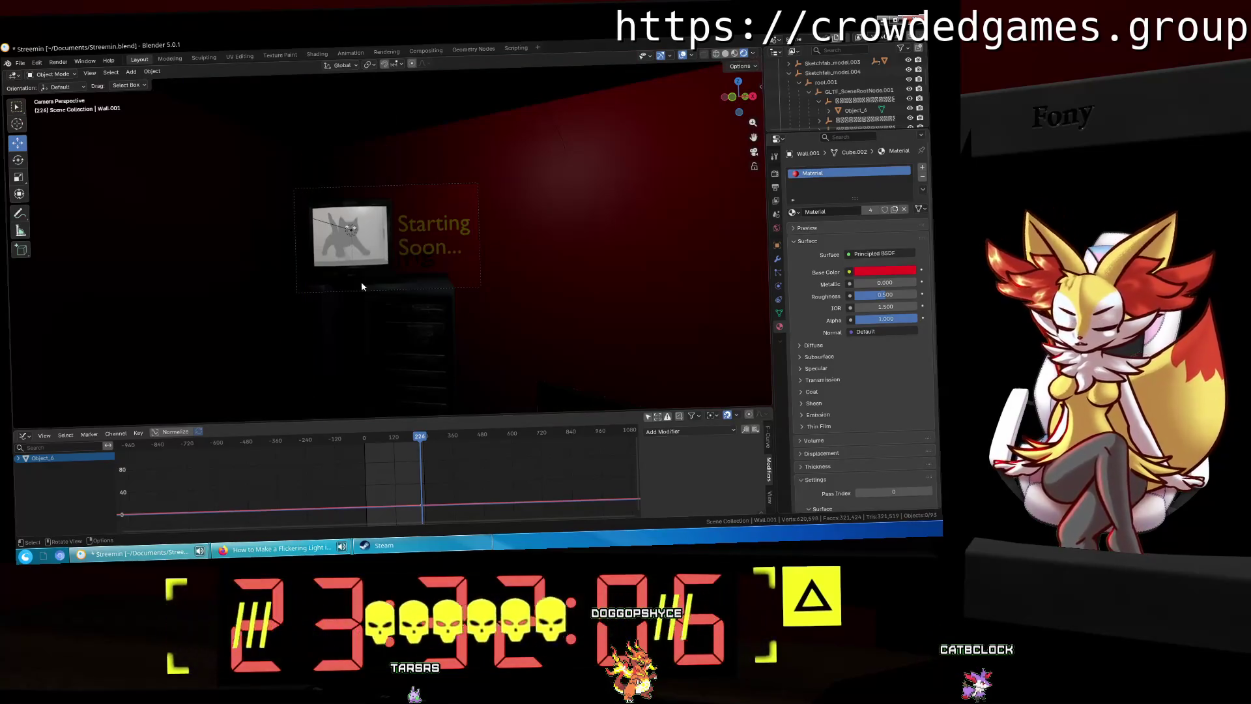
pyautogui.press('space')
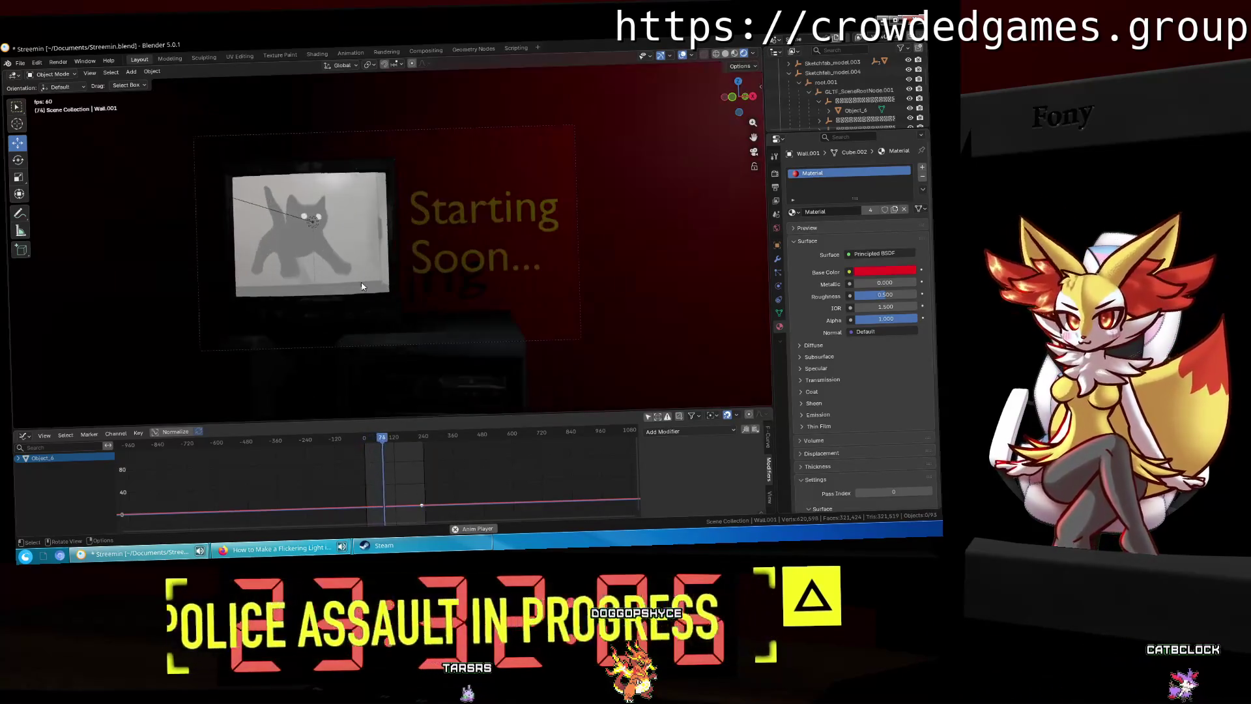
pyautogui.press('Escape')
pyautogui.click(374, 294)
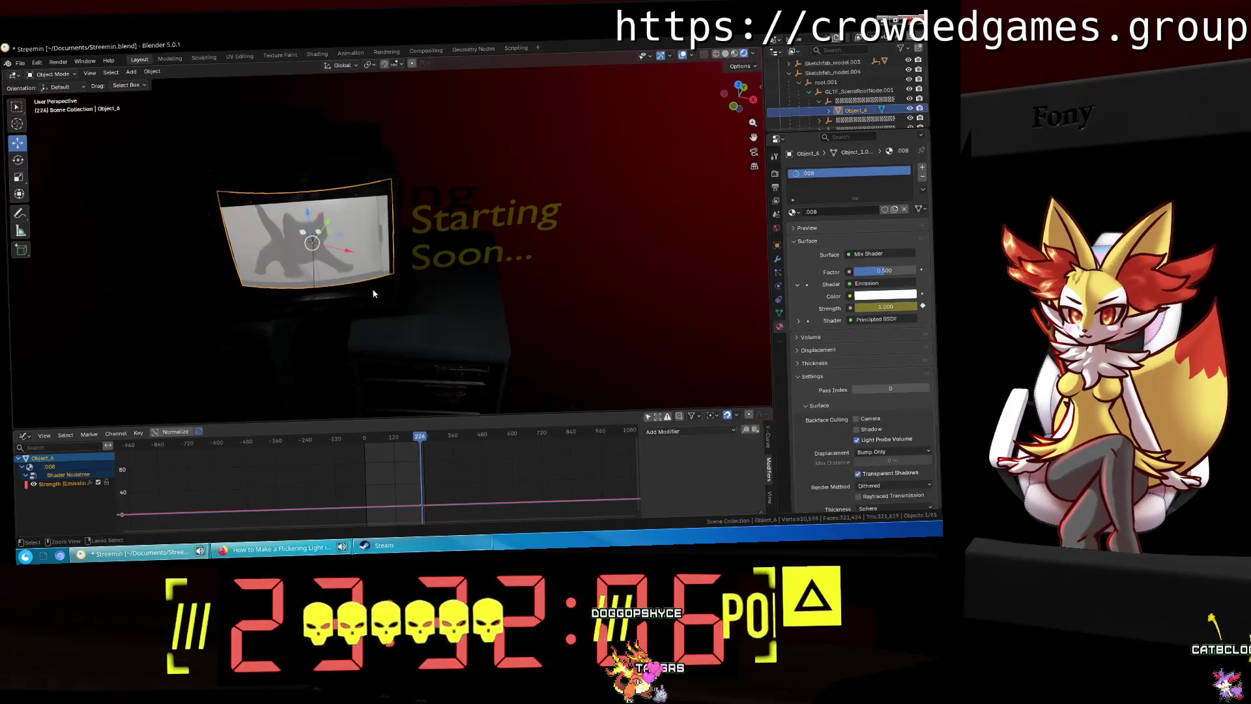
pyautogui.press('i')
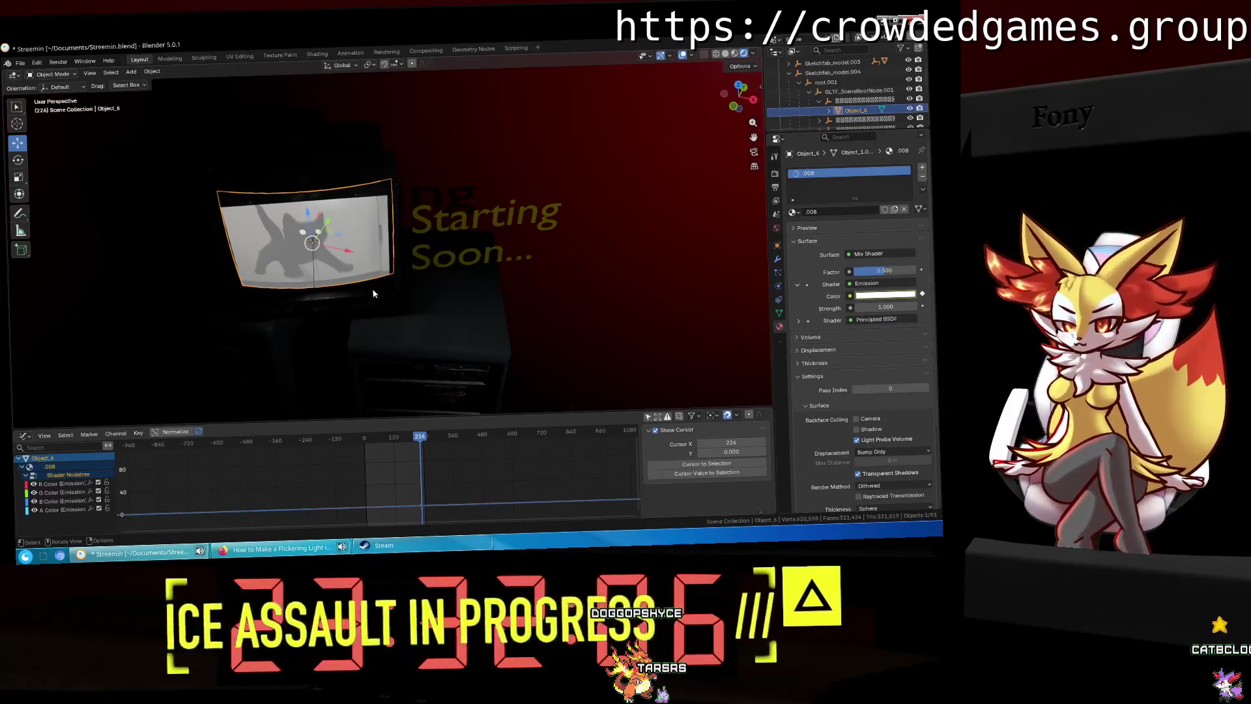
pyautogui.click(374, 293)
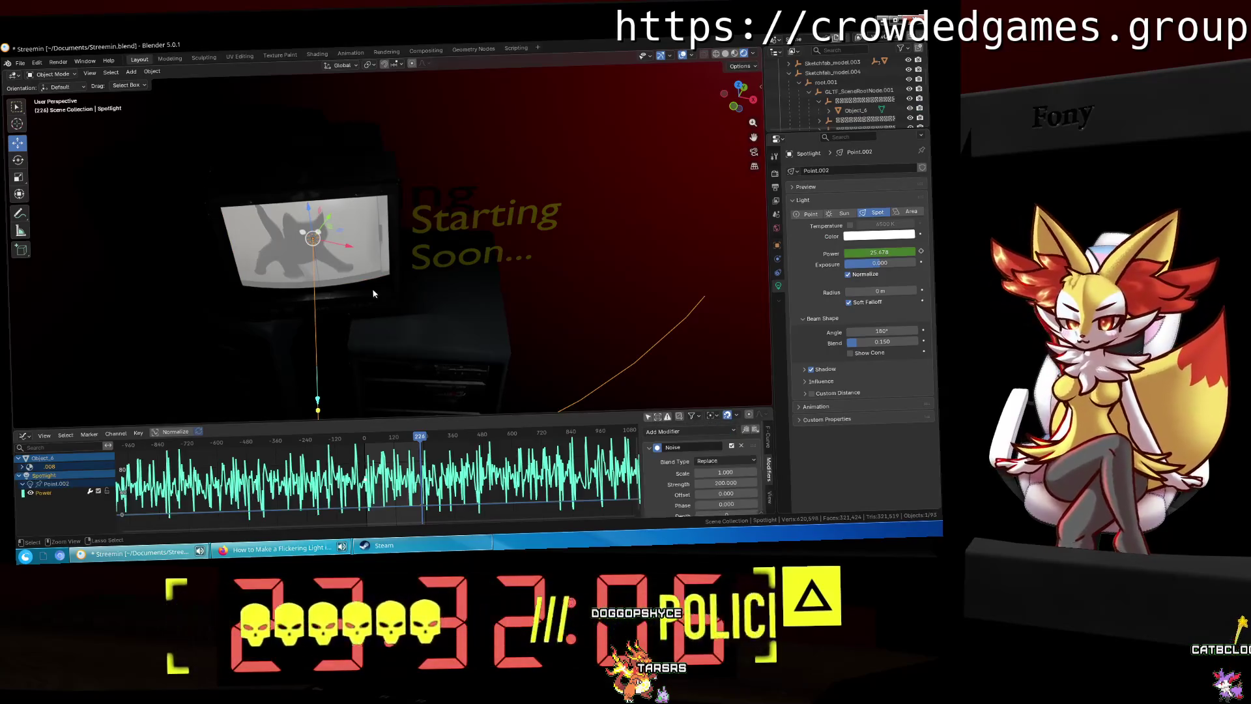
# Step: Re-keyframe Object_6's emission strength and start playback with the .008 channels expanded
pyautogui.click(19, 475)
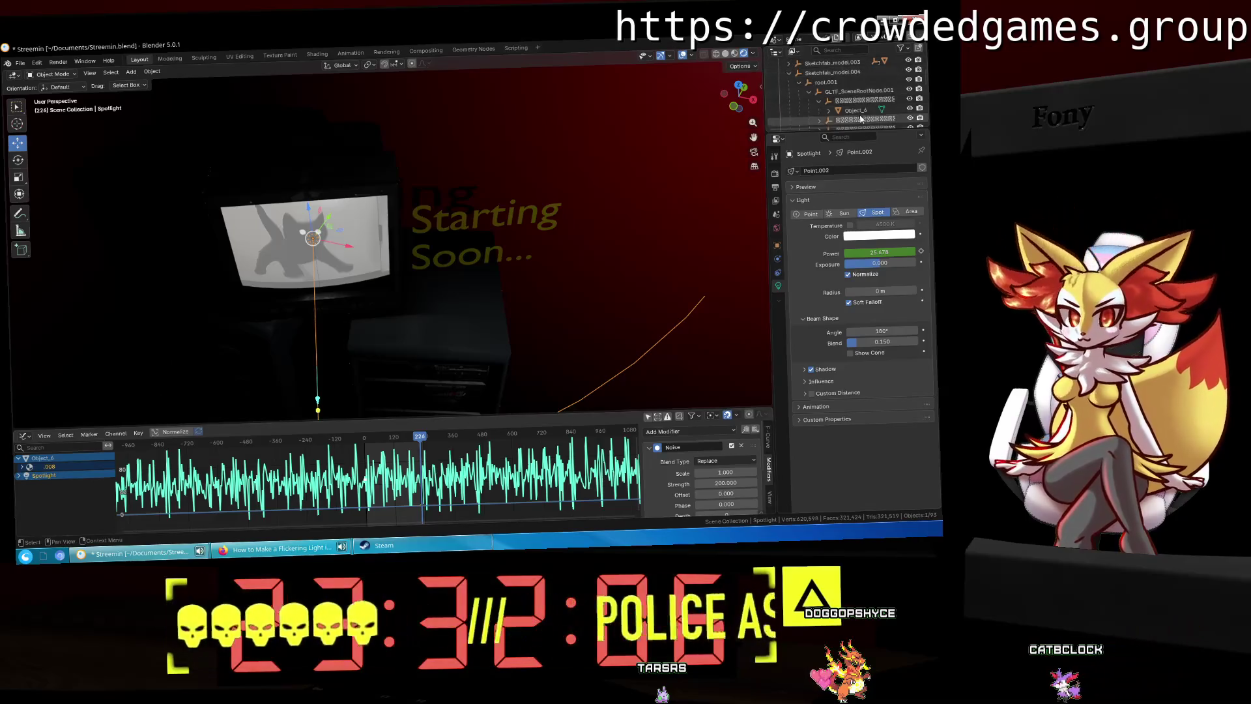
pyautogui.click(856, 110)
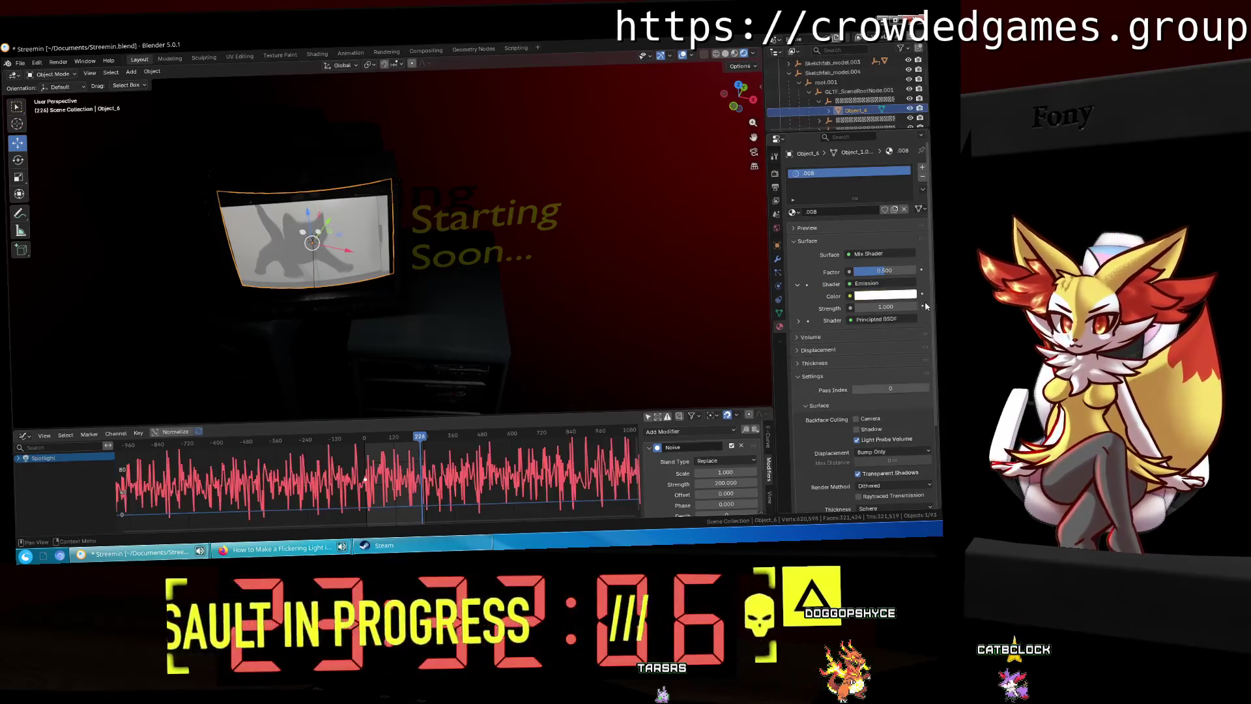
pyautogui.click(922, 306)
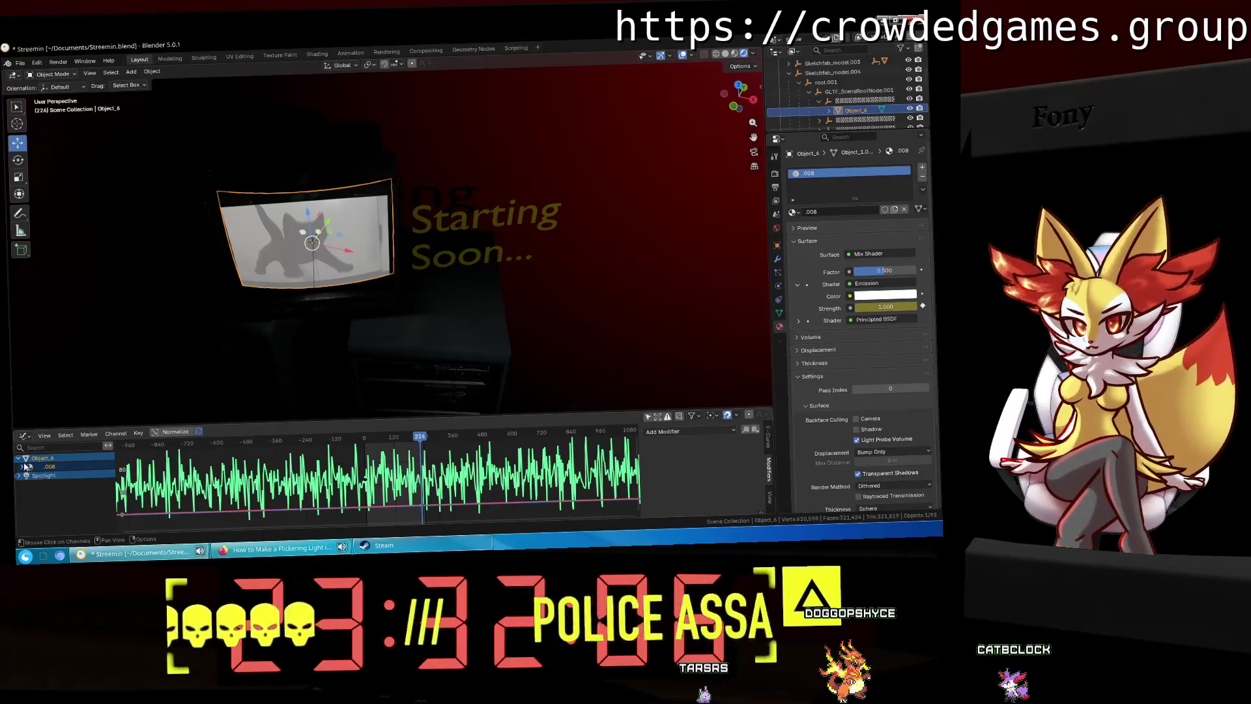
pyautogui.click(23, 467)
pyautogui.press('space')
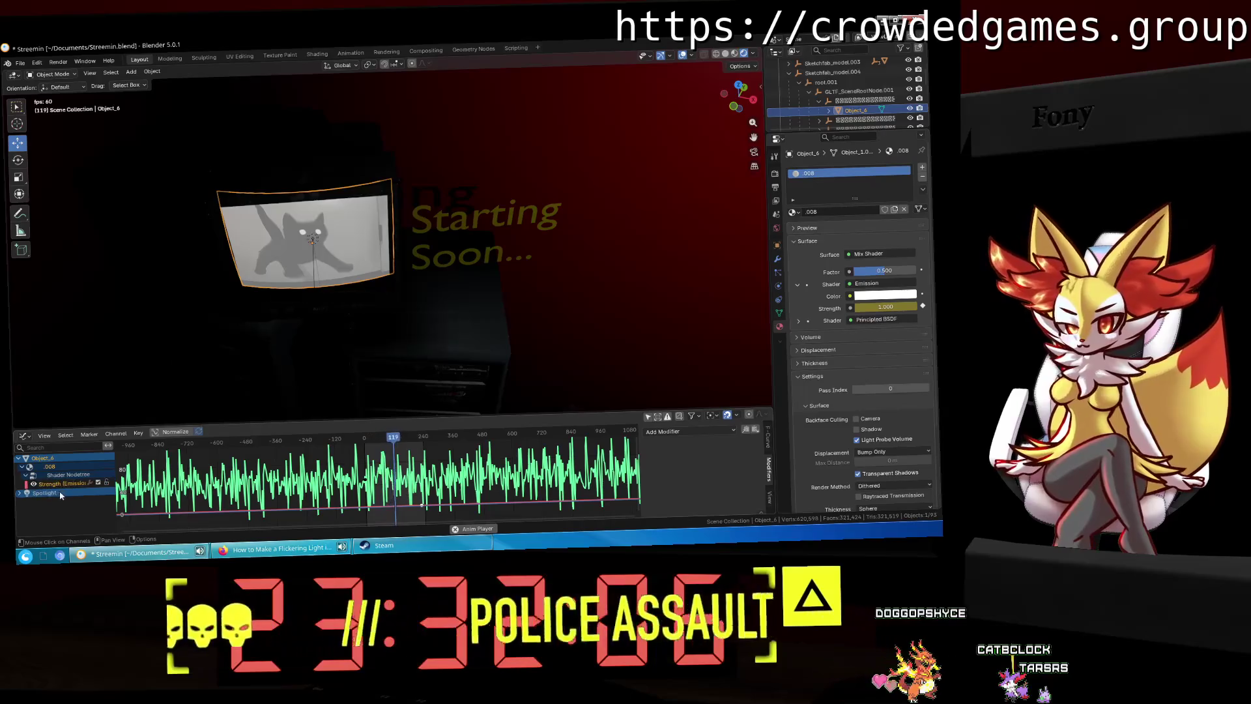
# Step: Add a Noise modifier to the emission Strength curve and make the spotlight Power curve active
pyautogui.click(52, 489)
pyautogui.rightClick(68, 485)
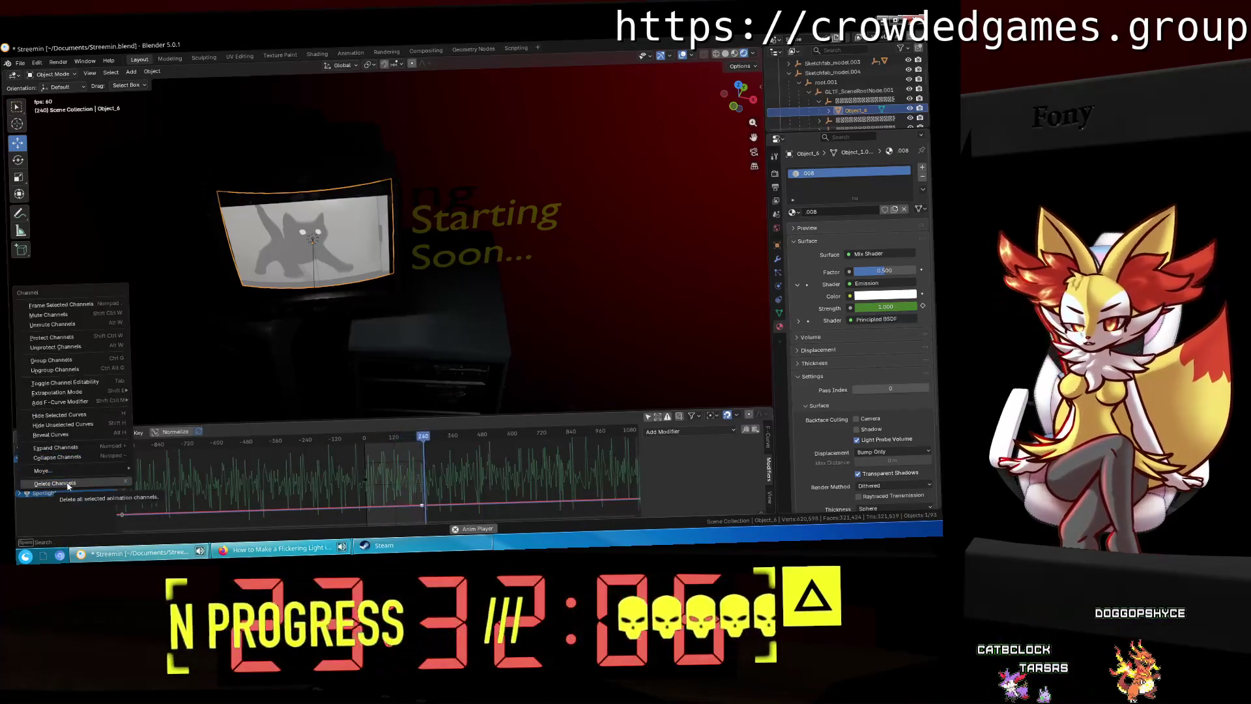
pyautogui.click(61, 485)
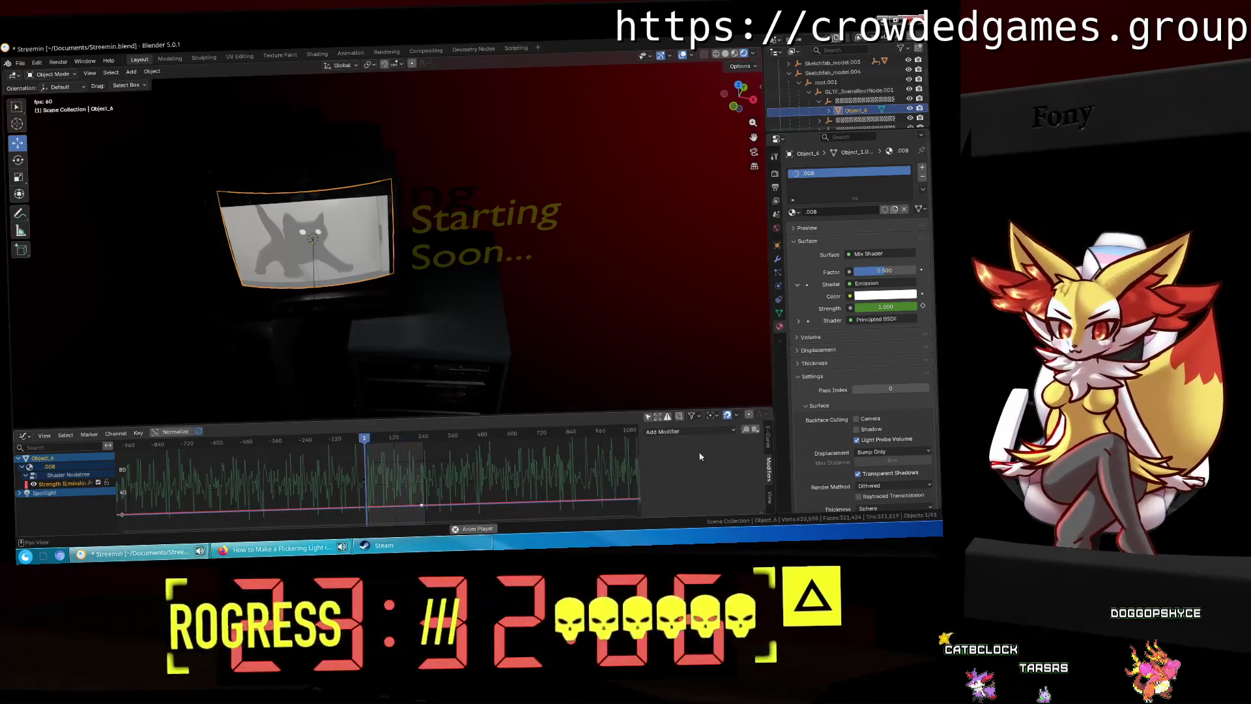
pyautogui.click(719, 432)
pyautogui.click(716, 488)
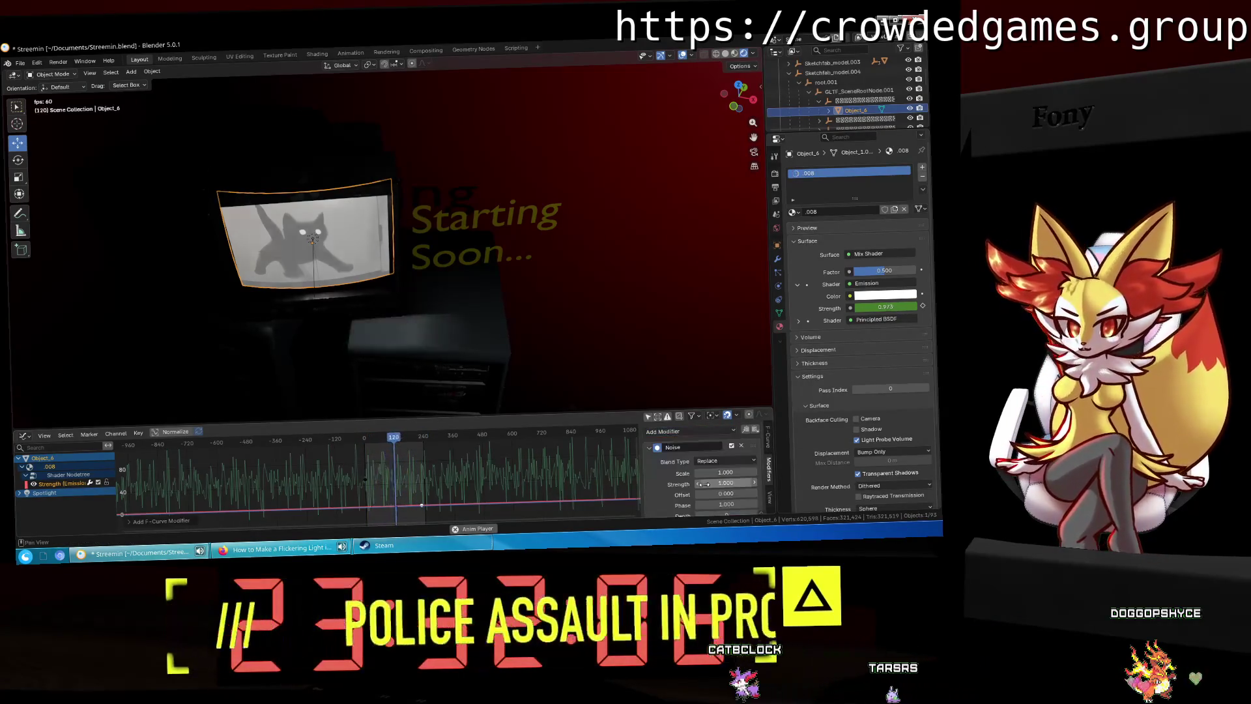
pyautogui.click(18, 493)
pyautogui.click(52, 510)
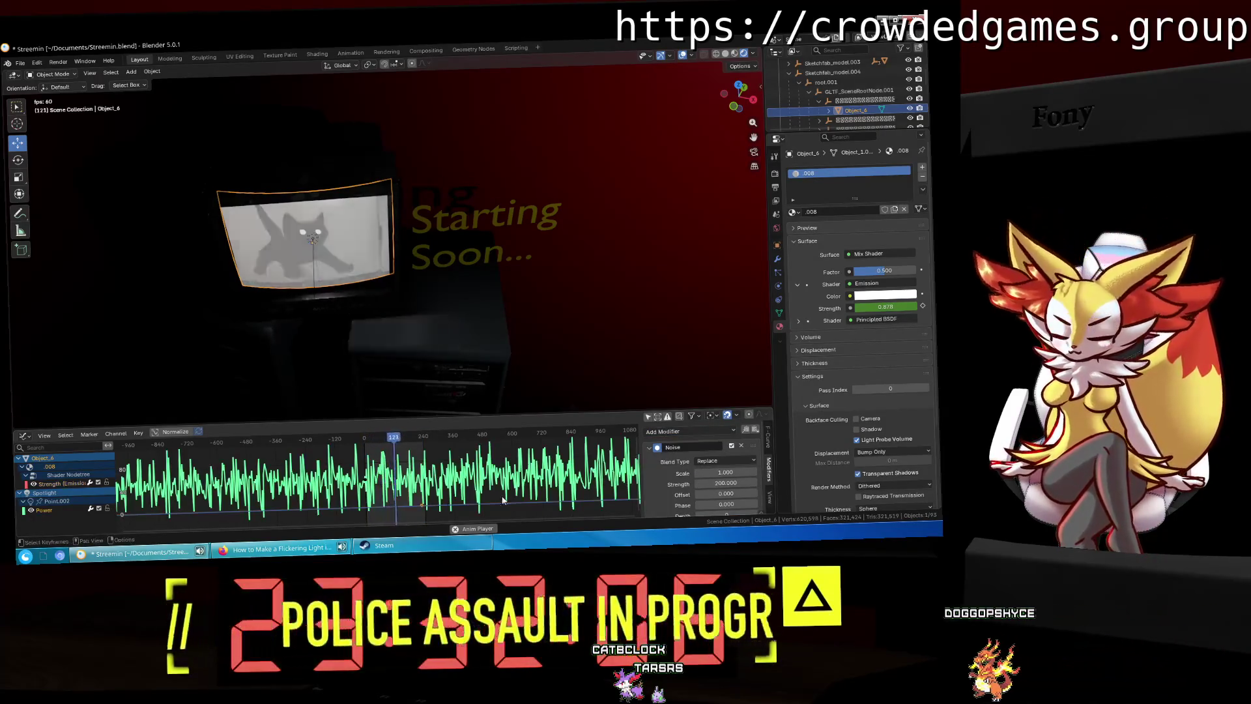
pyautogui.scroll(-1, 655, 489)
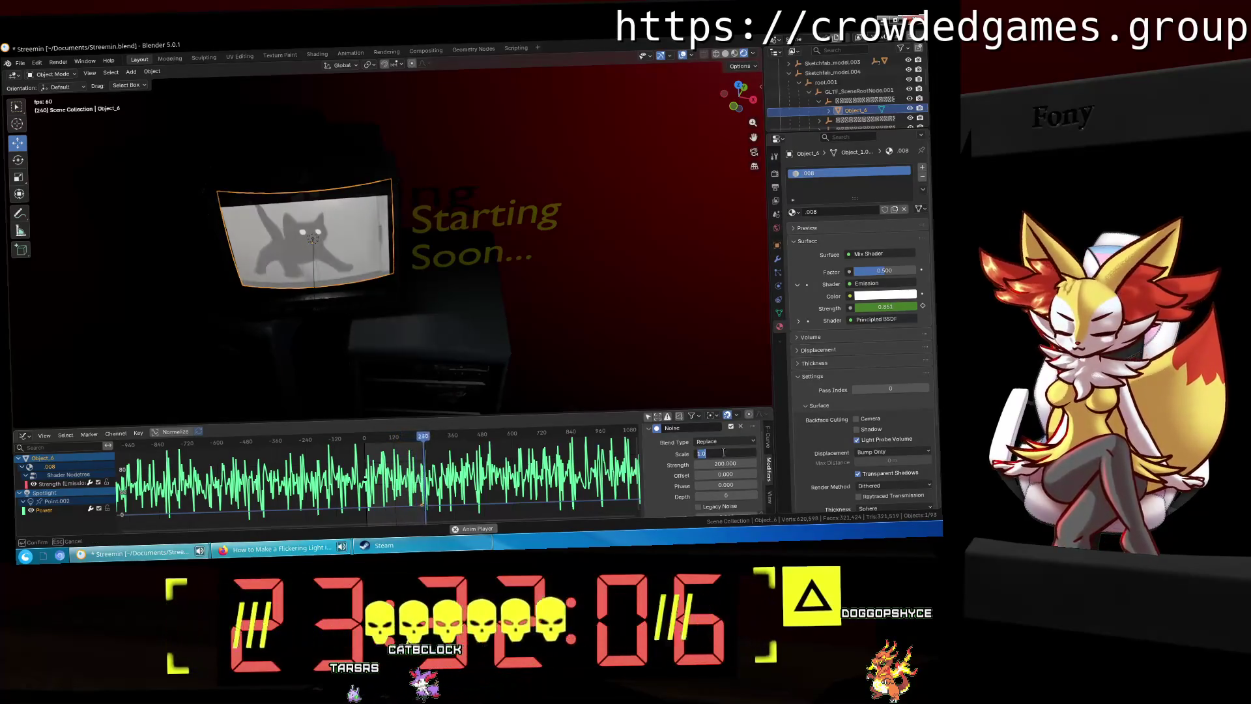
# Step: Set the spotlight Power curve's noise scale to 1.5
pyautogui.write('1.5')
pyautogui.press('Return')
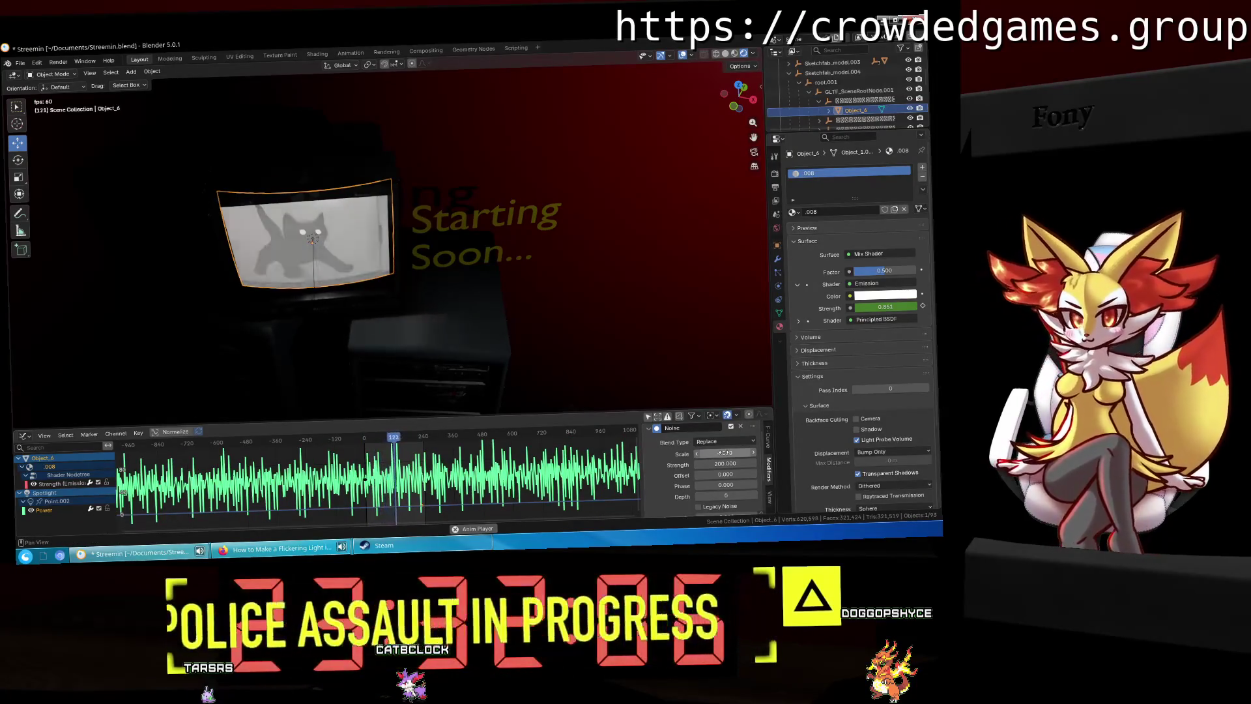
pyautogui.scroll(-3, 659, 458)
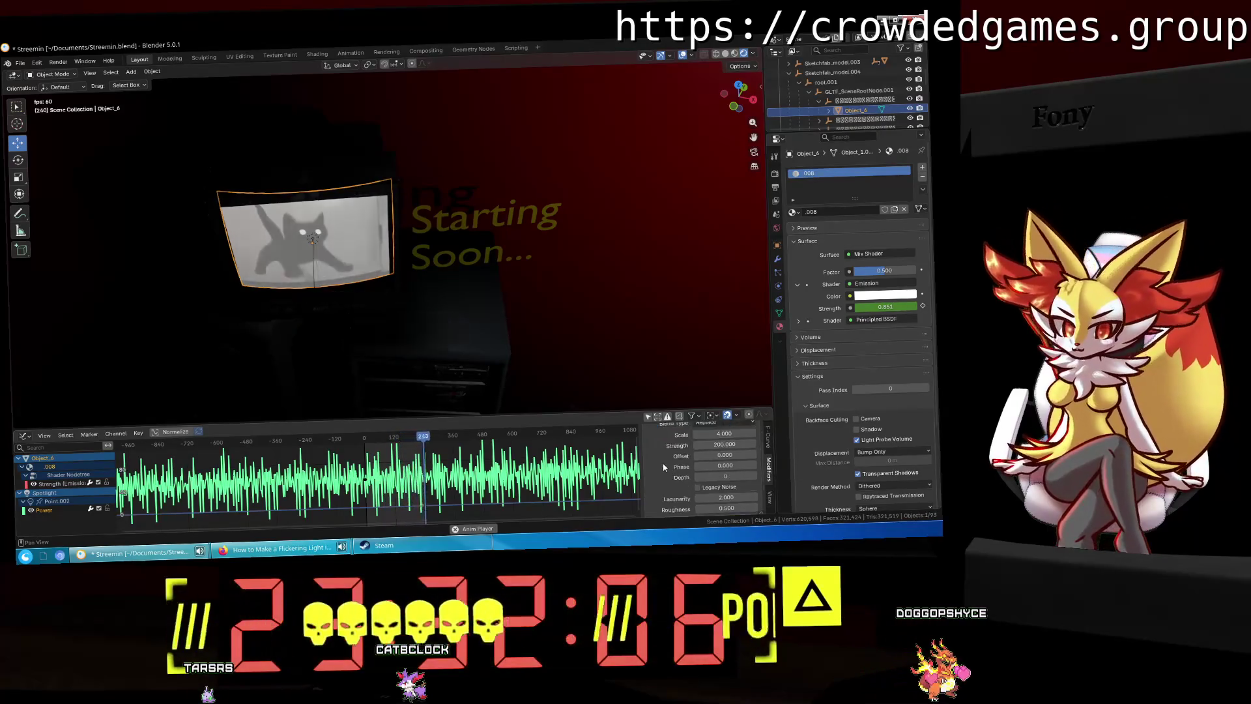
pyautogui.scroll(3, 660, 462)
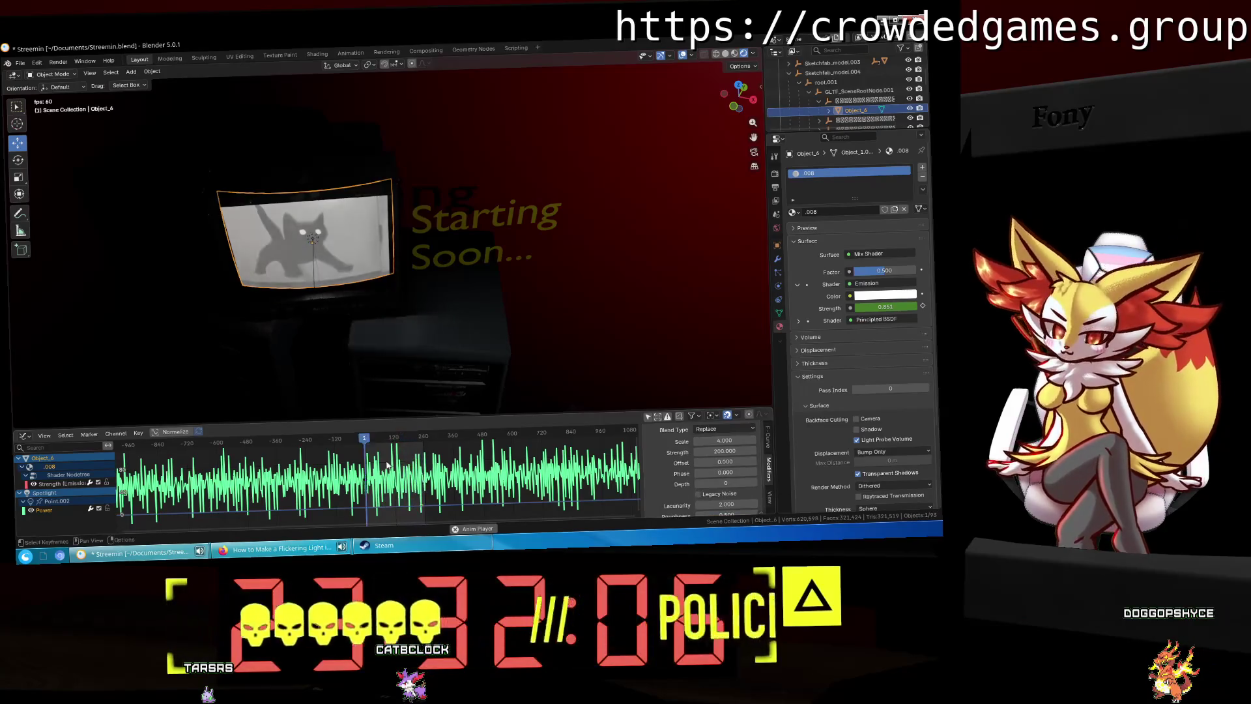
# Step: Give the emission Strength noise scale 4 and strength 200, then lower strength to 1.6
pyautogui.click(57, 483)
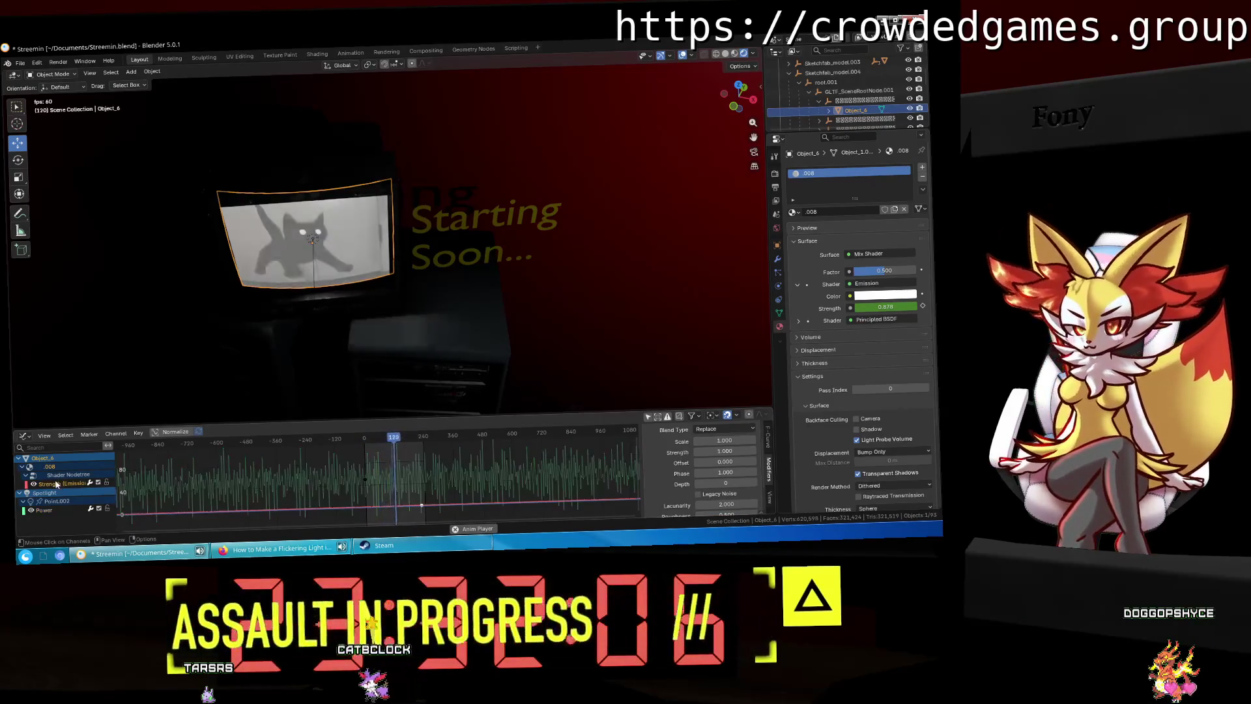
pyautogui.click(722, 441)
pyautogui.press('Tab')
pyautogui.write('2')
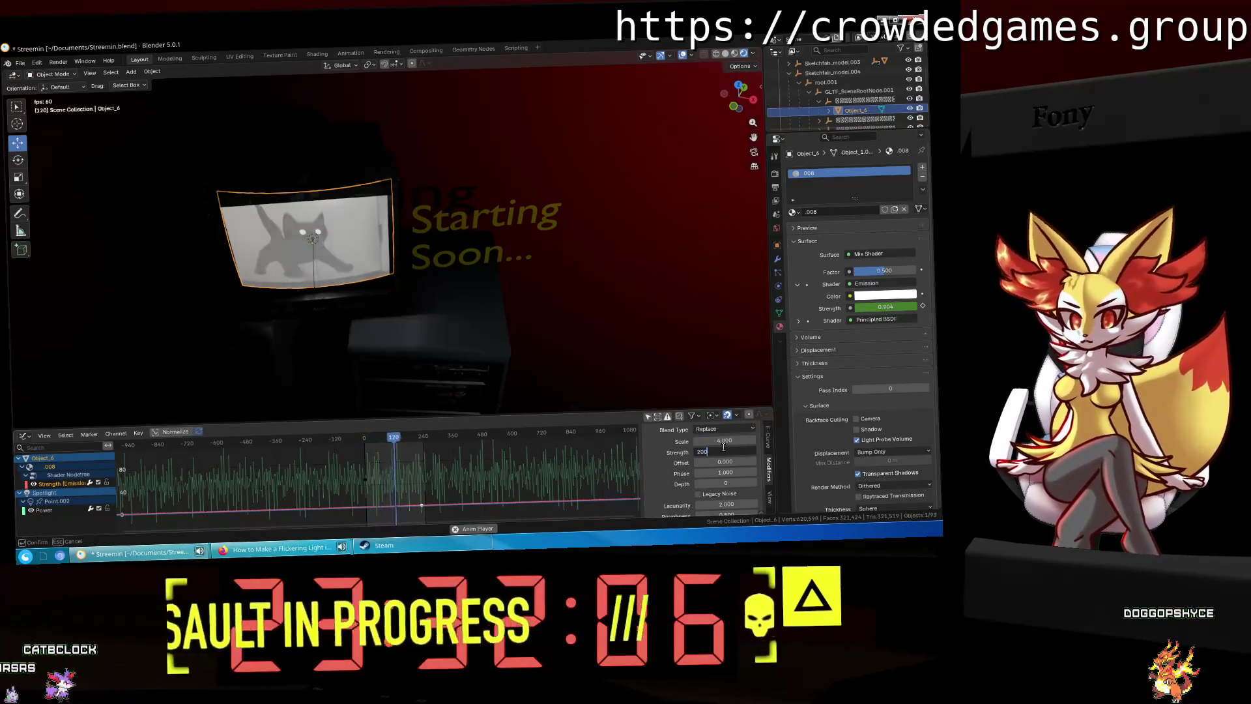
pyautogui.write('00')
pyautogui.press('Return')
pyautogui.moveTo(484, 292); pyautogui.dragTo(503, 272, button='middle')
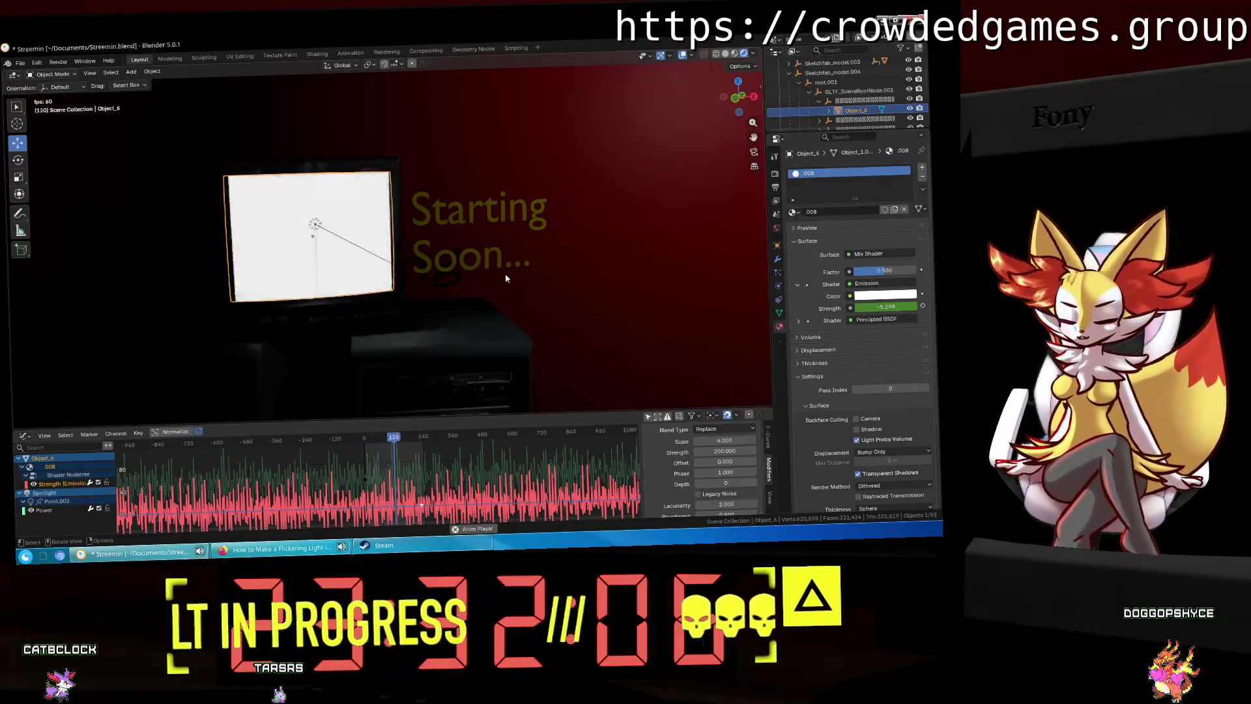
pyautogui.moveTo(505, 278); pyautogui.dragTo(399, 304, button='middle')
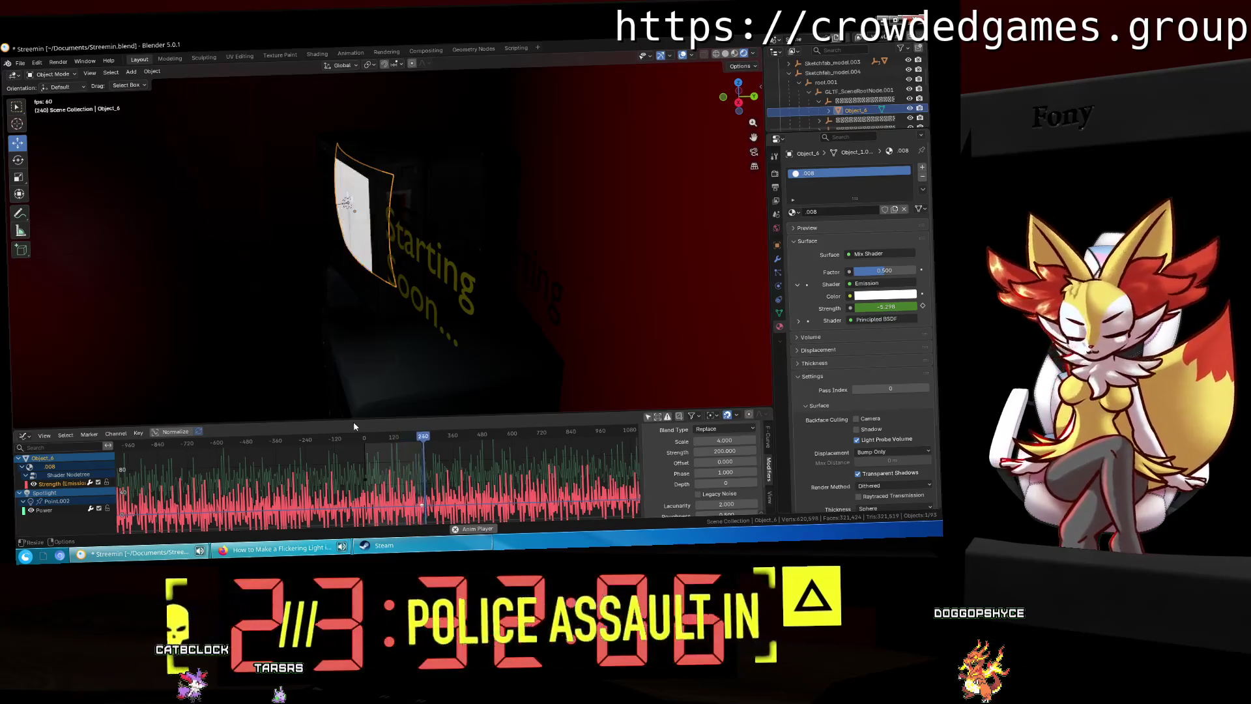
pyautogui.moveTo(724, 451)
pyautogui.mouseDown()
pyautogui.moveTo(677, 451)
pyautogui.moveTo(725, 451)
pyautogui.mouseUp()
pyautogui.moveTo(508, 273); pyautogui.dragTo(542, 274, button='middle')
pyautogui.click(733, 451)
pyautogui.write('1.000')
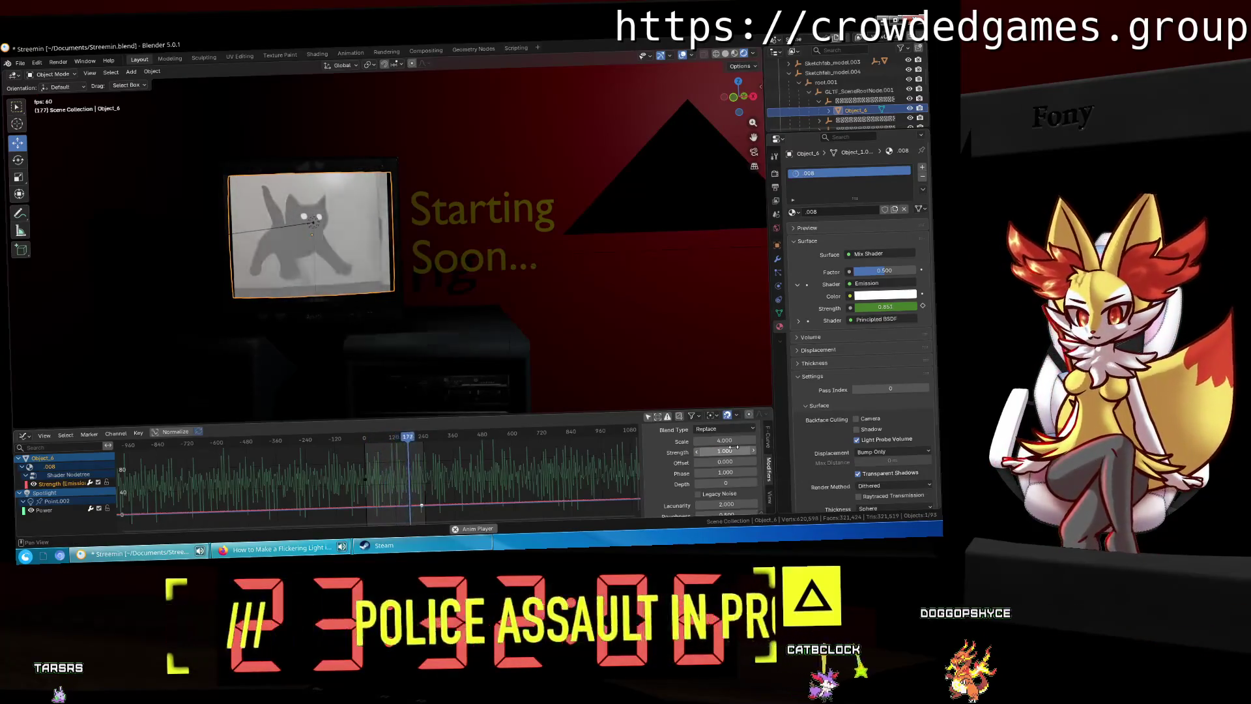
# Step: Reduce the emission Noise strength to 0.7 and reselect the TV screen
pyautogui.write('1.00.7')
pyautogui.press('Return')
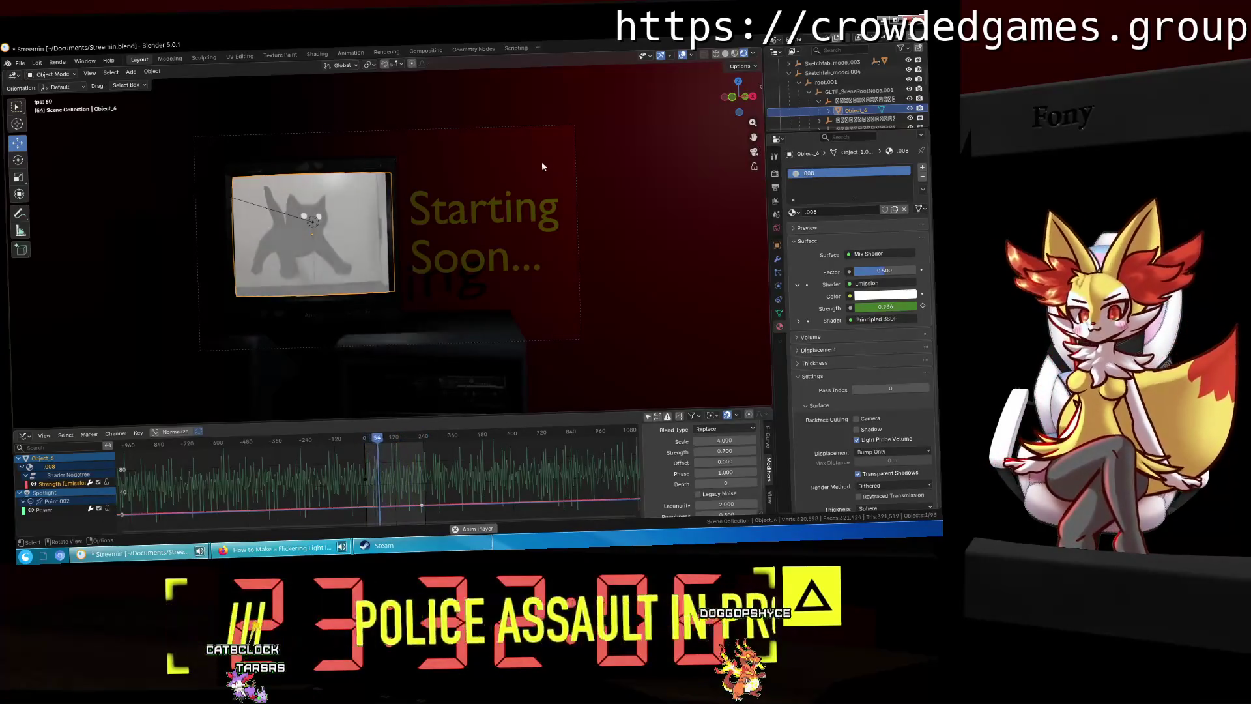
pyautogui.click(603, 332)
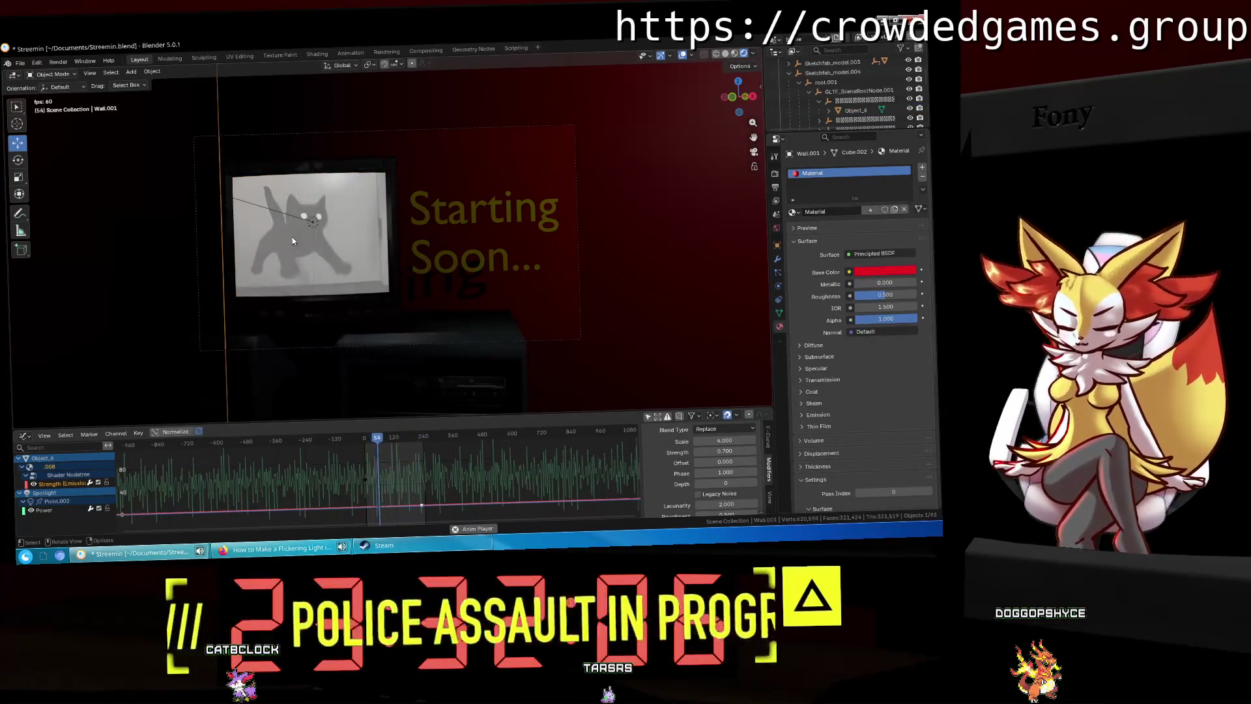
pyautogui.click(345, 280)
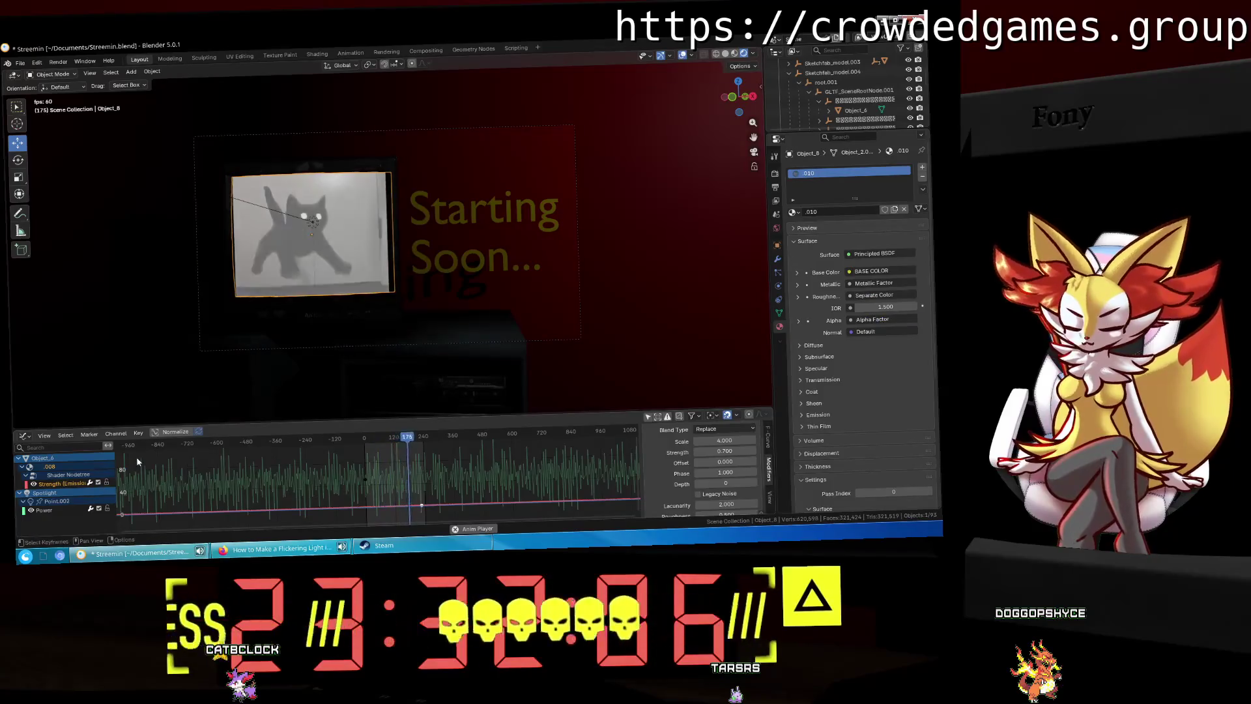
# Step: In the Shading workspace, select Object_6 and raise its .008 Mix Shader factor
pyautogui.click(316, 55)
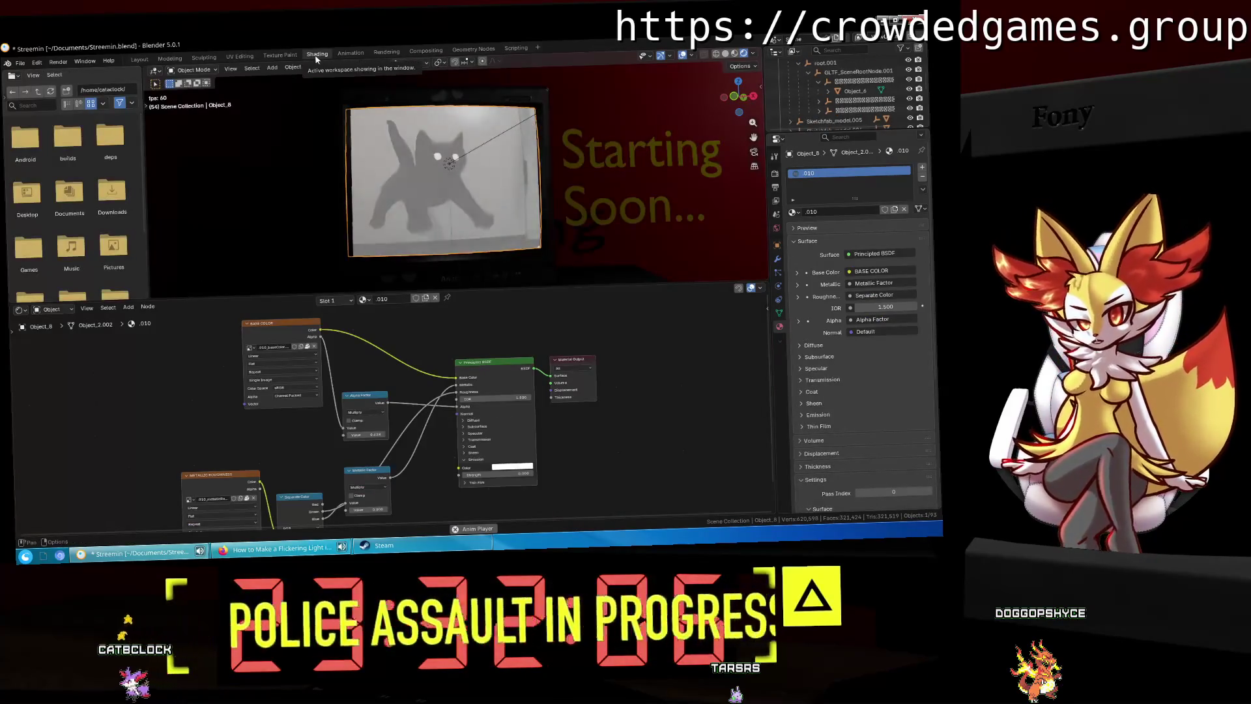
pyautogui.scroll(-2, 622, 337)
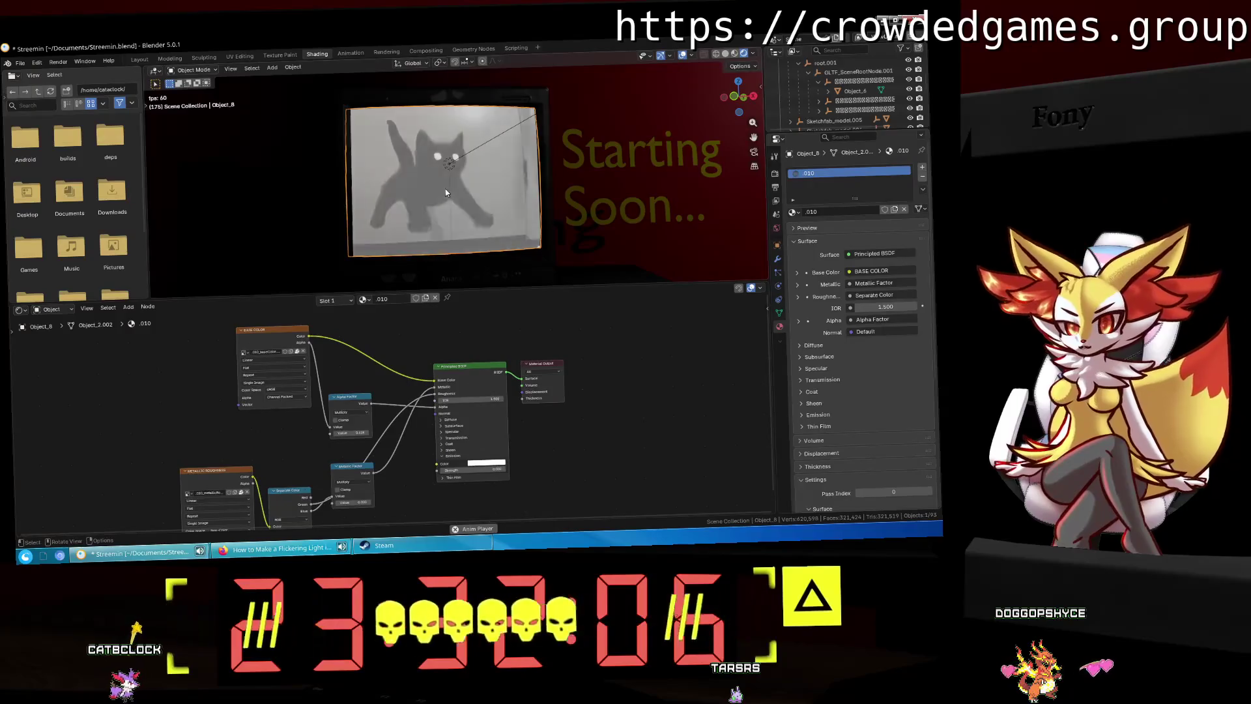
pyautogui.click(444, 189)
pyautogui.scroll(4, 468, 351)
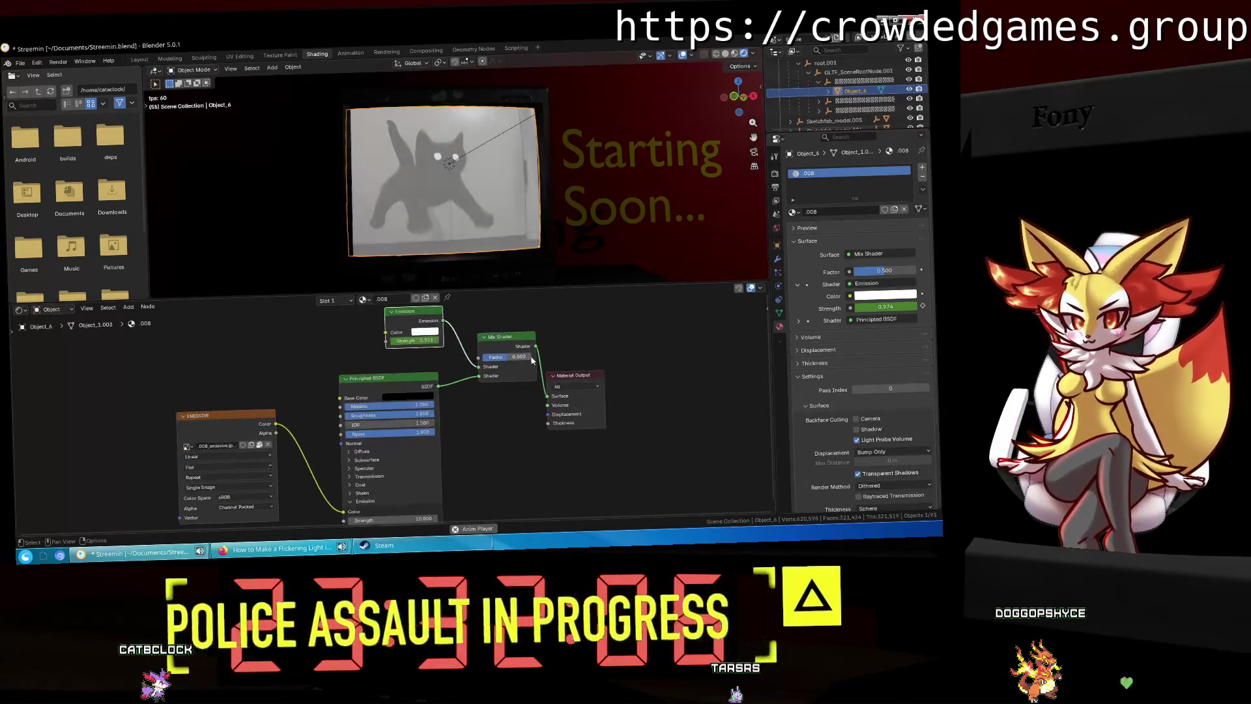
pyautogui.moveTo(524, 352)
pyautogui.mouseDown()
pyautogui.moveTo(546, 353)
pyautogui.moveTo(510, 352)
pyautogui.mouseUp()
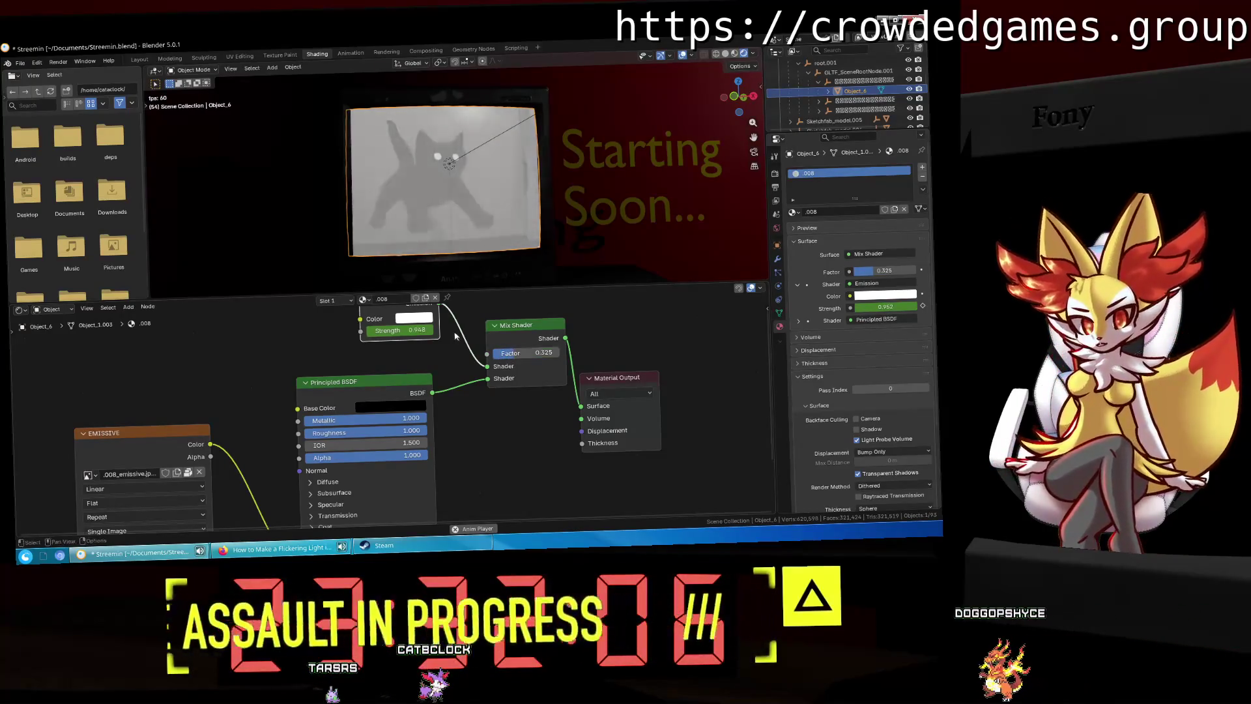
# Step: Experiment with a mid-grey Emission colour and a higher Mix Shader factor
pyautogui.click(429, 319)
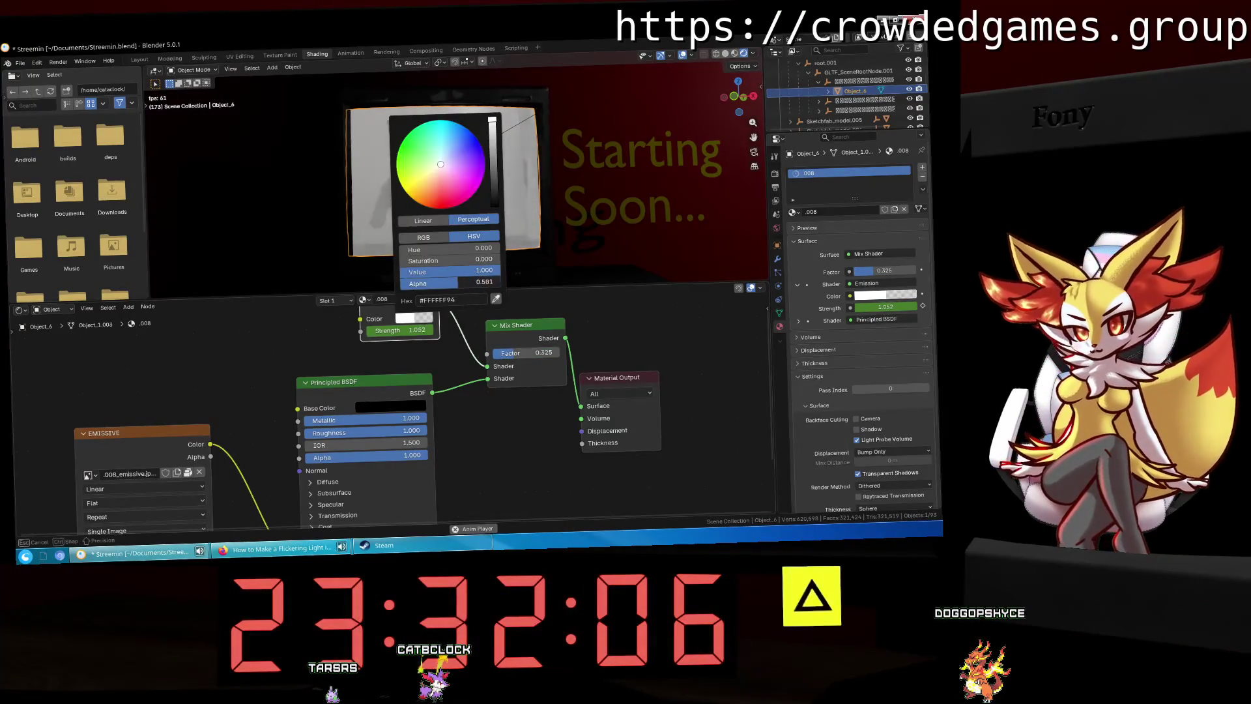
pyautogui.moveTo(443, 283); pyautogui.dragTo(400, 287)
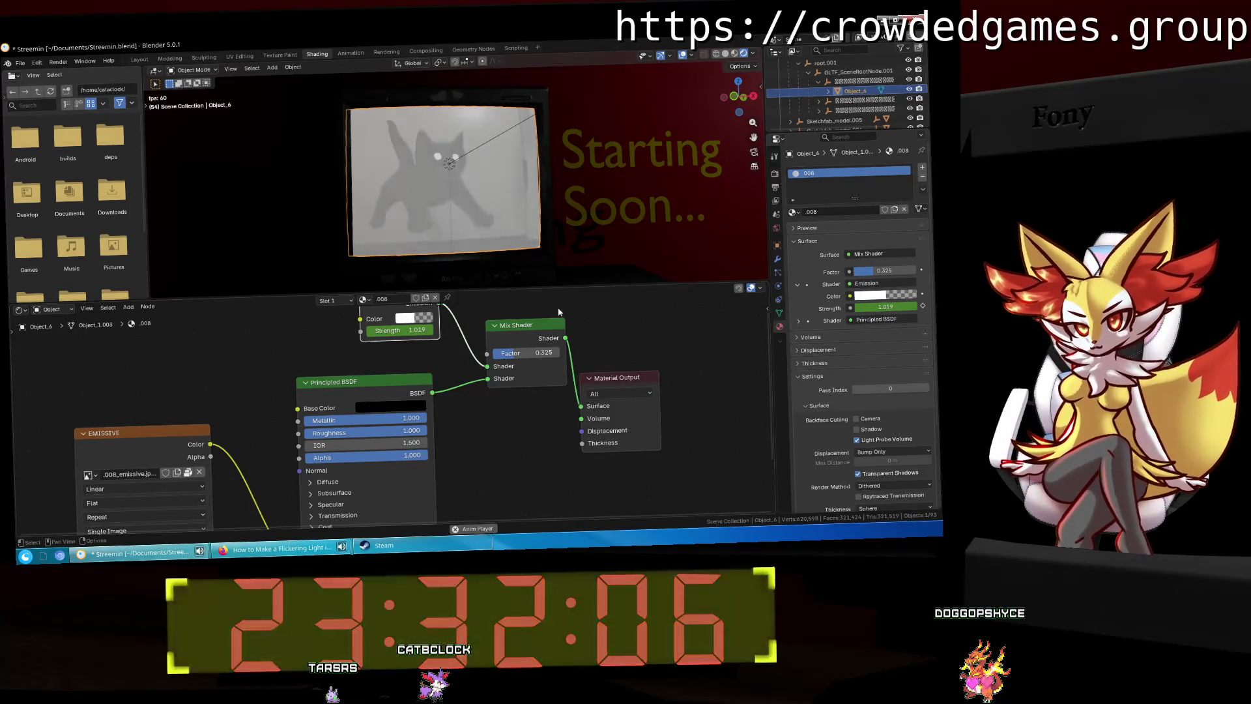
pyautogui.moveTo(540, 353)
pyautogui.mouseDown()
pyautogui.moveTo(495, 352)
pyautogui.moveTo(543, 352)
pyautogui.mouseUp()
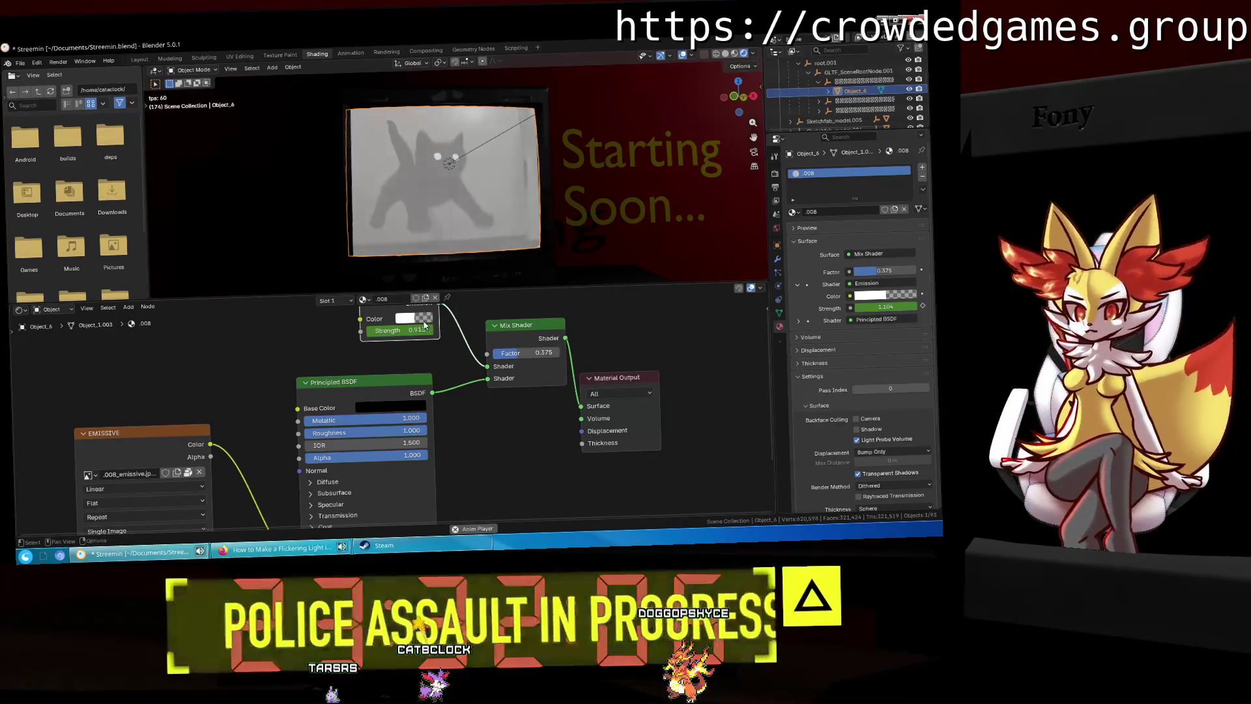
pyautogui.moveTo(445, 334); pyautogui.dragTo(426, 344, button='middle')
pyautogui.click(402, 329)
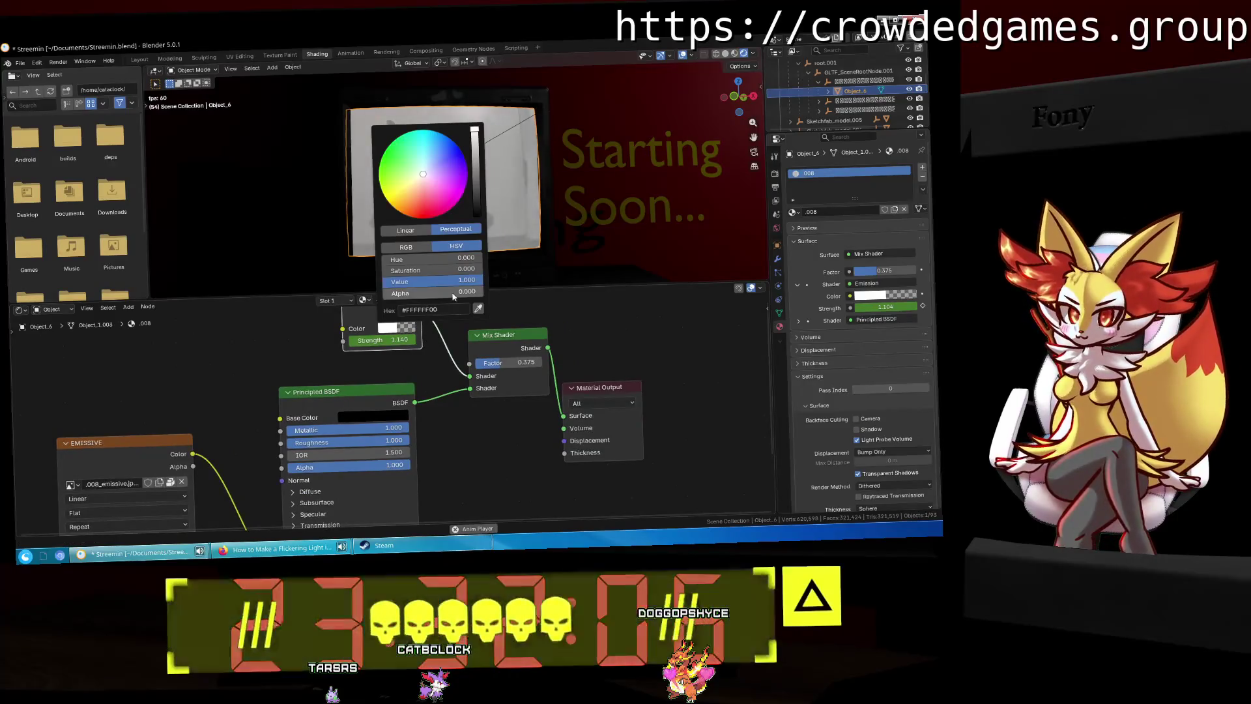
pyautogui.moveTo(475, 280); pyautogui.dragTo(436, 281)
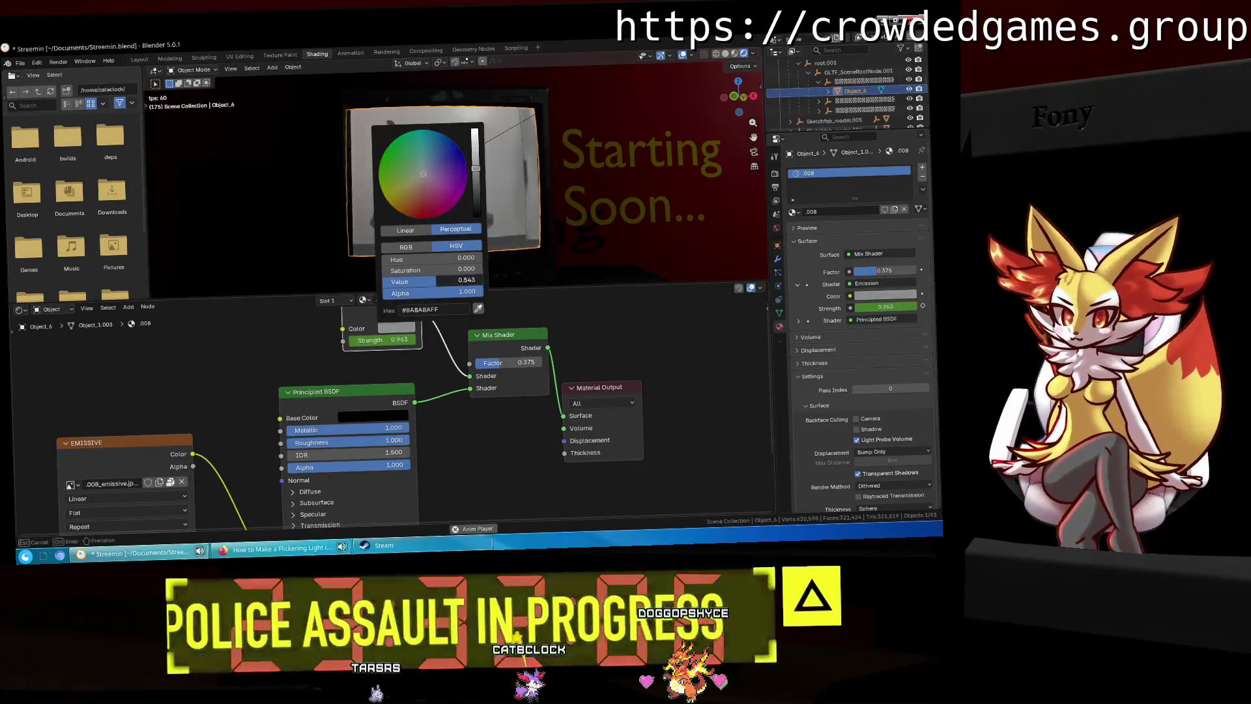
pyautogui.moveTo(515, 326); pyautogui.dragTo(485, 332, button='middle')
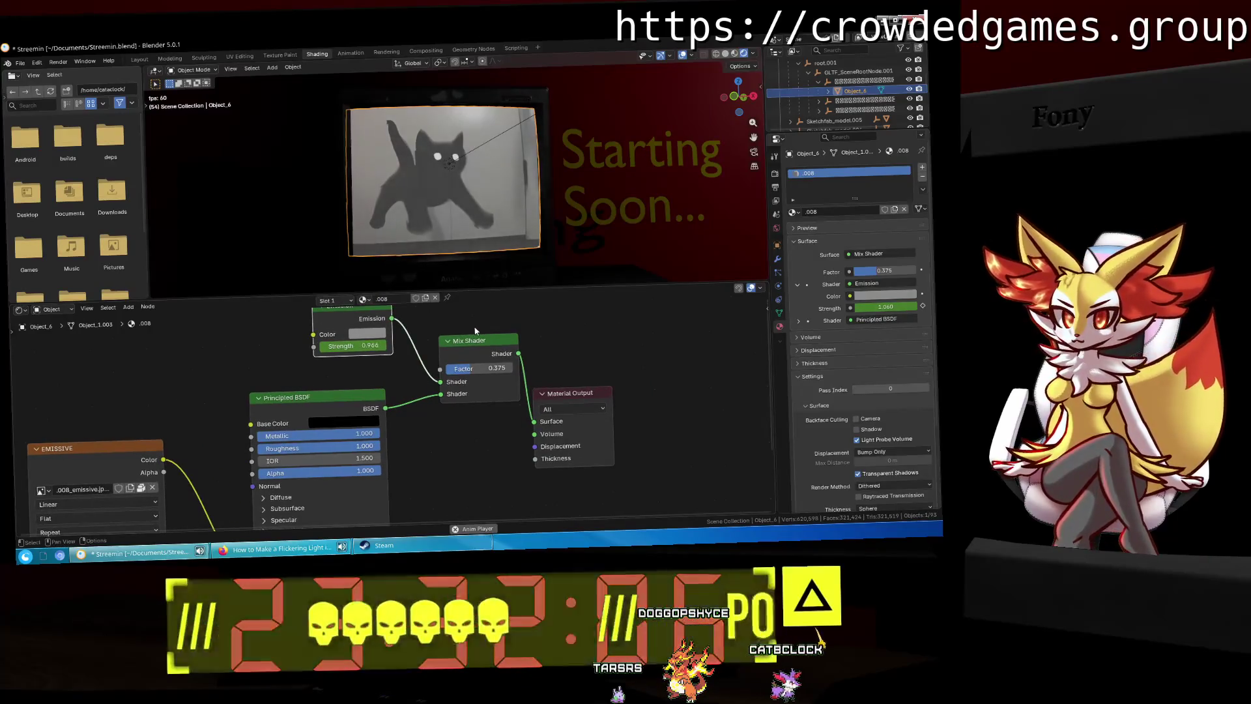
pyautogui.moveTo(480, 368); pyautogui.dragTo(510, 369)
# Step: Try a black Emission colour, then set its brightness to 0.8 and retune the Mix factor
pyautogui.click(380, 333)
pyautogui.moveTo(445, 150)
pyautogui.mouseDown()
pyautogui.moveTo(448, 222)
pyautogui.moveTo(445, 136)
pyautogui.mouseUp()
pyautogui.moveTo(495, 368); pyautogui.dragTo(461, 368)
pyautogui.click(363, 333)
pyautogui.moveTo(404, 287); pyautogui.dragTo(355, 286)
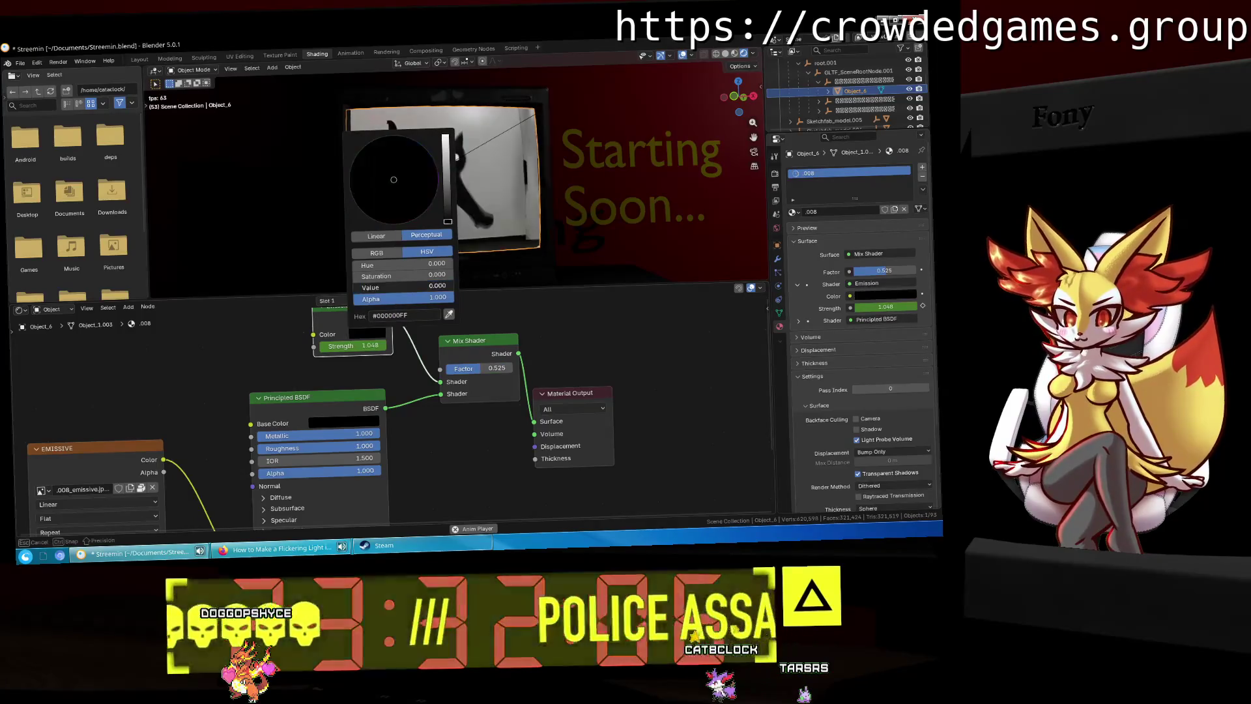
pyautogui.moveTo(355, 345); pyautogui.dragTo(365, 345)
pyautogui.moveTo(477, 368)
pyautogui.mouseDown()
pyautogui.moveTo(467, 368)
pyautogui.moveTo(513, 368)
pyautogui.moveTo(463, 368)
pyautogui.mouseUp()
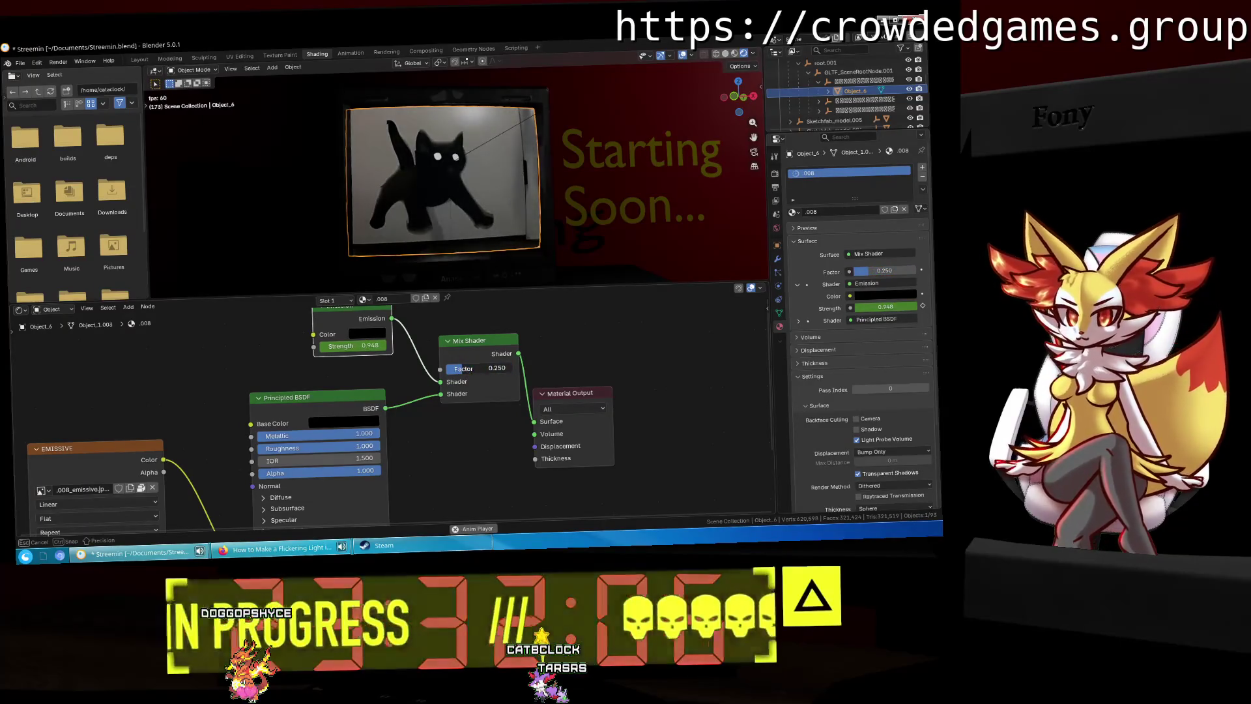
pyautogui.click(382, 334)
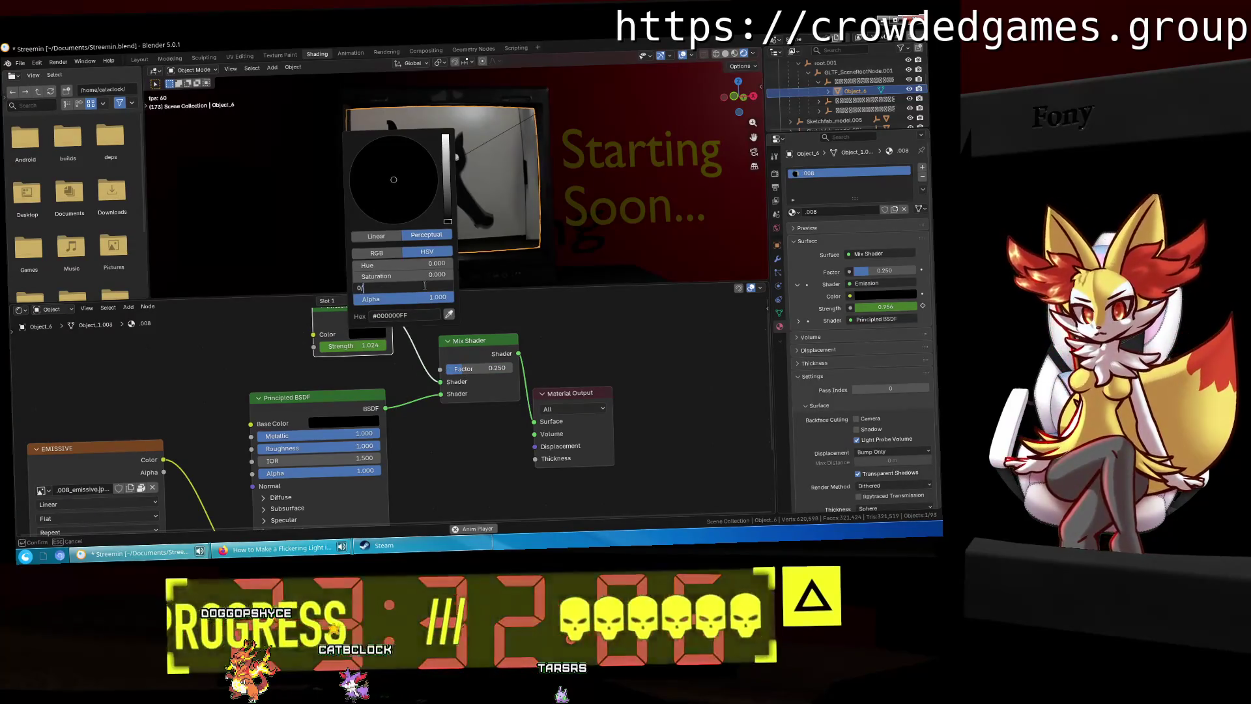
pyautogui.write('.8')
pyautogui.press('Return')
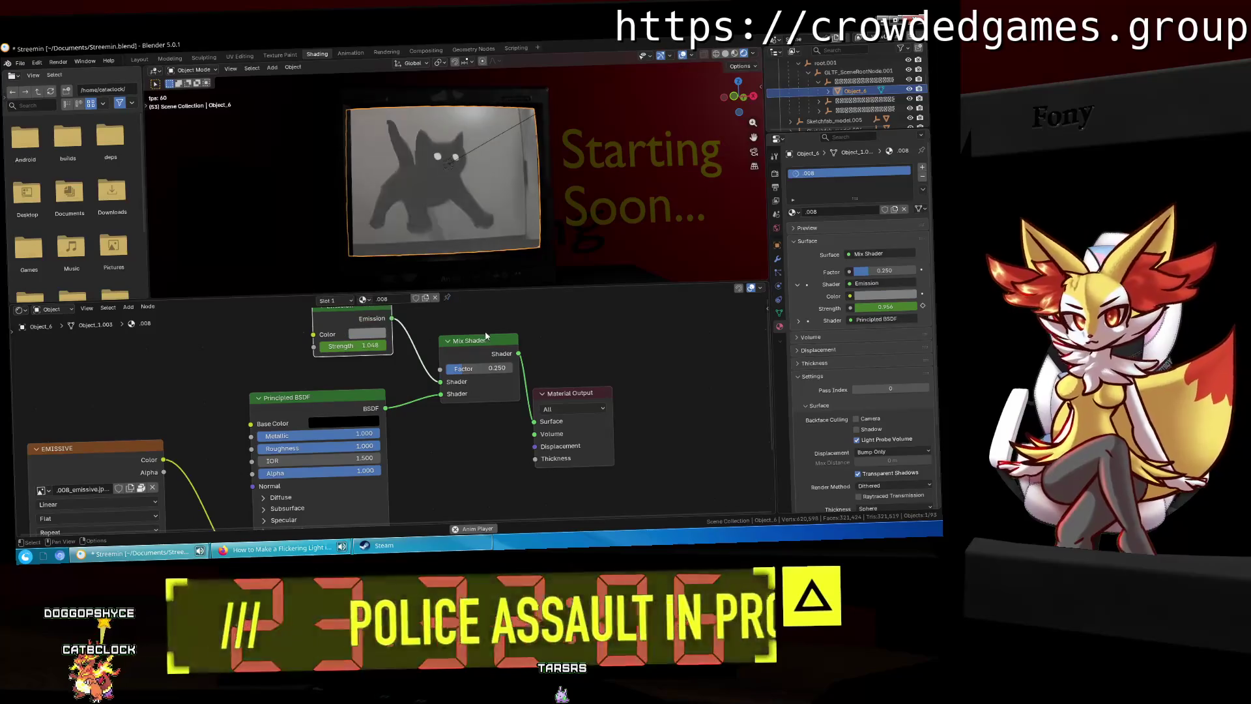
pyautogui.moveTo(482, 369); pyautogui.dragTo(497, 368)
# Step: Check the camera view and set the Mix Shader factor to 0.6
pyautogui.click(754, 152)
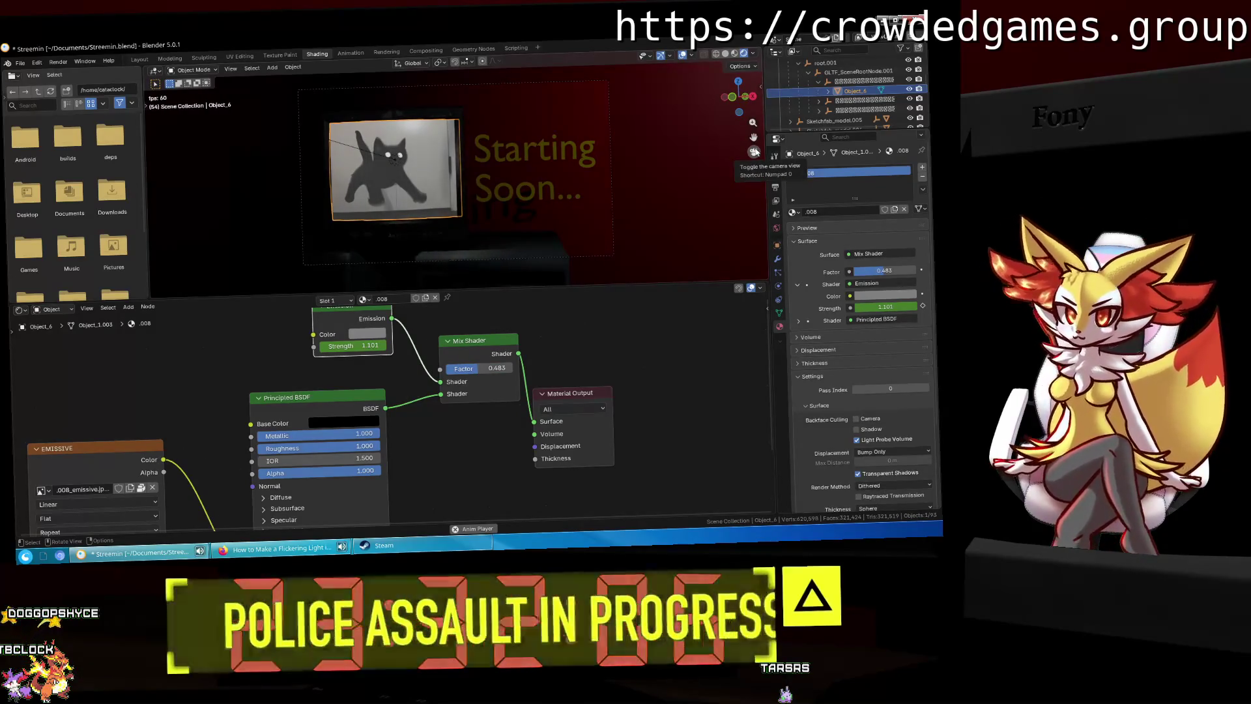
pyautogui.click(492, 368)
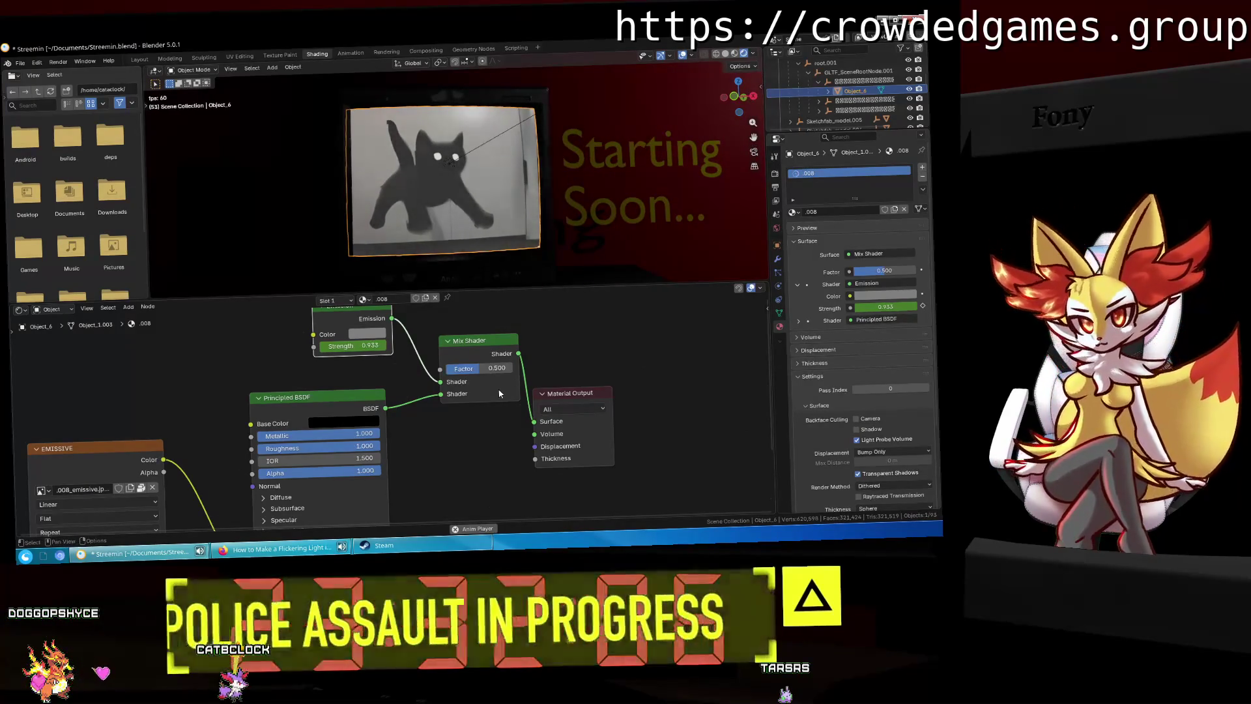
pyautogui.keyDown('ctrl'); pyautogui.scroll(-1, 474, 369); pyautogui.keyUp('ctrl')
pyautogui.write('0.6')
pyautogui.press('Return')
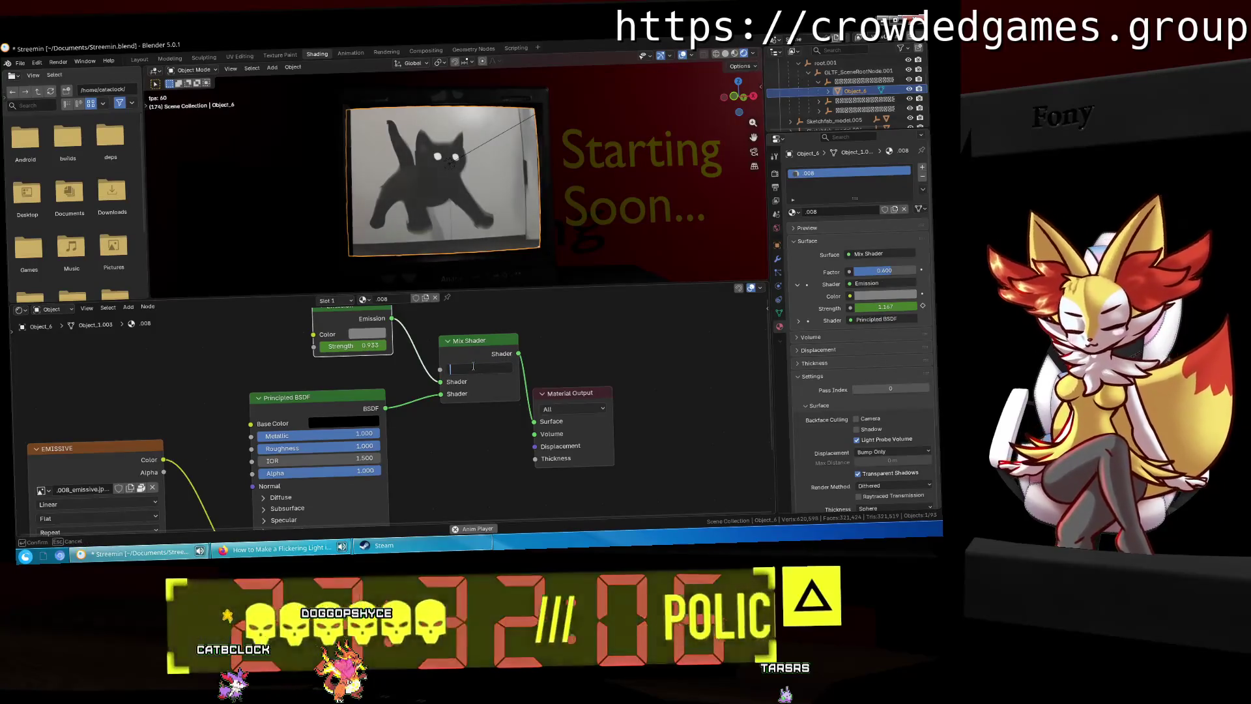
# Step: Brighten the Emission colour toward white and raise the Mix Shader factor to 1.0
pyautogui.click(372, 333)
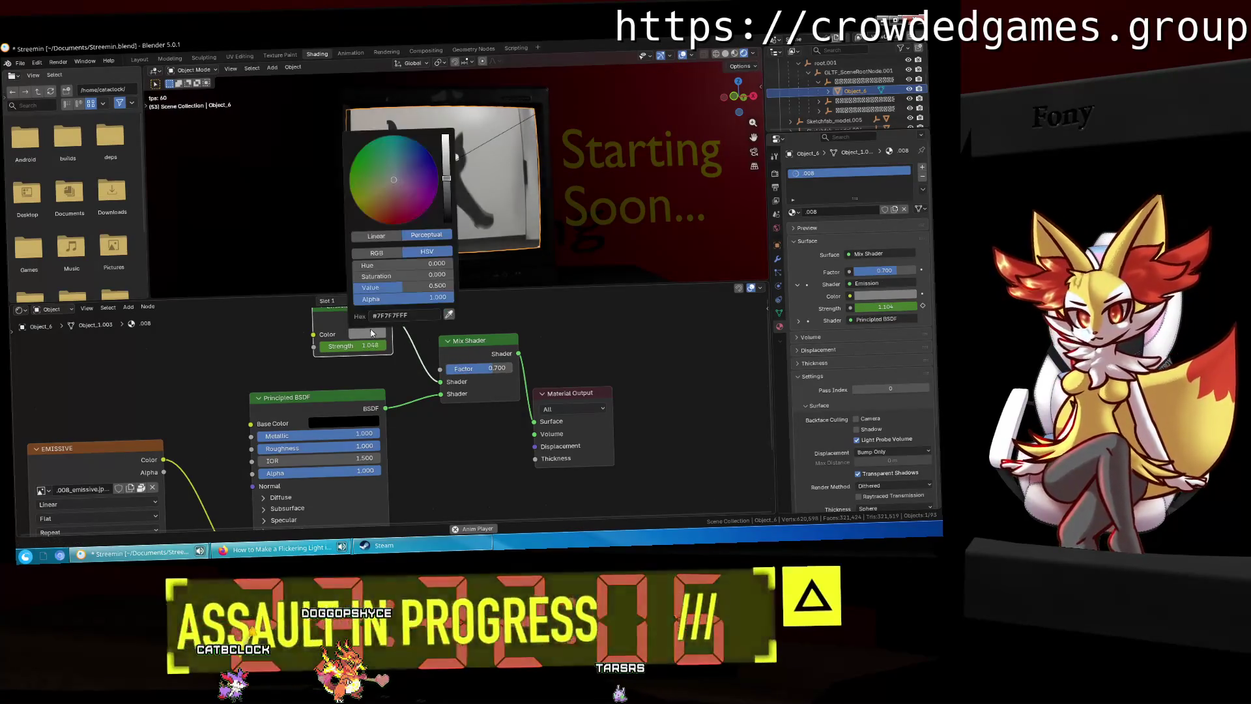
pyautogui.moveTo(428, 287); pyautogui.dragTo(467, 288)
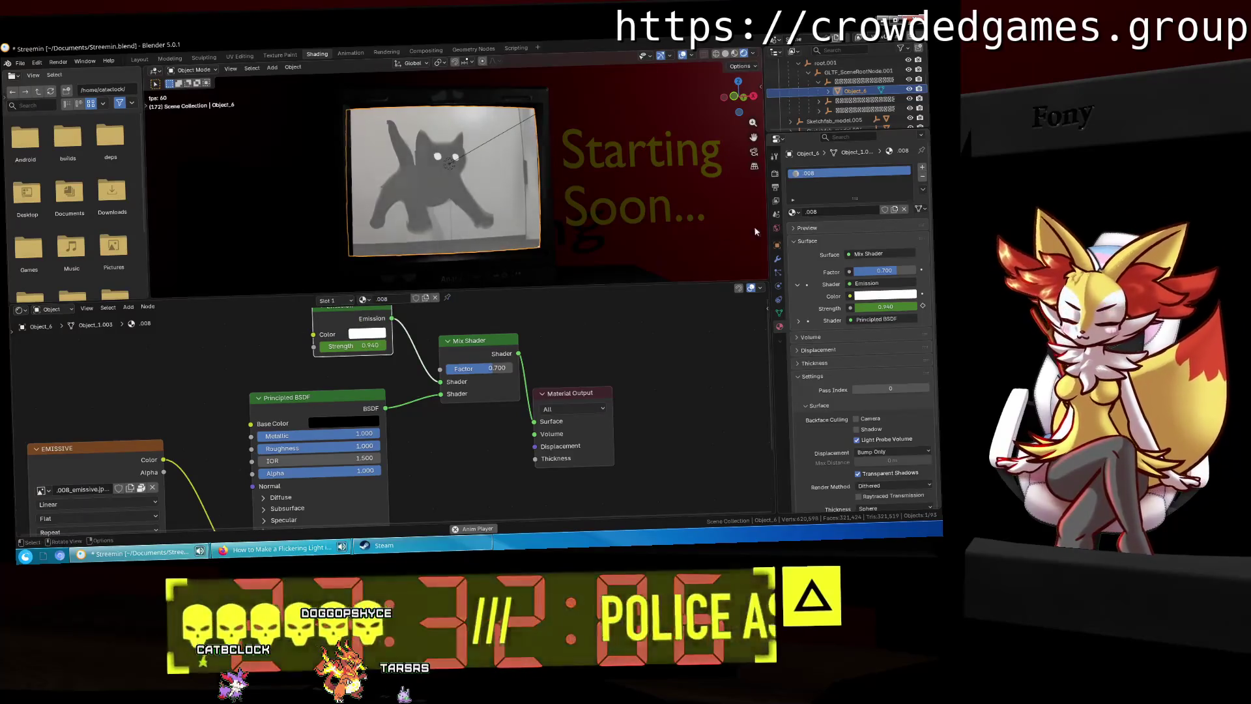
pyautogui.click(754, 152)
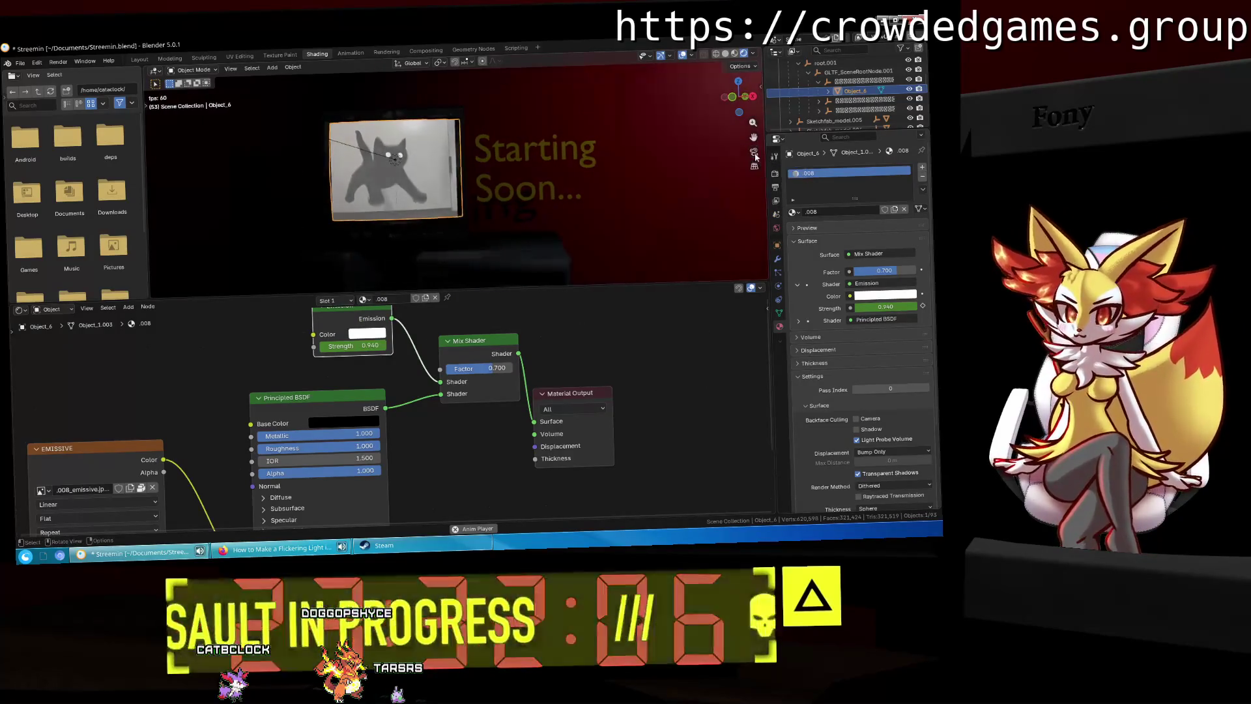
pyautogui.click(368, 333)
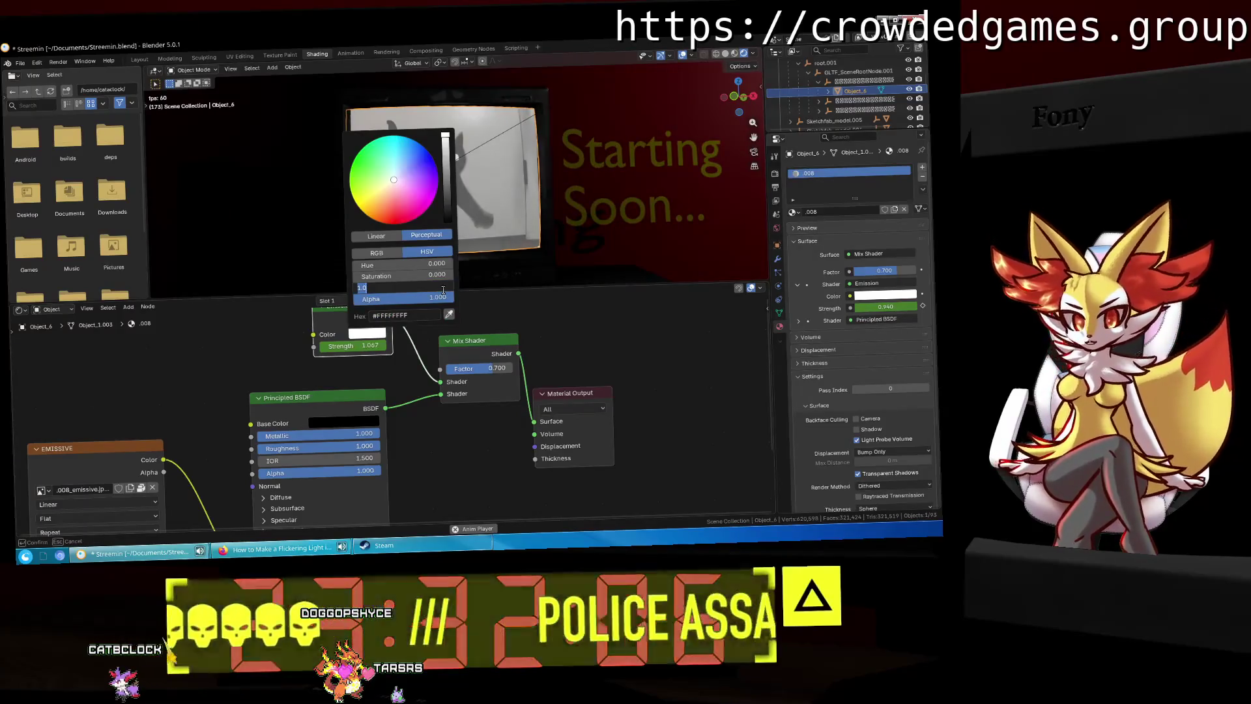
pyautogui.press('Return')
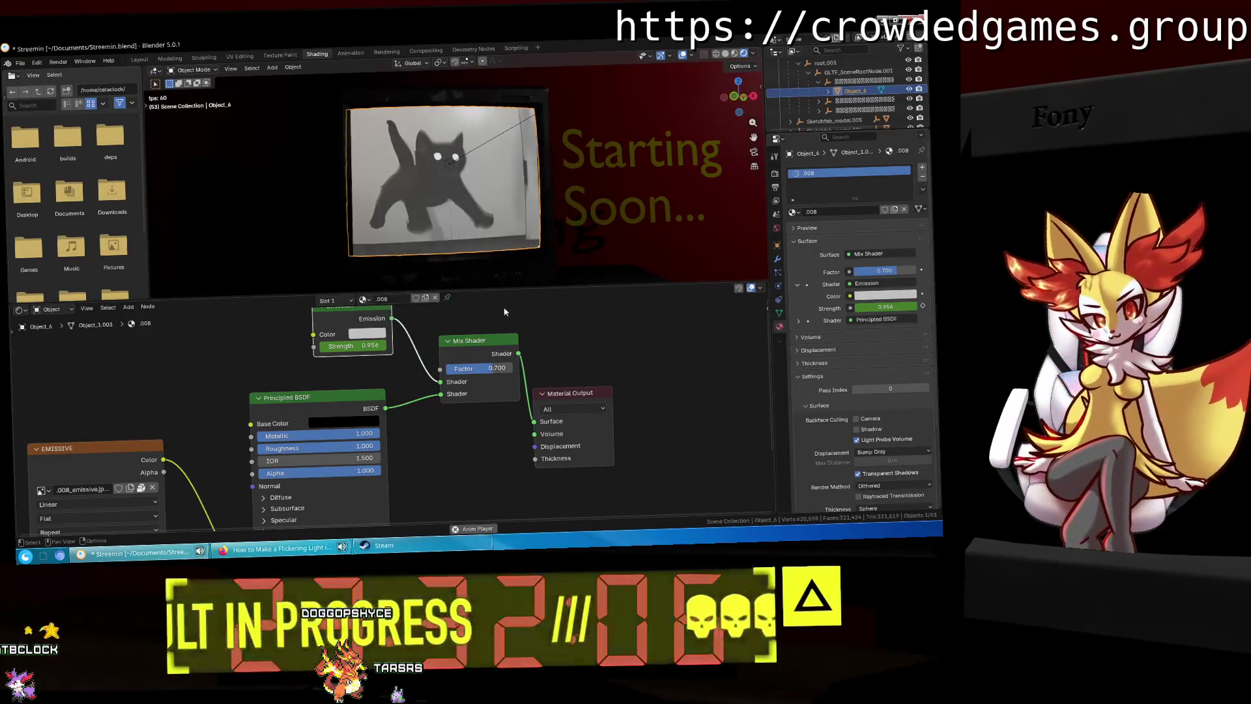
pyautogui.scroll(-3, 751, 200)
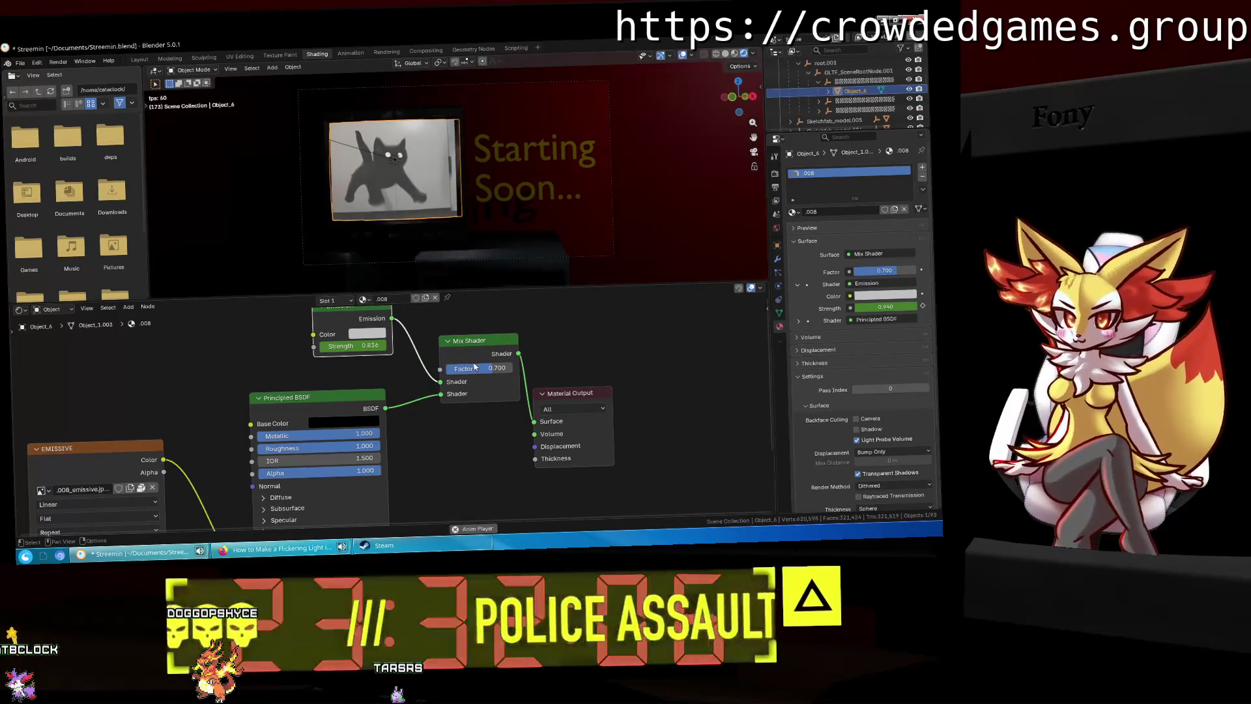
pyautogui.moveTo(490, 368); pyautogui.dragTo(522, 368)
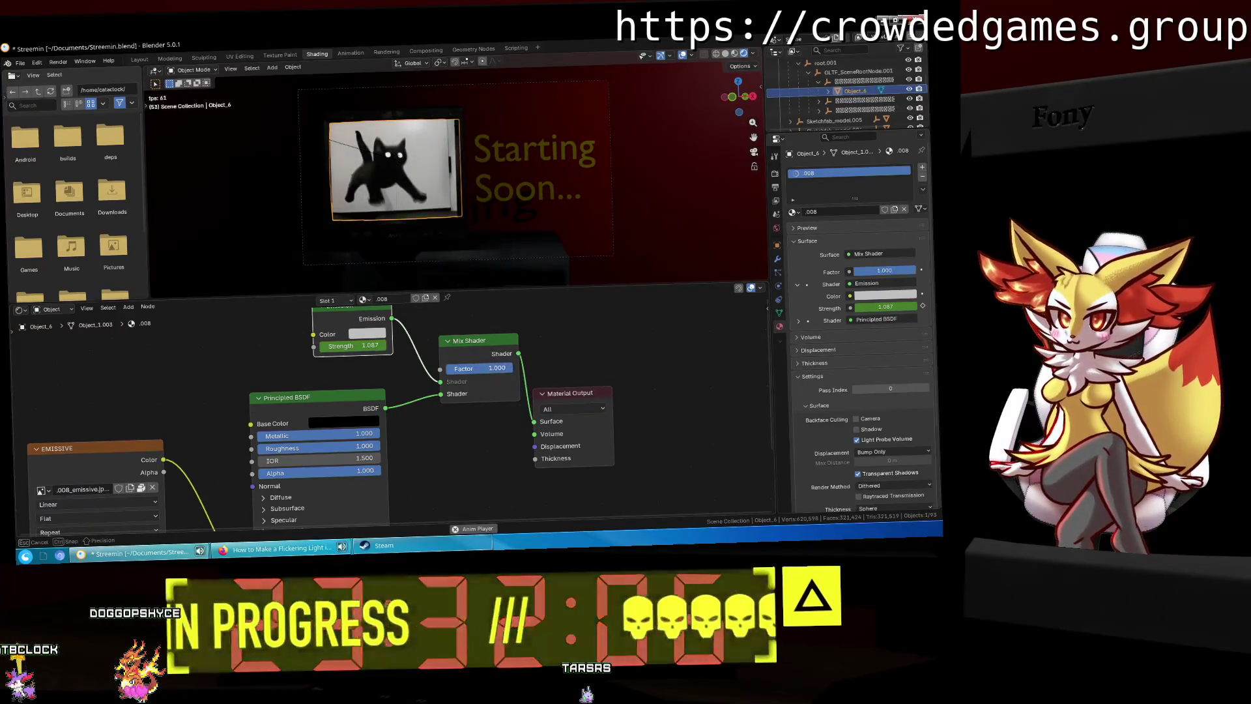
# Step: Reselect Object_6, set its Mix Shader factor to 0.75, and save the .blend file
pyautogui.click(442, 204)
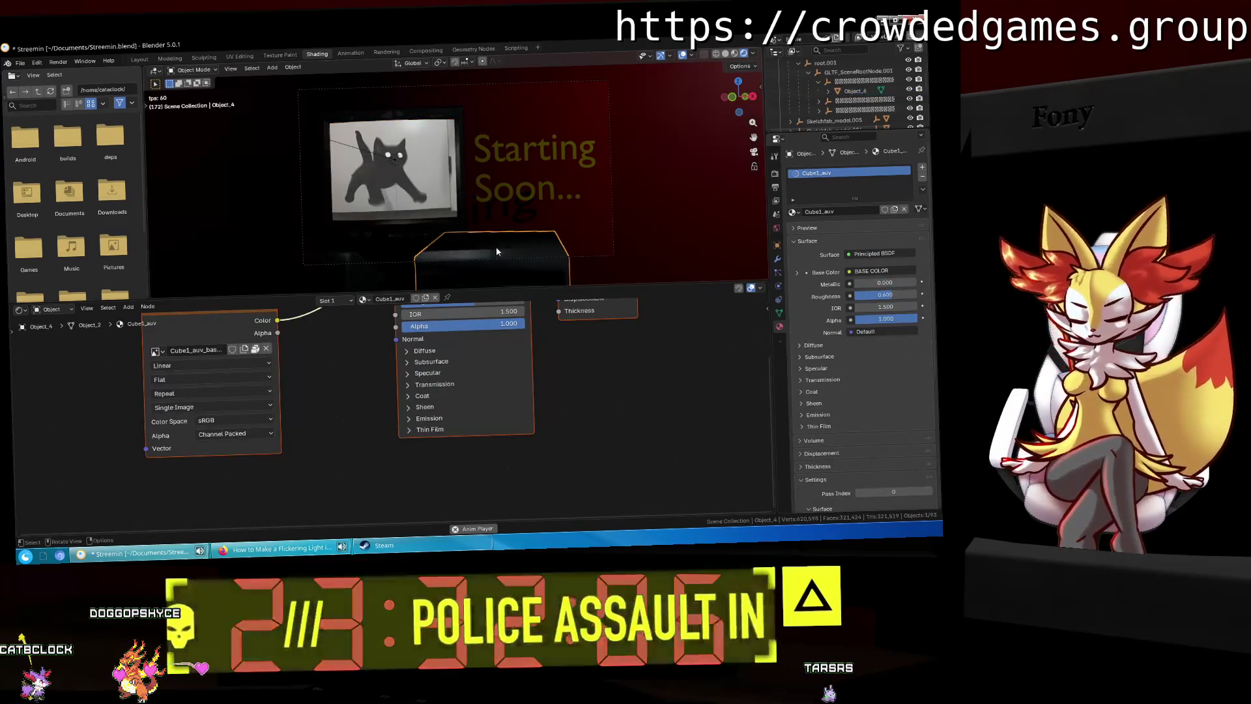
pyautogui.click(442, 204)
pyautogui.click(847, 92)
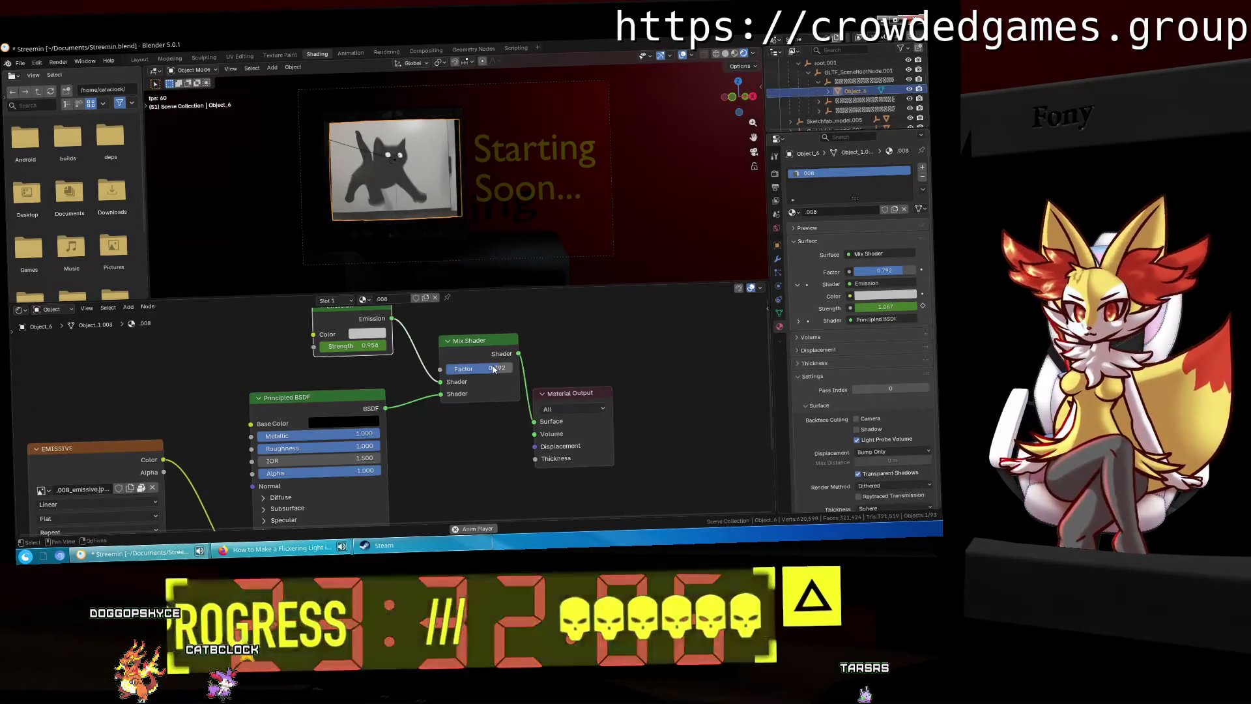
pyautogui.write('0.75')
pyautogui.press('Return')
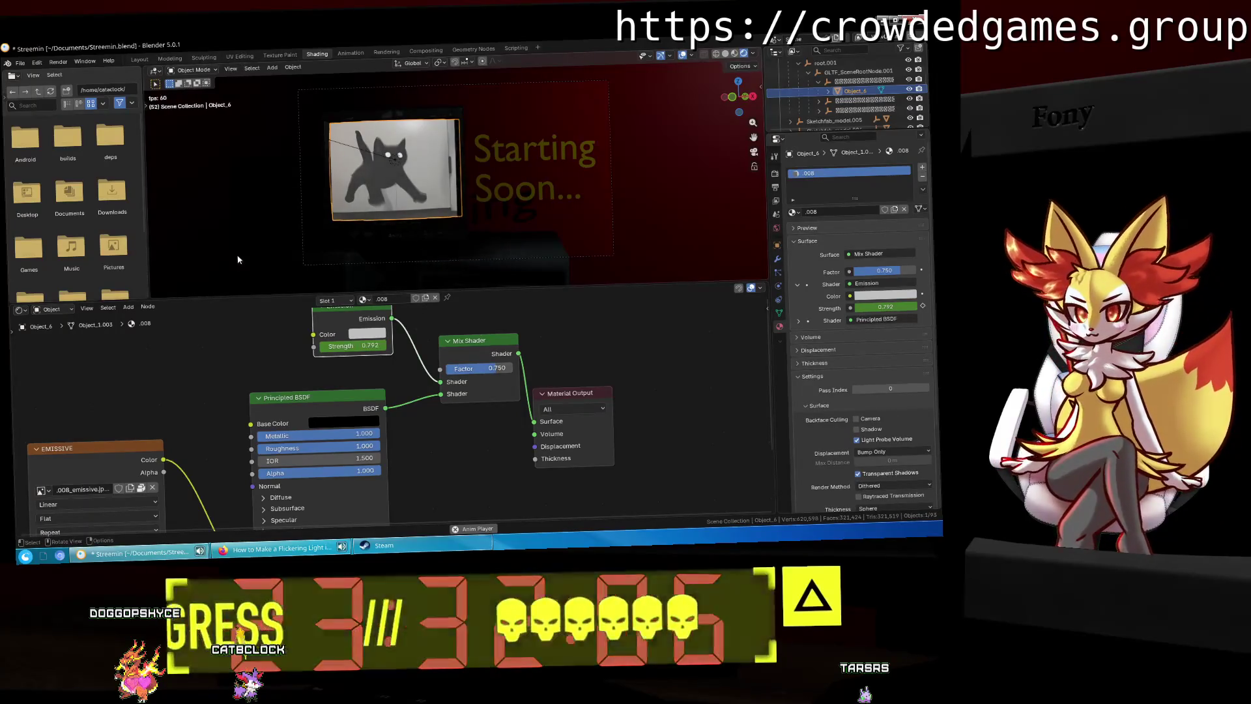
pyautogui.hotkey('ctrl', 's')
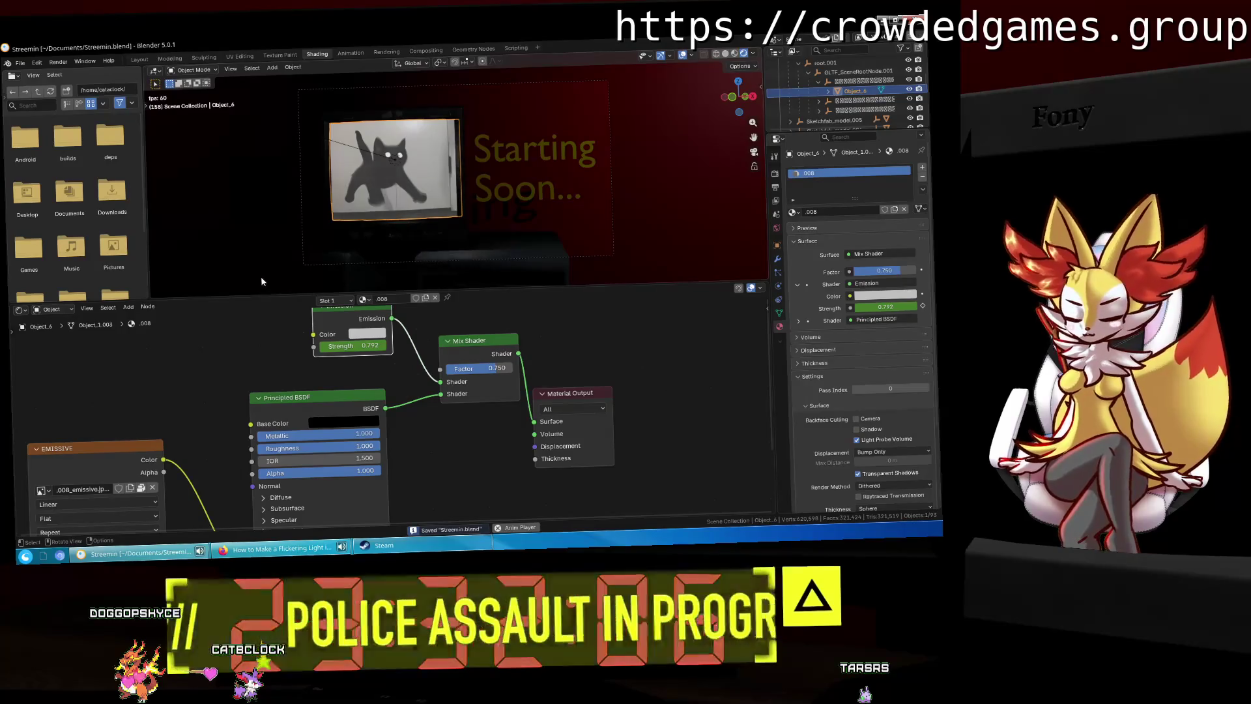
pyautogui.click(139, 60)
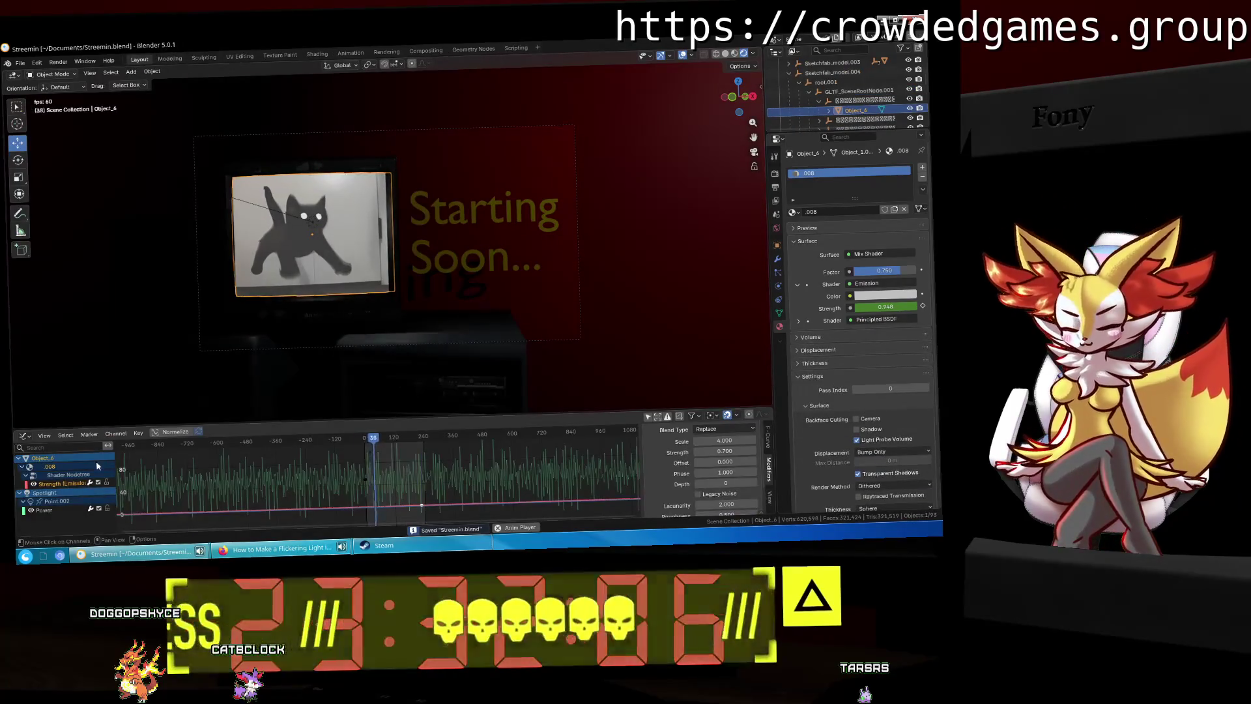
# Step: Lock the noise and emission Strength channels, then collapse the Object_6 and Spotlight channels
pyautogui.rightClick(50, 466)
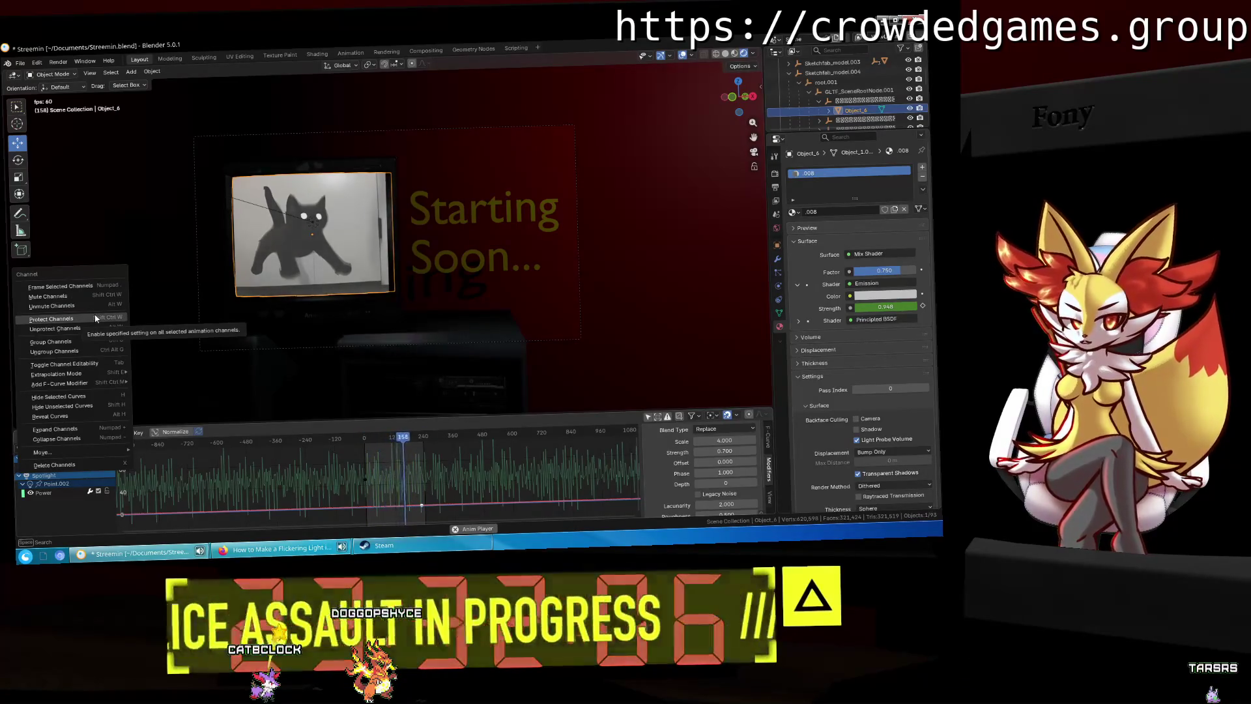
pyautogui.click(88, 519)
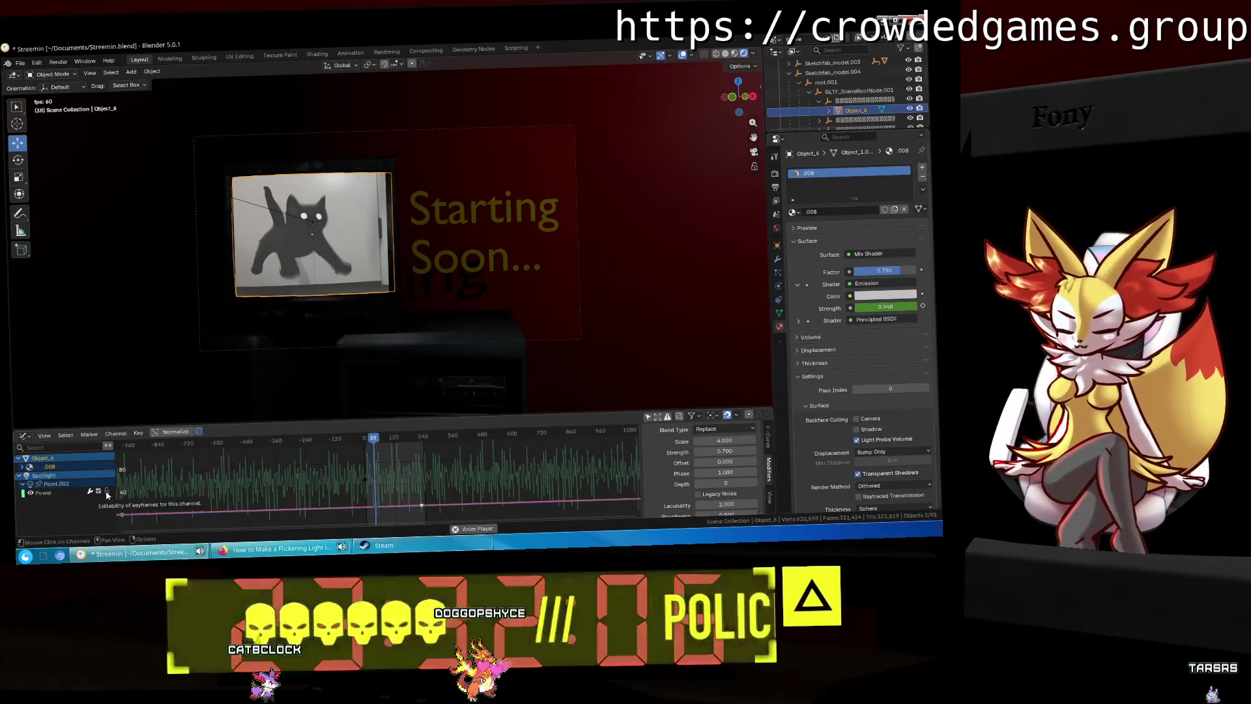
pyautogui.click(107, 492)
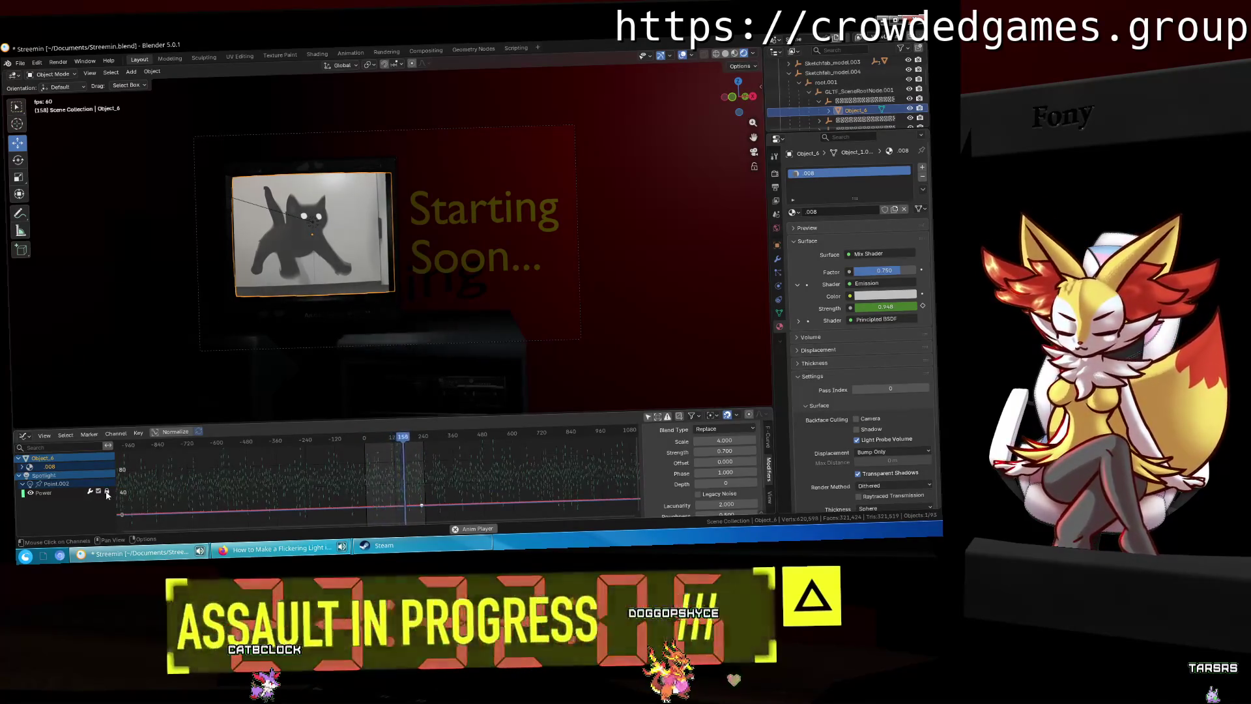
pyautogui.click(22, 467)
pyautogui.click(26, 475)
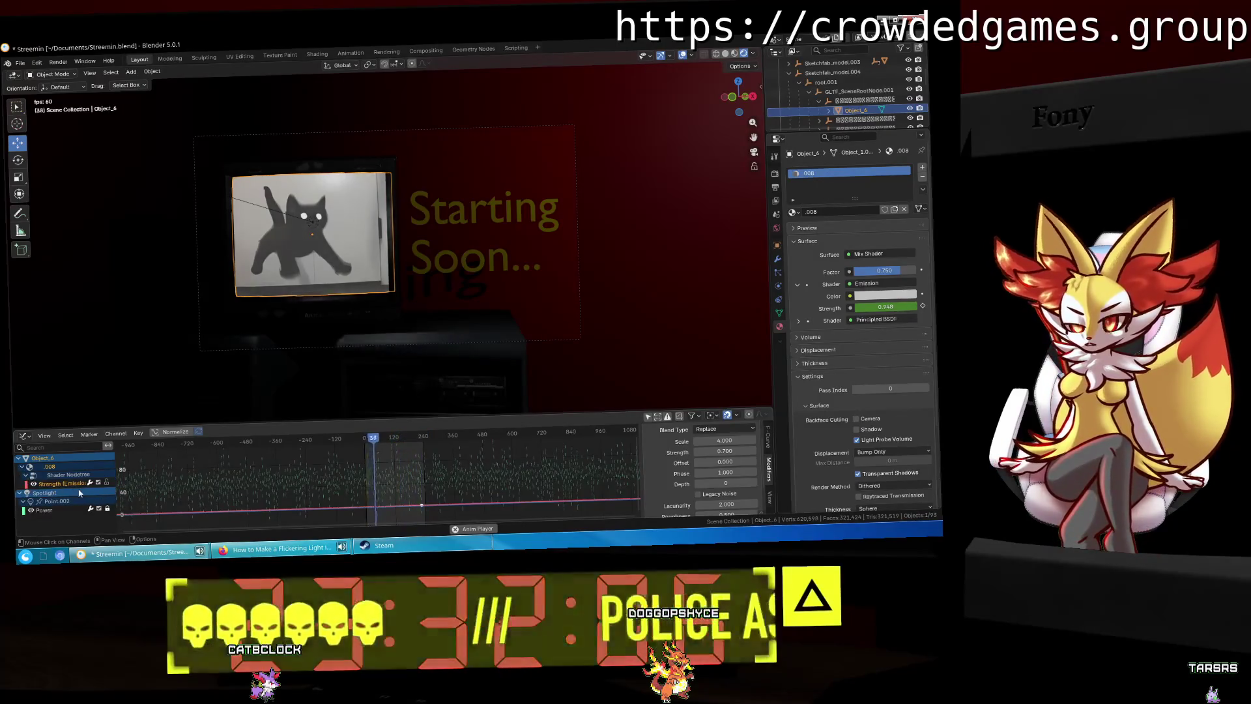
pyautogui.click(107, 483)
pyautogui.click(22, 466)
pyautogui.click(18, 458)
pyautogui.click(19, 467)
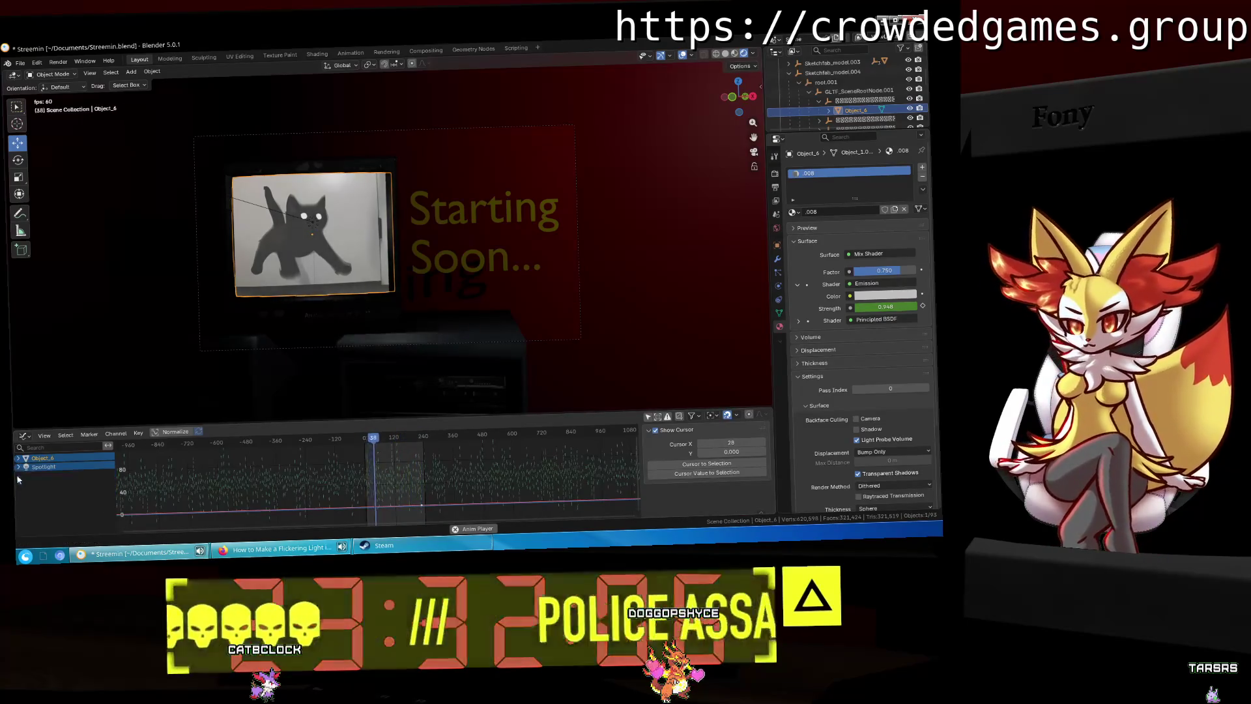
pyautogui.click(168, 372)
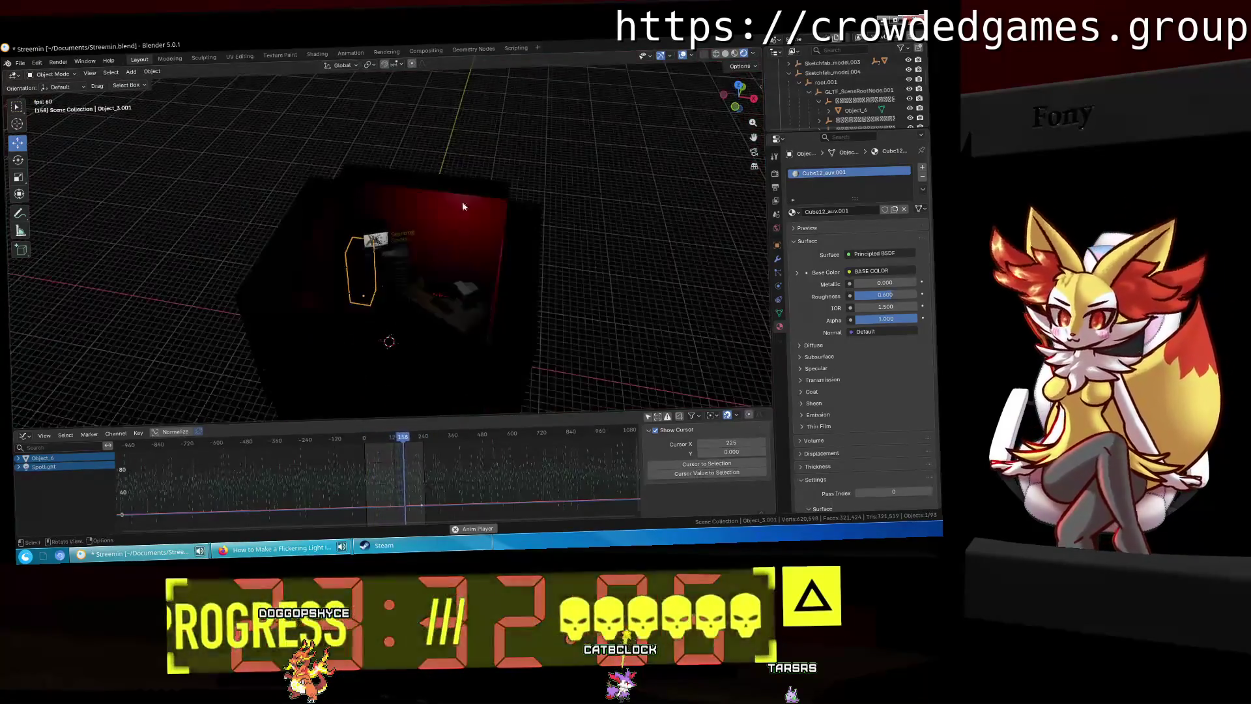
# Step: Select the Starting Soon... text and switch the Graph Editor to a Timeline
pyautogui.click(440, 211)
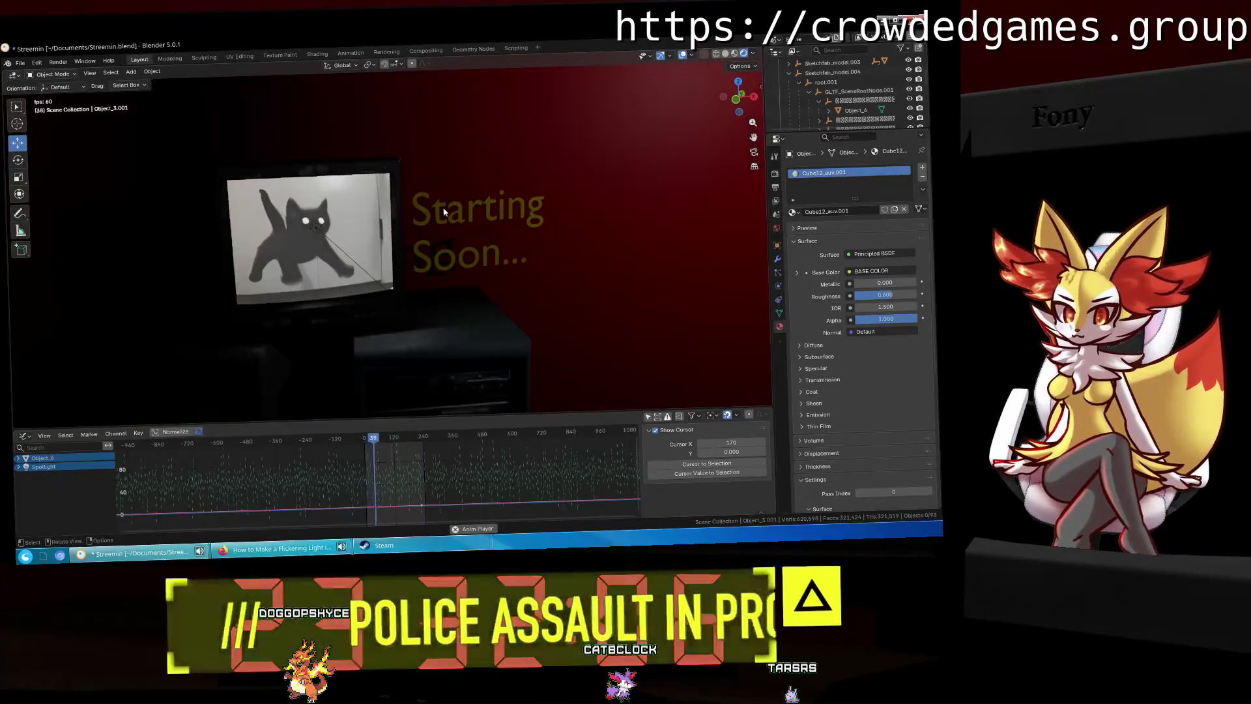
pyautogui.click(439, 210)
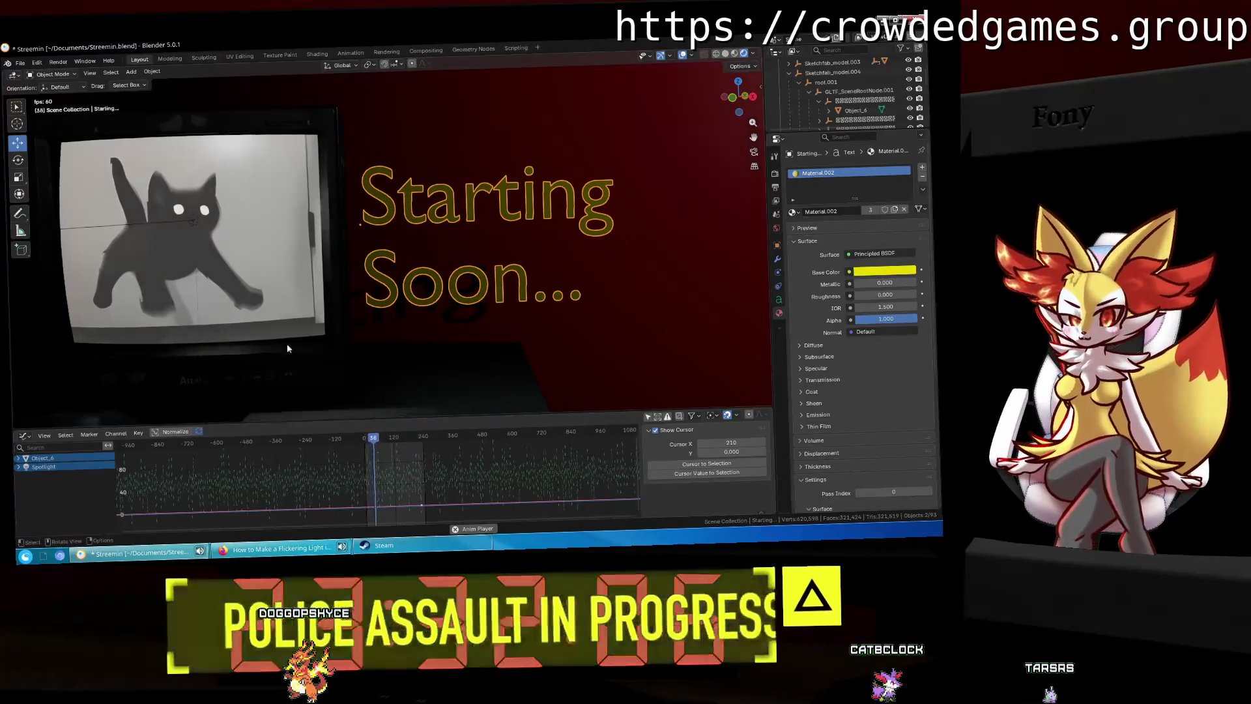
pyautogui.click(26, 436)
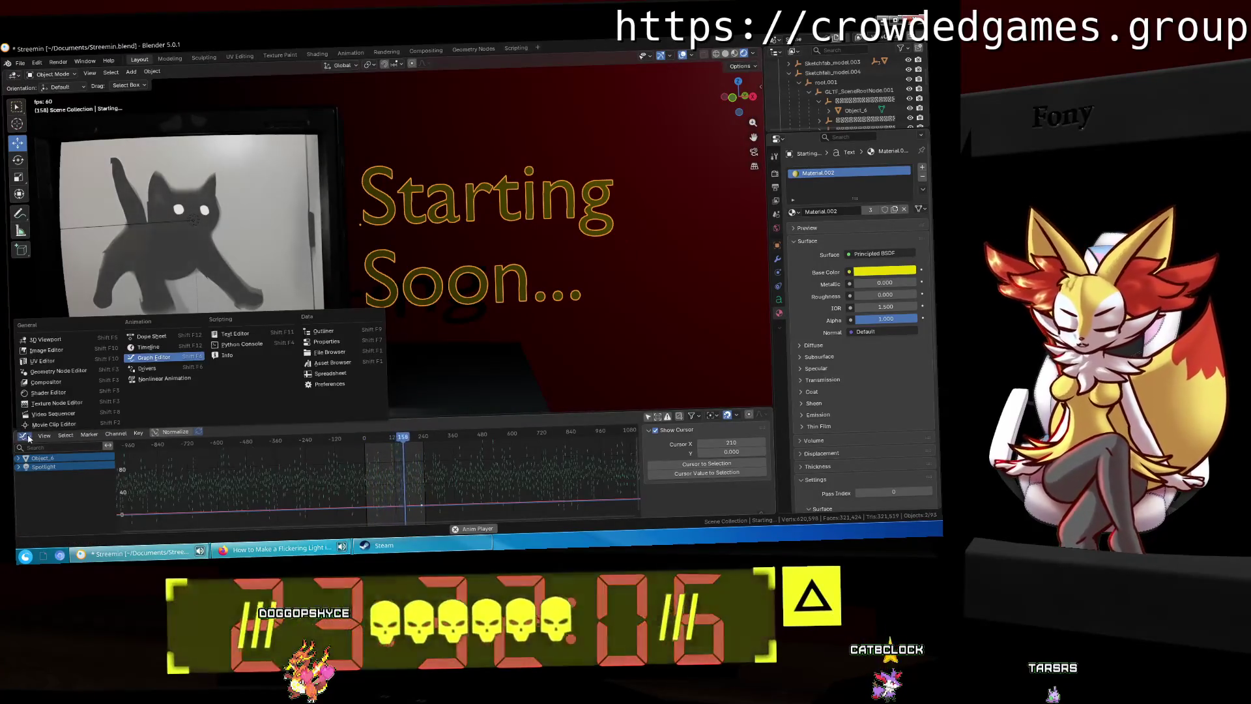
pyautogui.click(150, 347)
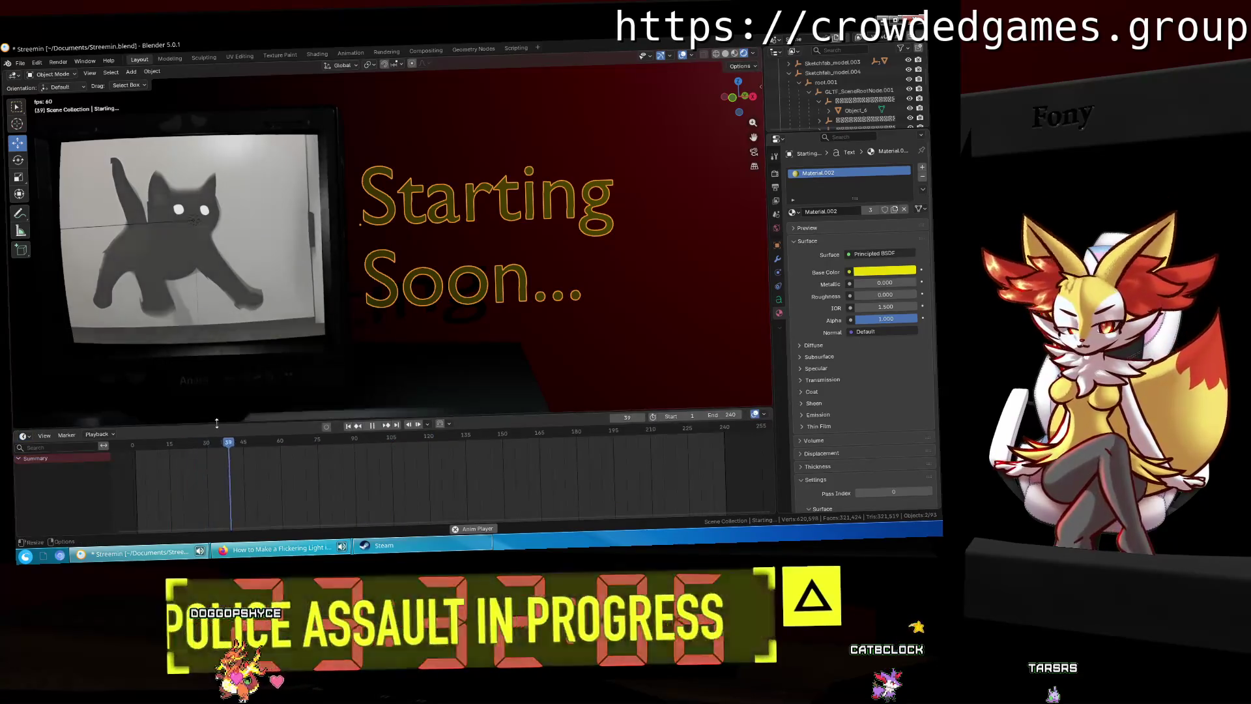
# Step: Stop playback, jump to frame 60, and trial-raise the text before undoing it
pyautogui.press('space')
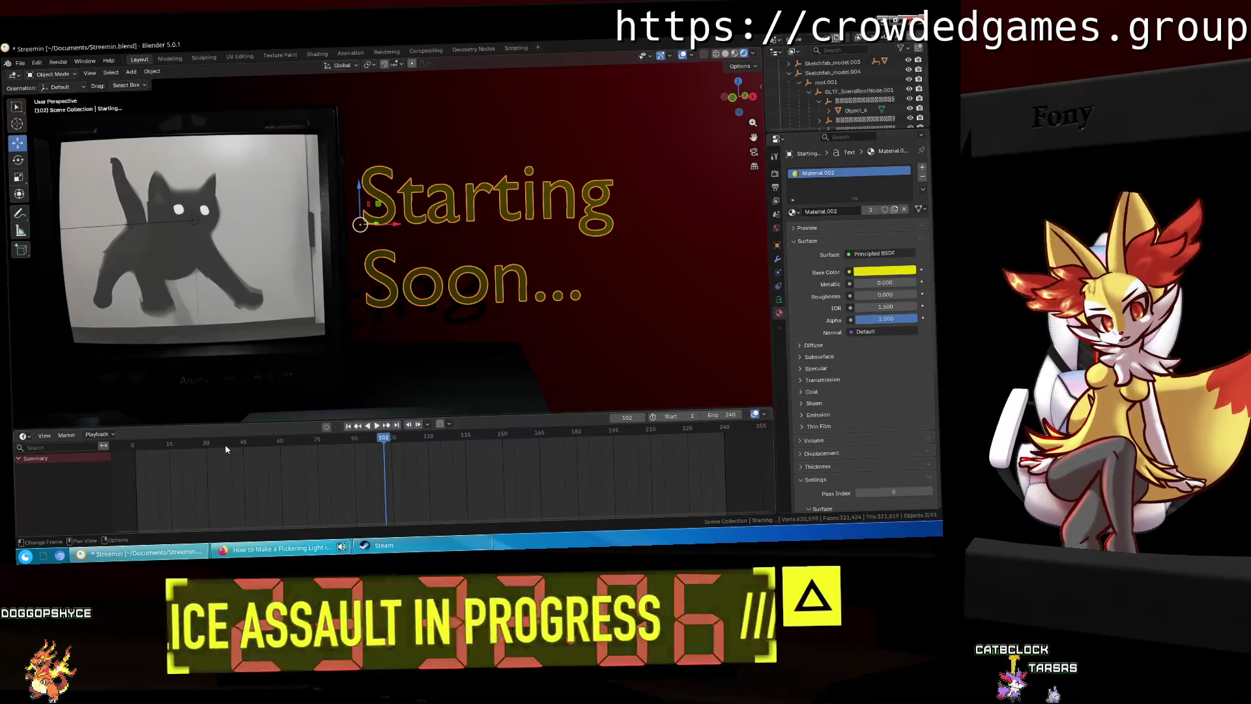
pyautogui.press('space')
pyautogui.click(165, 455)
pyautogui.moveTo(165, 455); pyautogui.dragTo(133, 459)
pyautogui.press('space')
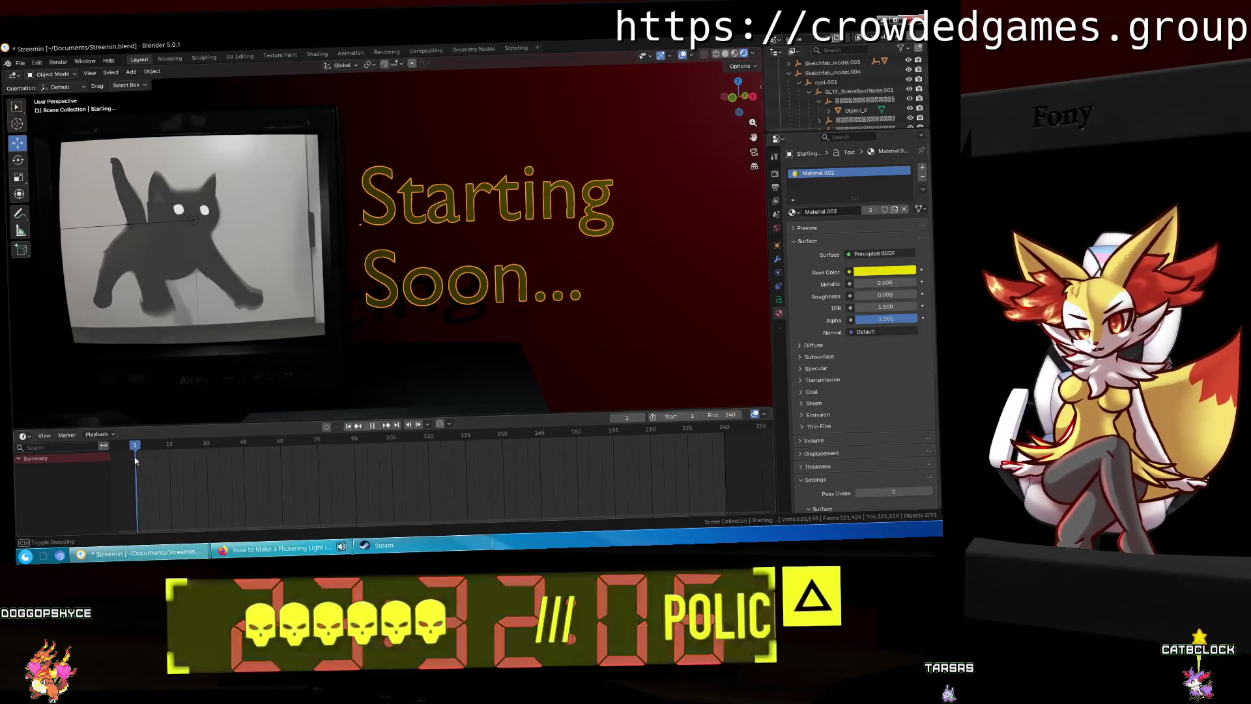
pyautogui.scroll(-3, 312, 351)
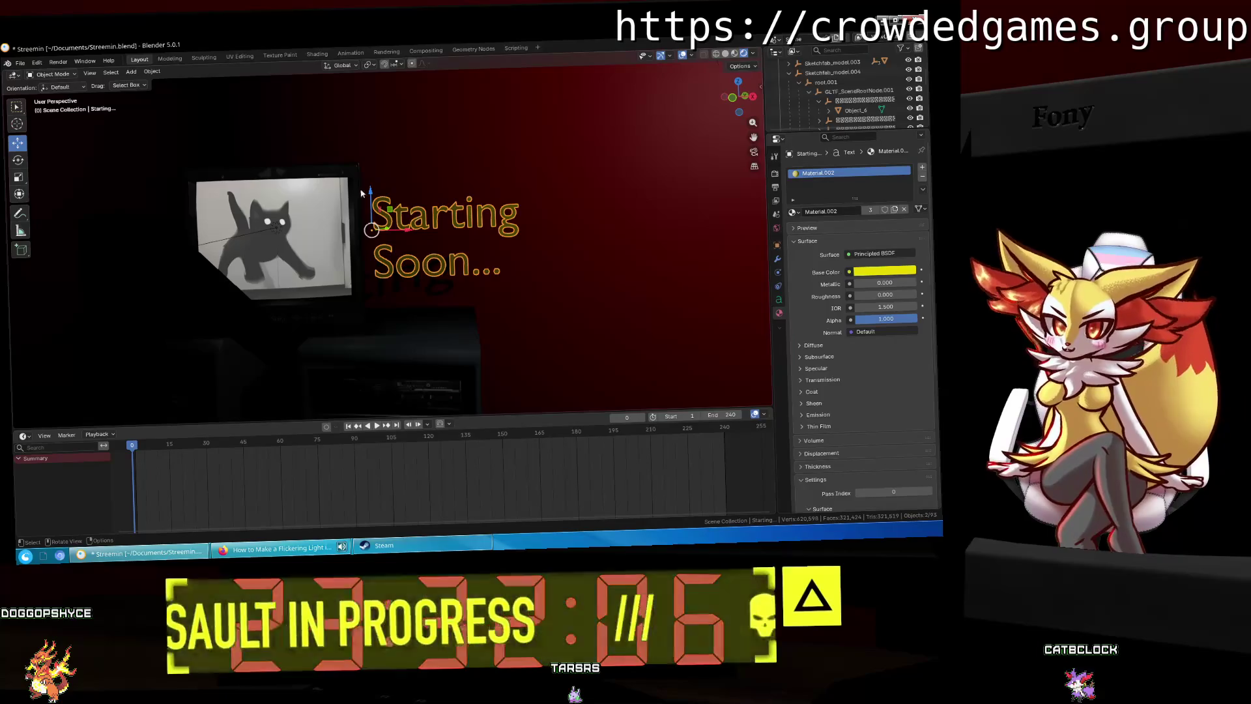
pyautogui.click(280, 448)
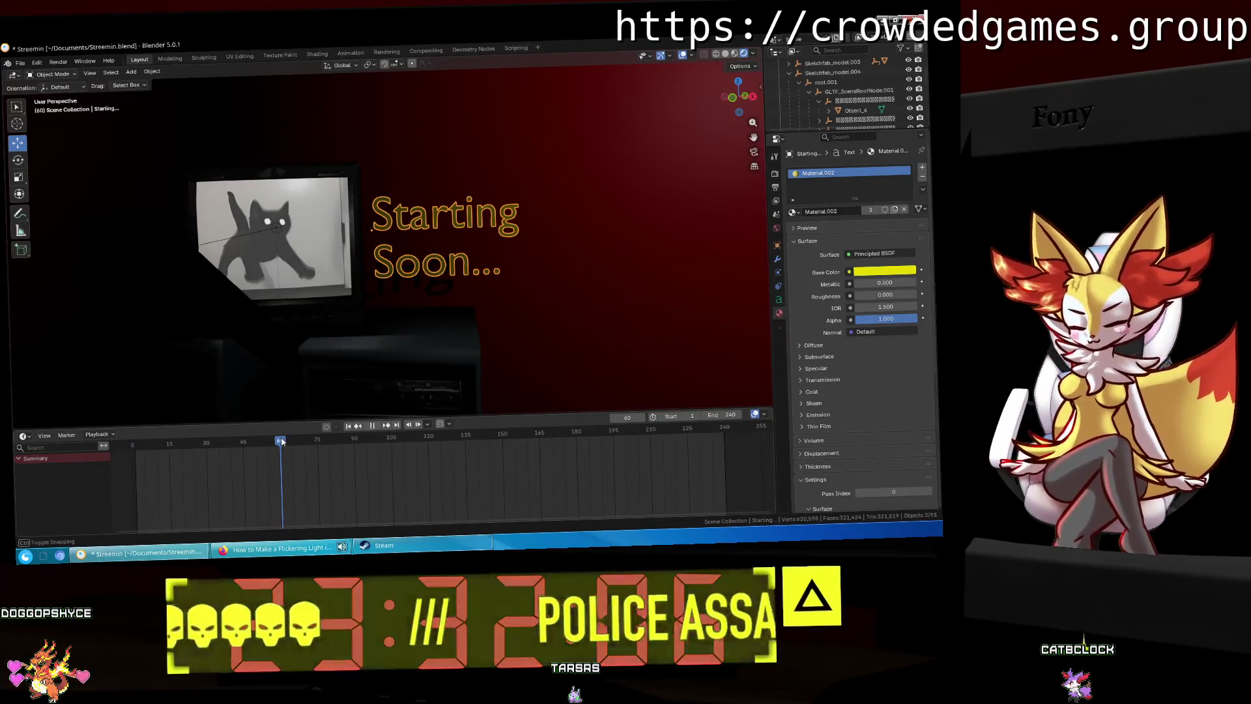
pyautogui.moveTo(375, 194); pyautogui.dragTo(368, 160)
pyautogui.hotkey('ctrl', 'z')
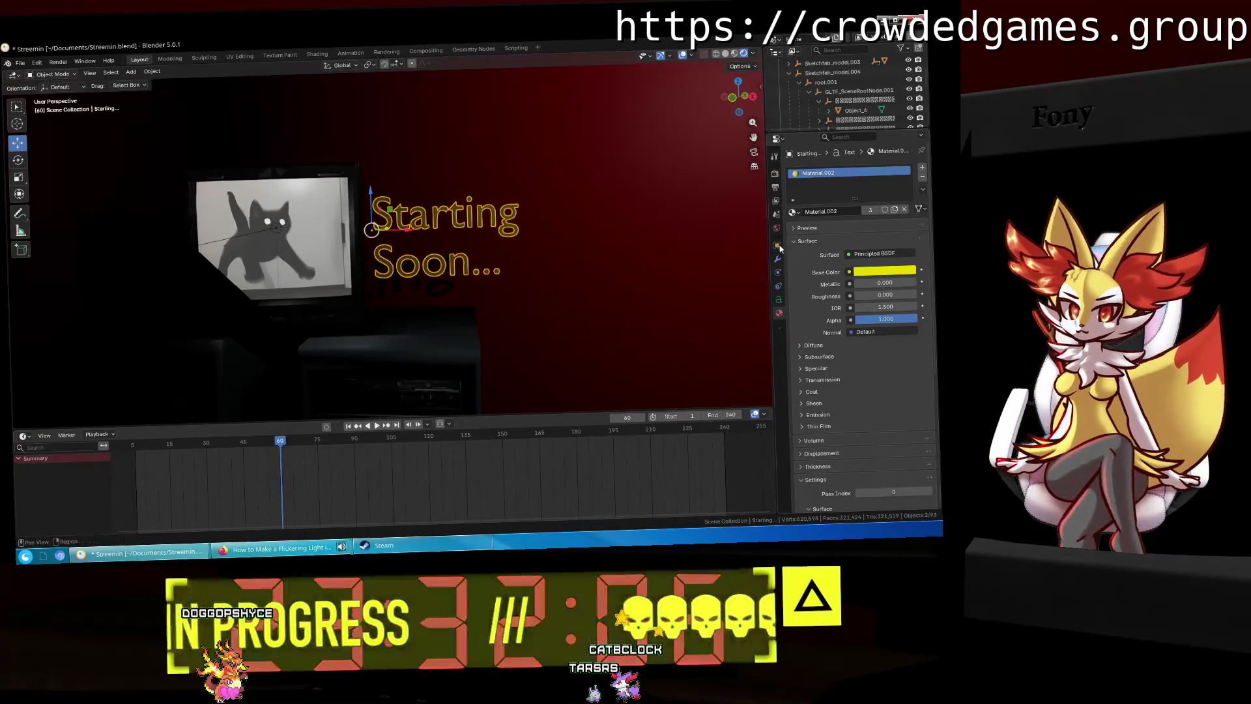
# Step: Try location keyframes at frame 0 with the text raised, then undo them
pyautogui.click(777, 246)
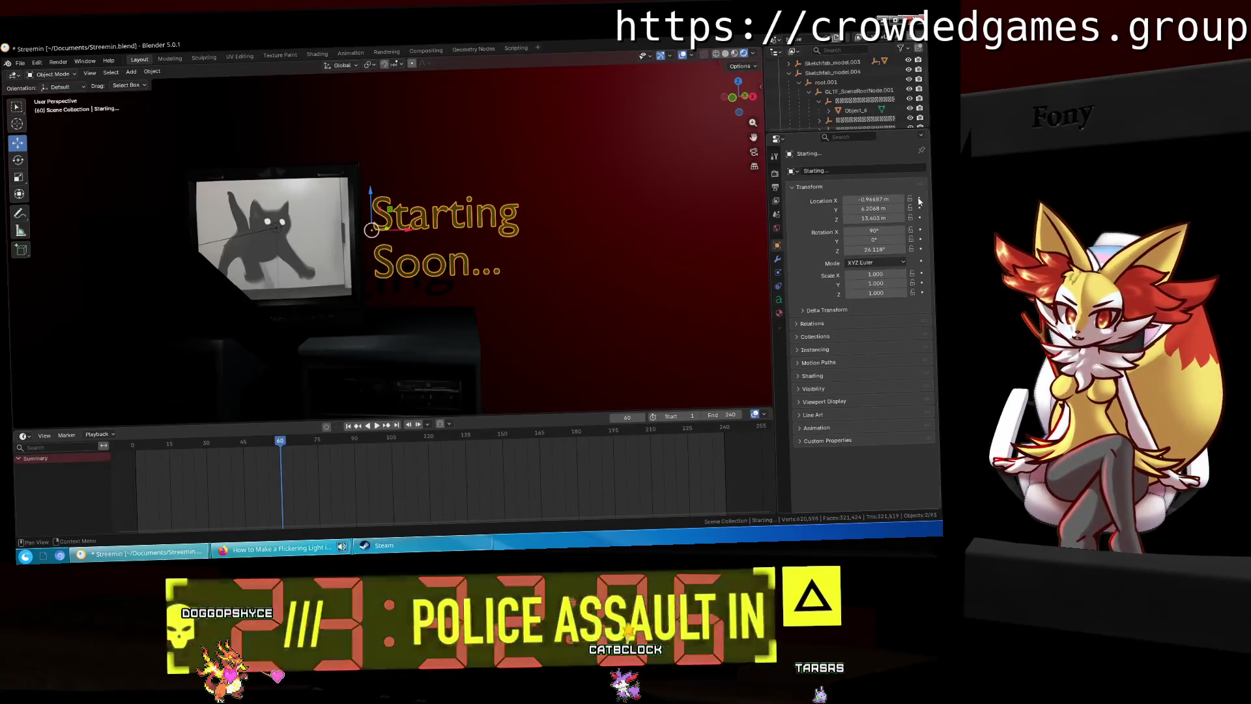
pyautogui.click(919, 199)
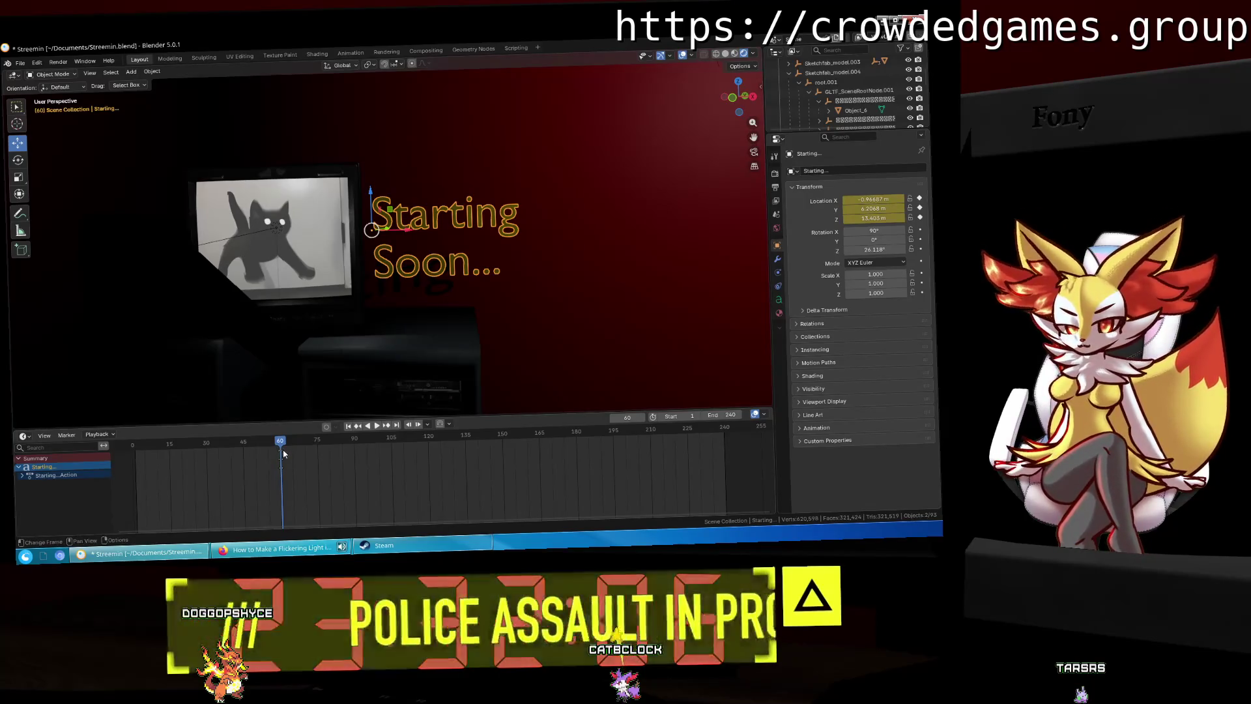
pyautogui.moveTo(283, 454); pyautogui.dragTo(252, 453)
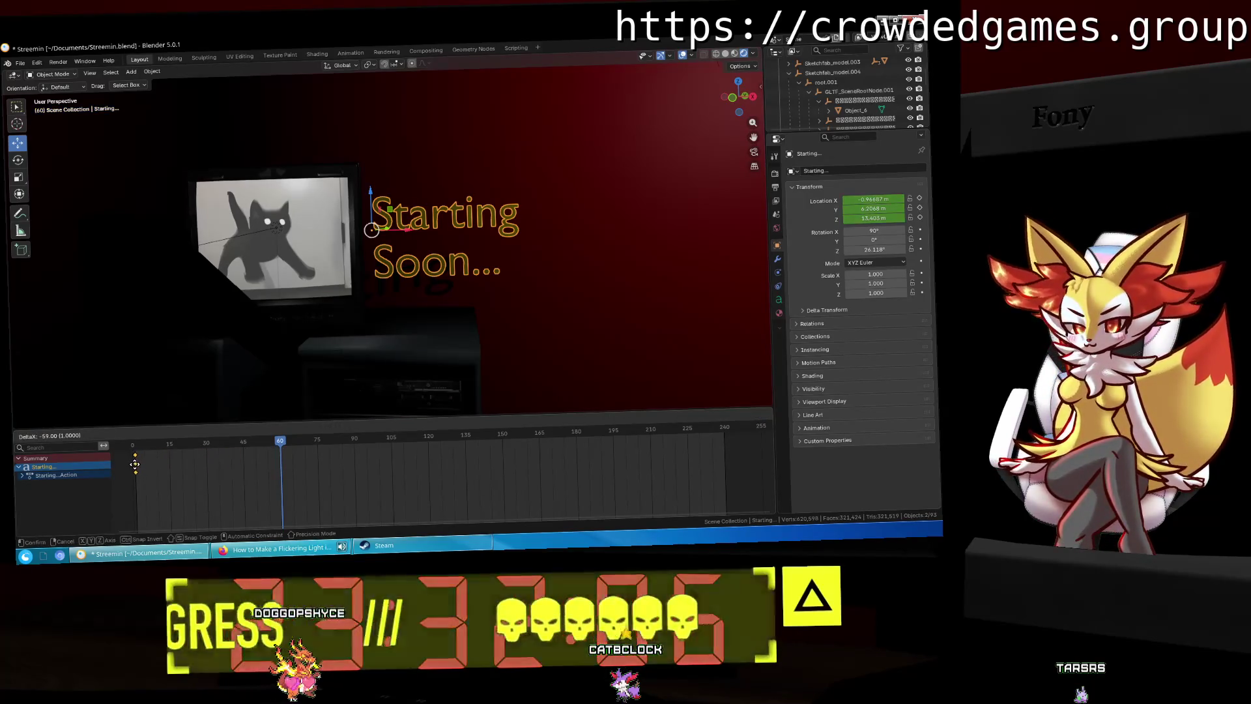
pyautogui.click(131, 463)
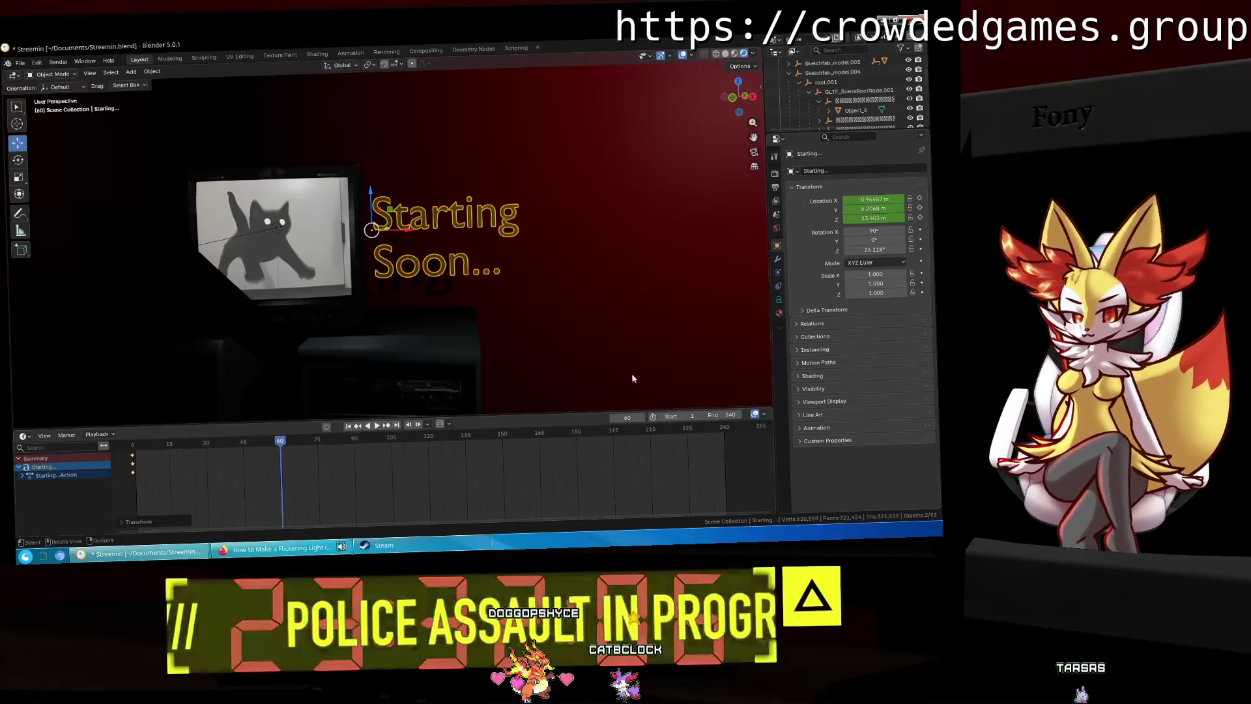
pyautogui.moveTo(380, 193); pyautogui.dragTo(379, 157)
pyautogui.click(920, 217)
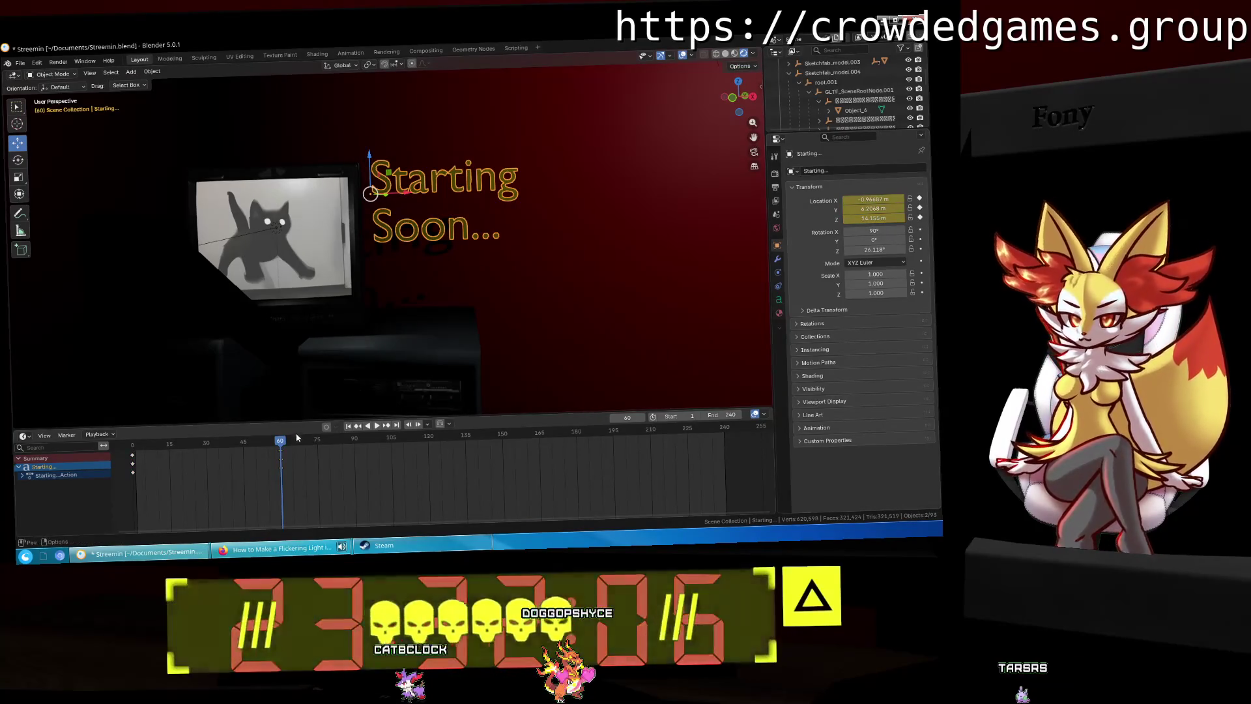
pyautogui.moveTo(280, 442); pyautogui.dragTo(426, 441)
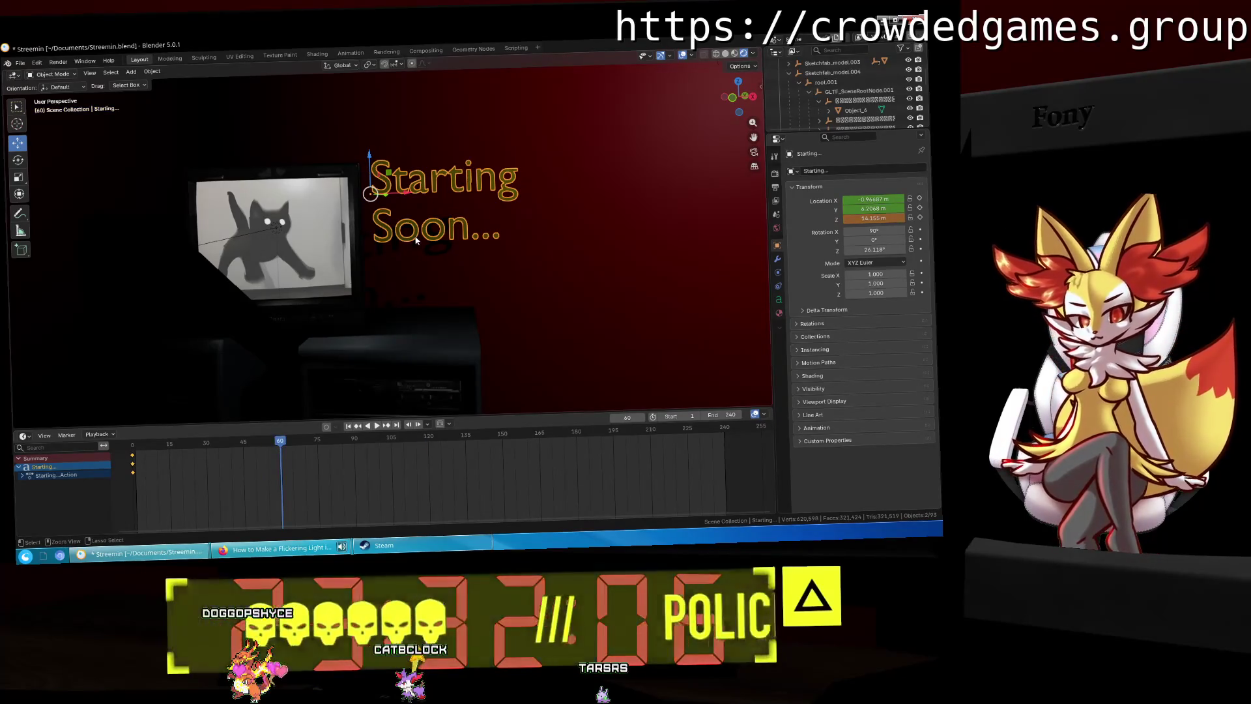
pyautogui.hotkey('ctrl', 'z')
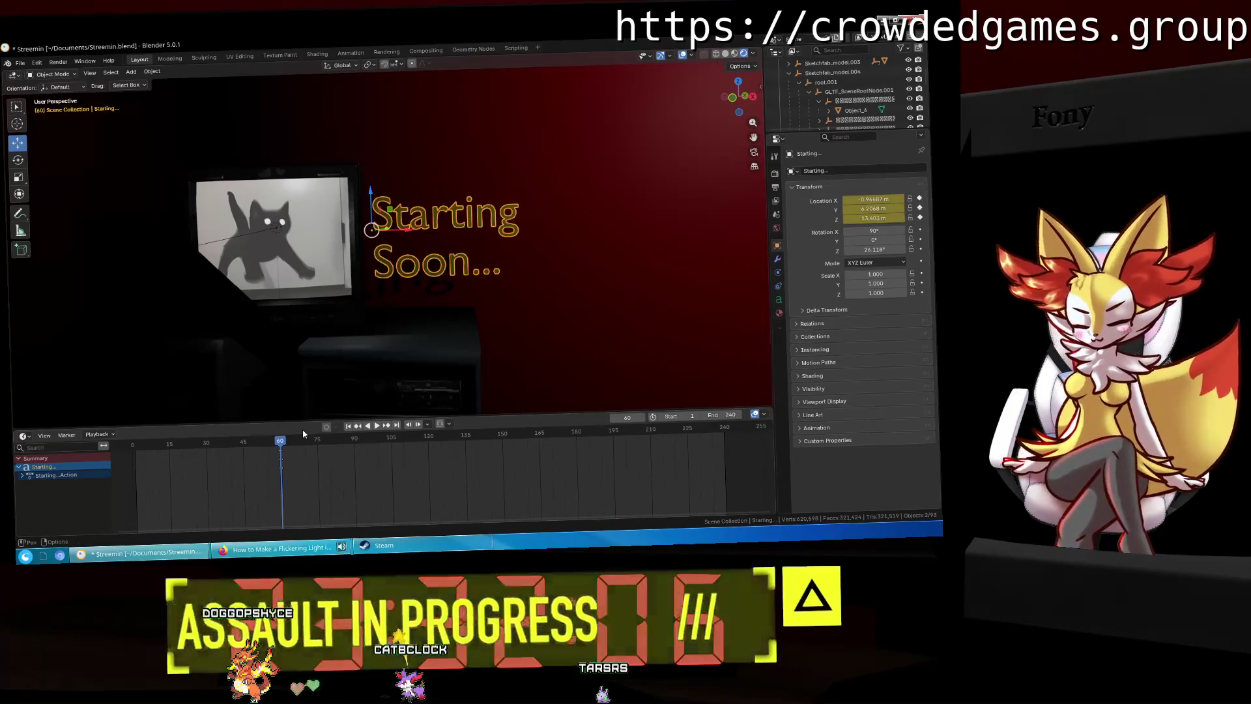
pyautogui.hotkey('ctrl', 'z')
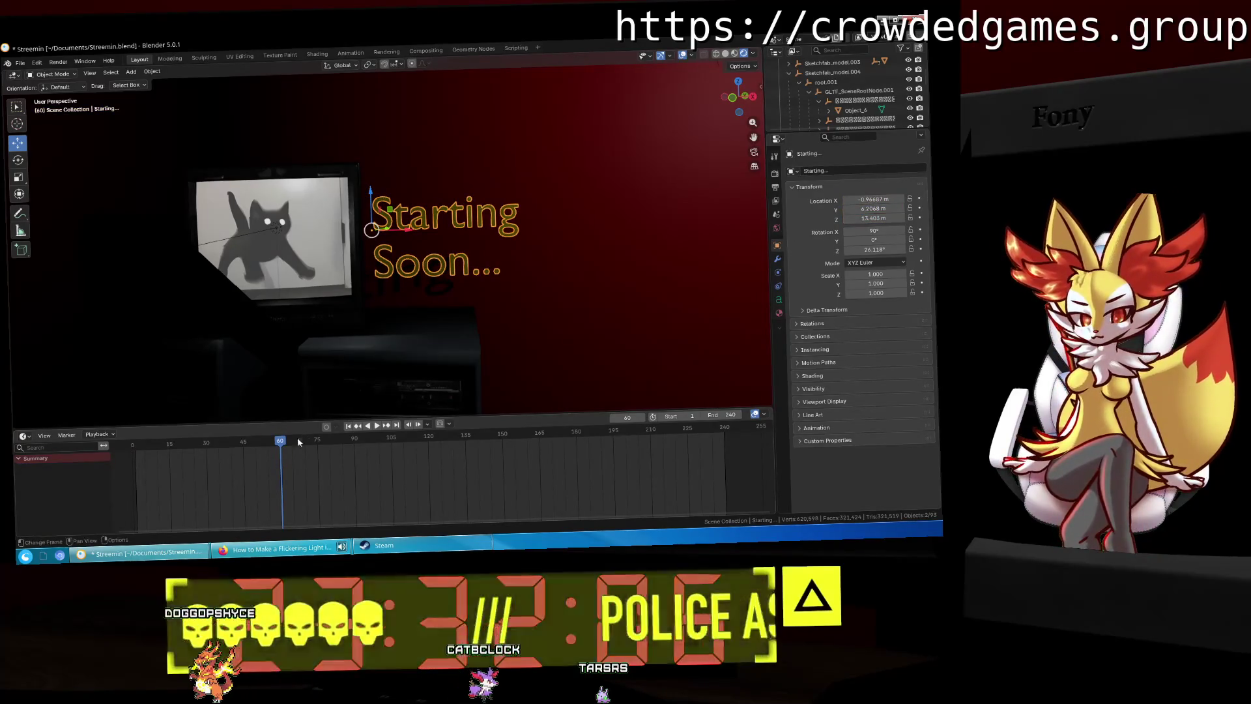
# Step: Keyframe the text's Z height at frame 0, then lower it for frame 120
pyautogui.hotkey('shift', 'Left')
pyautogui.moveTo(370, 190); pyautogui.dragTo(372, 155)
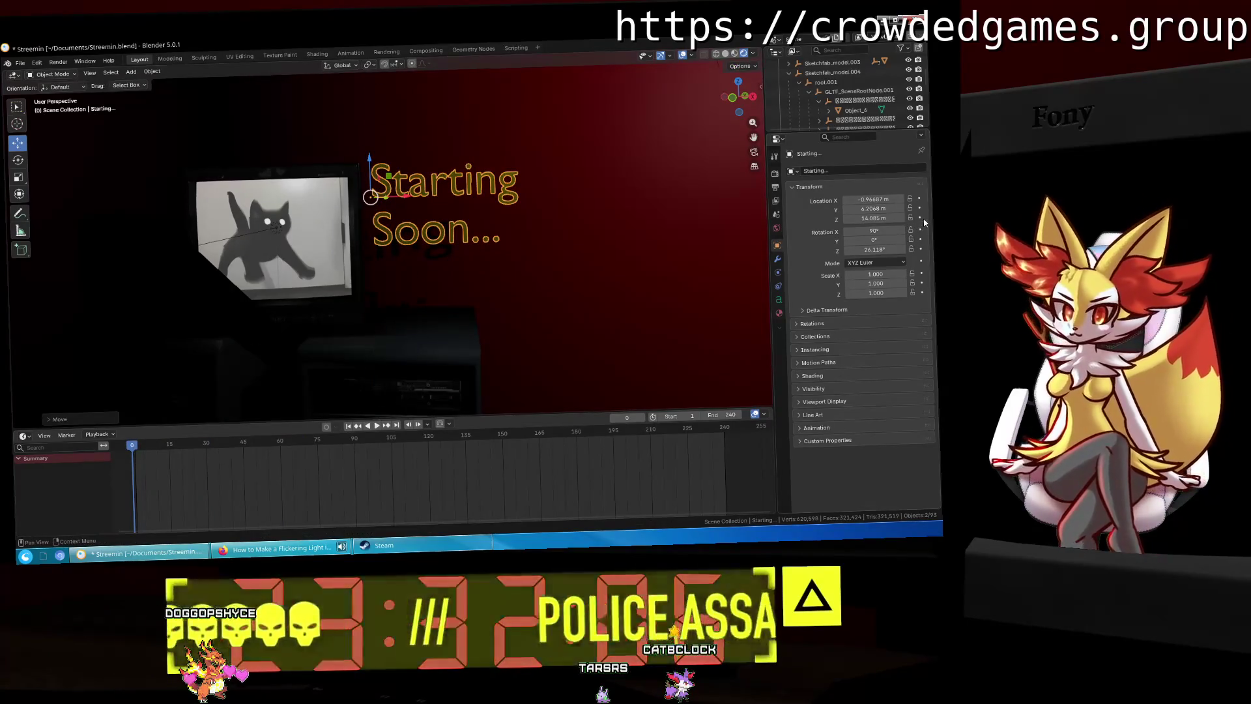
pyautogui.click(919, 219)
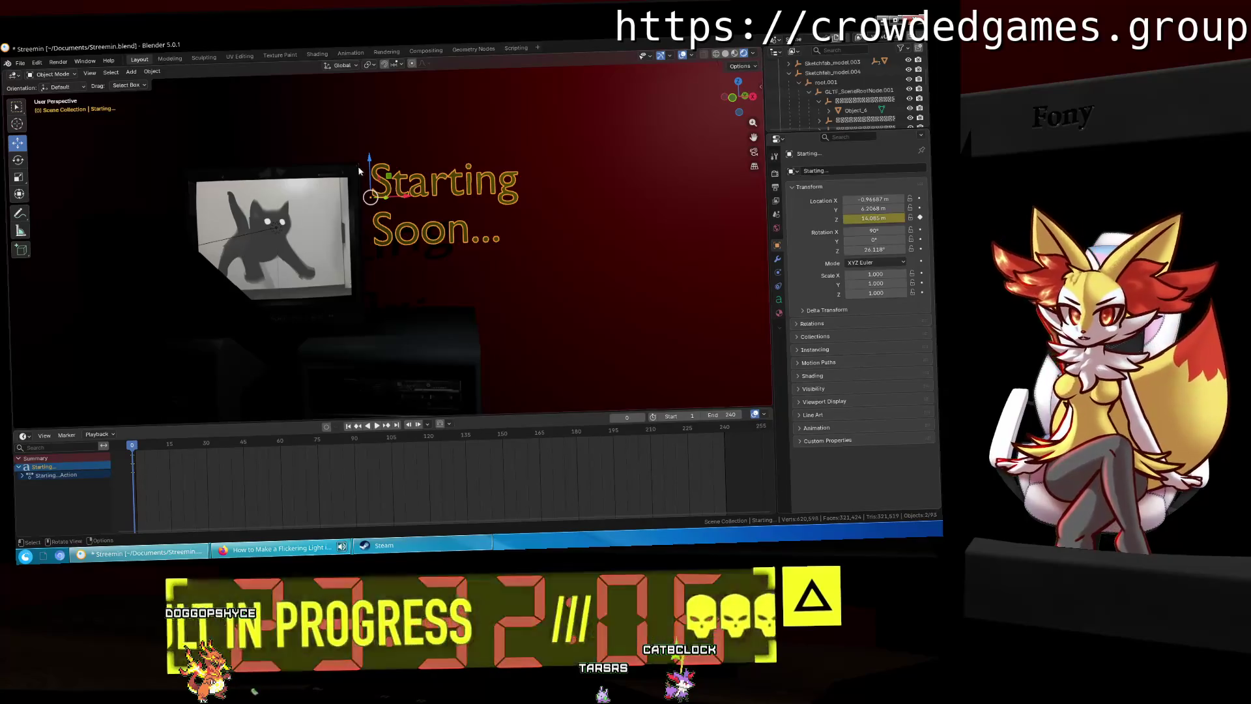
pyautogui.moveTo(265, 450); pyautogui.dragTo(428, 456)
pyautogui.moveTo(368, 159); pyautogui.dragTo(381, 250)
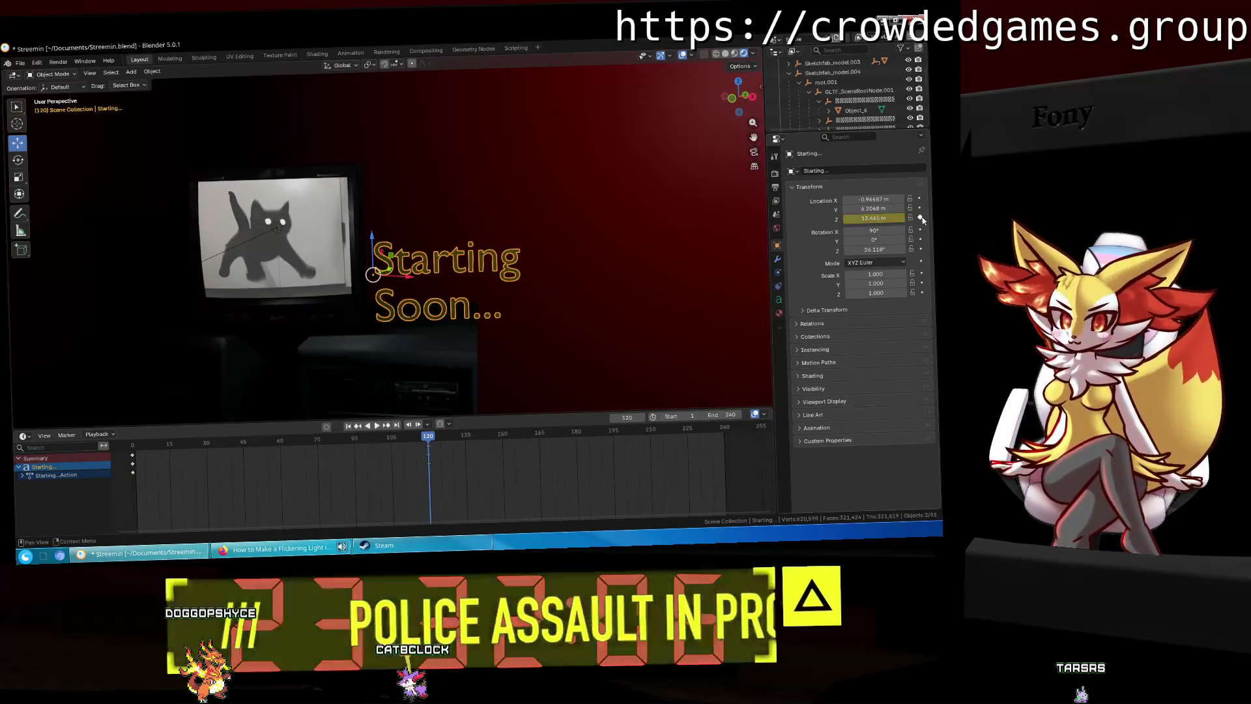
pyautogui.moveTo(437, 436); pyautogui.dragTo(615, 432)
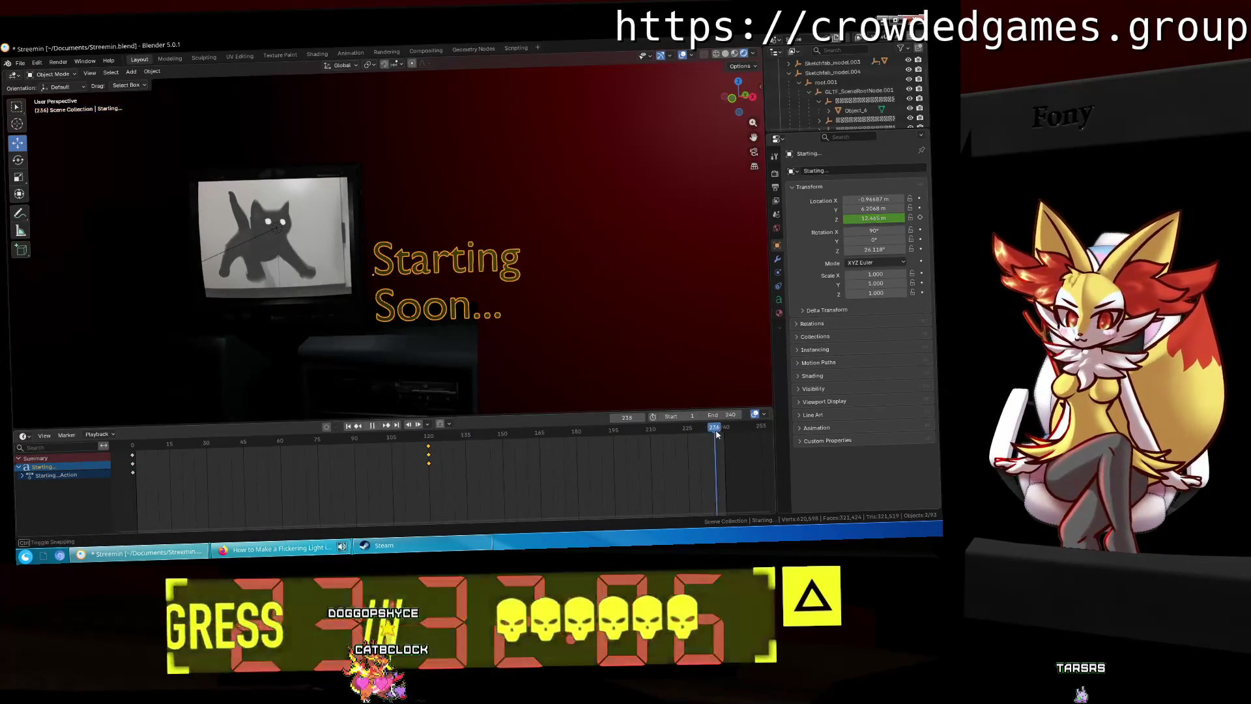
pyautogui.moveTo(716, 435); pyautogui.dragTo(722, 434)
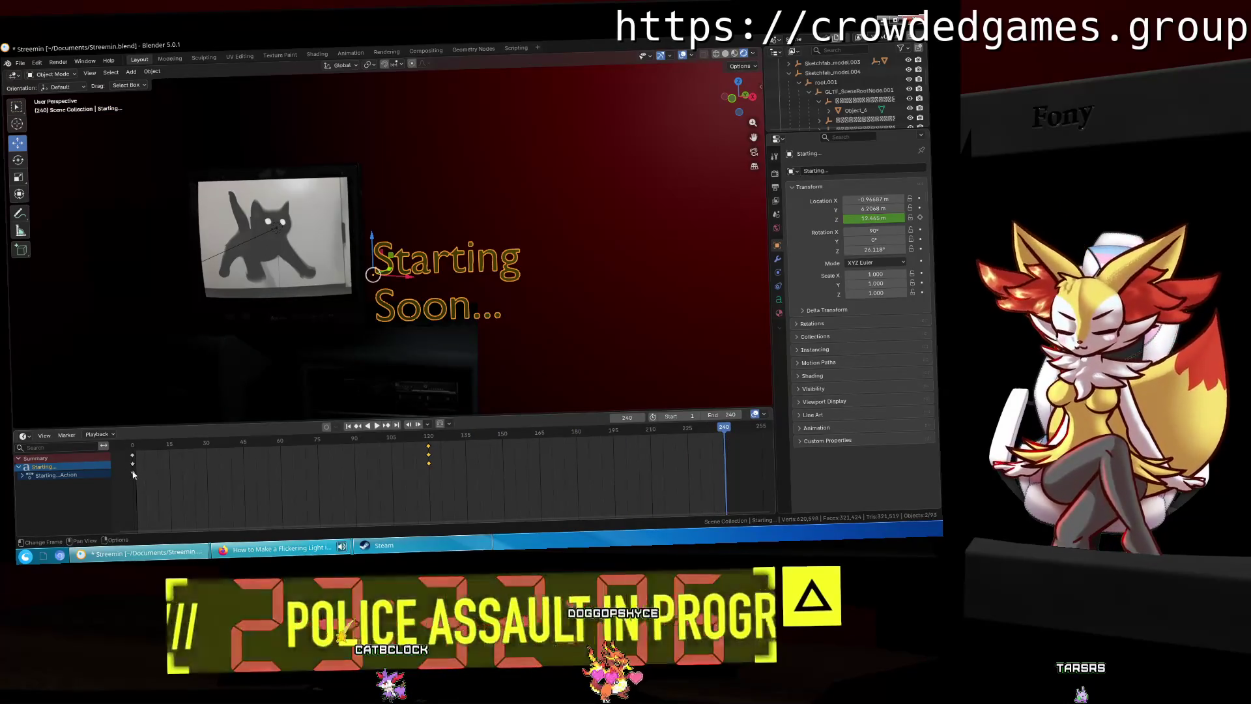
# Step: Paste the copied keyframes at frame 240, then undo the paste
pyautogui.rightClick(135, 476)
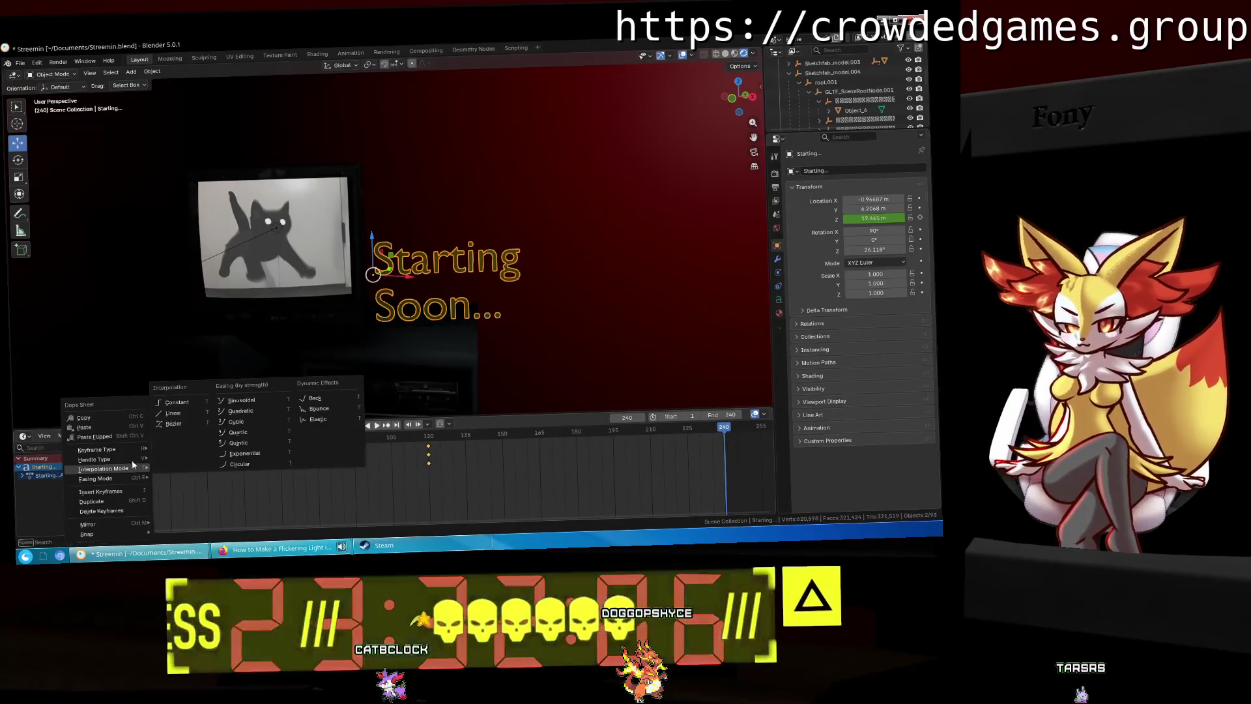
pyautogui.click(118, 426)
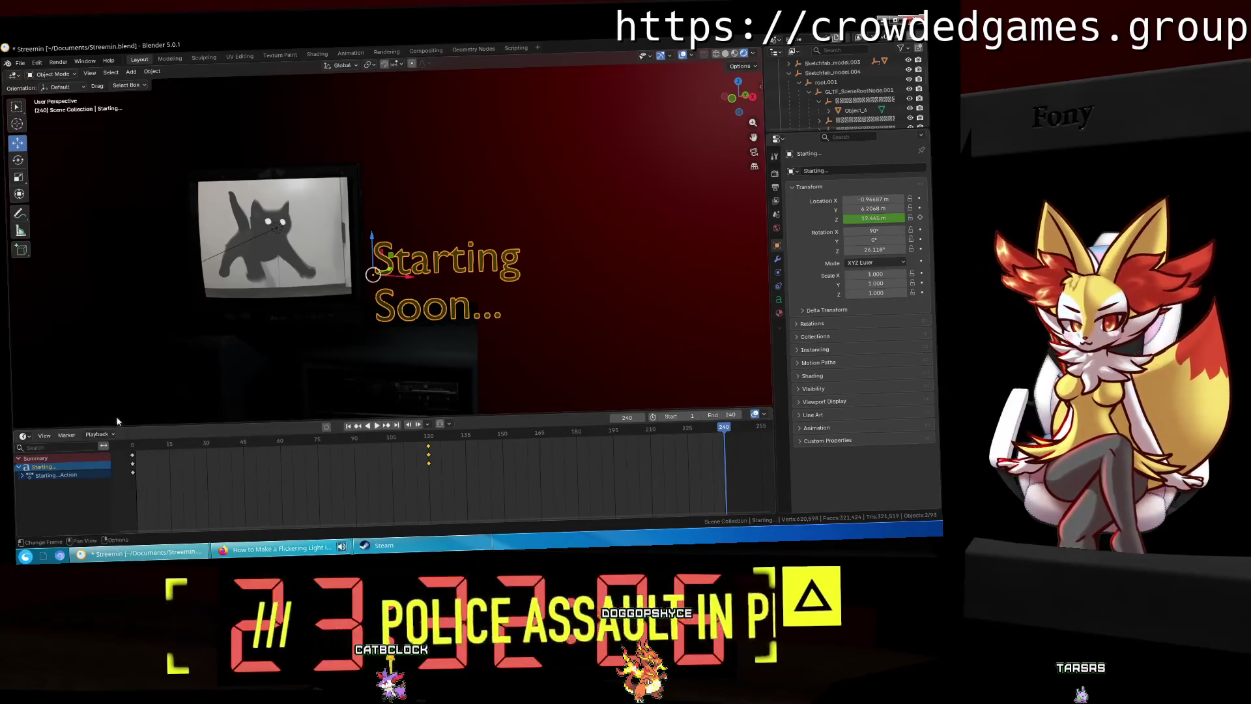
pyautogui.rightClick(724, 456)
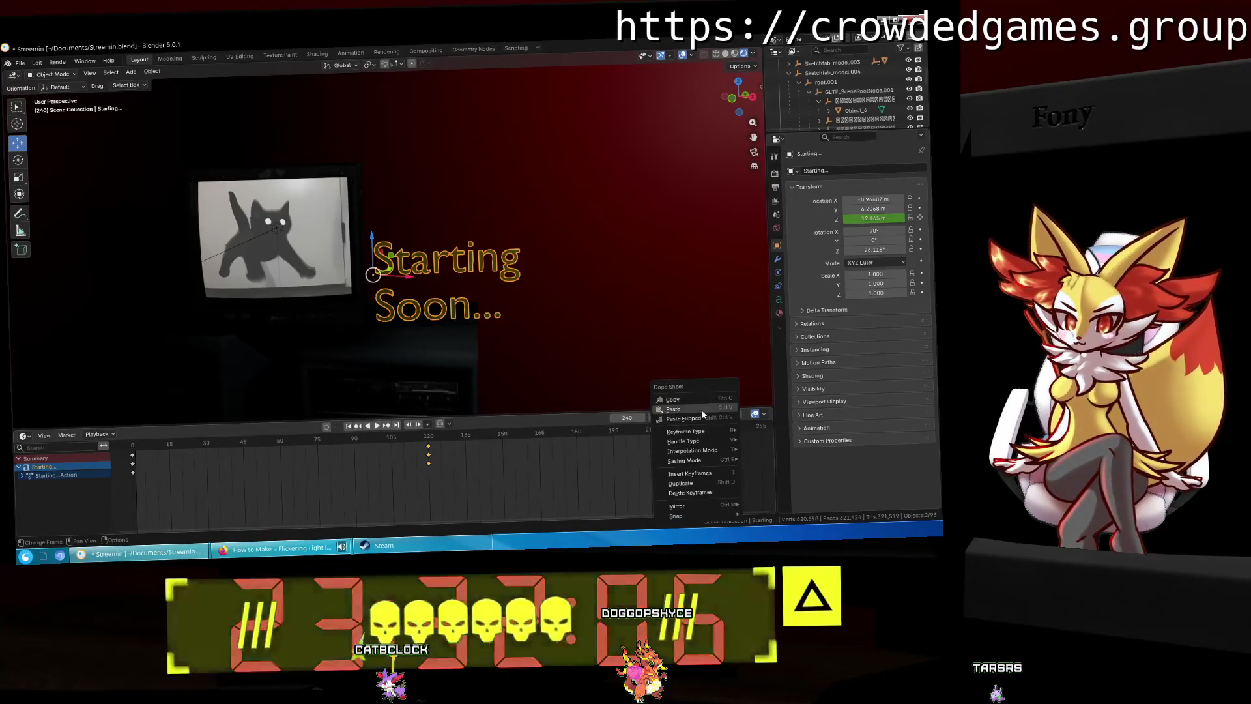
pyautogui.click(728, 468)
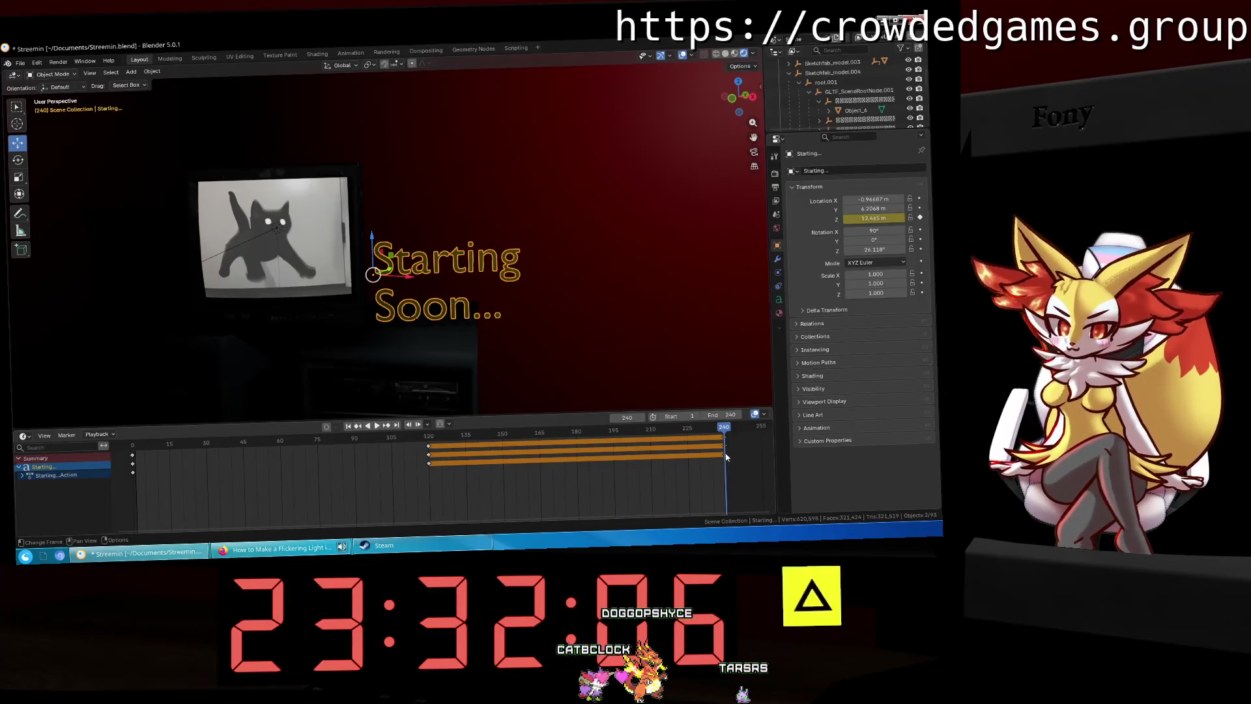
pyautogui.hotkey('ctrl', 'z')
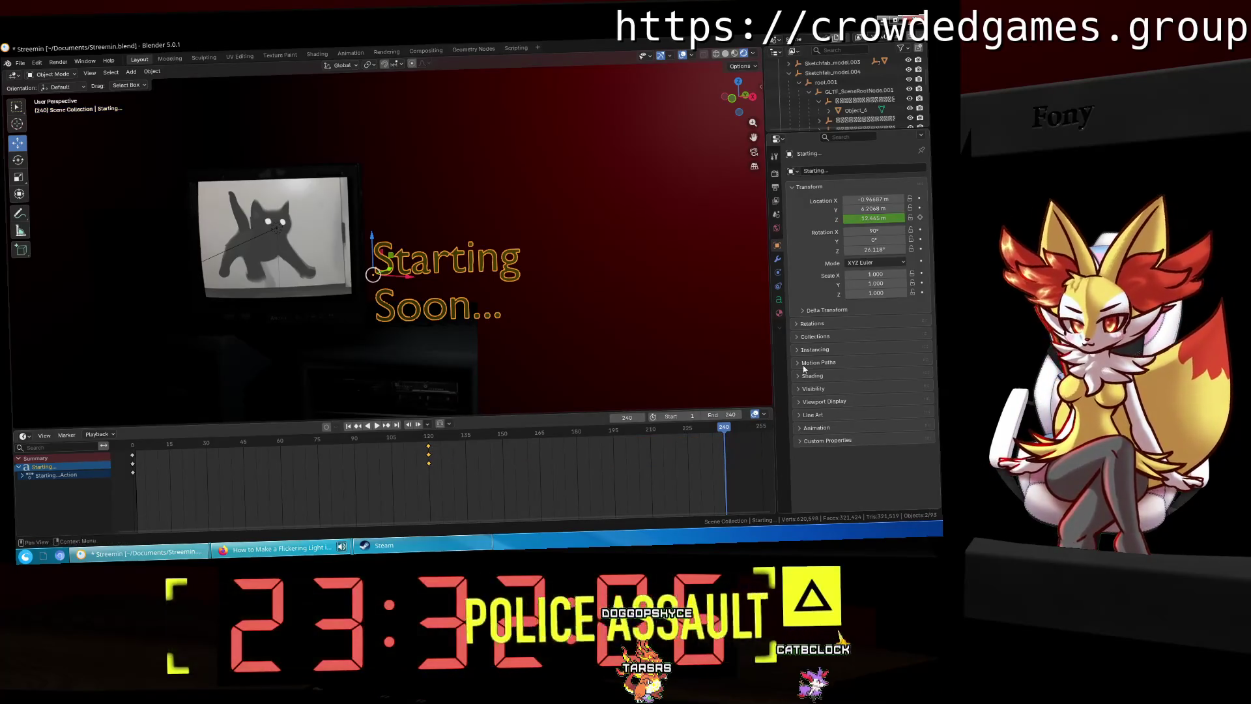
# Step: Key the text's Z location back at 14.065 m on frame 240 and play the loop
pyautogui.moveTo(156, 447); pyautogui.dragTo(134, 452)
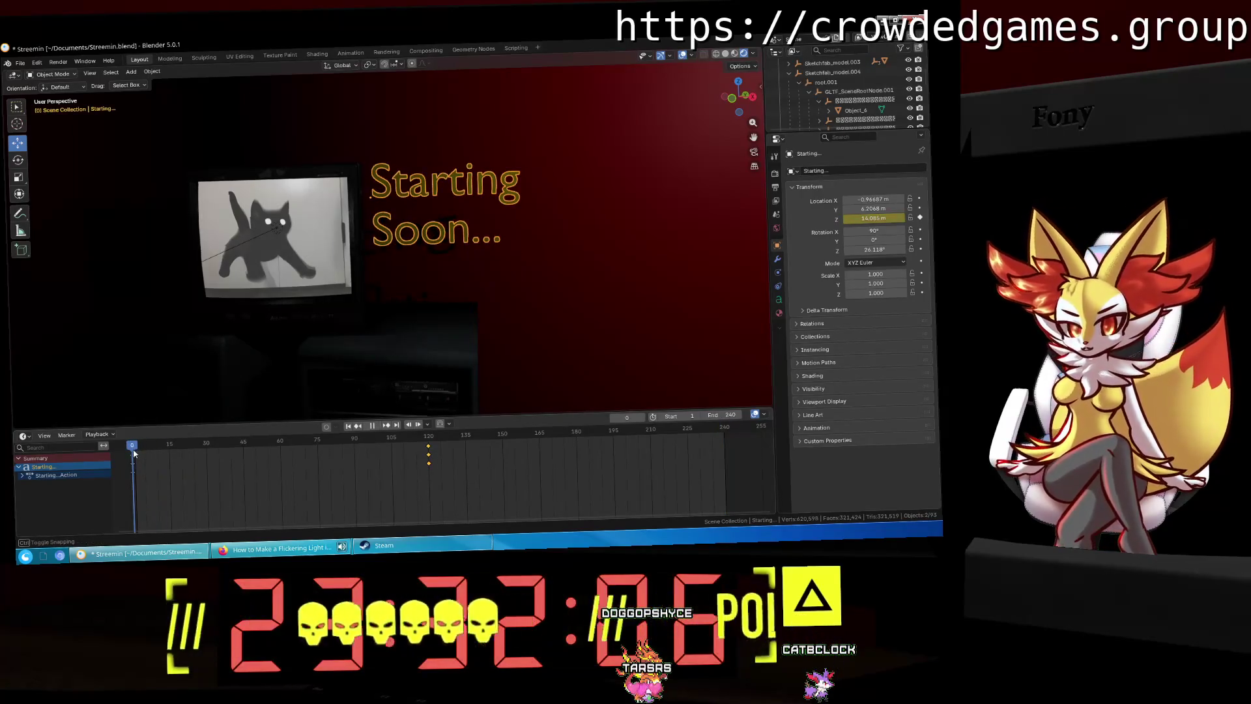
pyautogui.click(879, 218)
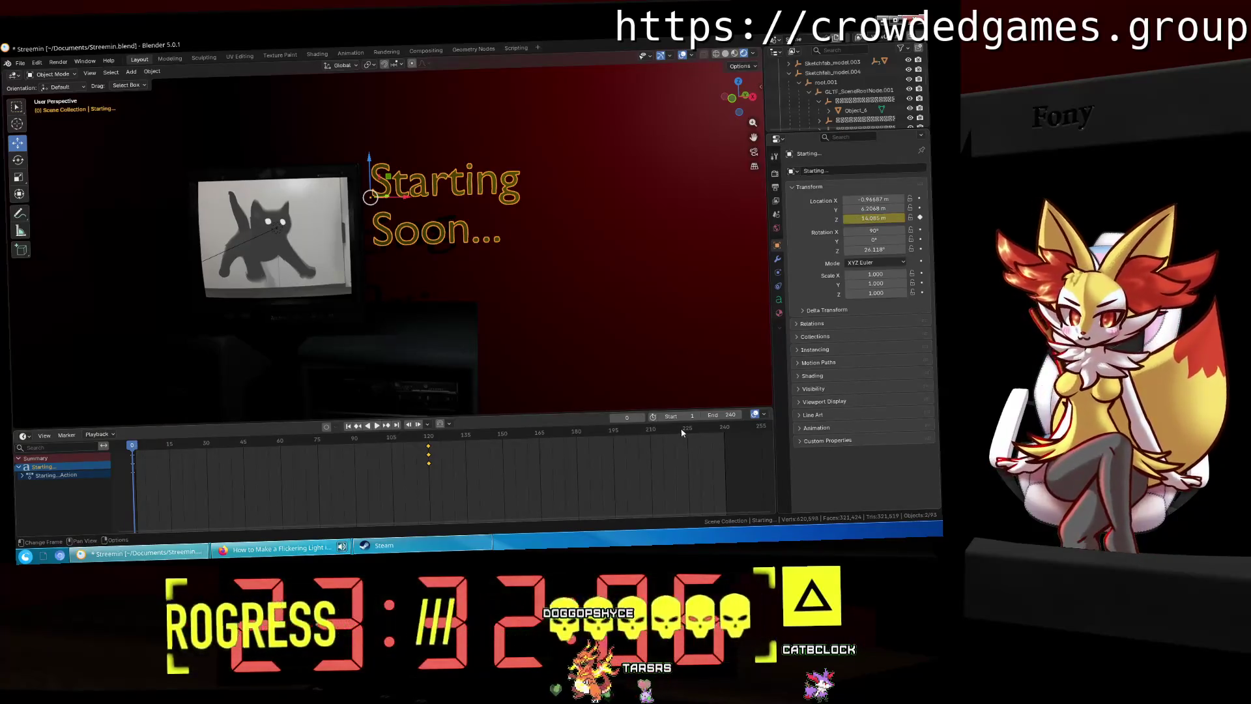
pyautogui.moveTo(682, 433); pyautogui.dragTo(724, 430)
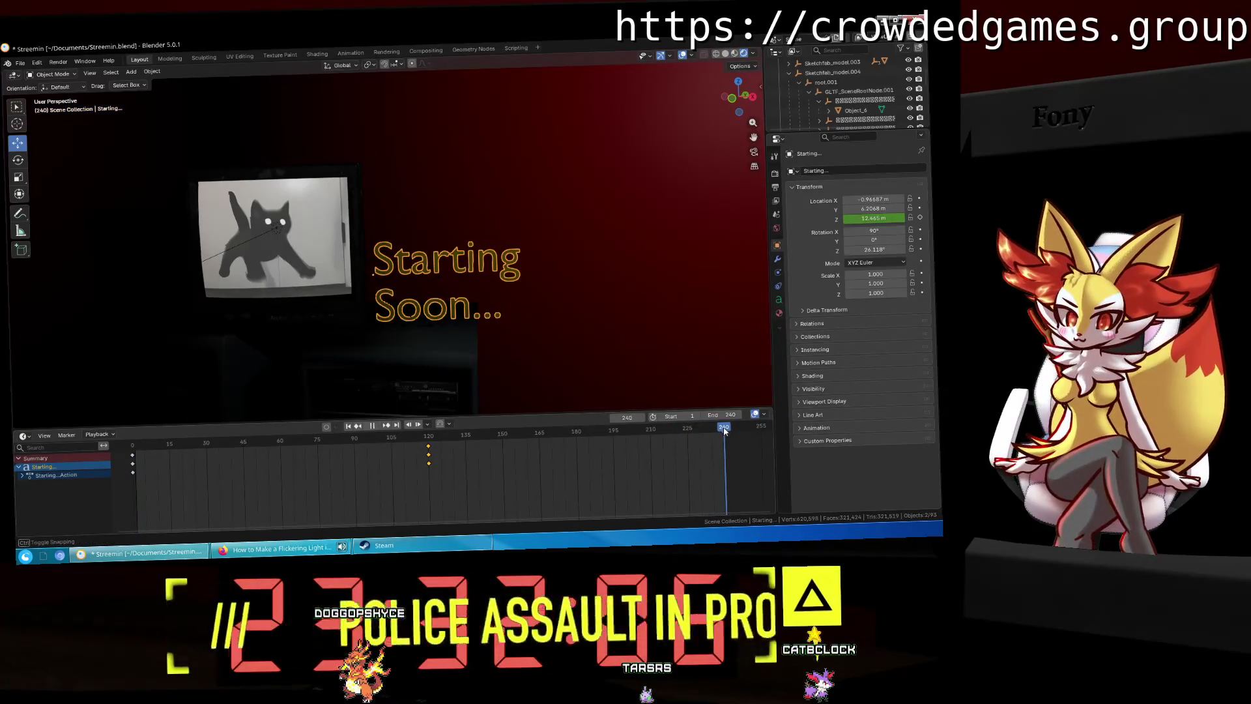
pyautogui.press('Return')
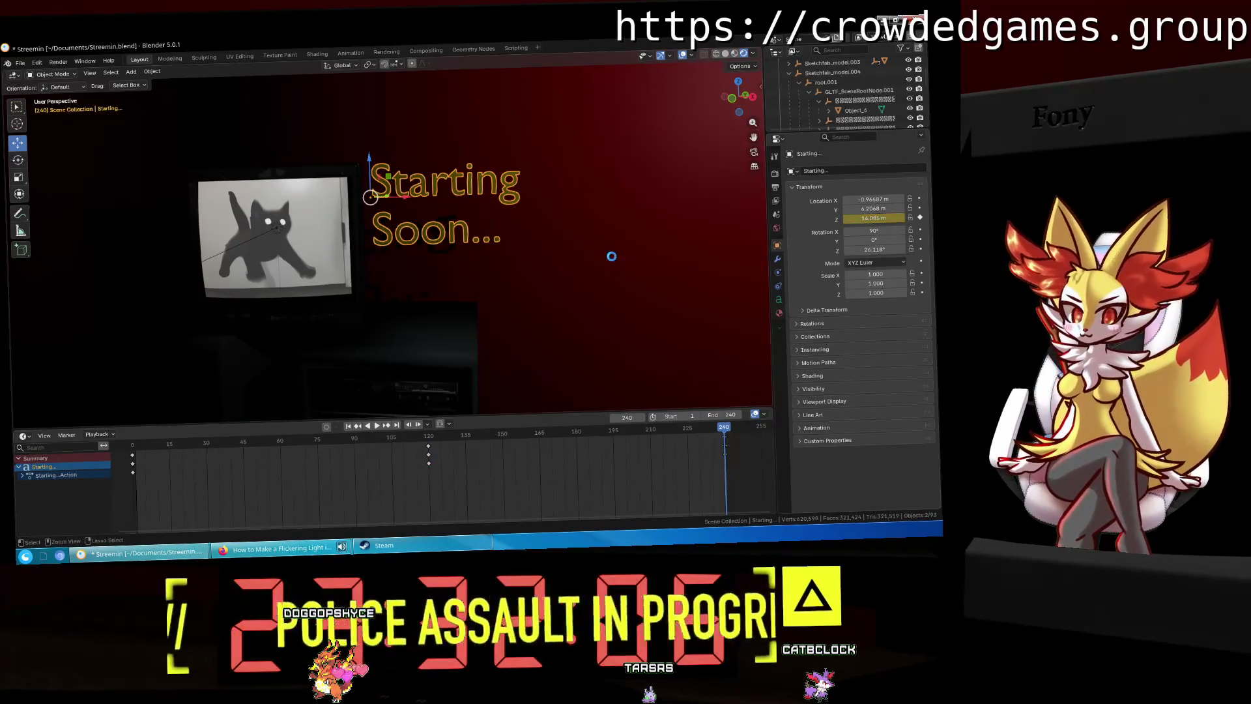
pyautogui.press('space')
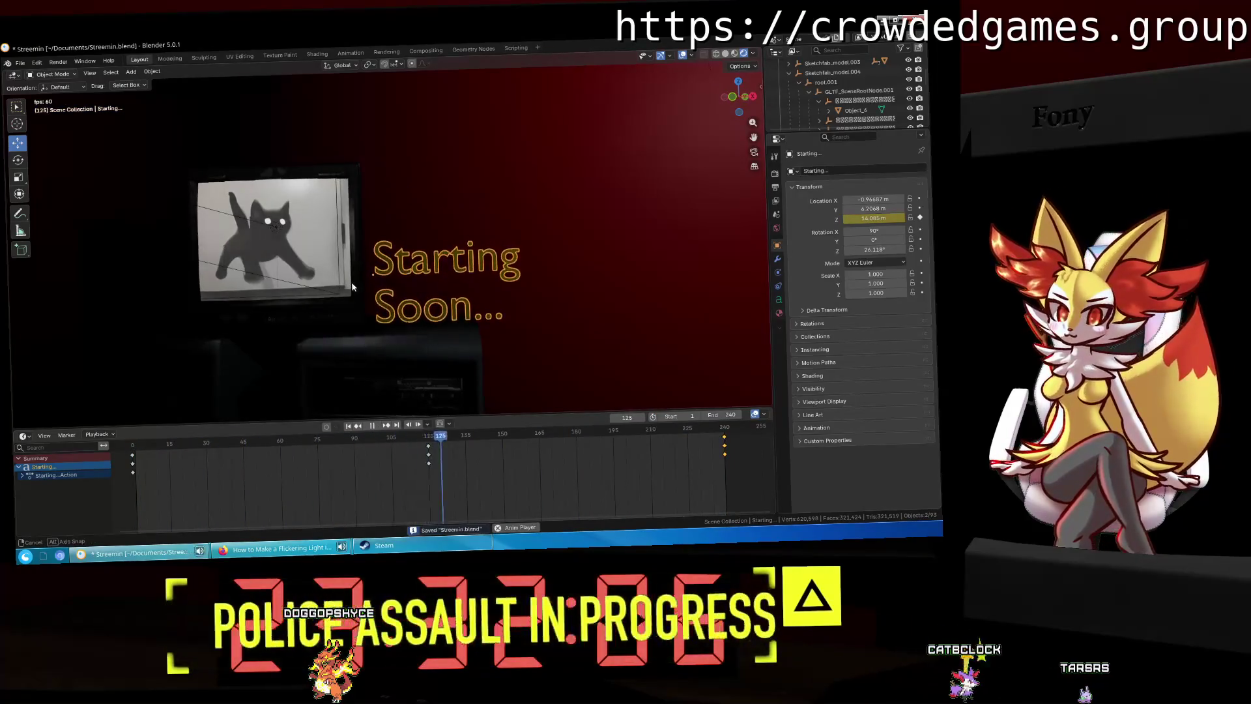
# Step: Play the text's bobbing animation through the scene camera view, then stop and rewind
pyautogui.press('Escape')
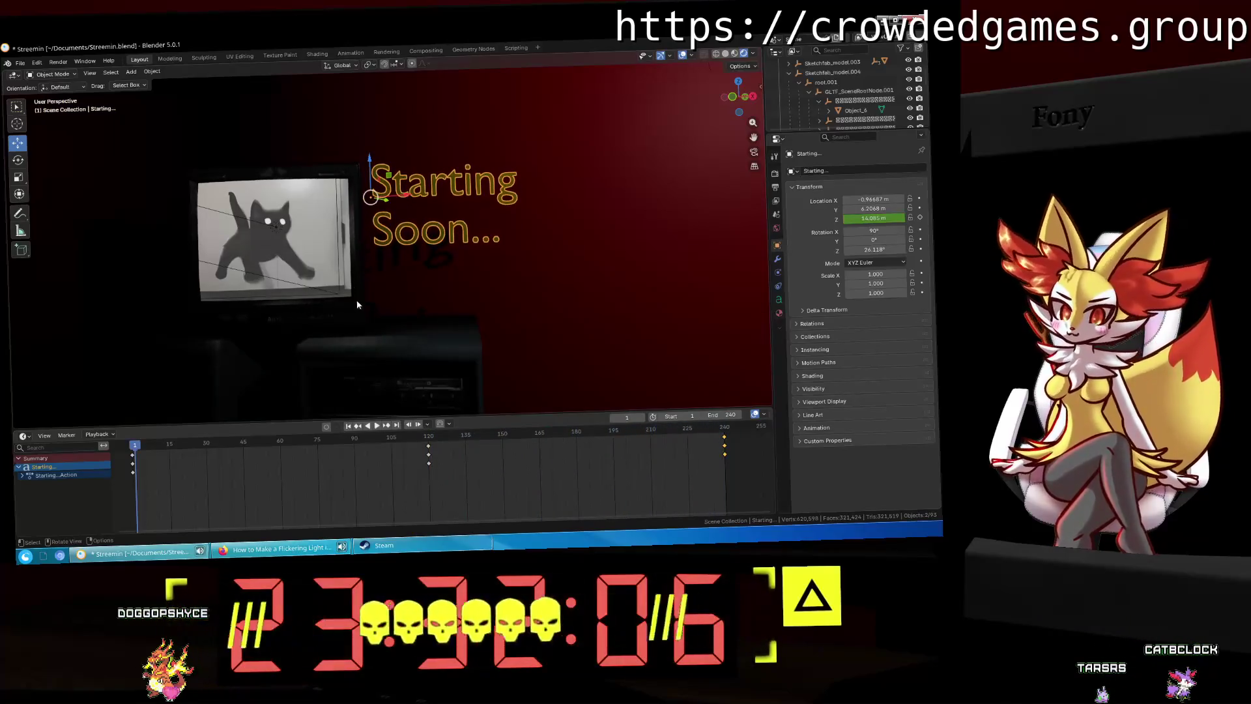
pyautogui.press('space')
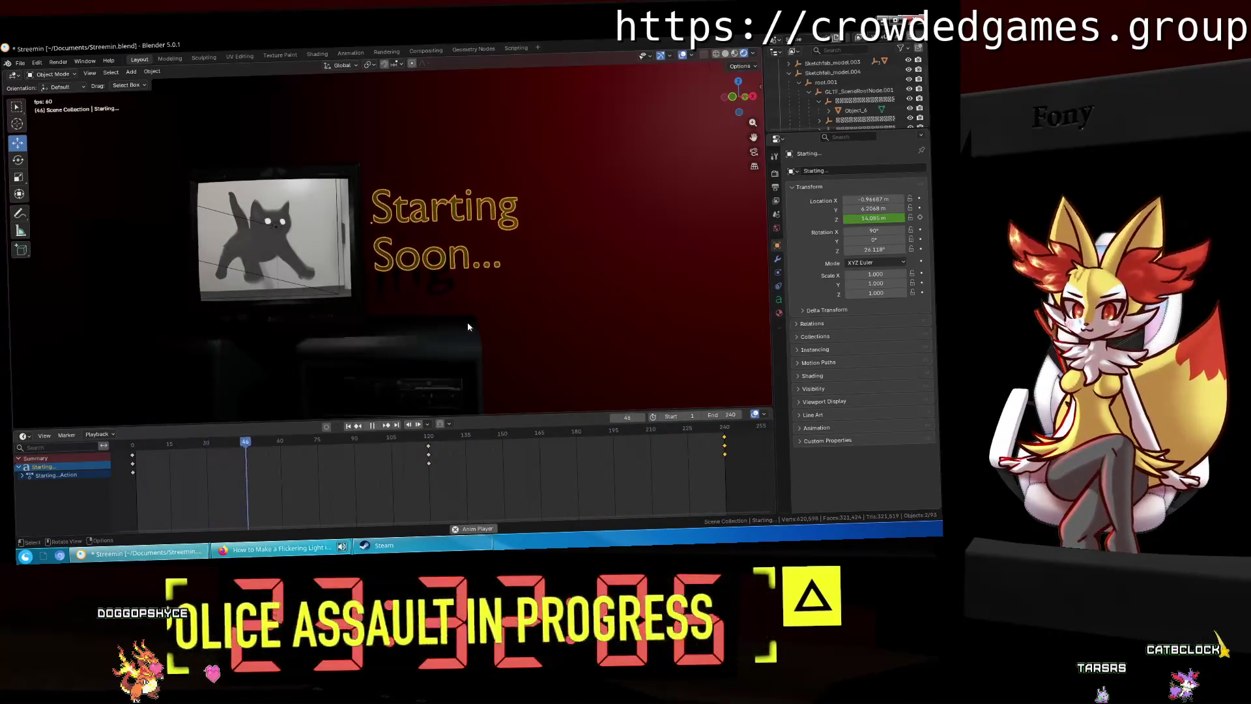
pyautogui.click(754, 152)
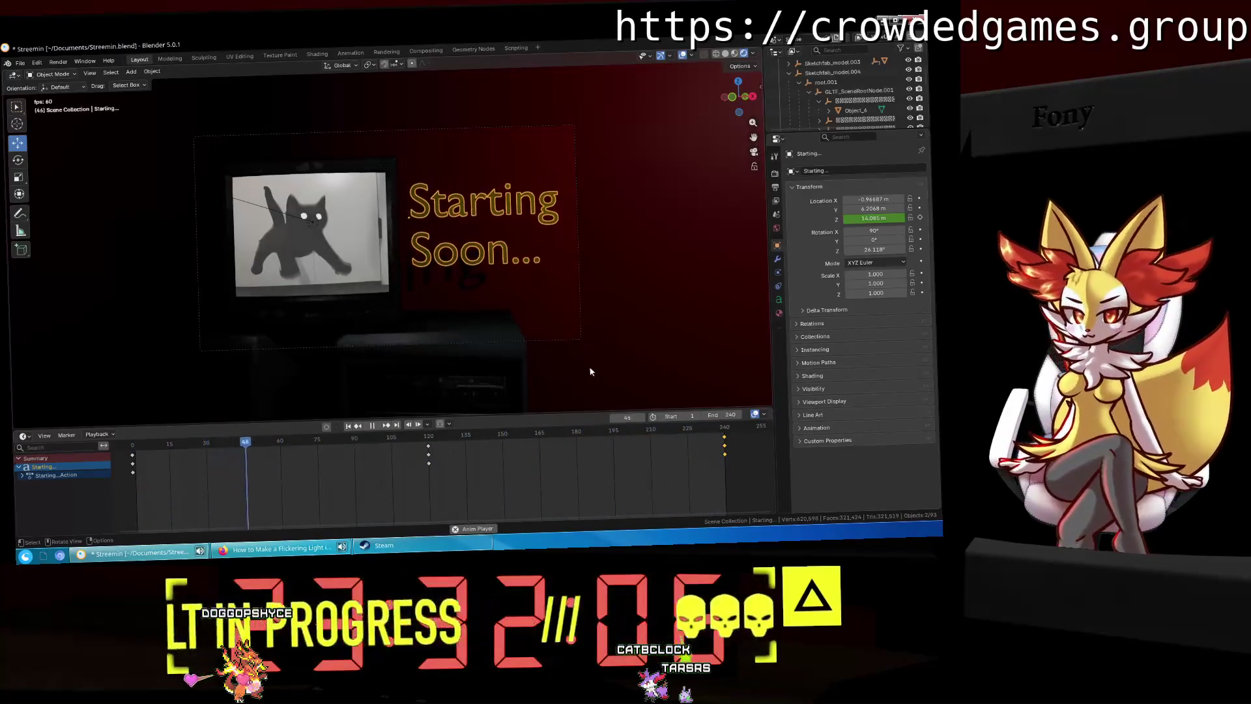
pyautogui.press('space')
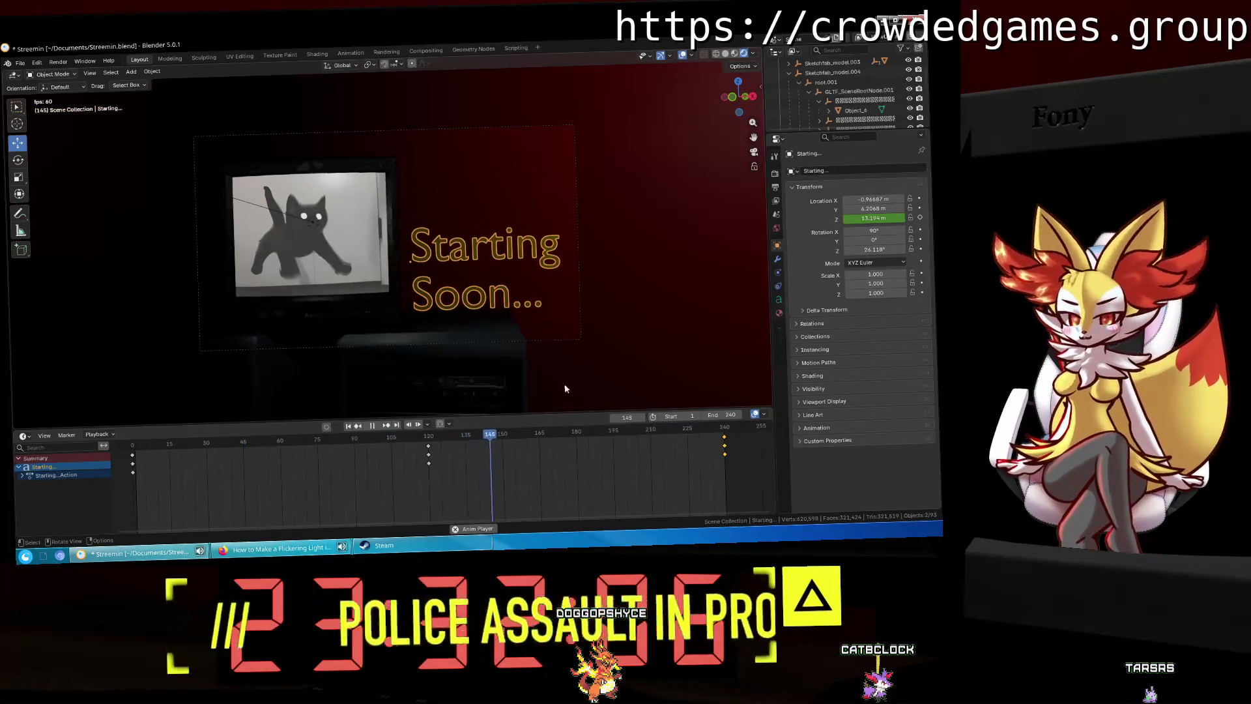
pyautogui.press('Escape')
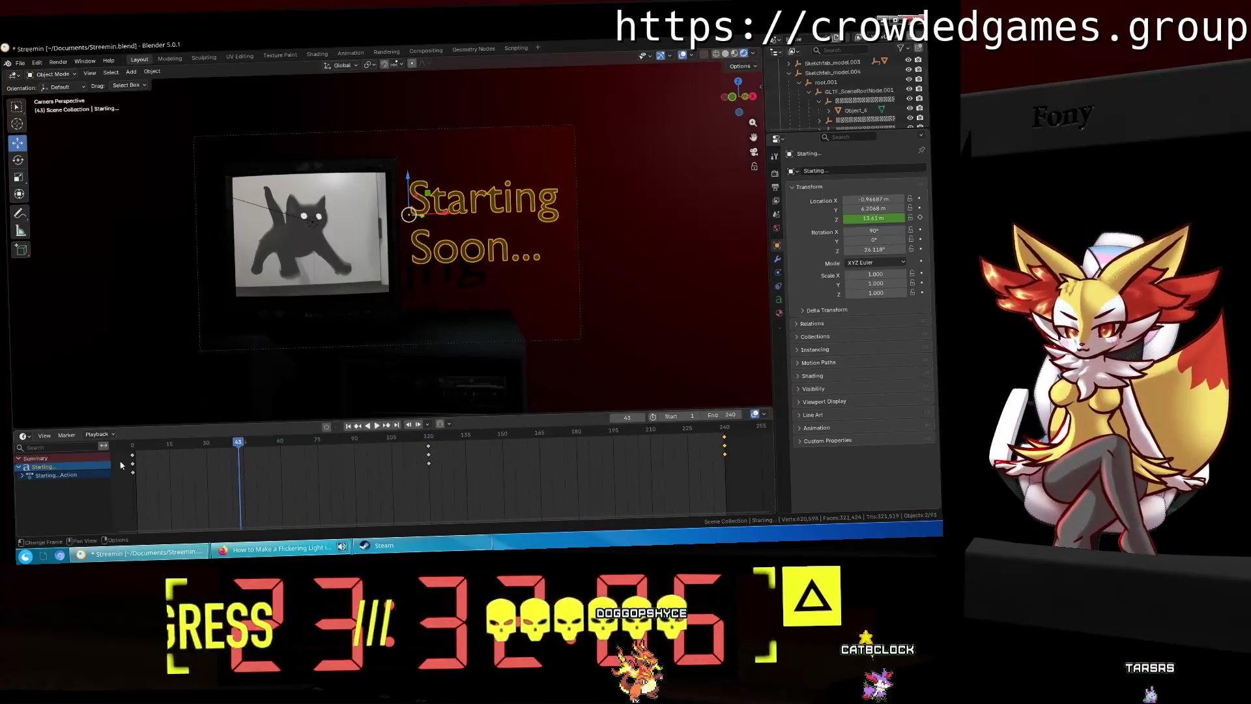
pyautogui.rightClick(135, 476)
# Step: Set the text's keyframes to Bézier interpolation and replay from the start
pyautogui.moveTo(137, 469)
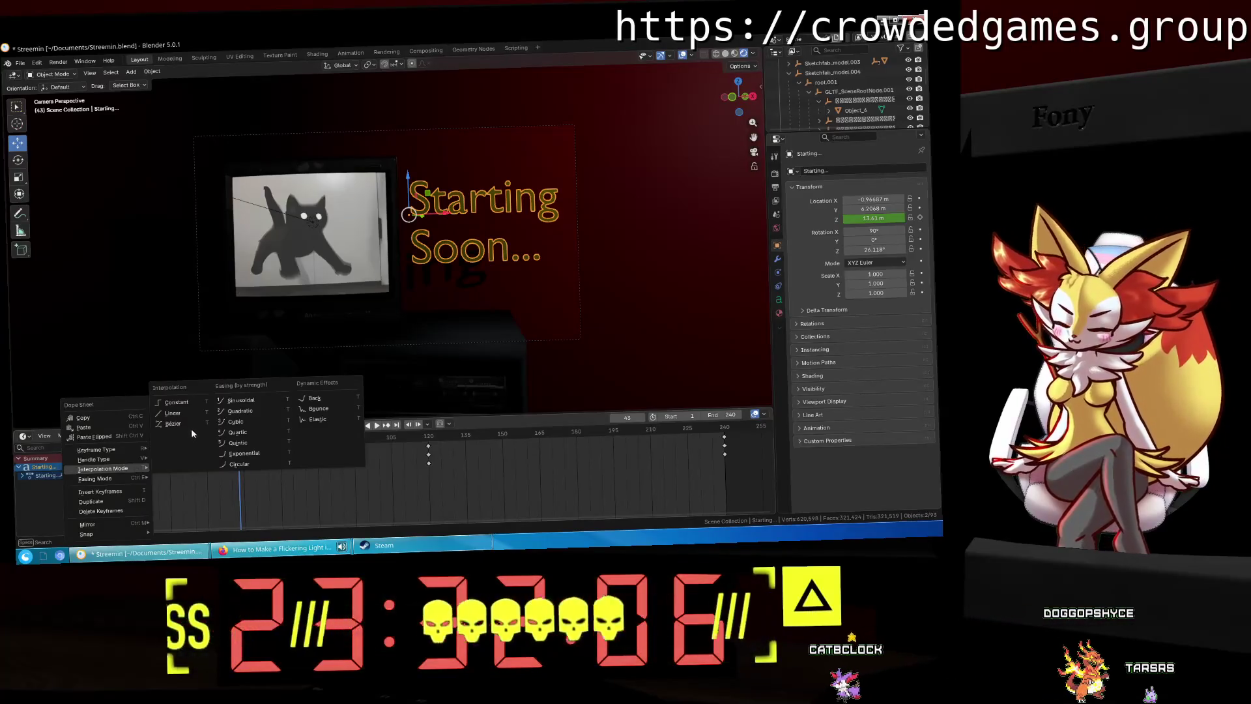
pyautogui.click(193, 424)
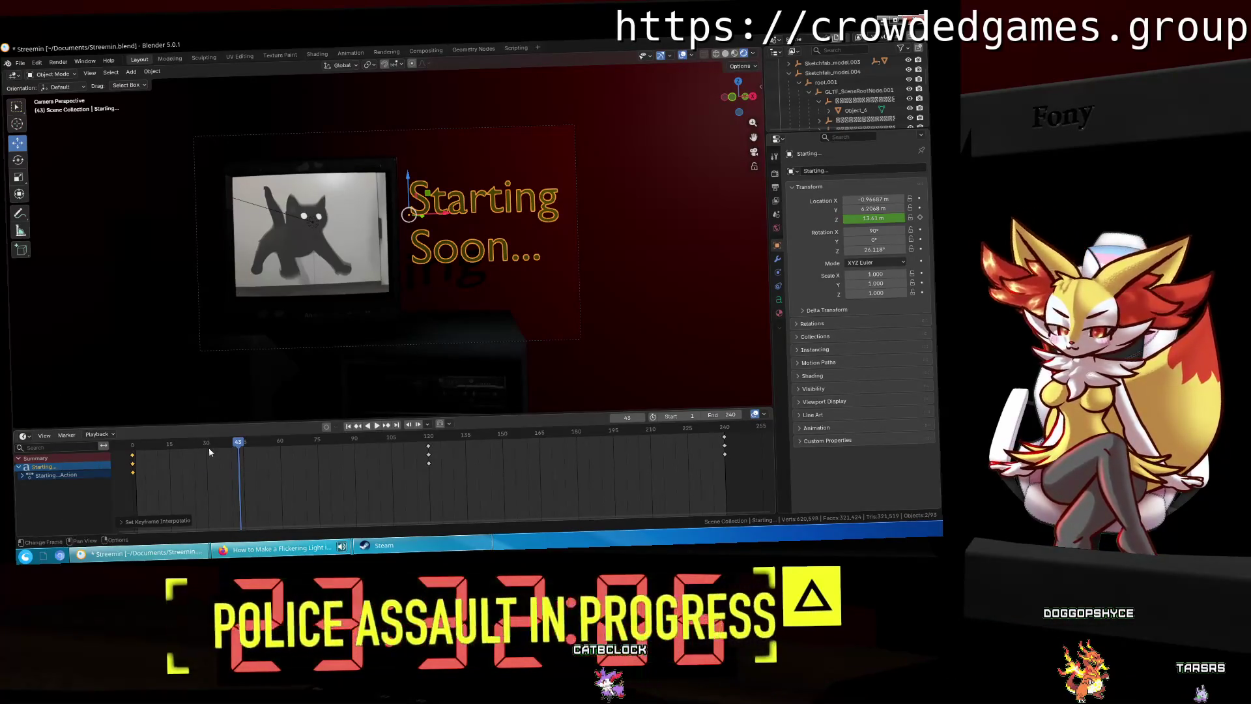
pyautogui.hotkey('shift', 'Left')
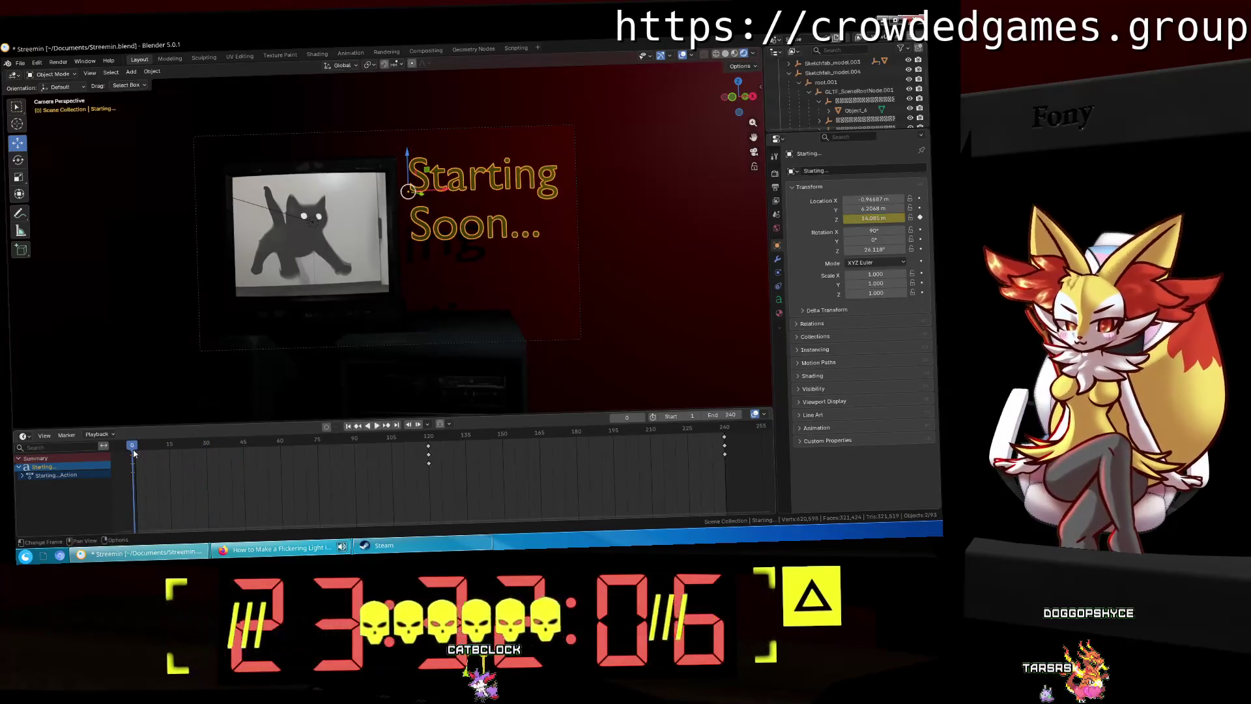
pyautogui.press('space')
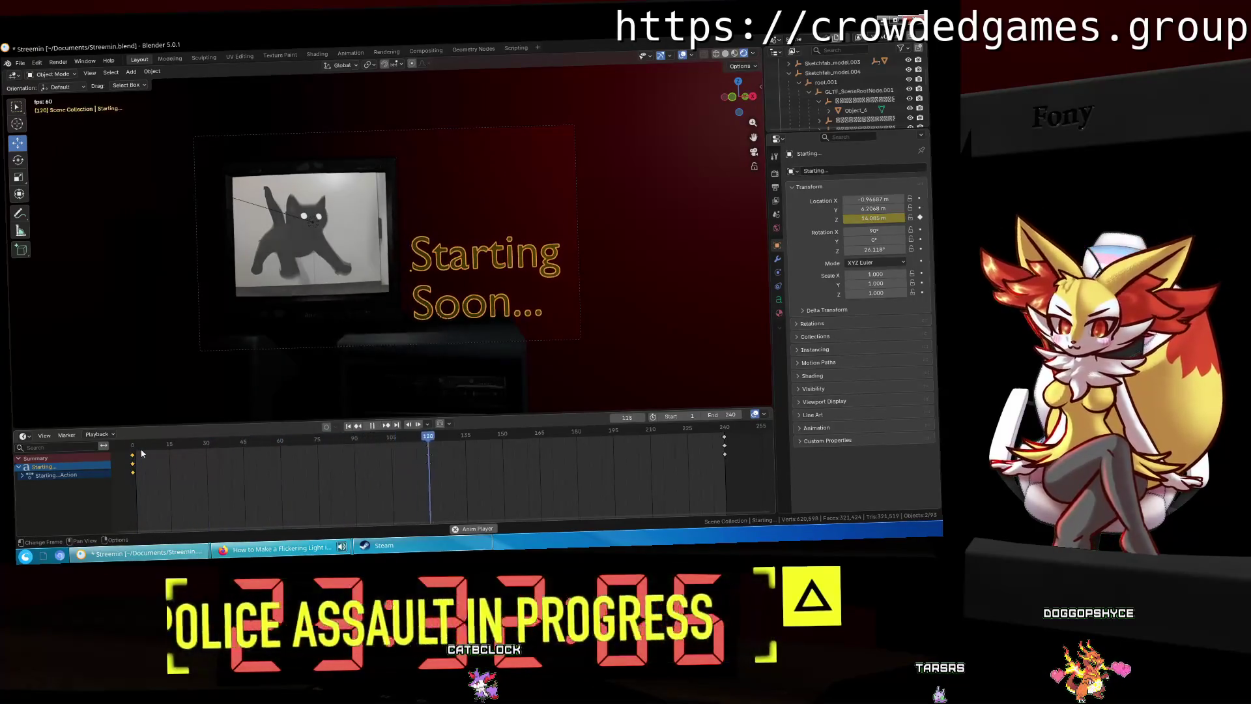
pyautogui.press('space')
# Step: Expand the action channels to show Z Location, replay, then undo back to frame 0
pyautogui.click(22, 476)
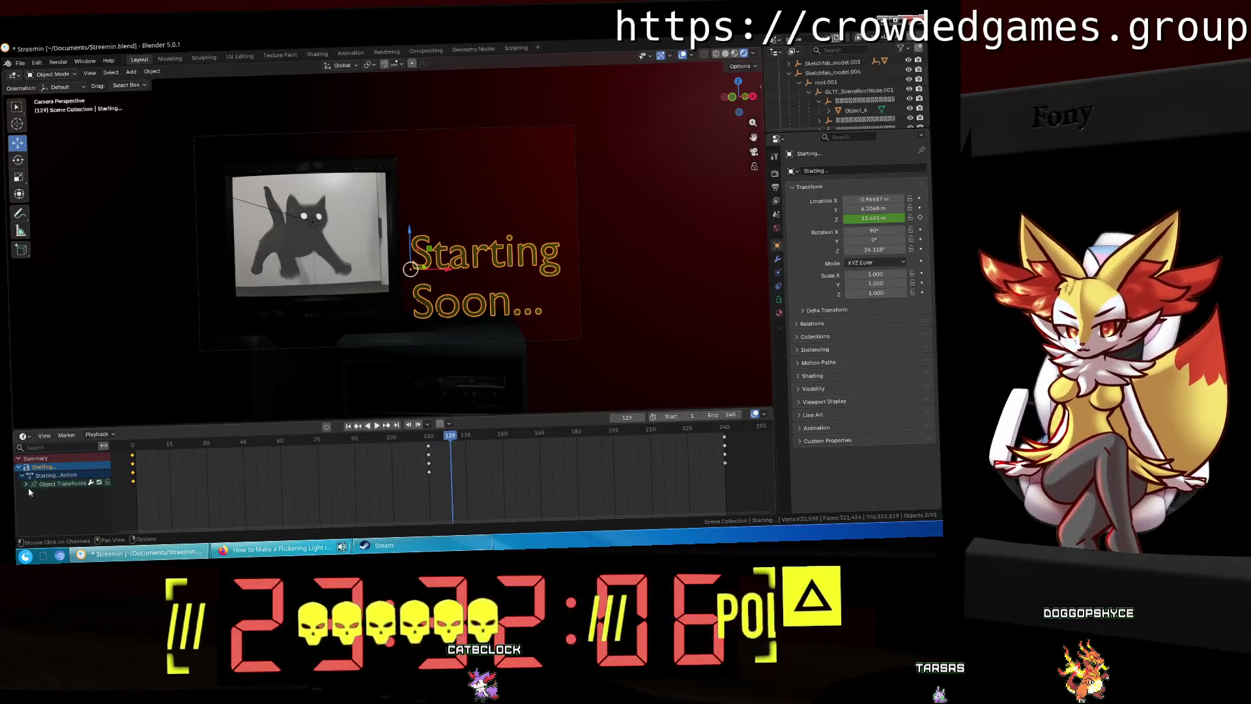
pyautogui.click(25, 484)
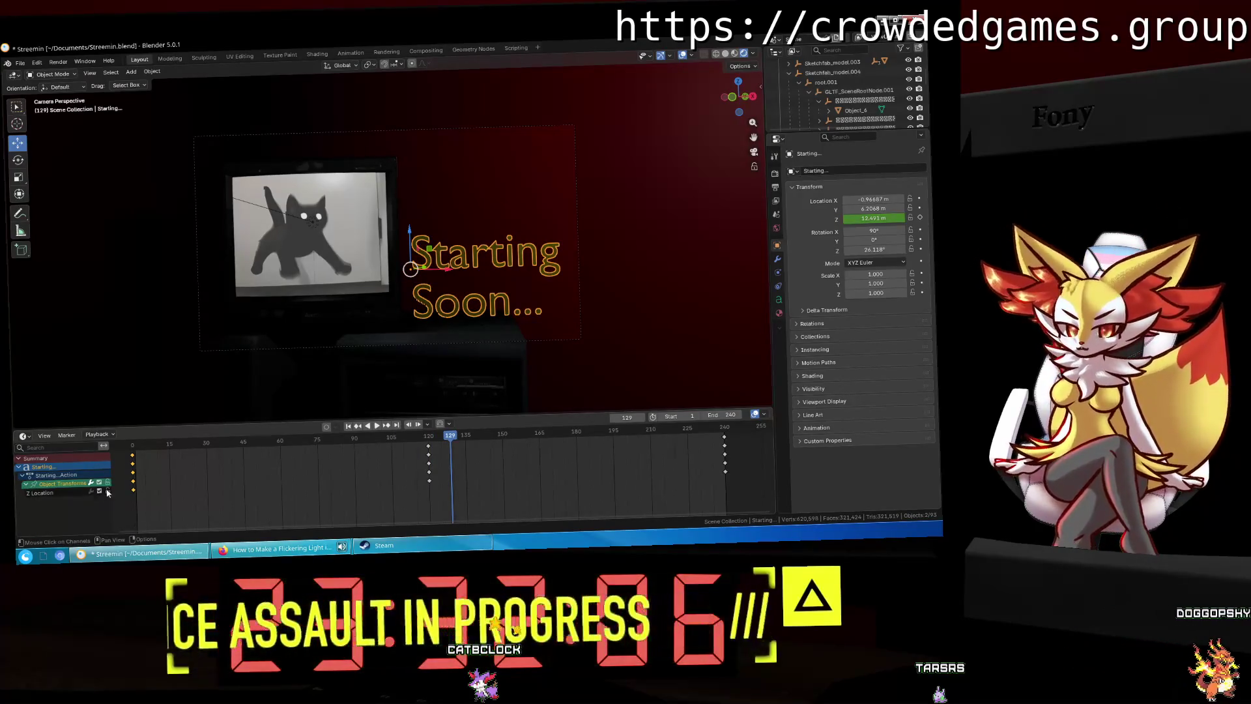
pyautogui.hotkey('shift', 'Left')
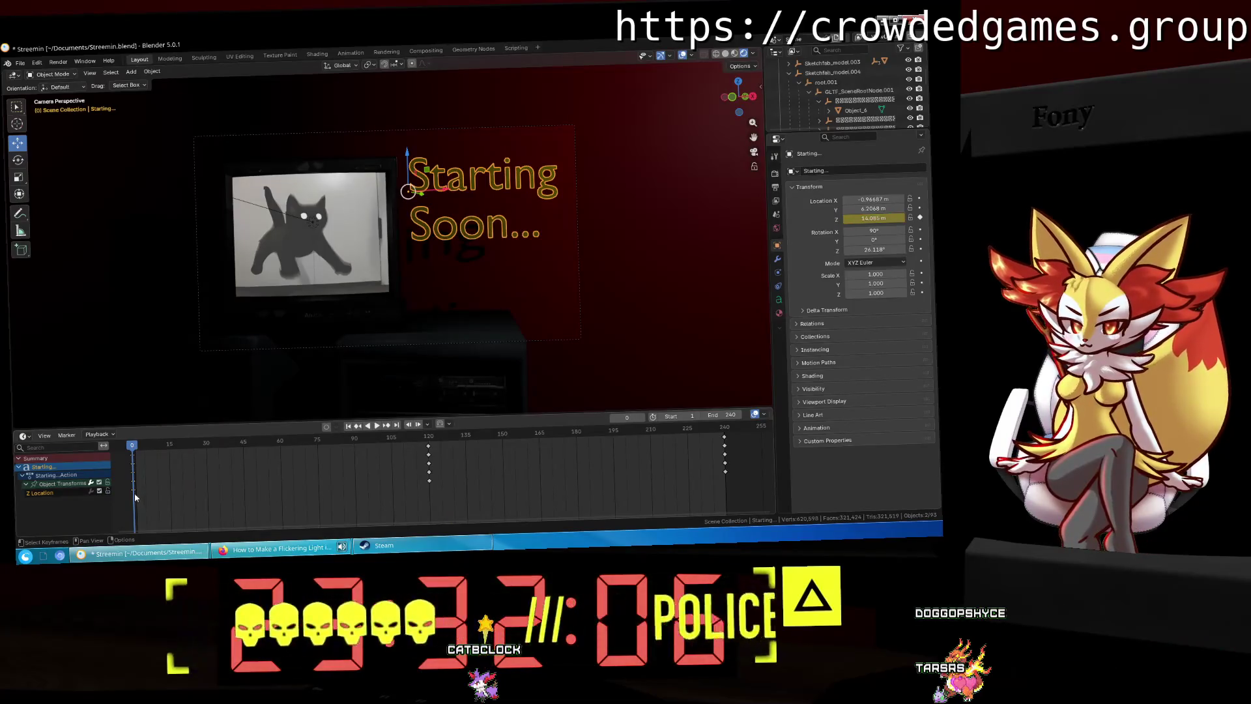
pyautogui.press('space')
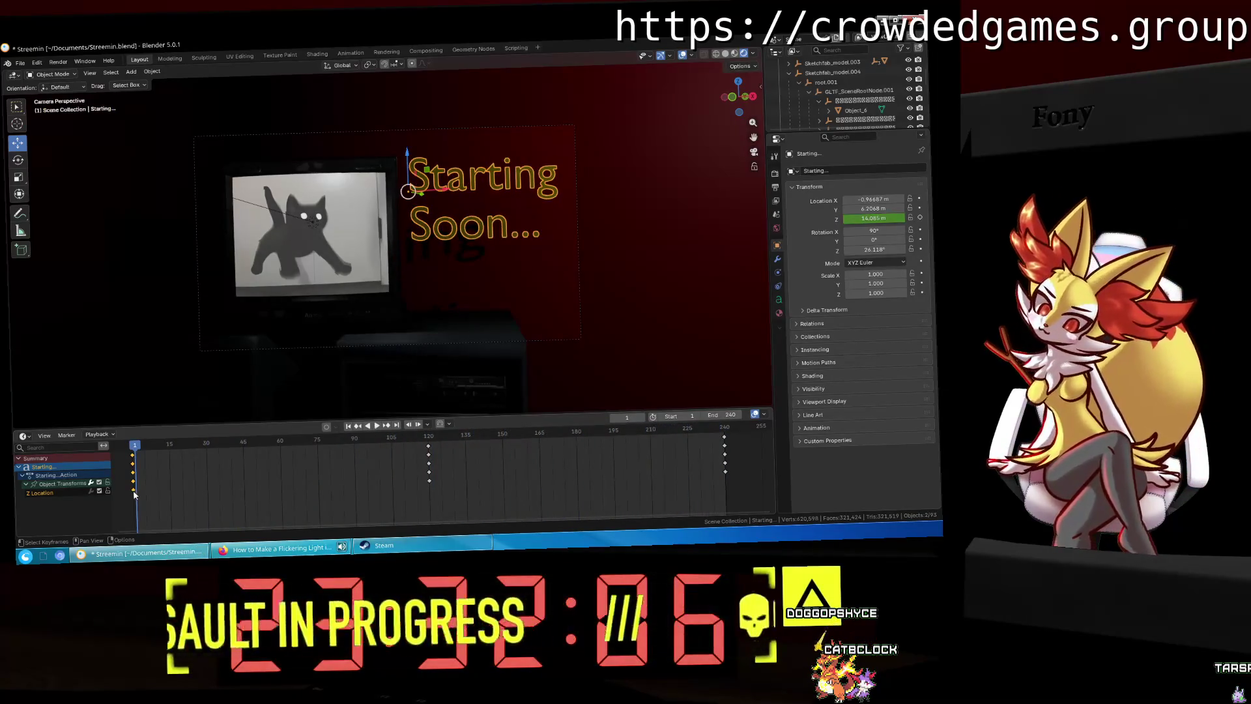
pyautogui.moveTo(136, 448); pyautogui.dragTo(130, 447)
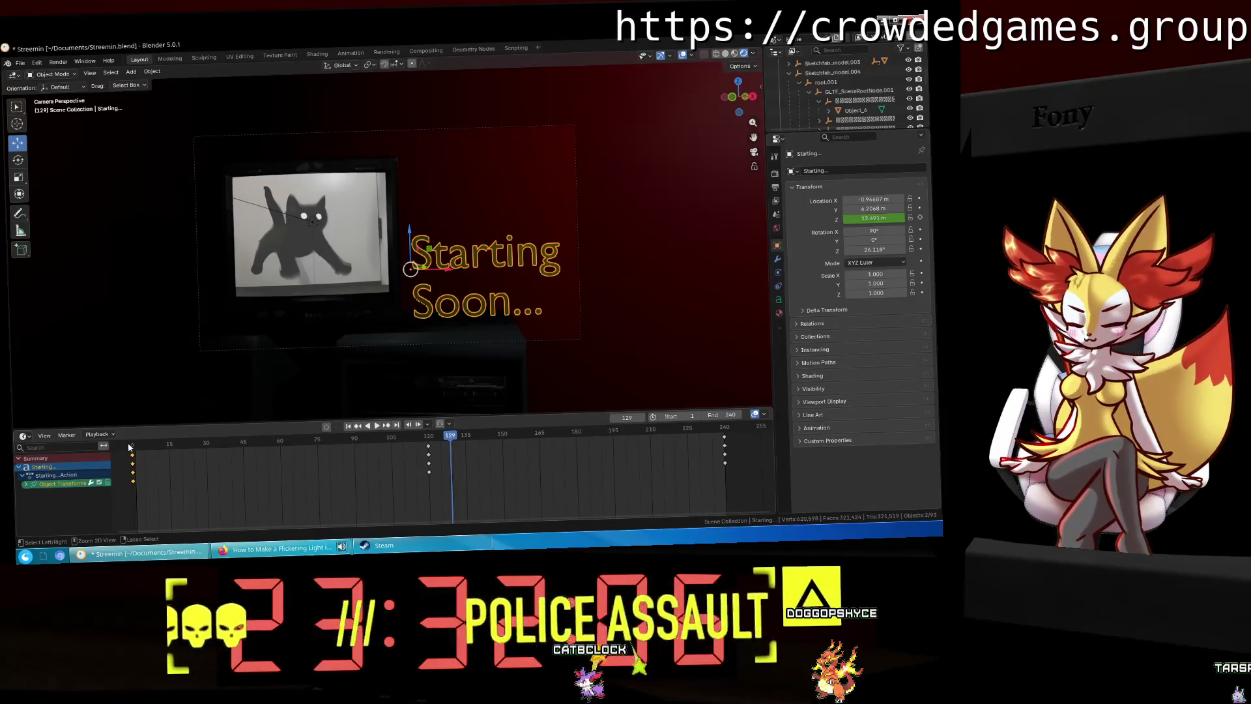
pyautogui.click(131, 446)
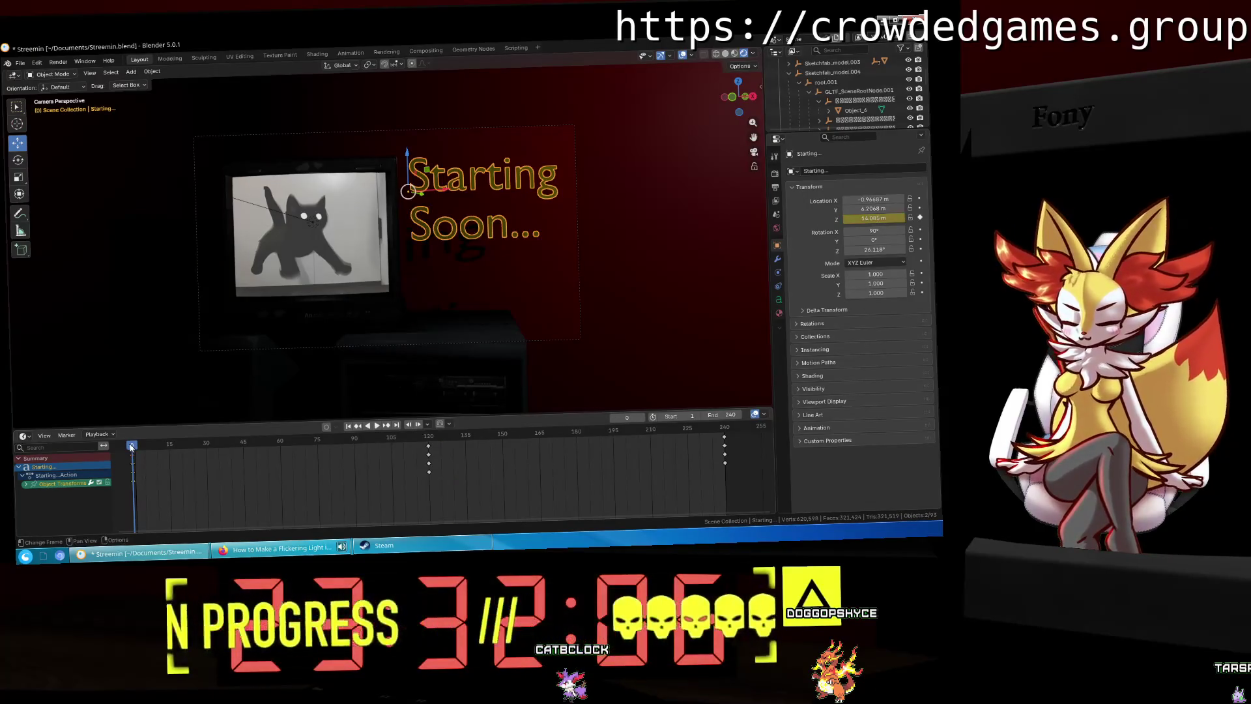
pyautogui.hotkey('ctrl', 'z')
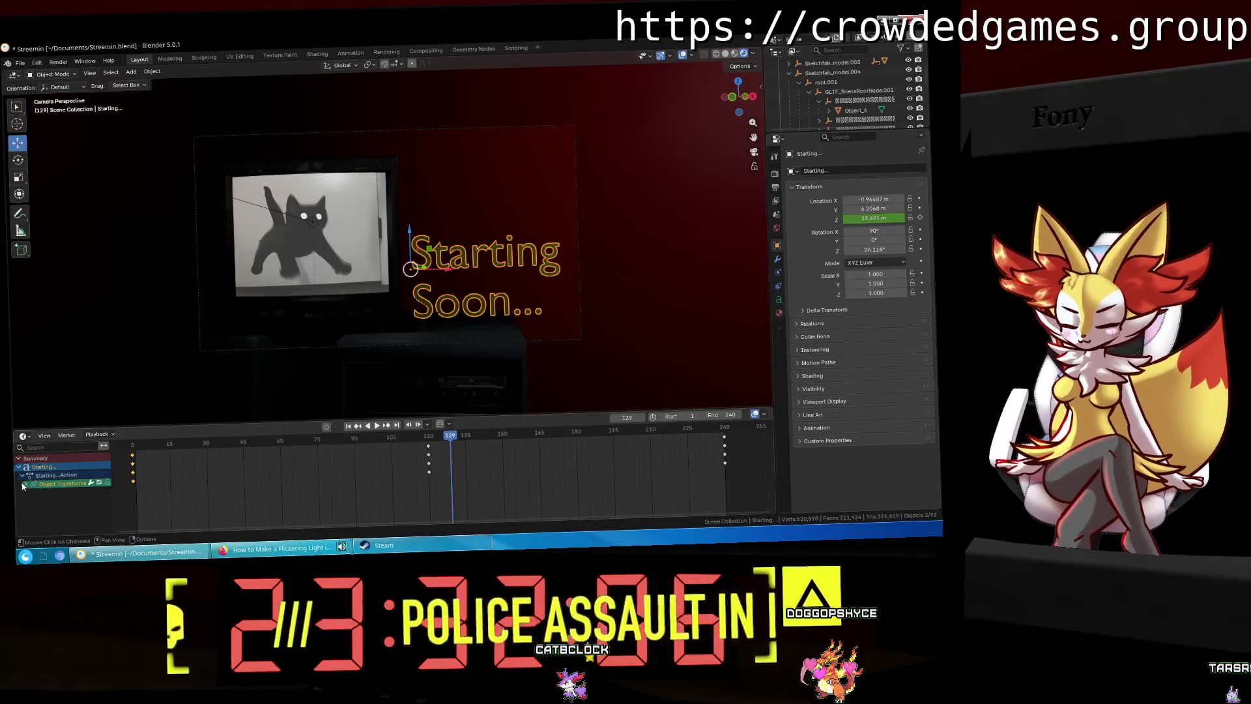
pyautogui.hotkey('ctrl', 'z')
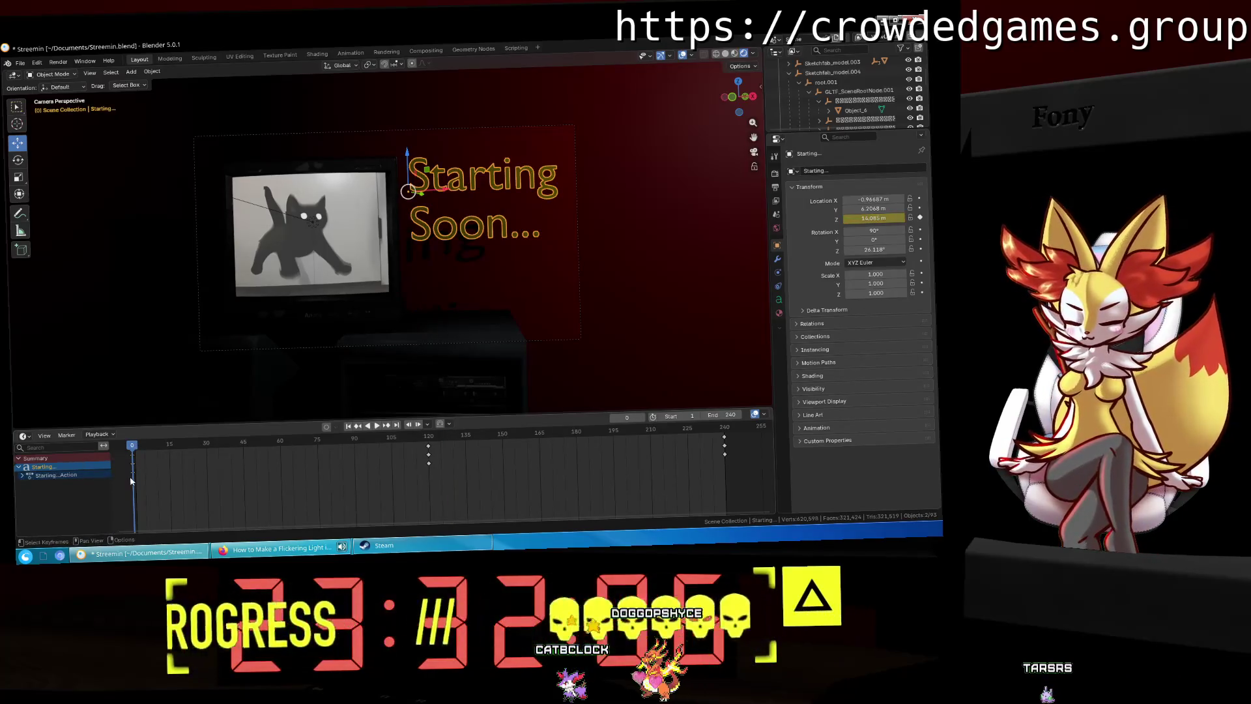
# Step: Switch the keyframes to Cubic easing and preview the rising motion
pyautogui.rightClick(130, 480)
pyautogui.moveTo(135, 467)
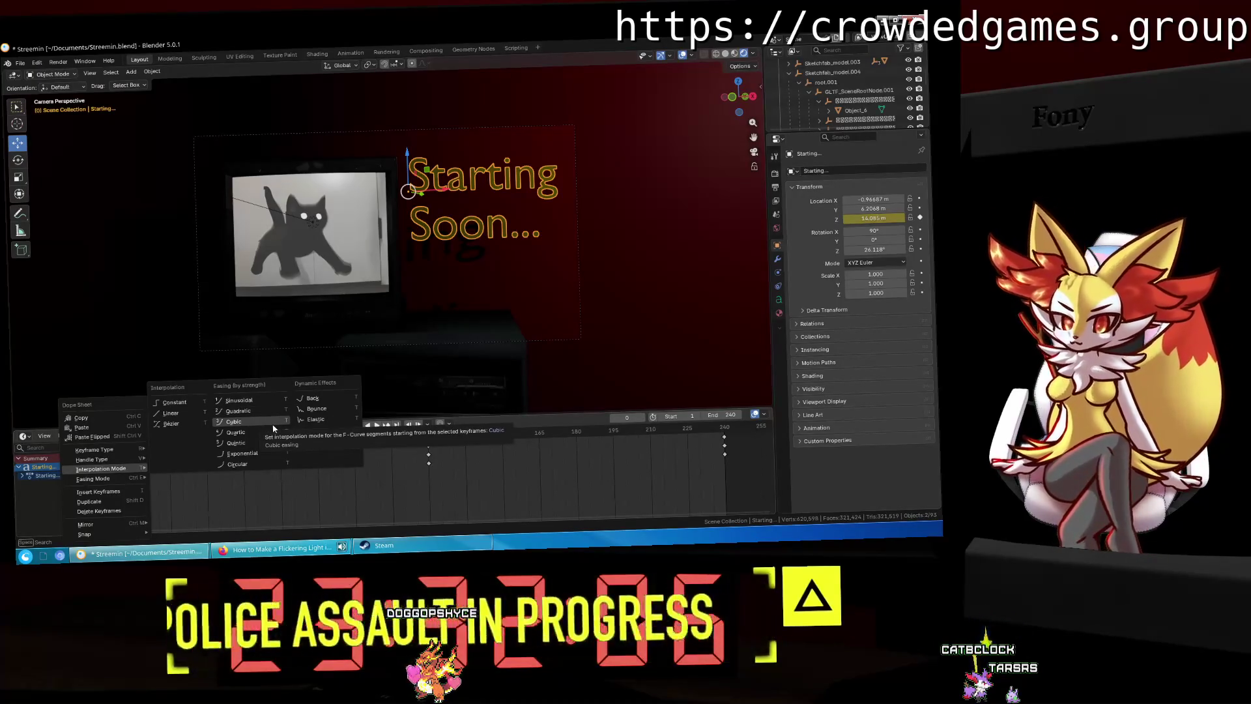
pyautogui.click(273, 428)
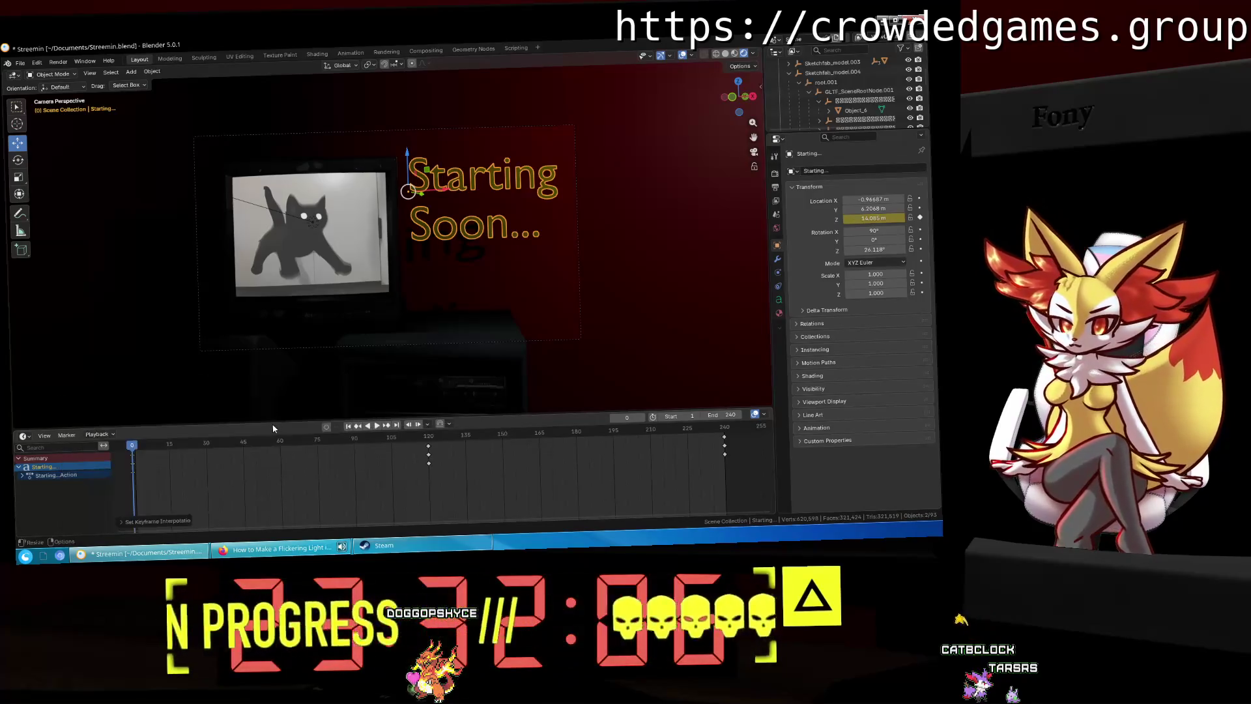
pyautogui.click(171, 519)
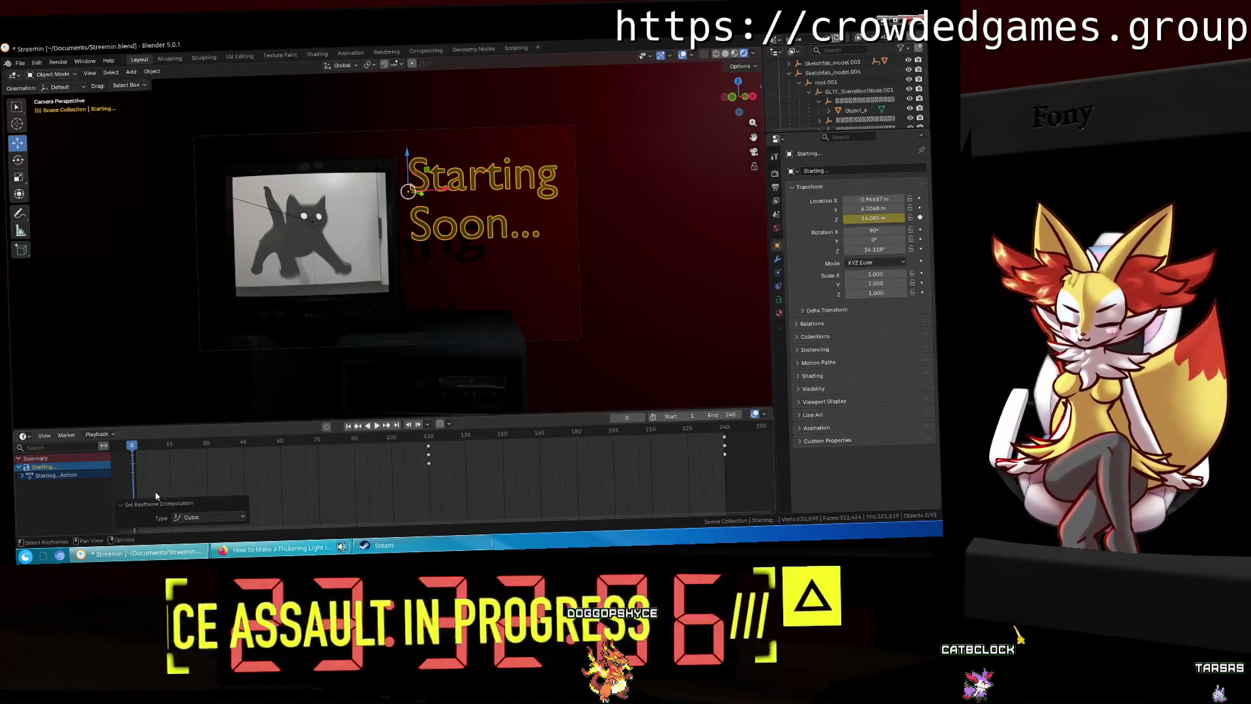
pyautogui.press('space')
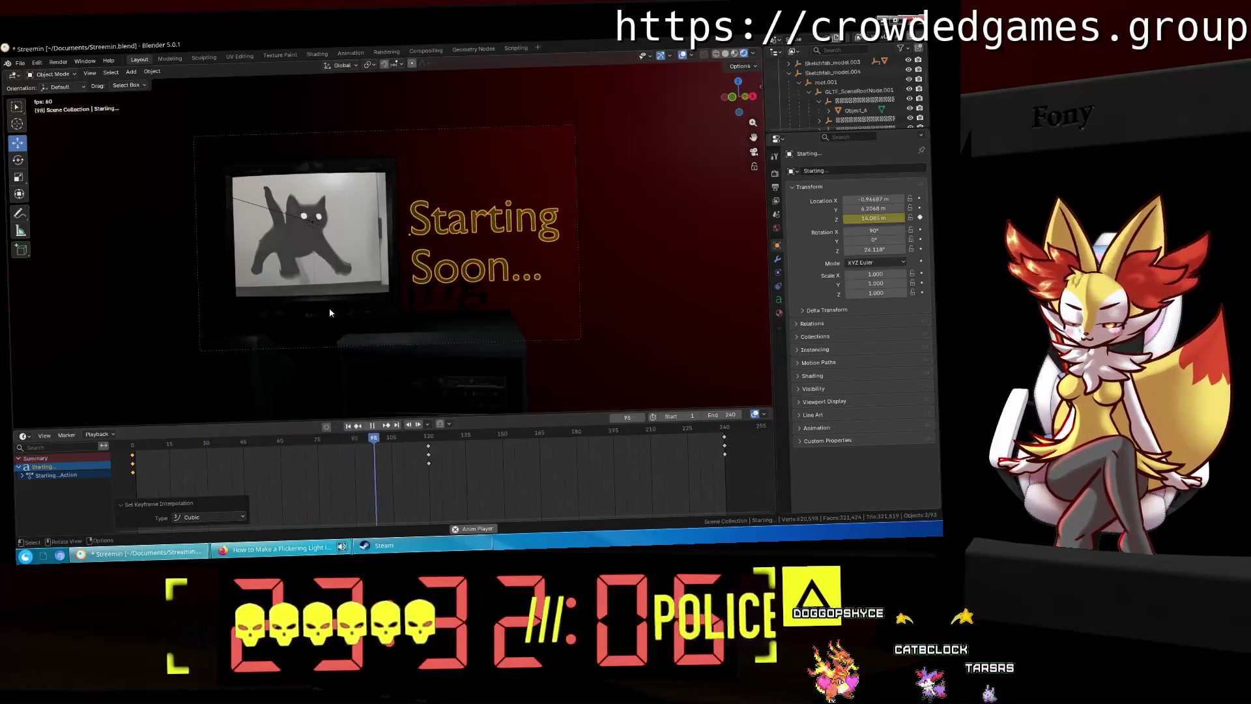
pyautogui.press('space')
# Step: Try Quartic and then Circular easing, playing back each
pyautogui.click(207, 516)
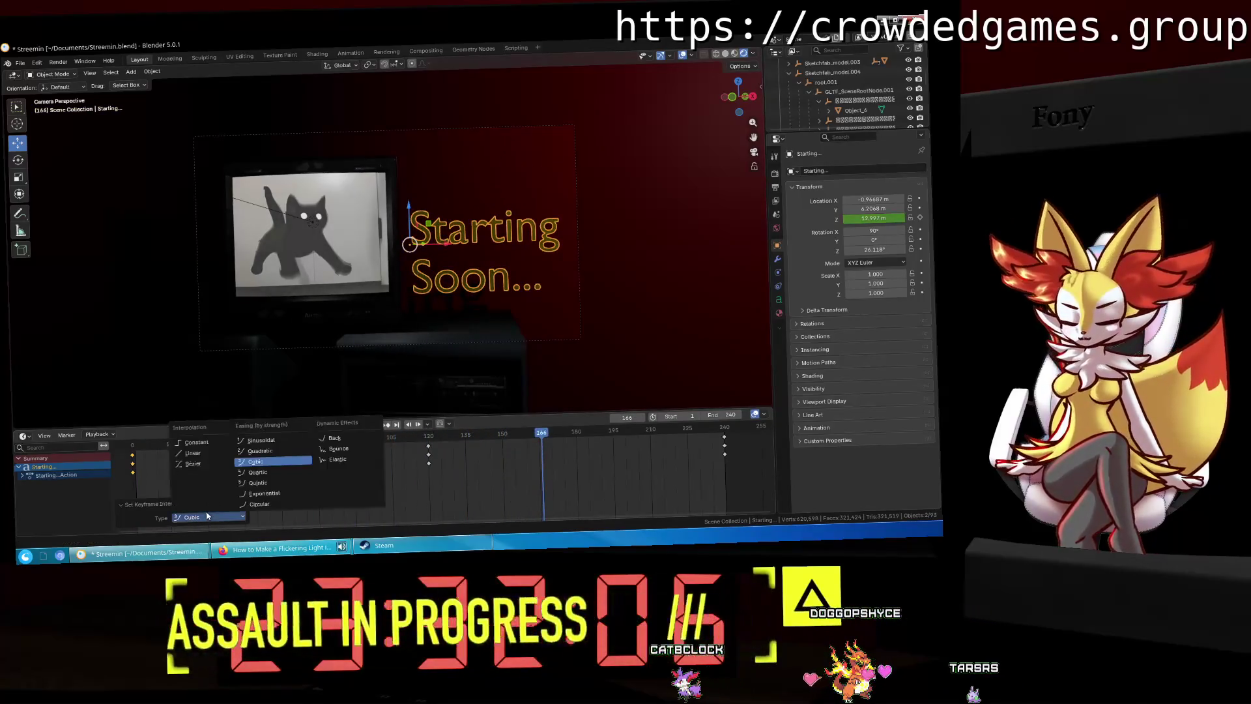
pyautogui.click(254, 471)
pyautogui.press('space')
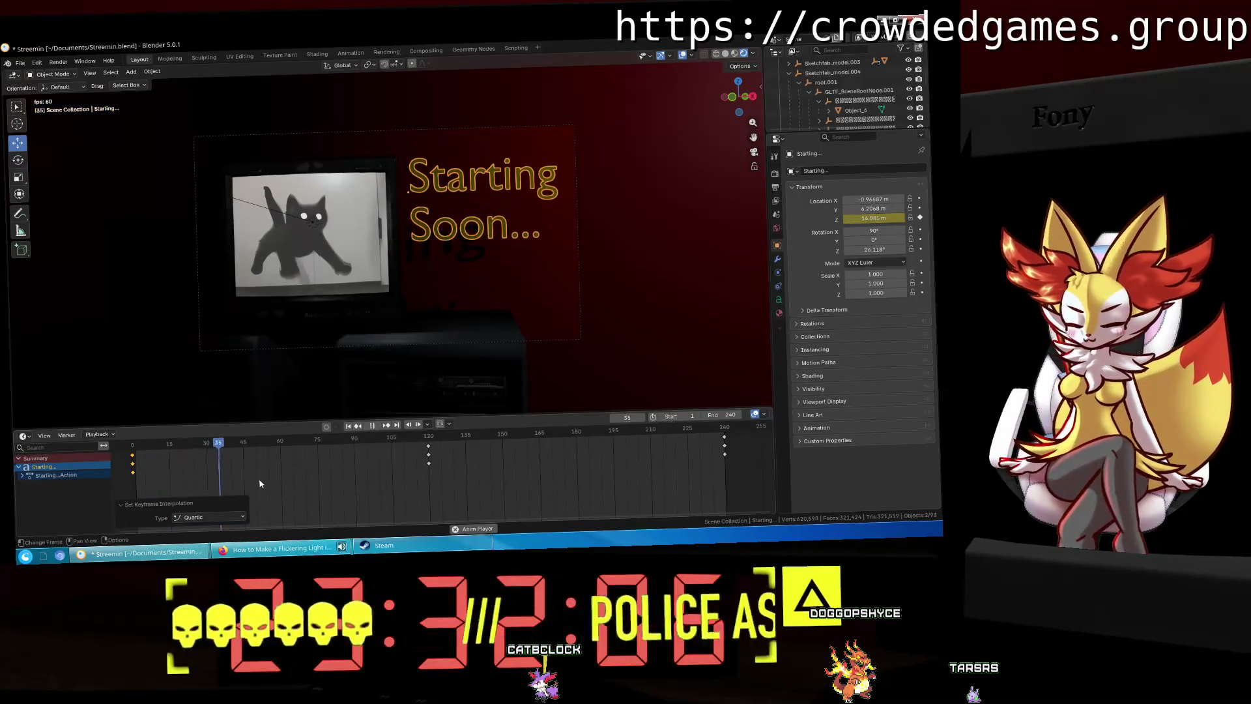
pyautogui.press('space')
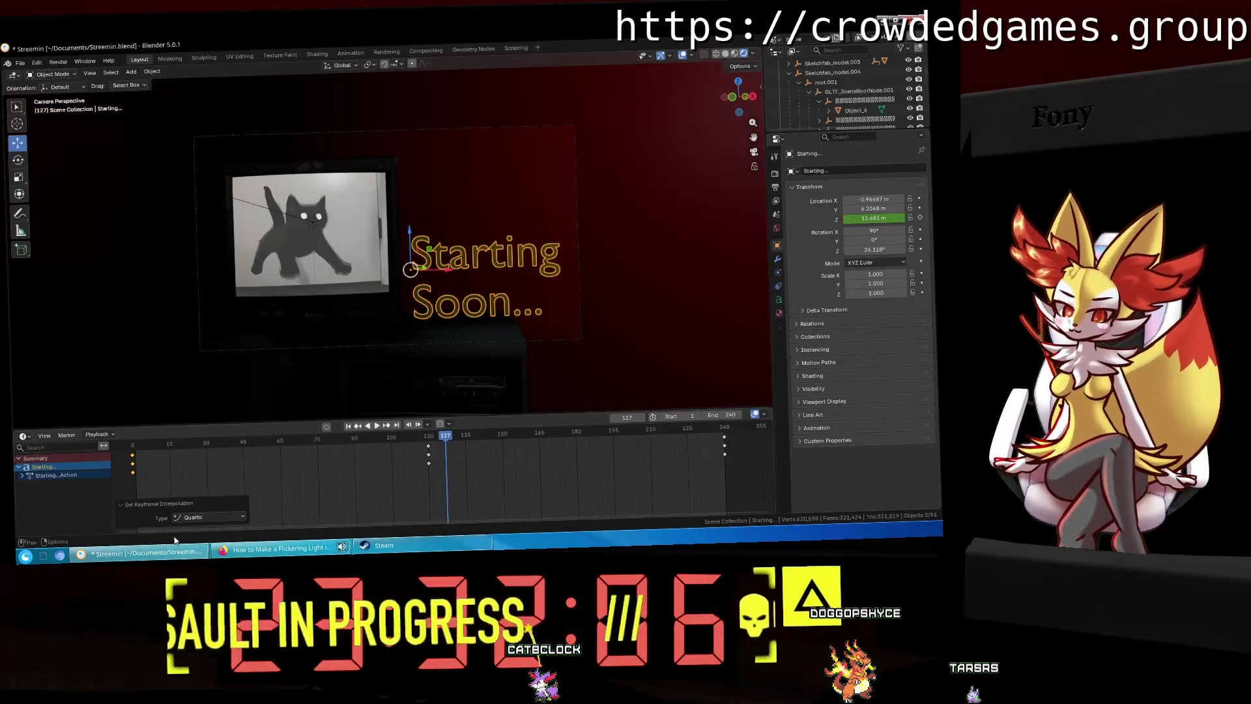
pyautogui.click(178, 519)
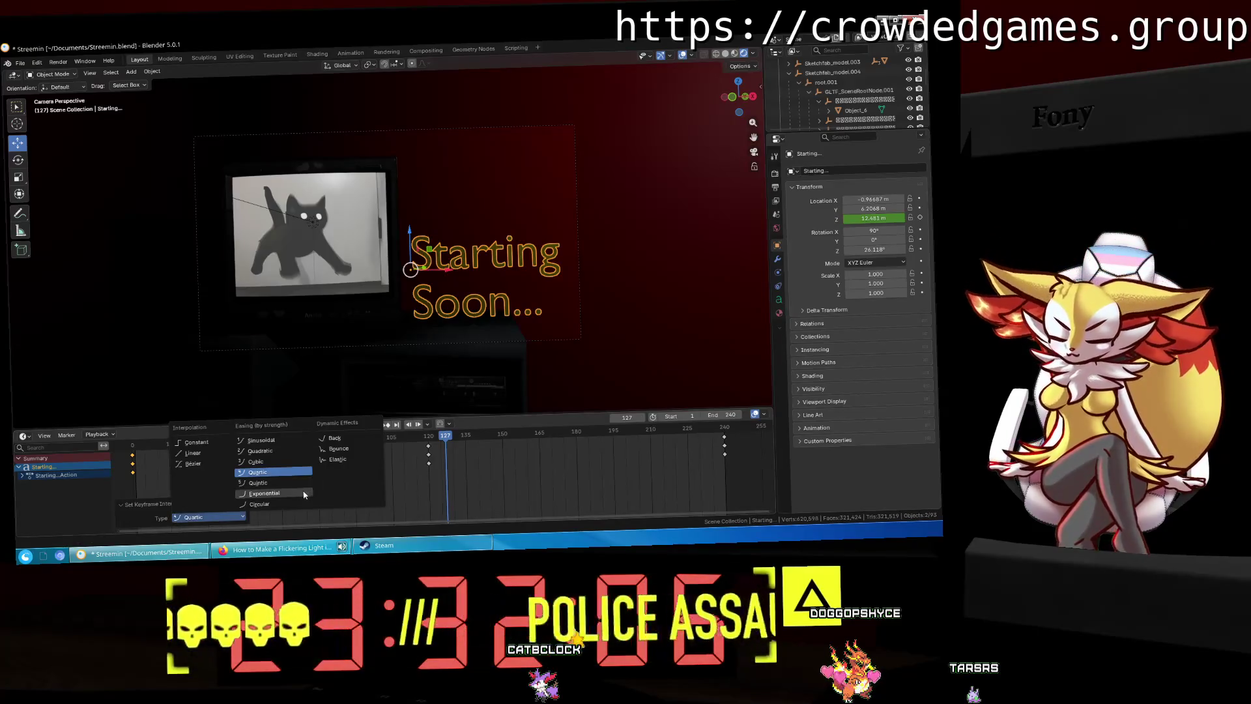
pyautogui.click(299, 504)
pyautogui.hotkey('shift', 'Left')
pyautogui.press('space')
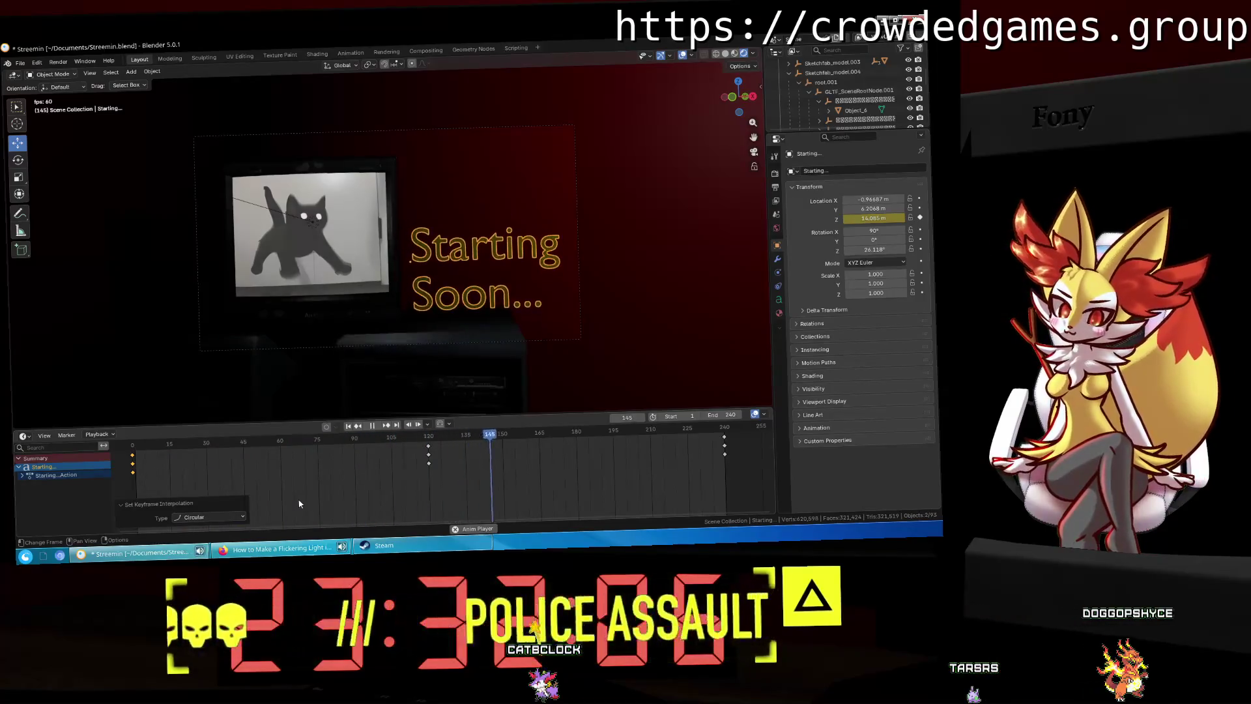
pyautogui.press('space')
# Step: Try Sinusoidal, Bézier and Back easing, previewing the motion
pyautogui.click(208, 517)
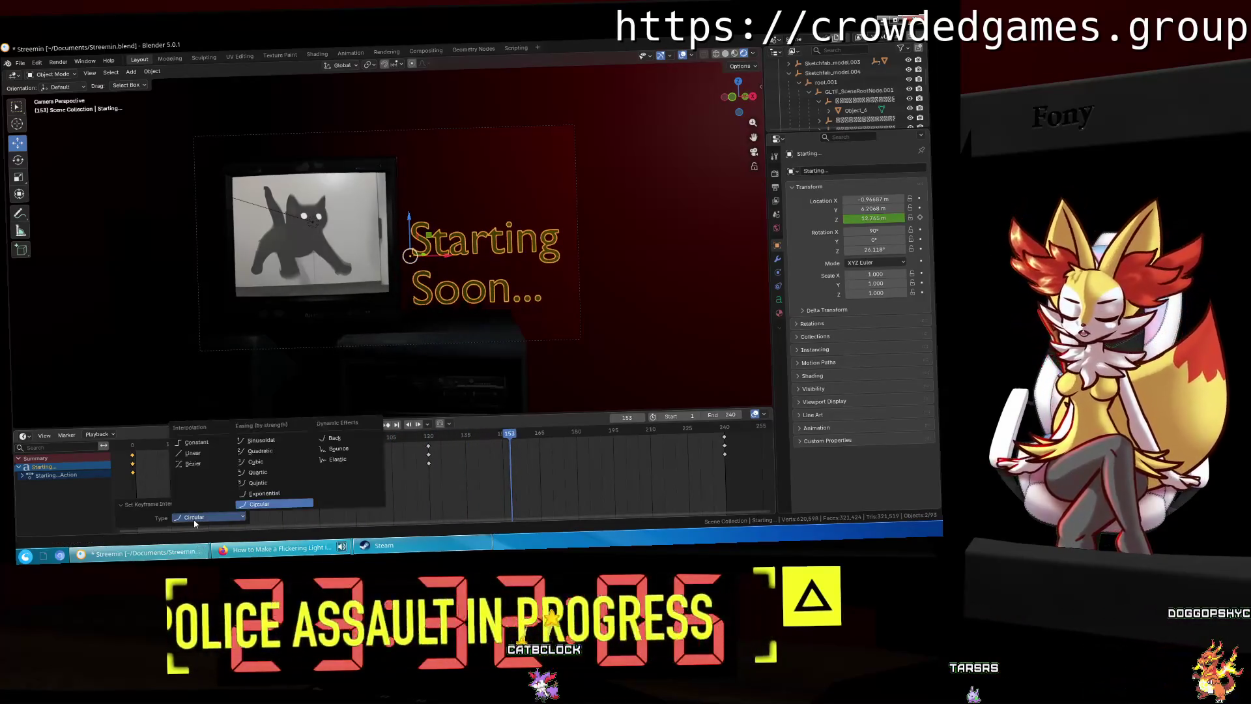
pyautogui.click(267, 440)
pyautogui.hotkey('shift', 'Left')
pyautogui.press('space')
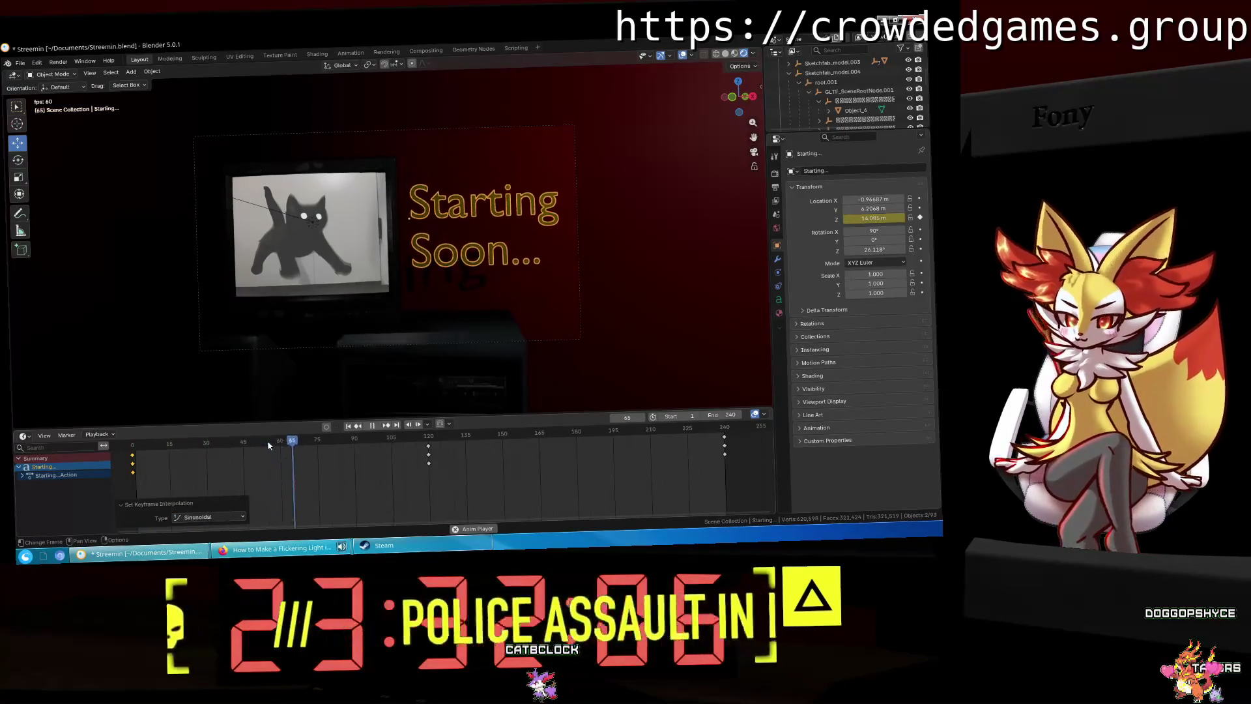
pyautogui.press('space')
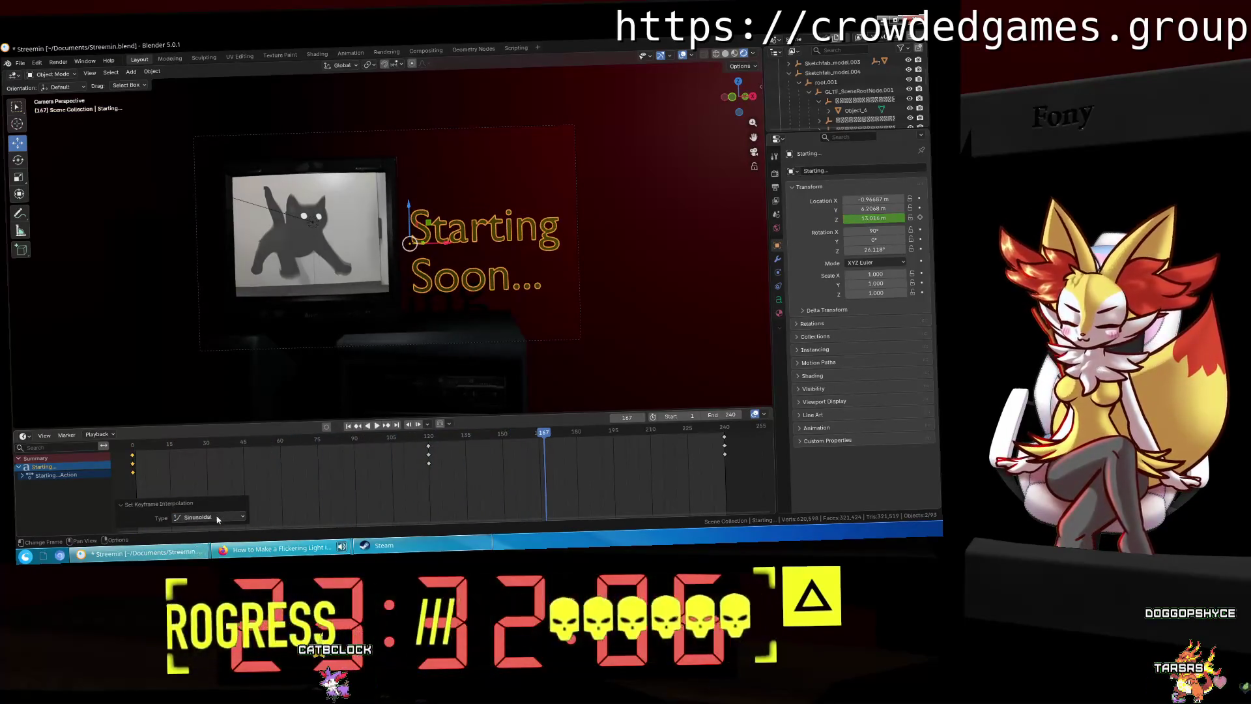
pyautogui.click(217, 516)
pyautogui.click(193, 463)
pyautogui.hotkey('shift', 'Left')
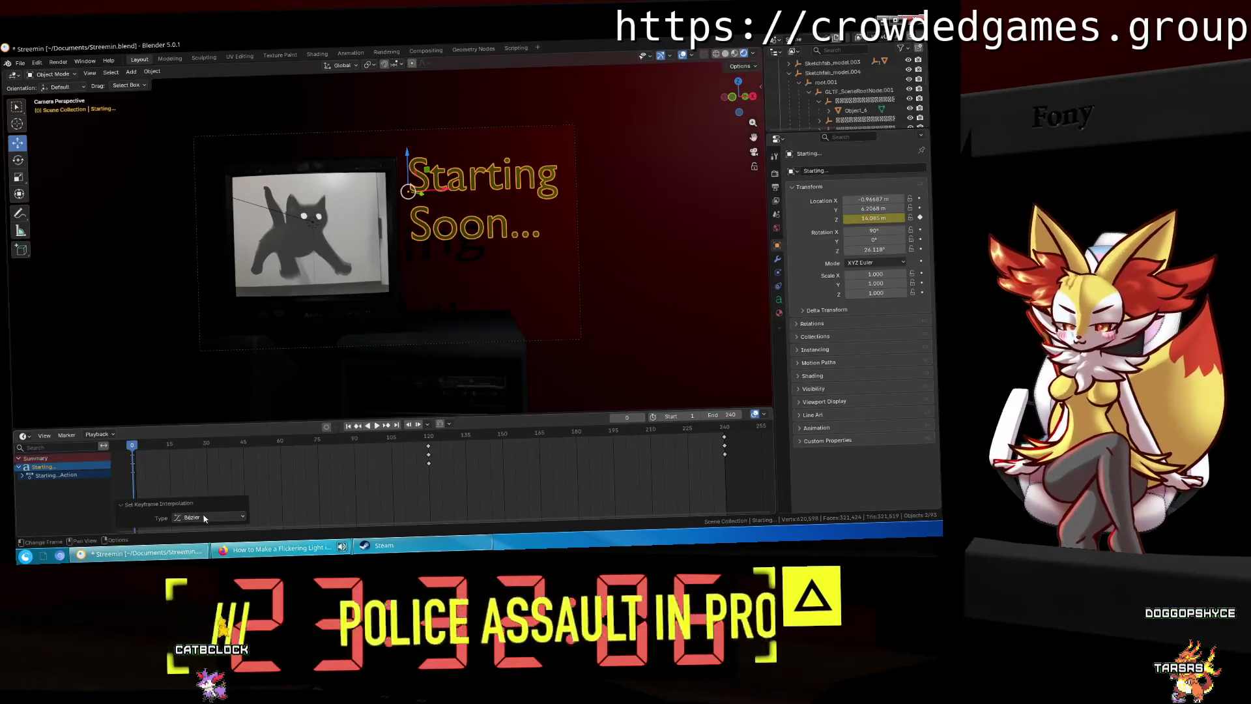
pyautogui.click(204, 517)
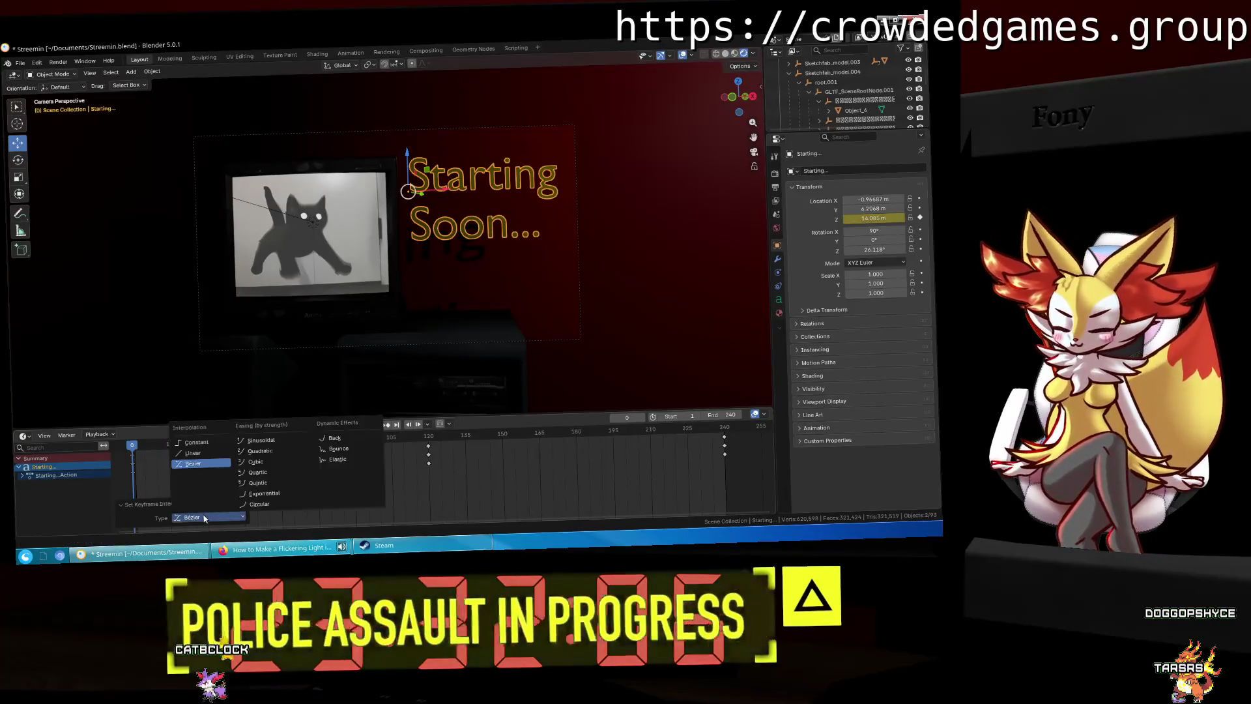
pyautogui.click(334, 438)
pyautogui.press('space')
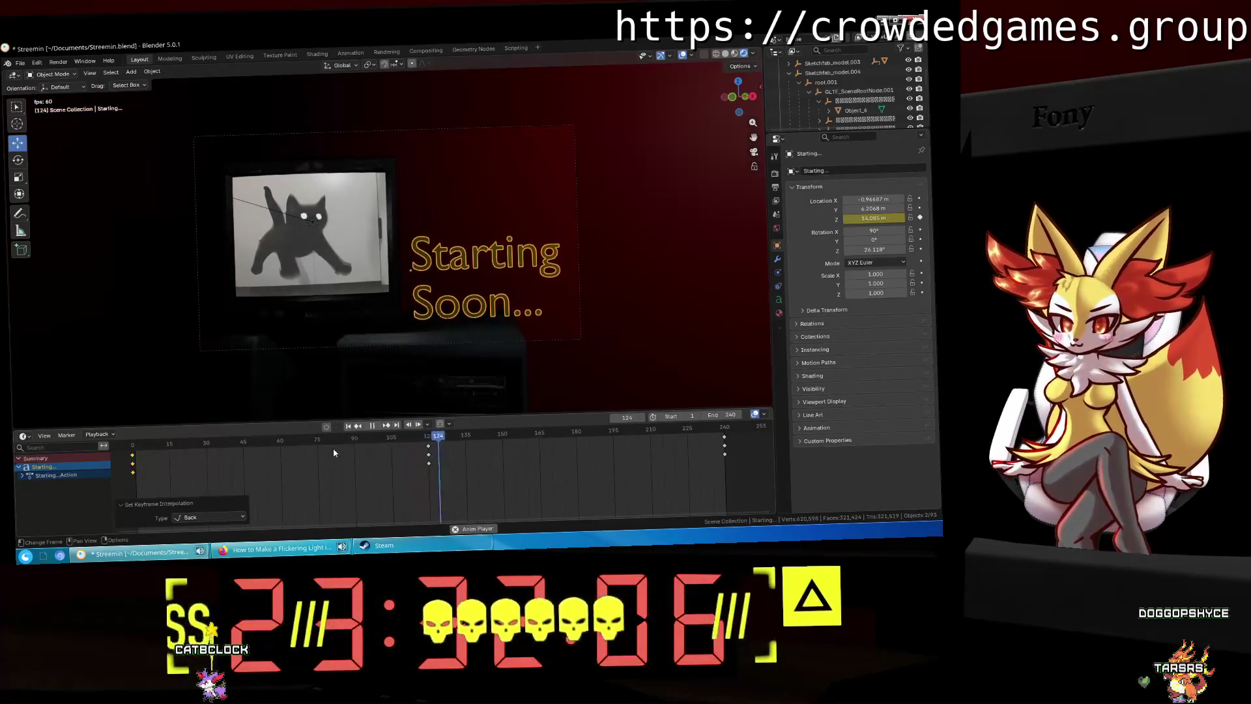
# Step: Try Bounce and then Elastic easing with playback
pyautogui.click(209, 517)
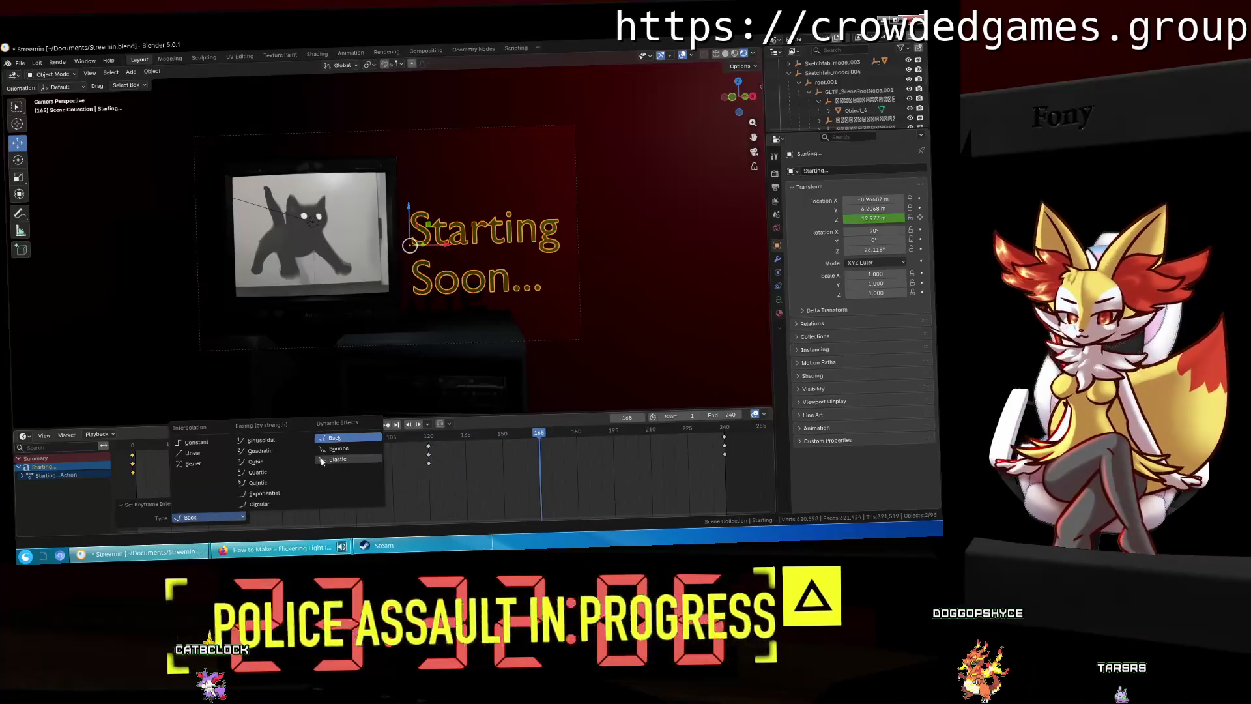
pyautogui.click(356, 496)
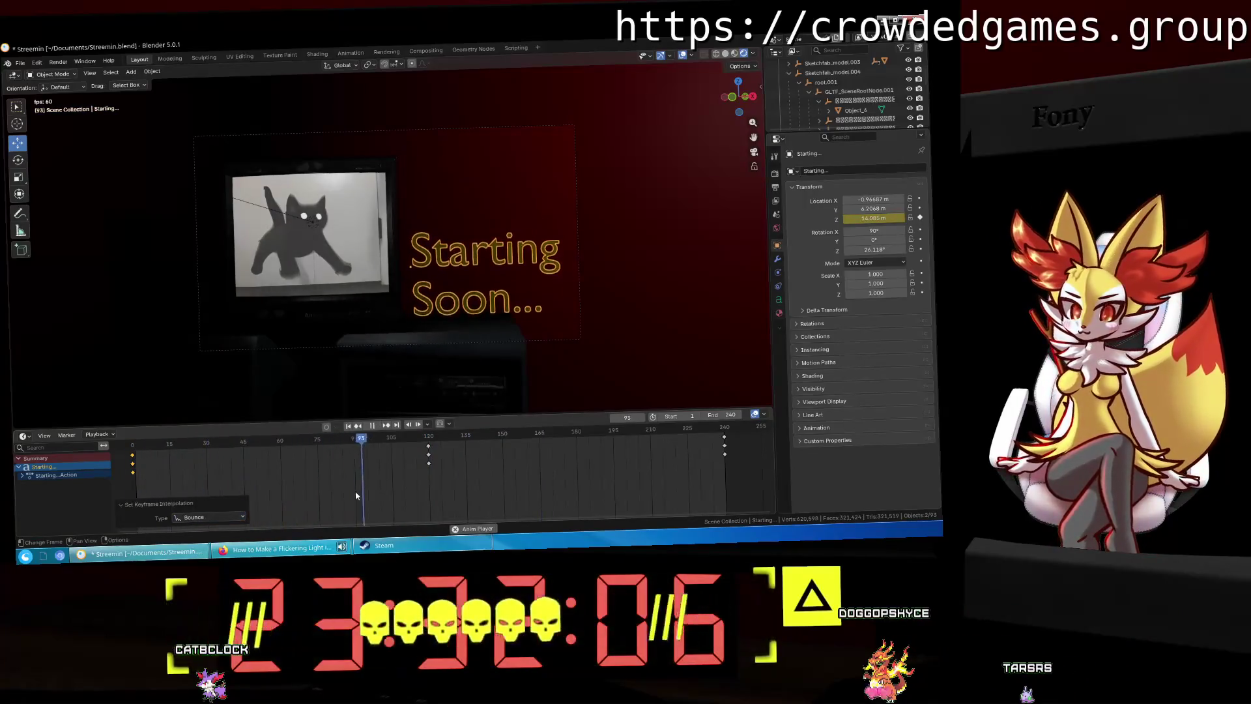
pyautogui.press('space')
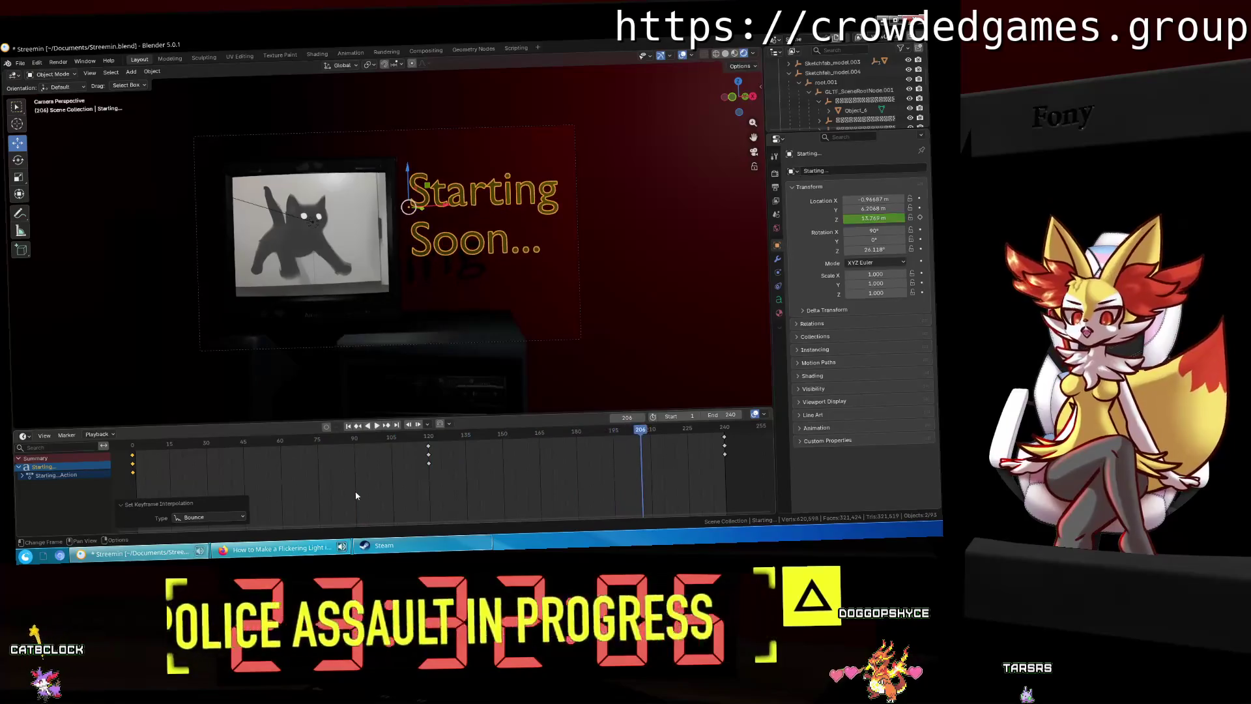
pyautogui.press('space')
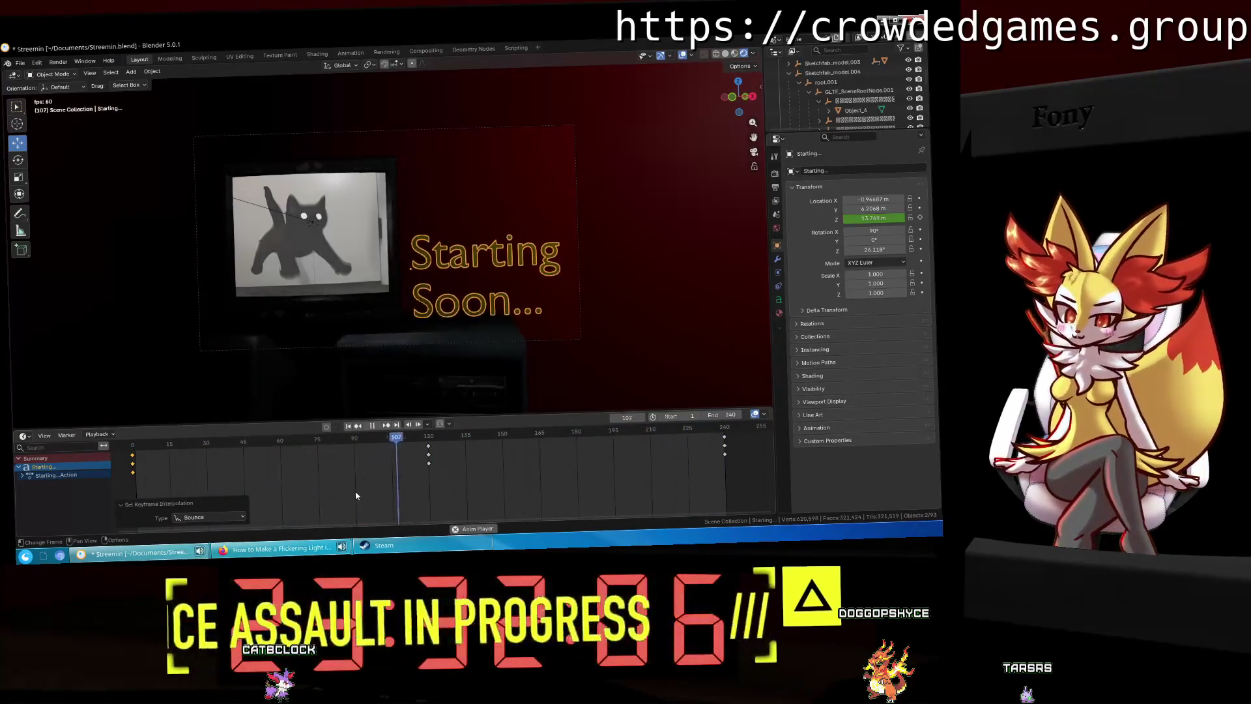
pyautogui.press('space')
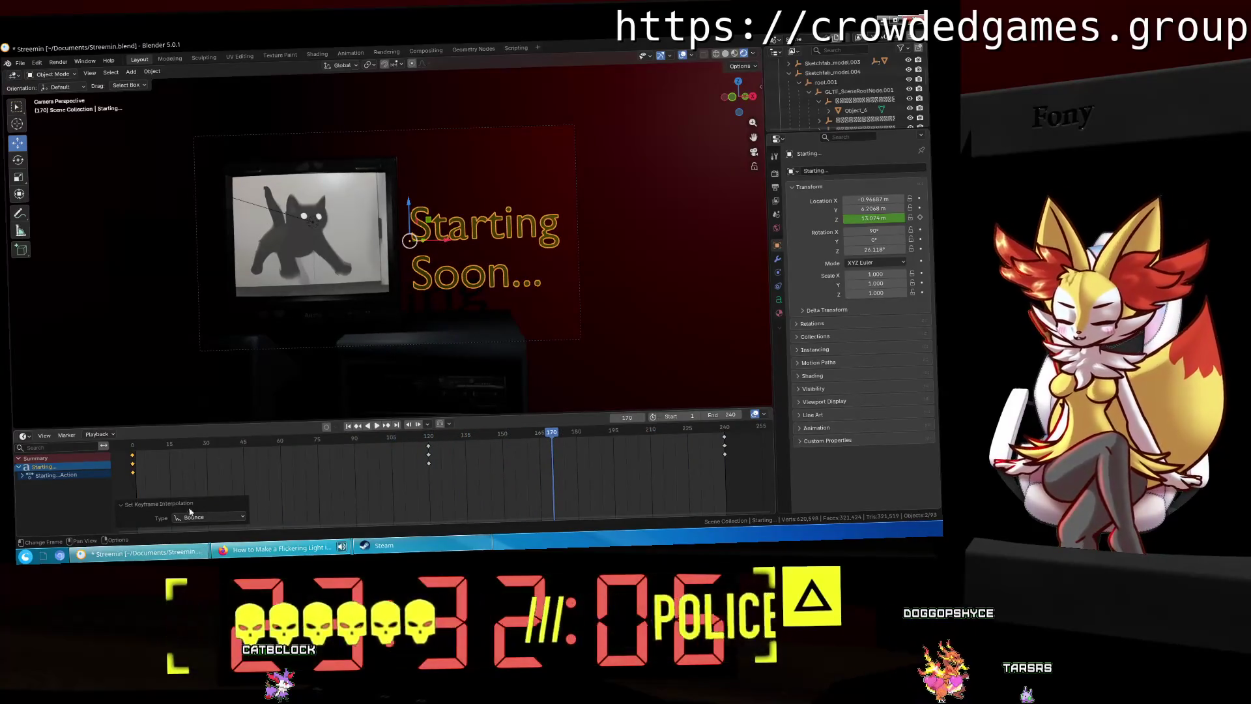
pyautogui.click(207, 515)
pyautogui.click(341, 462)
pyautogui.press('space')
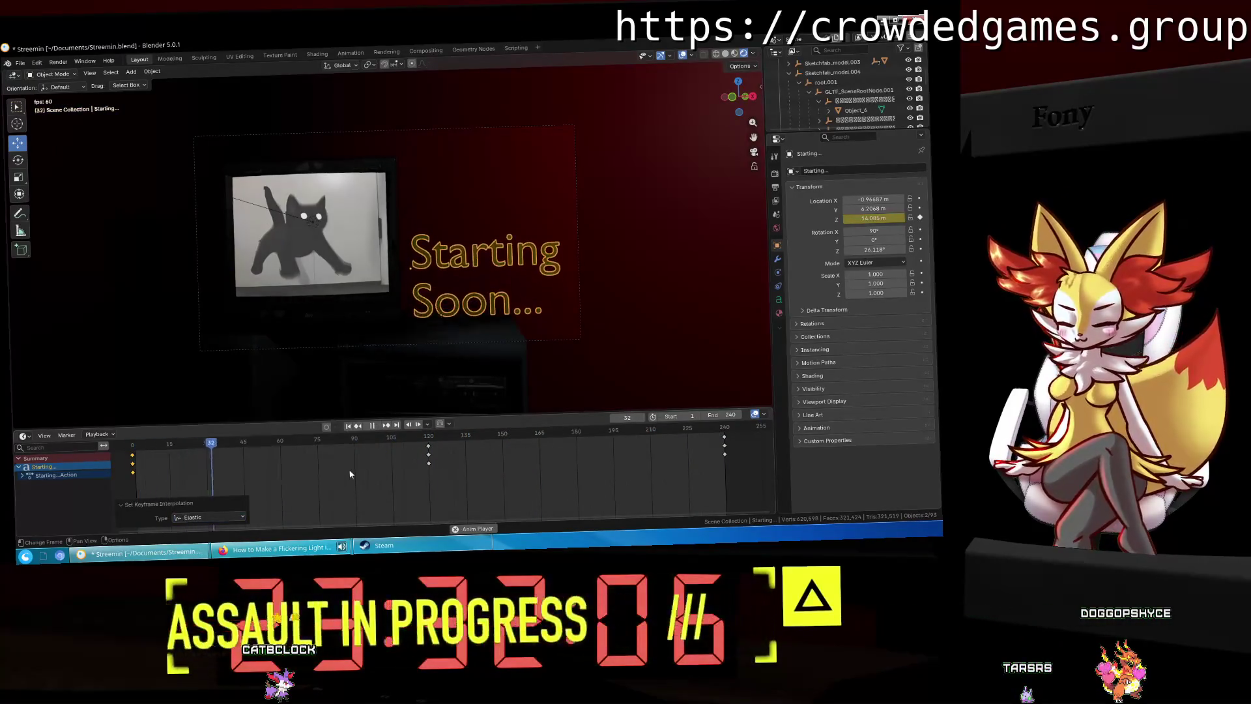
pyautogui.press('space')
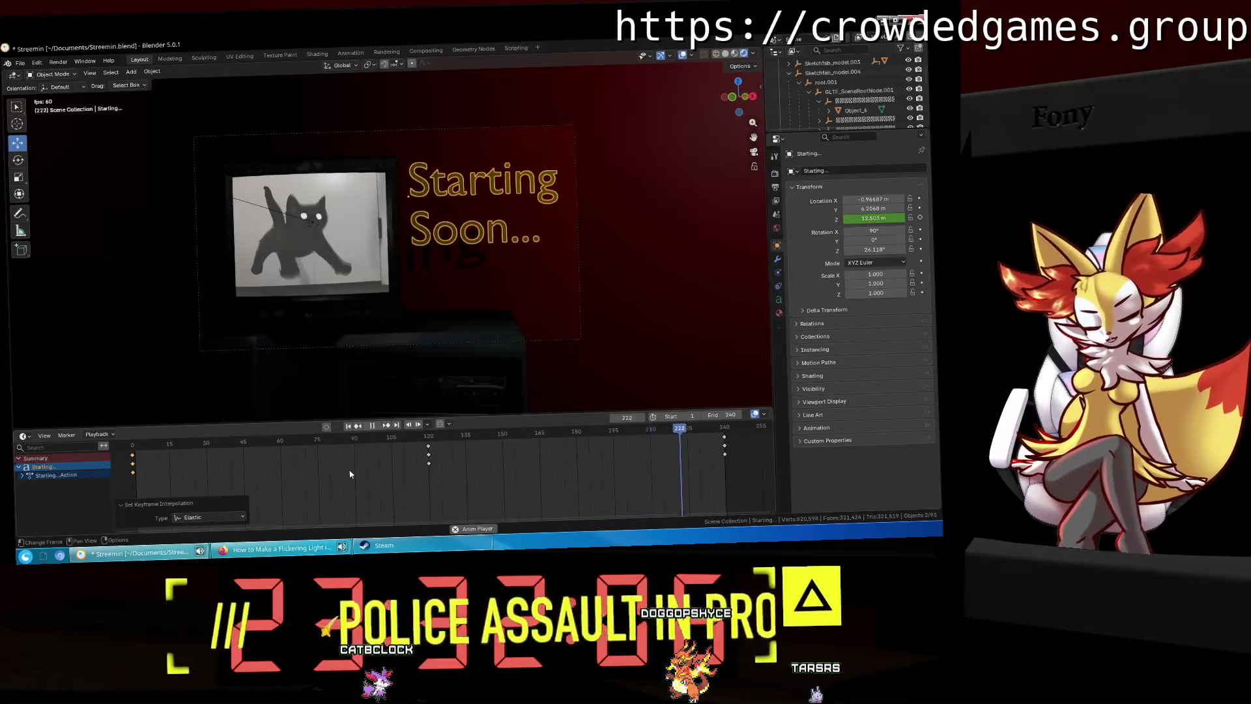
# Step: Settle on Bounce easing, preview it, and jump to the frame-120 keyframe
pyautogui.press('space')
pyautogui.click(210, 518)
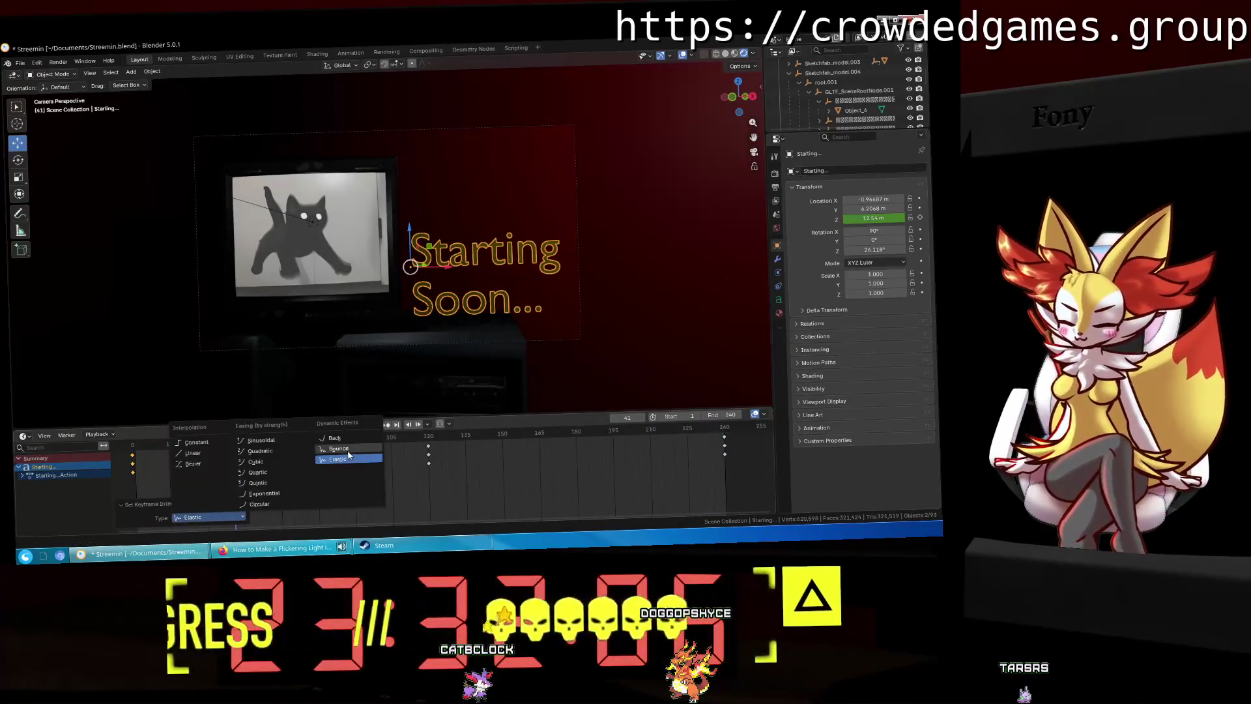
pyautogui.click(347, 449)
pyautogui.press('space')
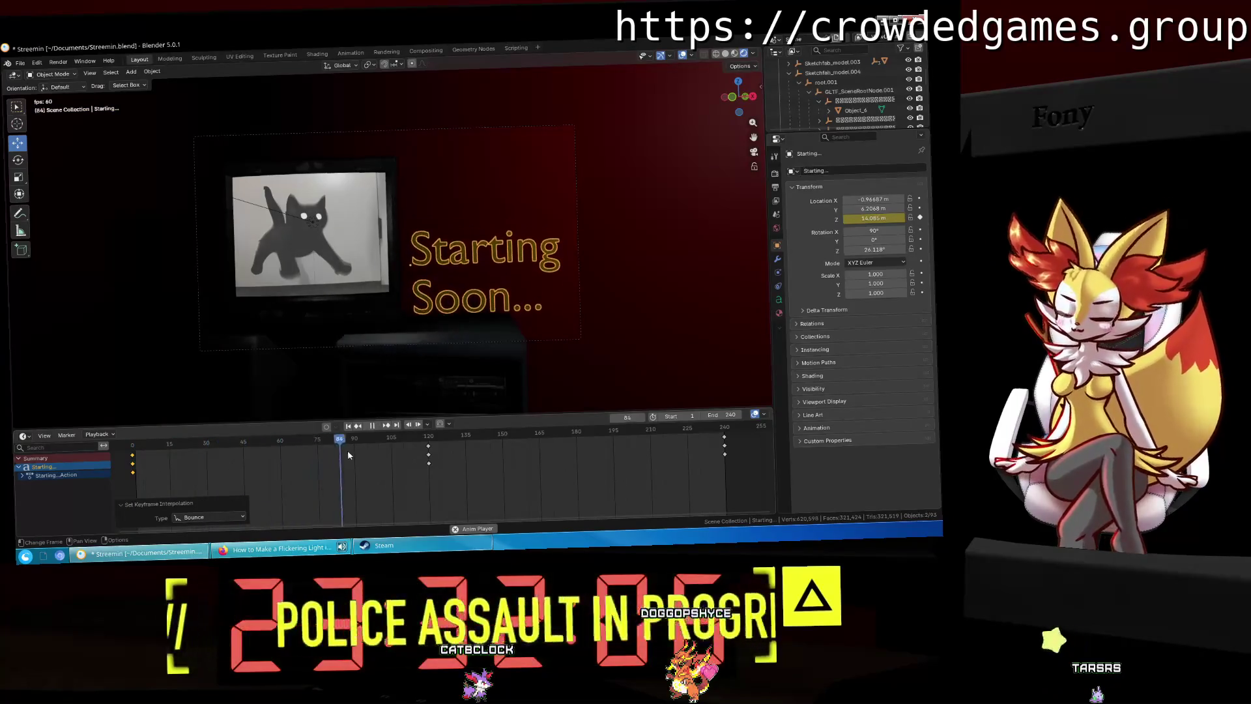
pyautogui.press('space')
pyautogui.press('Down')
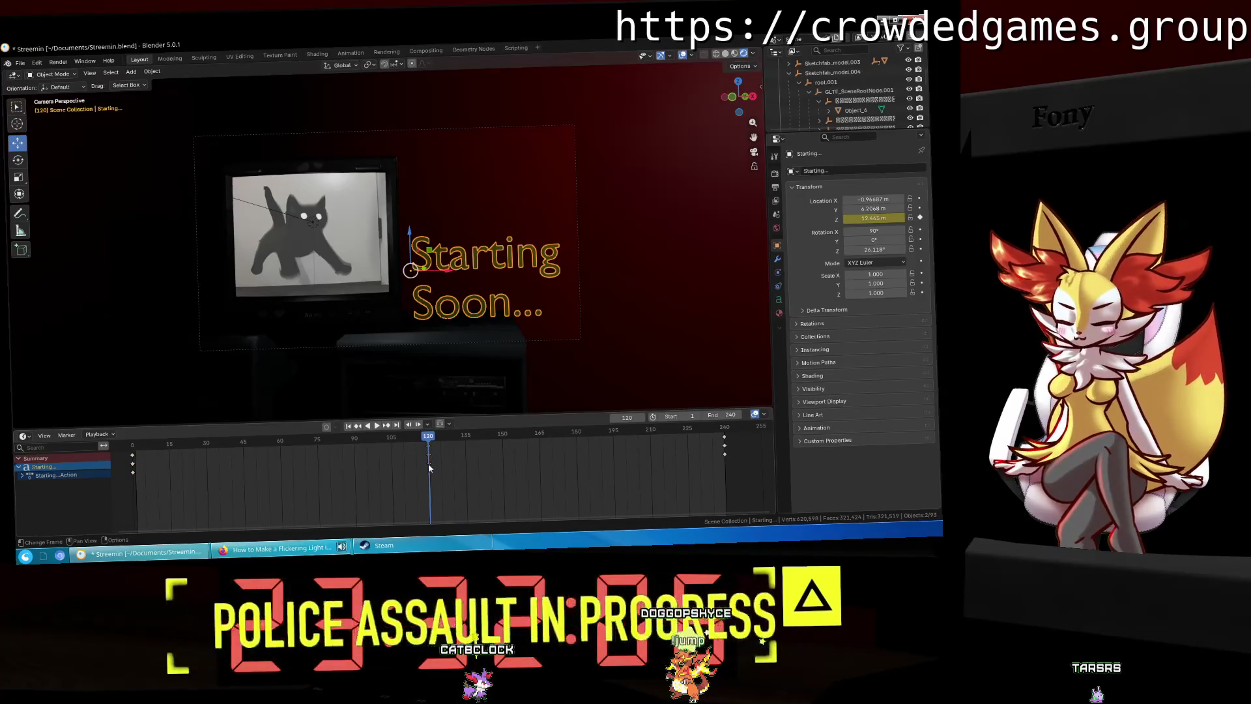
# Step: Set the keyframes to Elastic, then Bounce interpolation, and play the animation
pyautogui.rightClick(429, 465)
pyautogui.moveTo(417, 433)
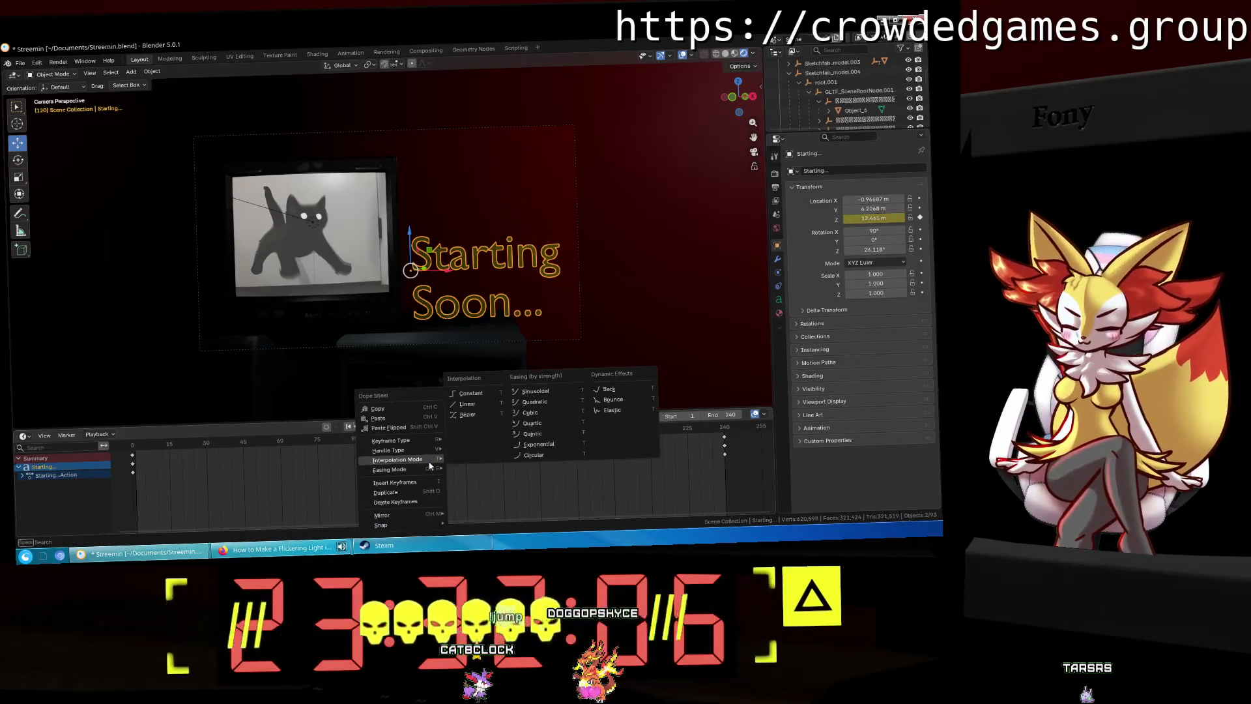
pyautogui.click(619, 400)
pyautogui.press('space')
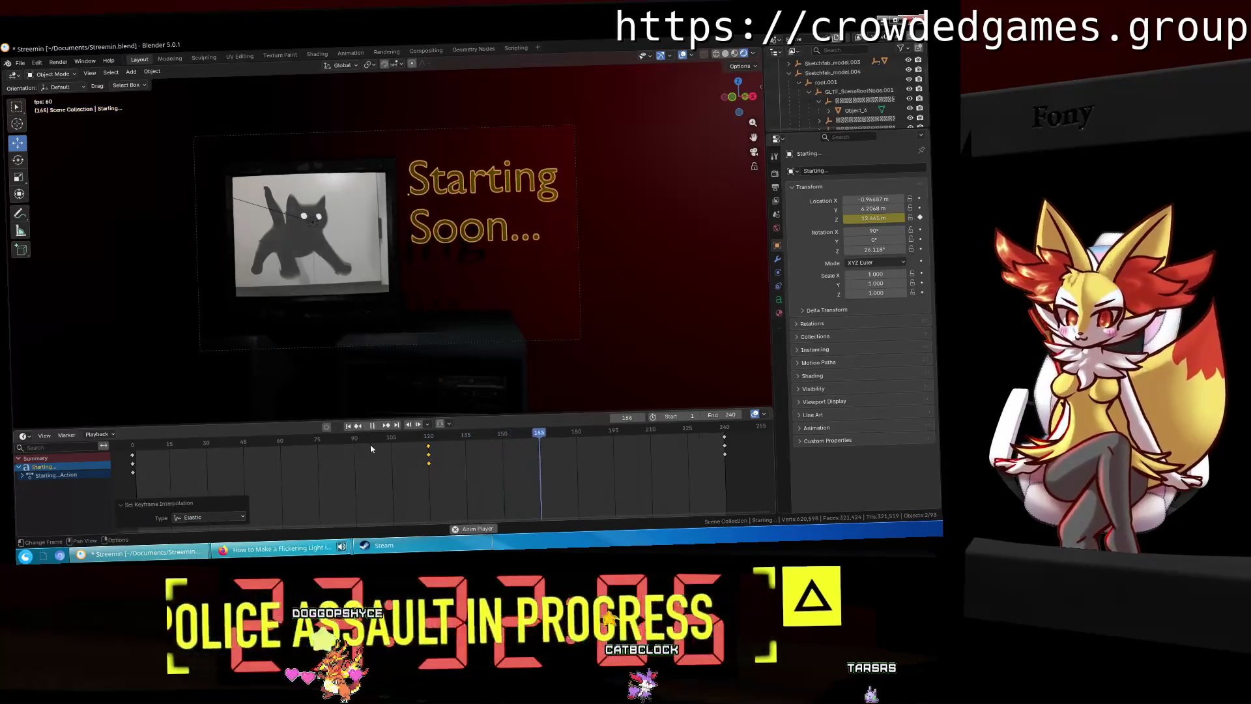
pyautogui.press('space')
pyautogui.press('t')
pyautogui.click(338, 448)
pyautogui.press('space')
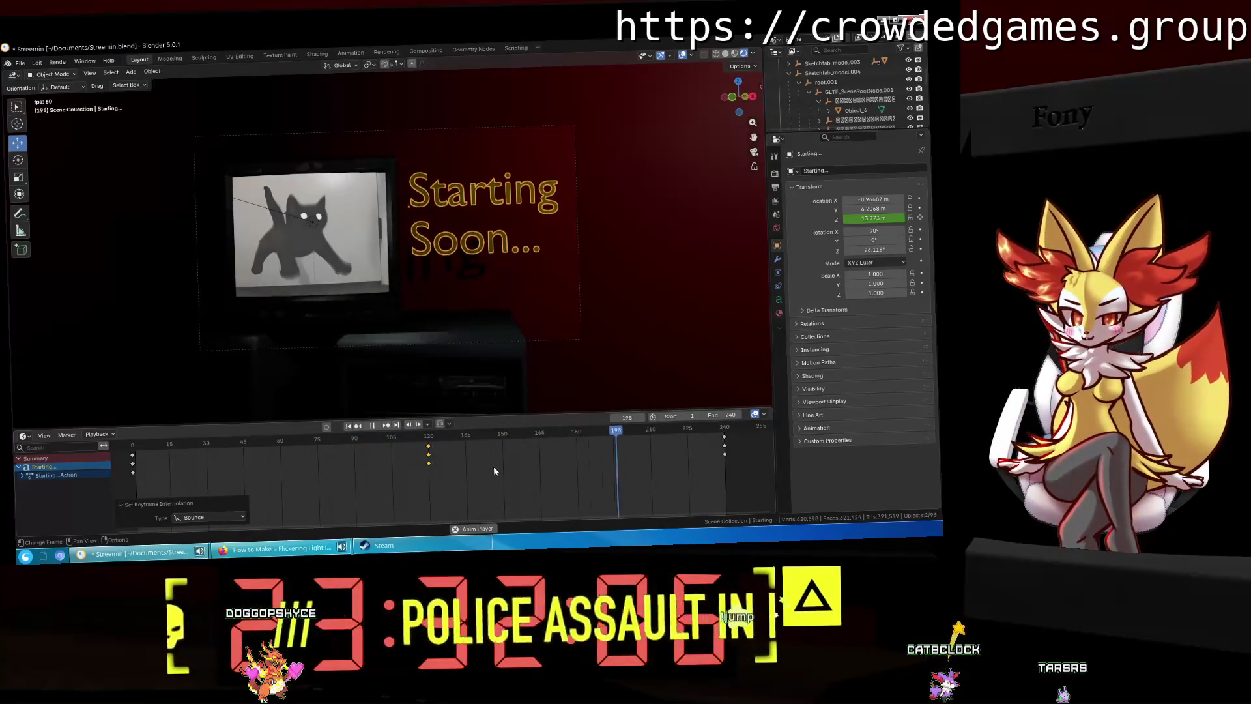
# Step: Check snapping and overlay settings, save Streemin.blend, and rewind to frame 0
pyautogui.click(450, 424)
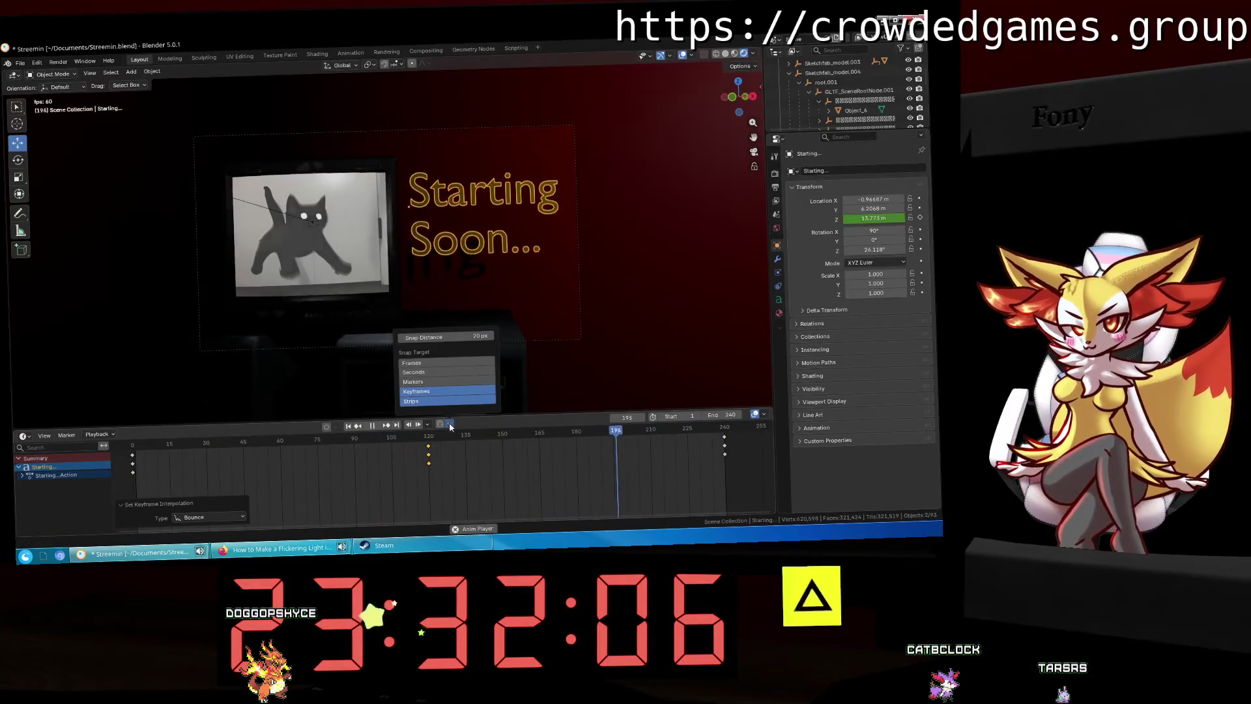
pyautogui.click(765, 414)
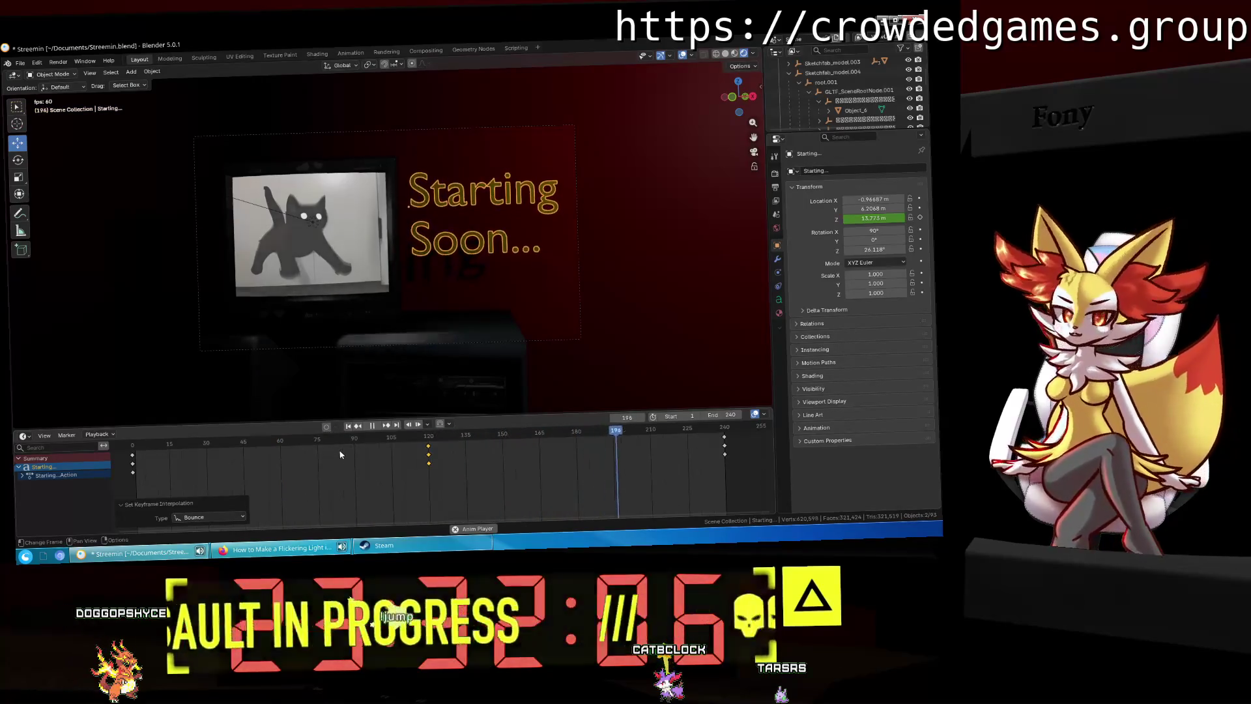
pyautogui.hotkey('ctrl', 's')
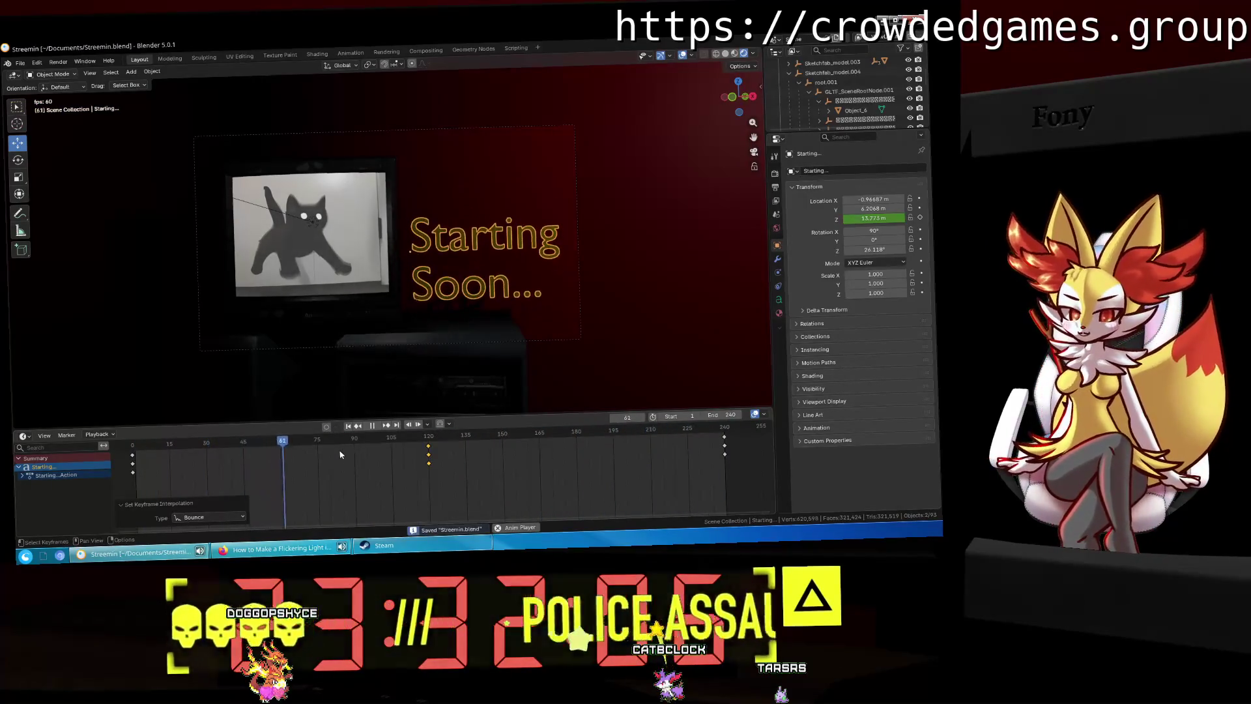
pyautogui.press('space')
pyautogui.moveTo(345, 437); pyautogui.dragTo(134, 468)
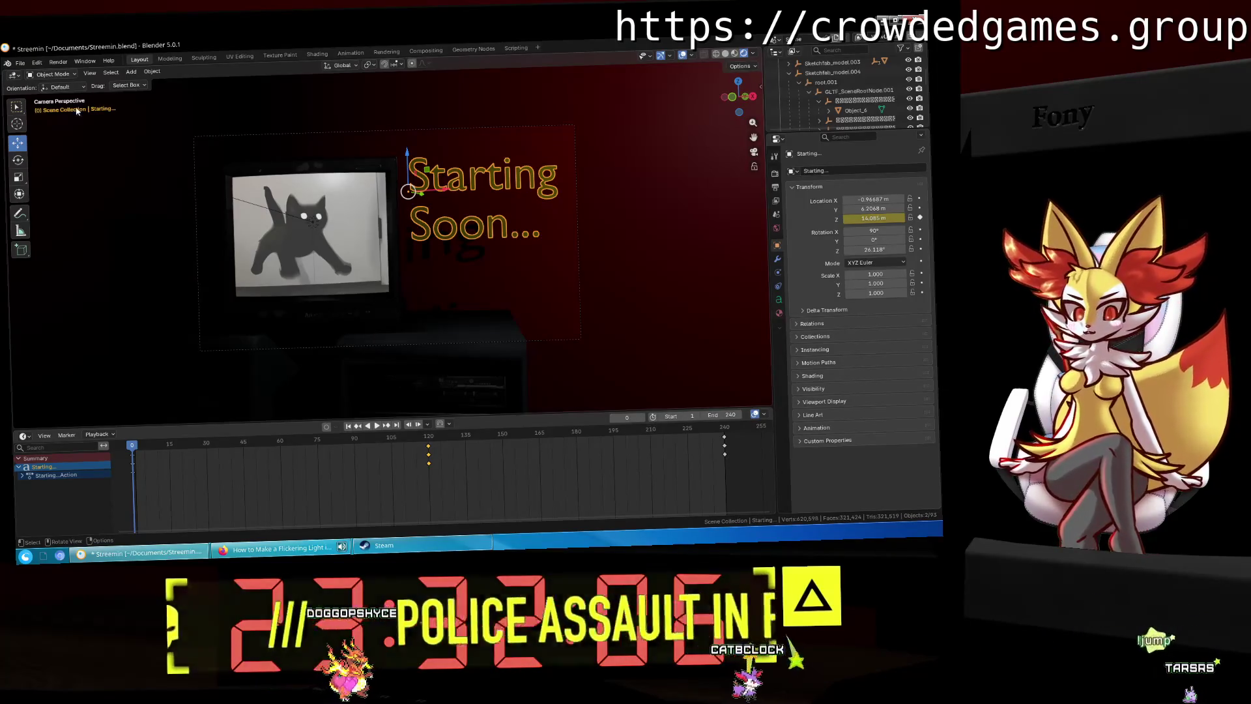
pyautogui.click(754, 153)
# Step: Collapse GLTF_SceneRootNode.001, frame the clock, and select its 0 digit, Object_10
pyautogui.click(820, 100)
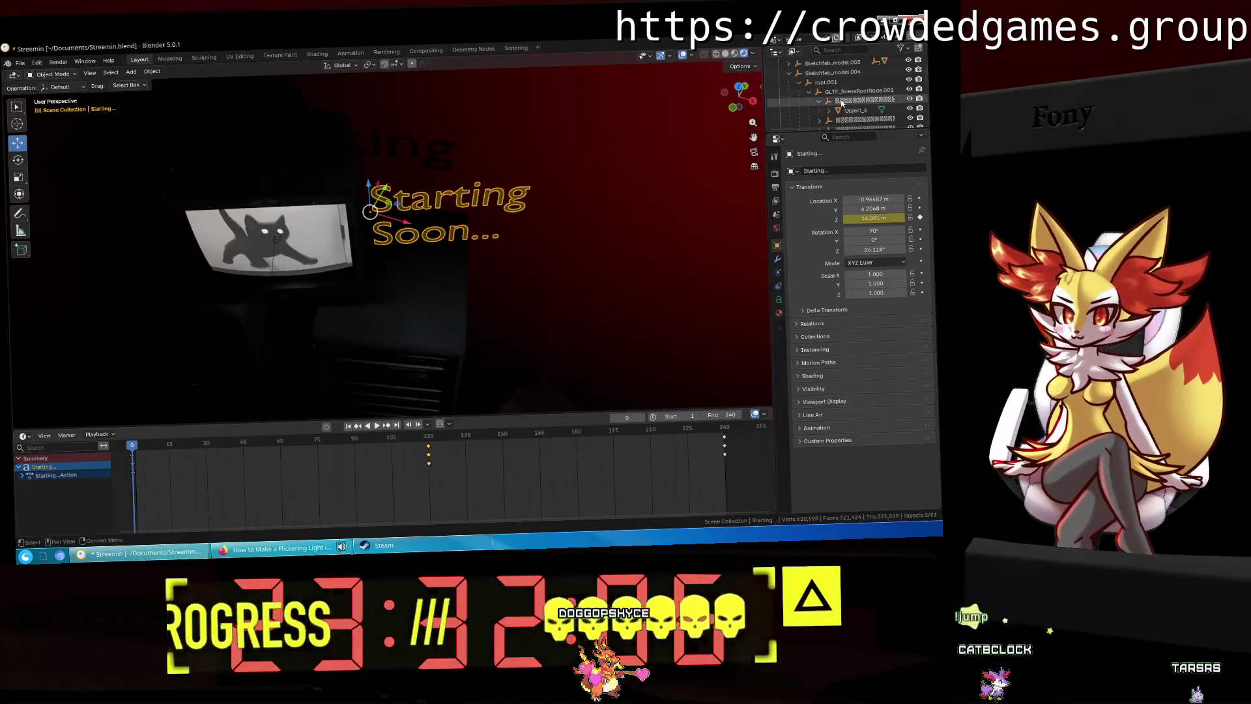
pyautogui.click(809, 96)
pyautogui.moveTo(586, 313)
pyautogui.mouseDown(button='middle')
pyautogui.moveTo(566, 290)
pyautogui.moveTo(642, 255)
pyautogui.moveTo(491, 221)
pyautogui.moveTo(459, 178)
pyautogui.moveTo(478, 206)
pyautogui.mouseUp(button='middle')
pyautogui.scroll(5, 479, 208)
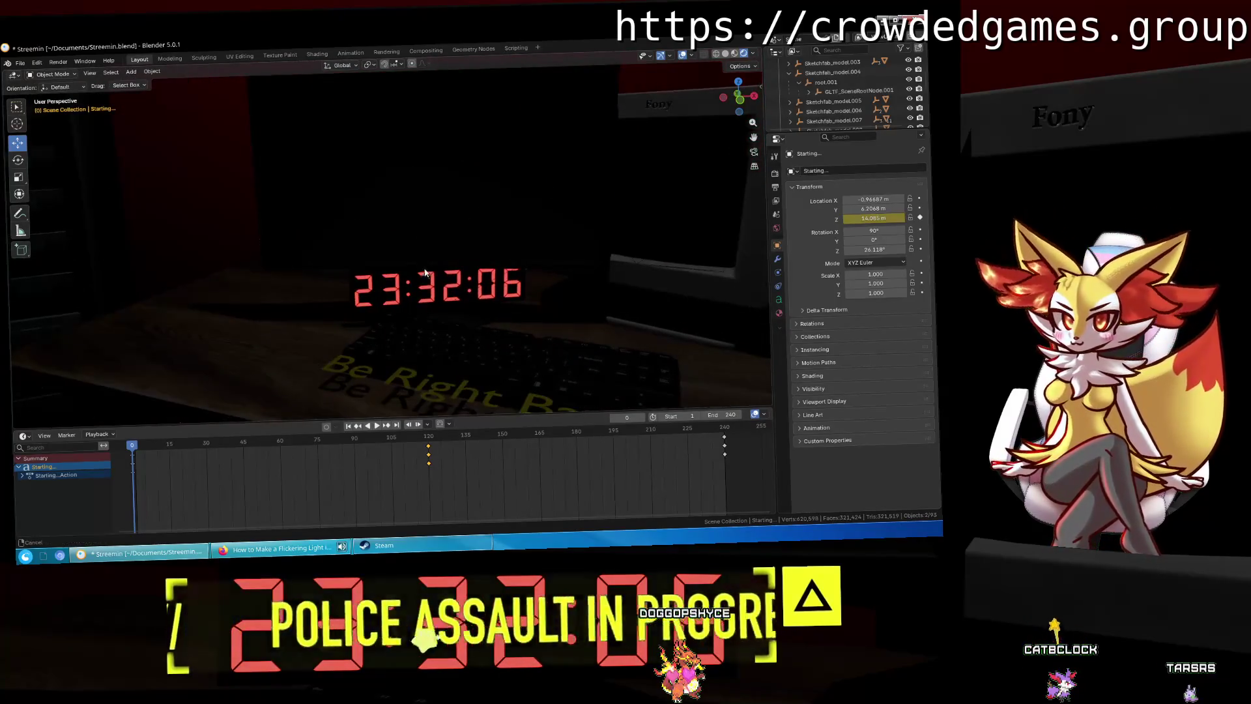
pyautogui.scroll(-3, 466, 277)
pyautogui.click(409, 206)
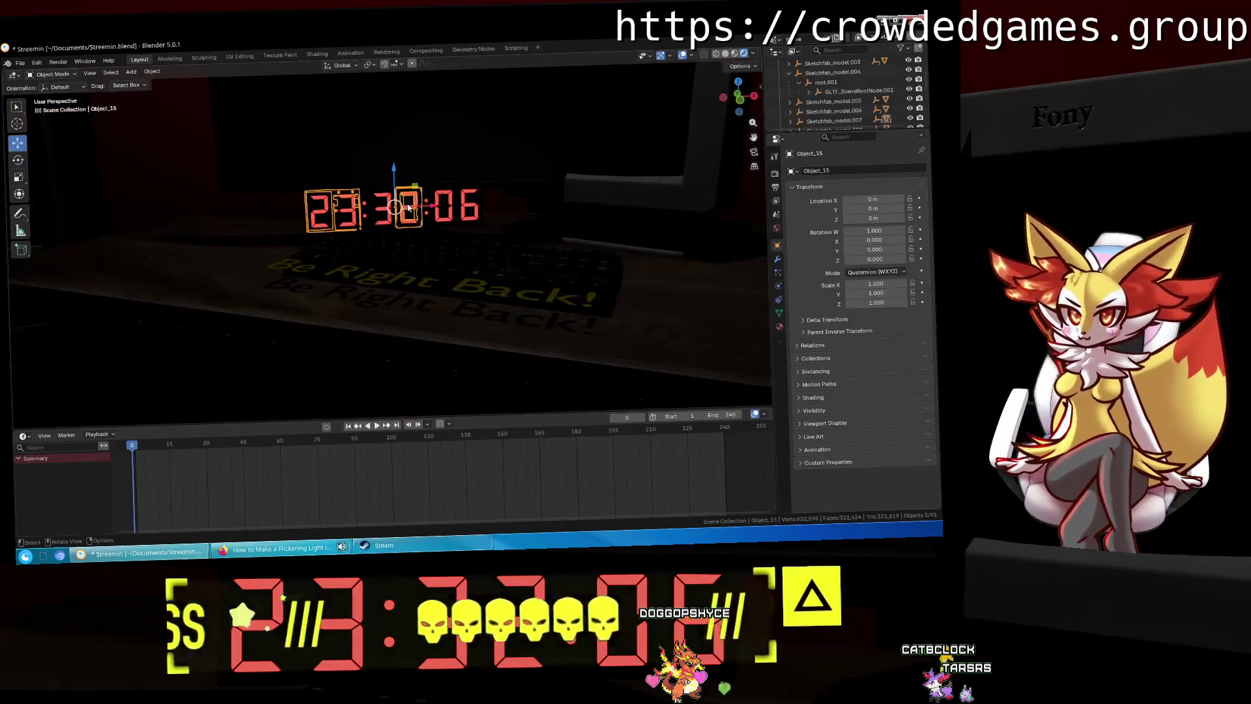
pyautogui.click(443, 203)
pyautogui.click(391, 206)
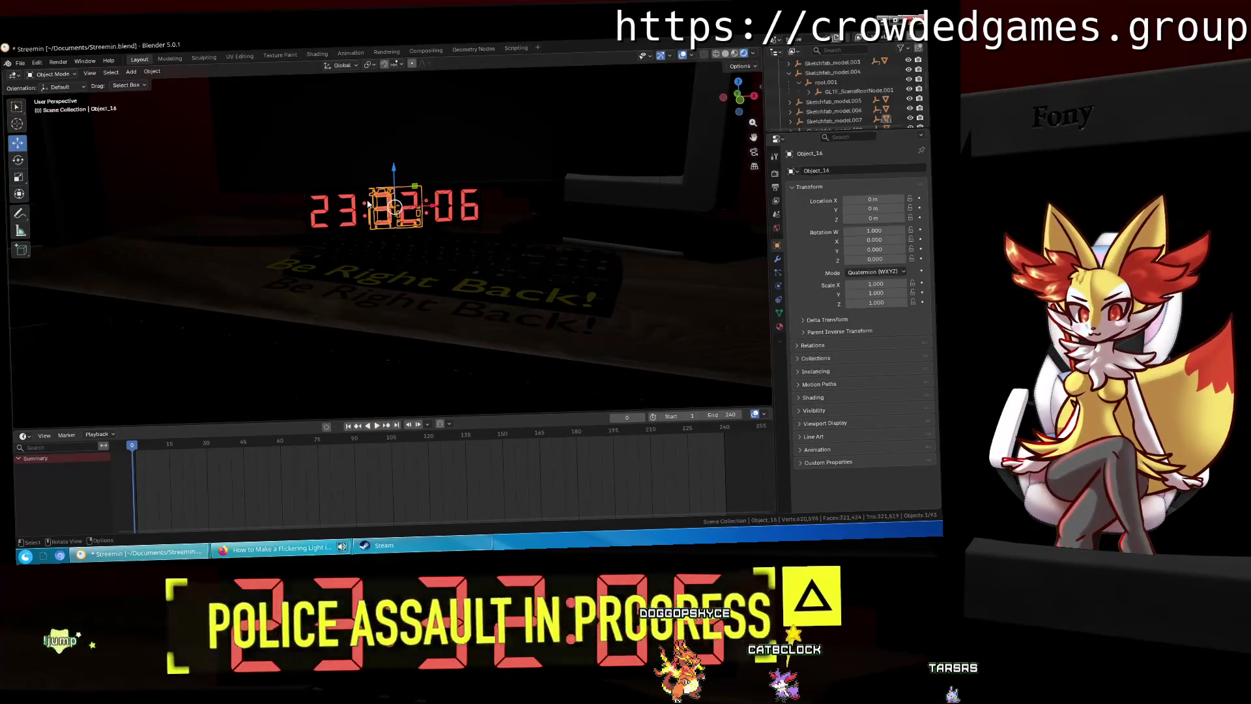
pyautogui.scroll(1, 449, 196)
pyautogui.click(437, 193)
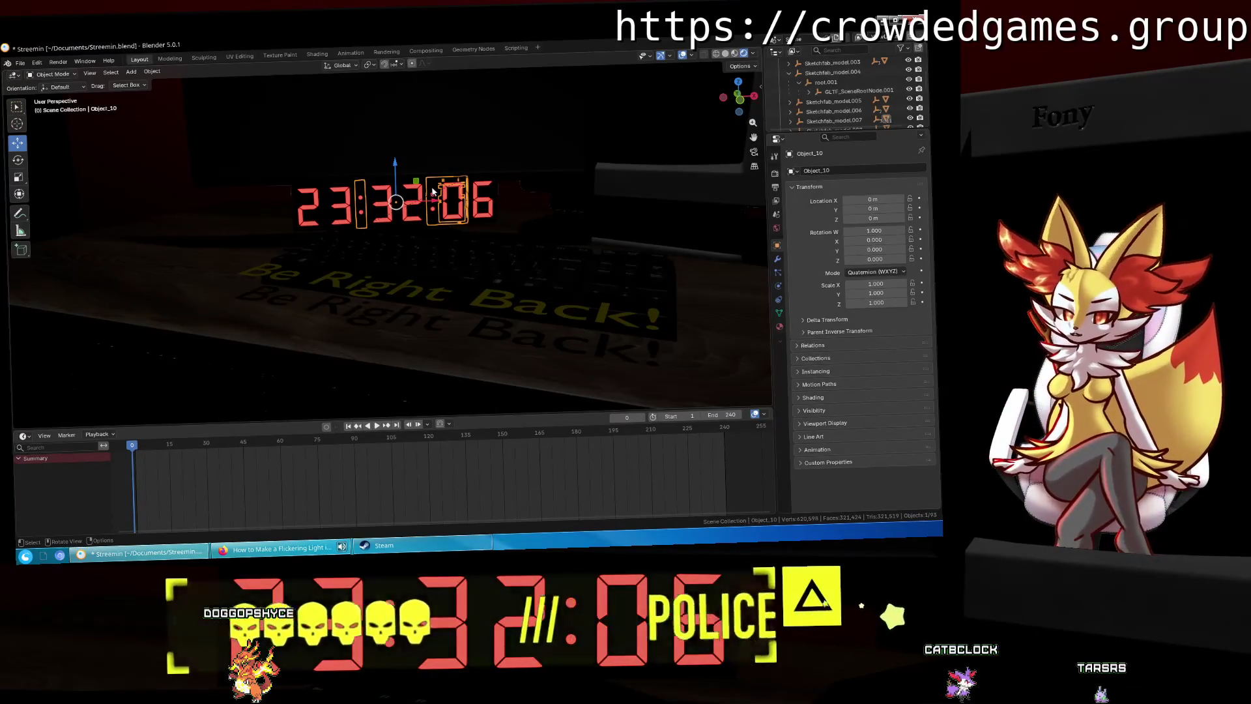
# Step: Browse the Sketchfab models, the Be Right Back text and Keyboard_01 in the Outliner
pyautogui.click(799, 82)
pyautogui.click(788, 73)
pyautogui.click(816, 121)
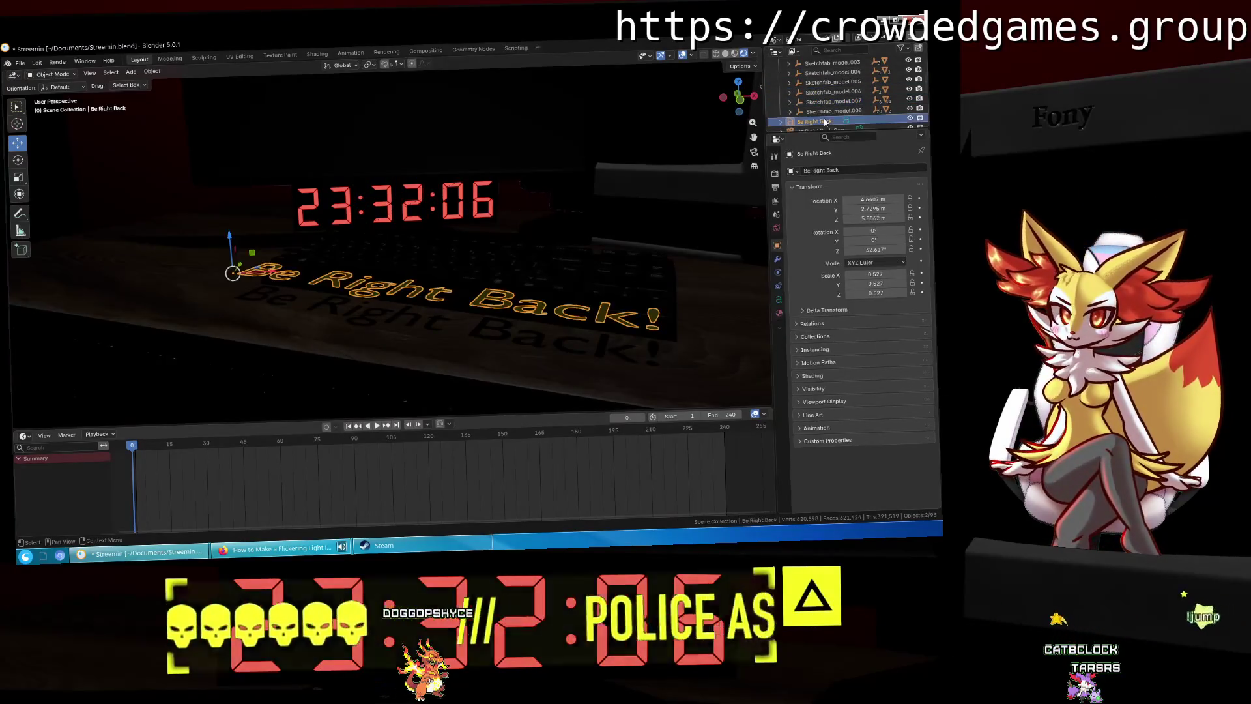
pyautogui.click(833, 82)
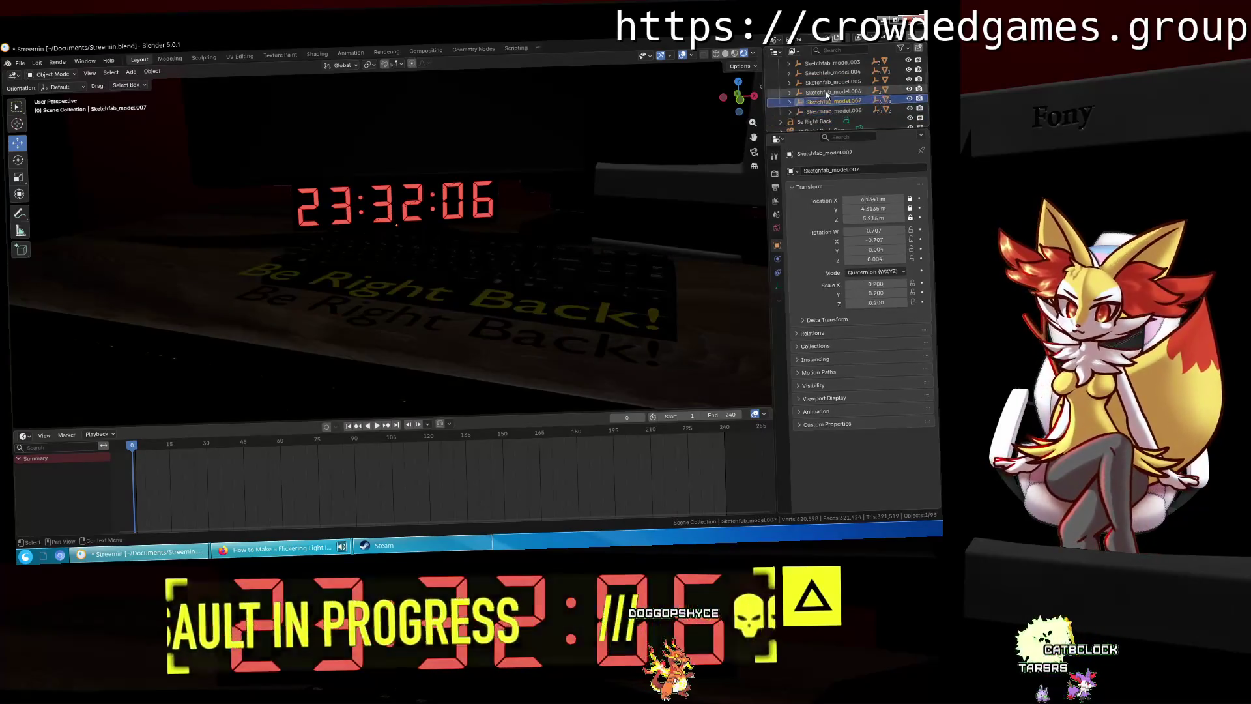
pyautogui.click(833, 73)
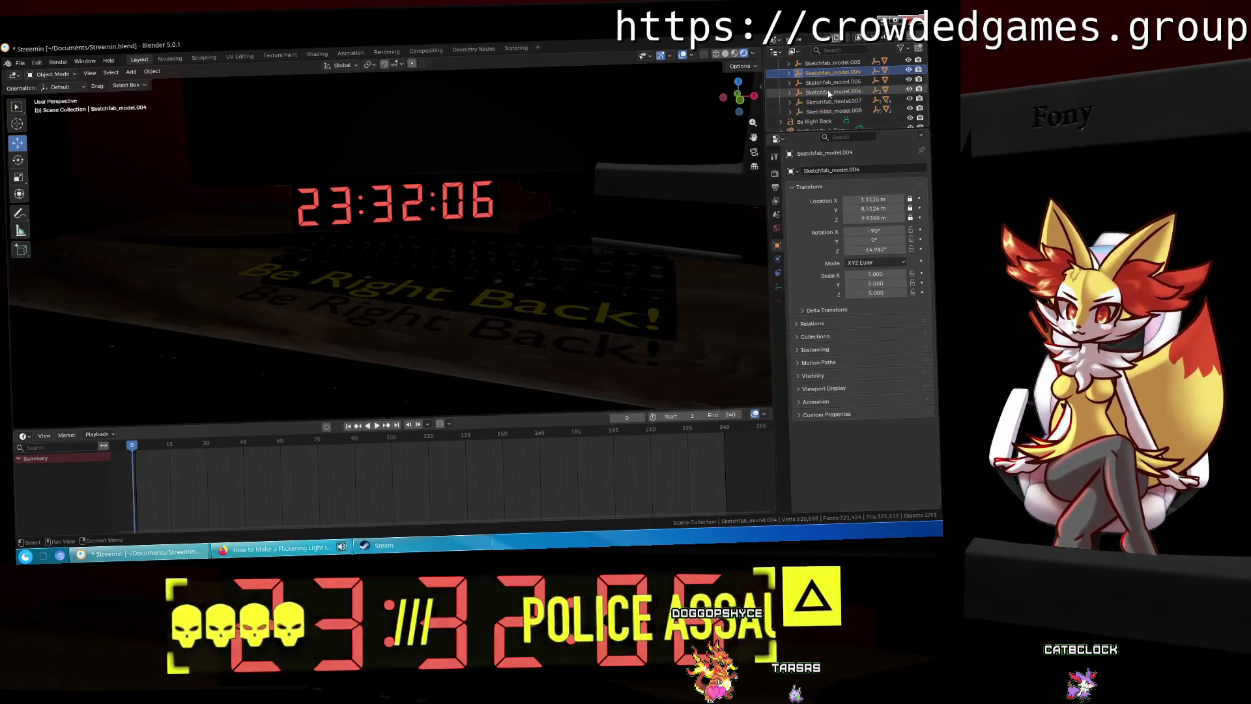
pyautogui.click(828, 92)
pyautogui.click(789, 94)
pyautogui.click(818, 103)
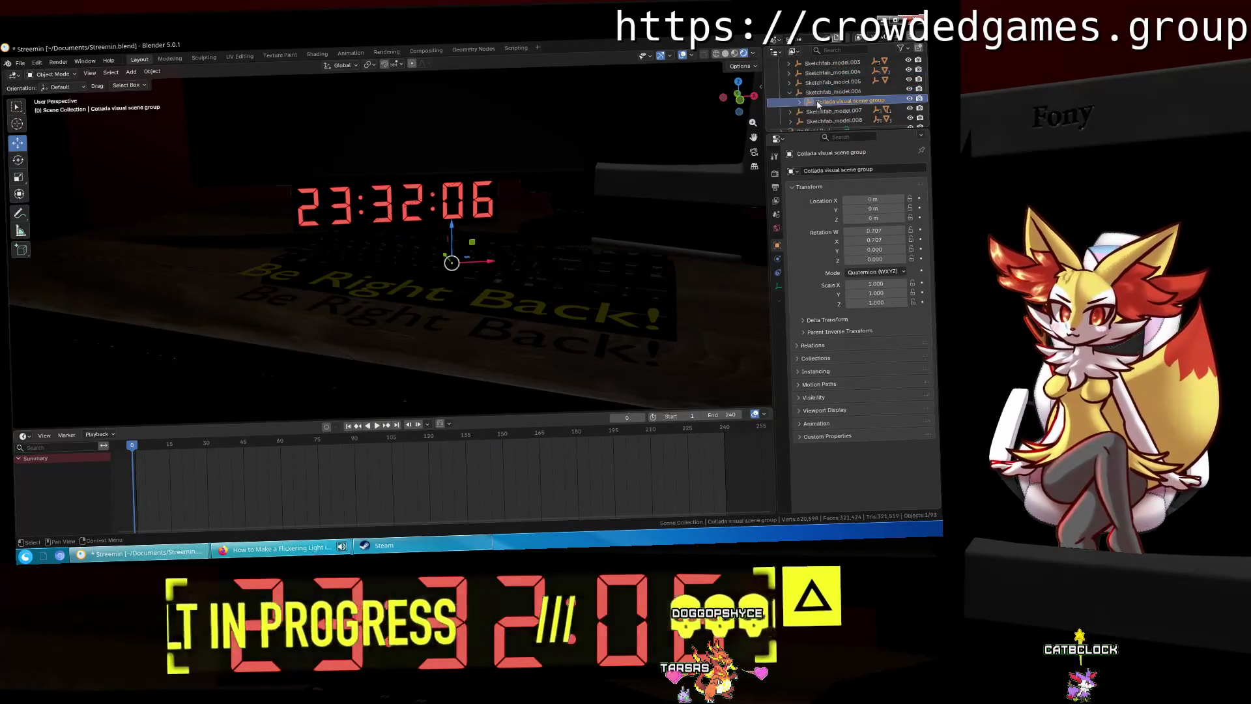
pyautogui.click(826, 112)
pyautogui.click(790, 92)
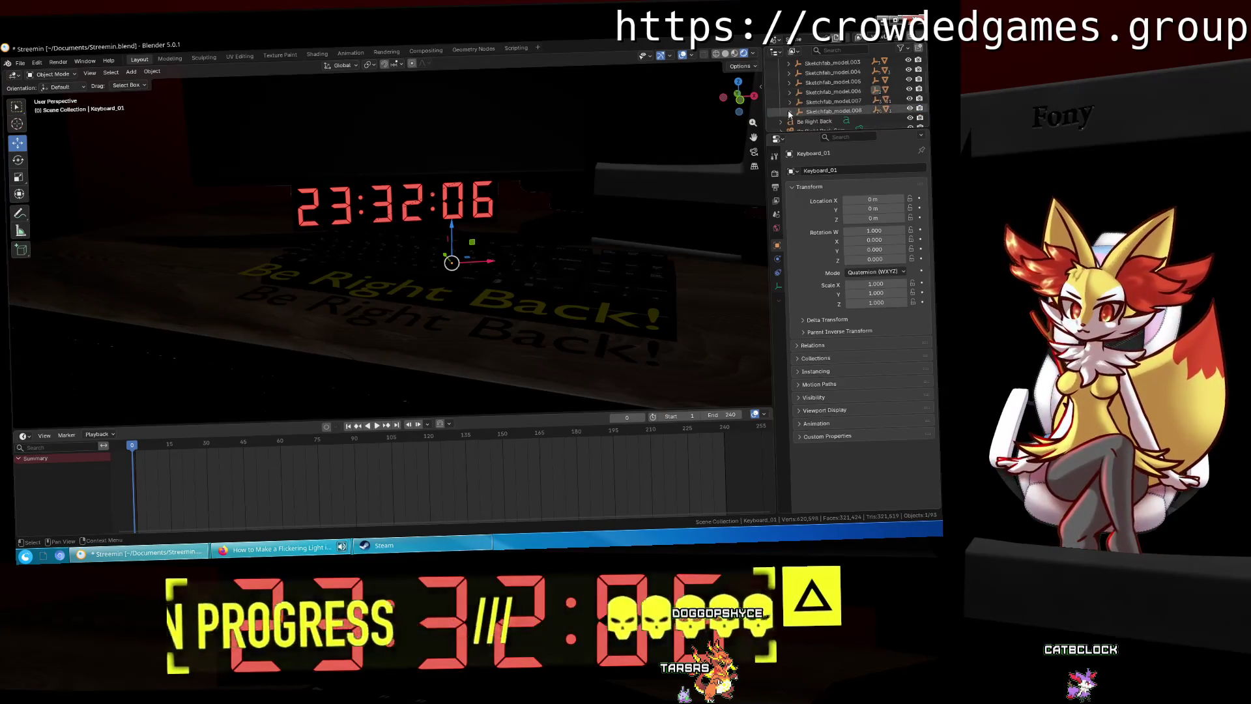
# Step: Inspect the Bathroom Door_002.001 and Doorframe_001.001 objects inside Sketchfab_model.008
pyautogui.click(789, 112)
pyautogui.click(810, 92)
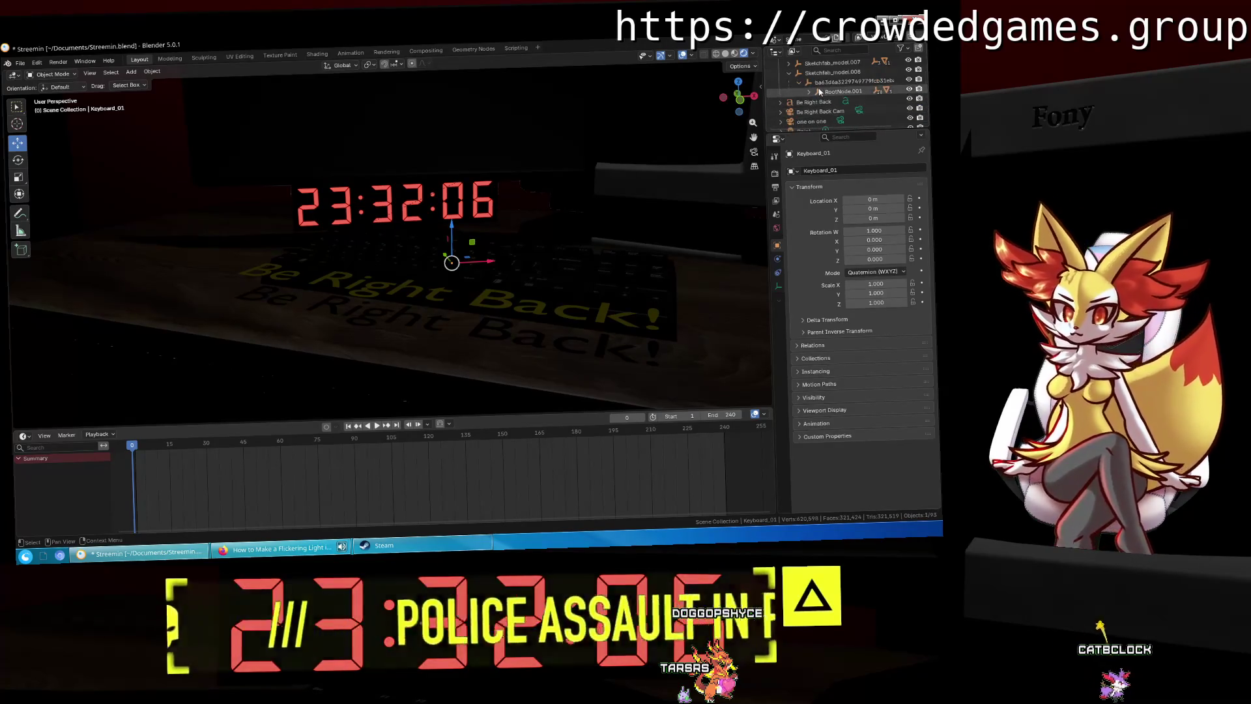
pyautogui.click(847, 101)
pyautogui.click(847, 111)
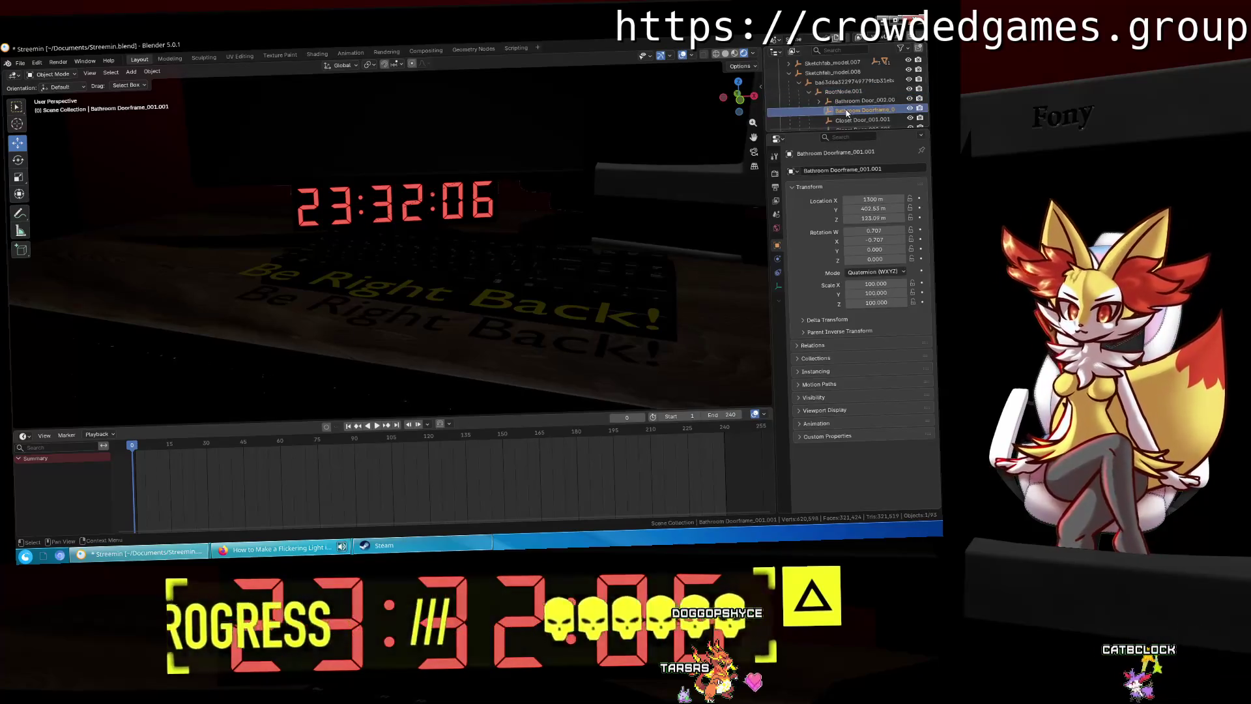
pyautogui.click(790, 73)
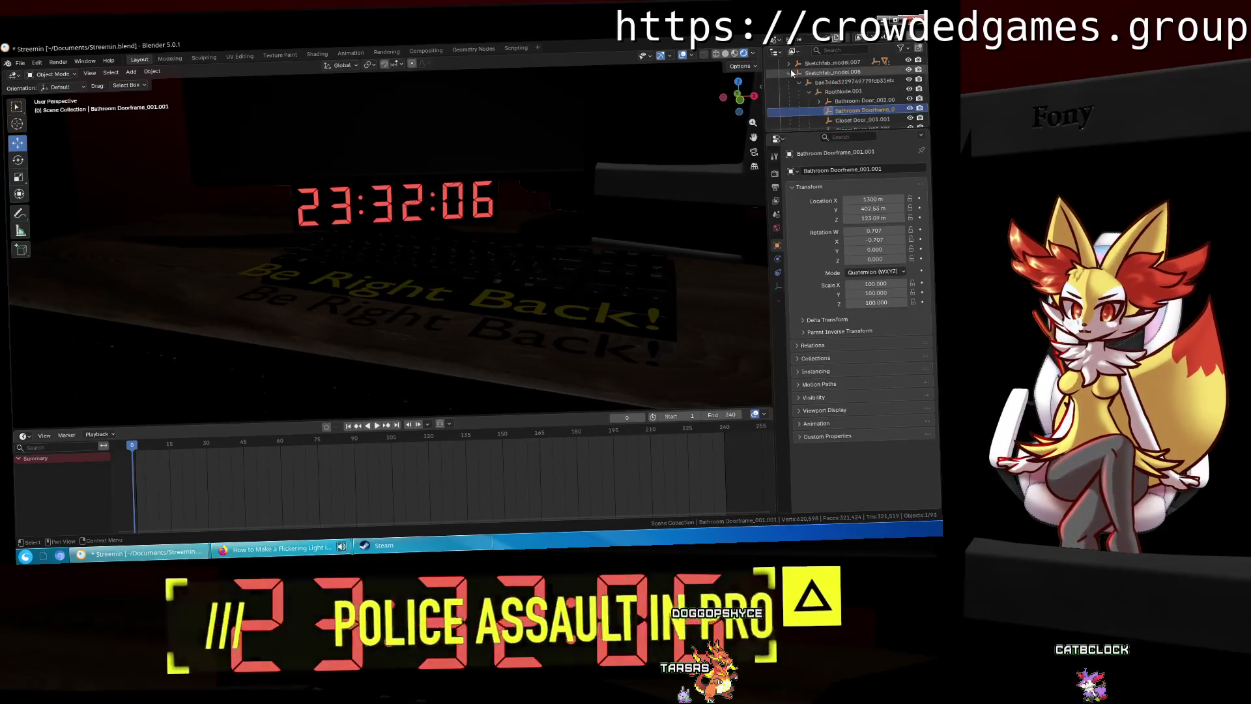
# Step: Expand Sketchfab_model.007 down to the Digital.Clock_3 parent object and select it
pyautogui.click(789, 82)
pyautogui.click(826, 92)
pyautogui.click(800, 92)
pyautogui.click(828, 102)
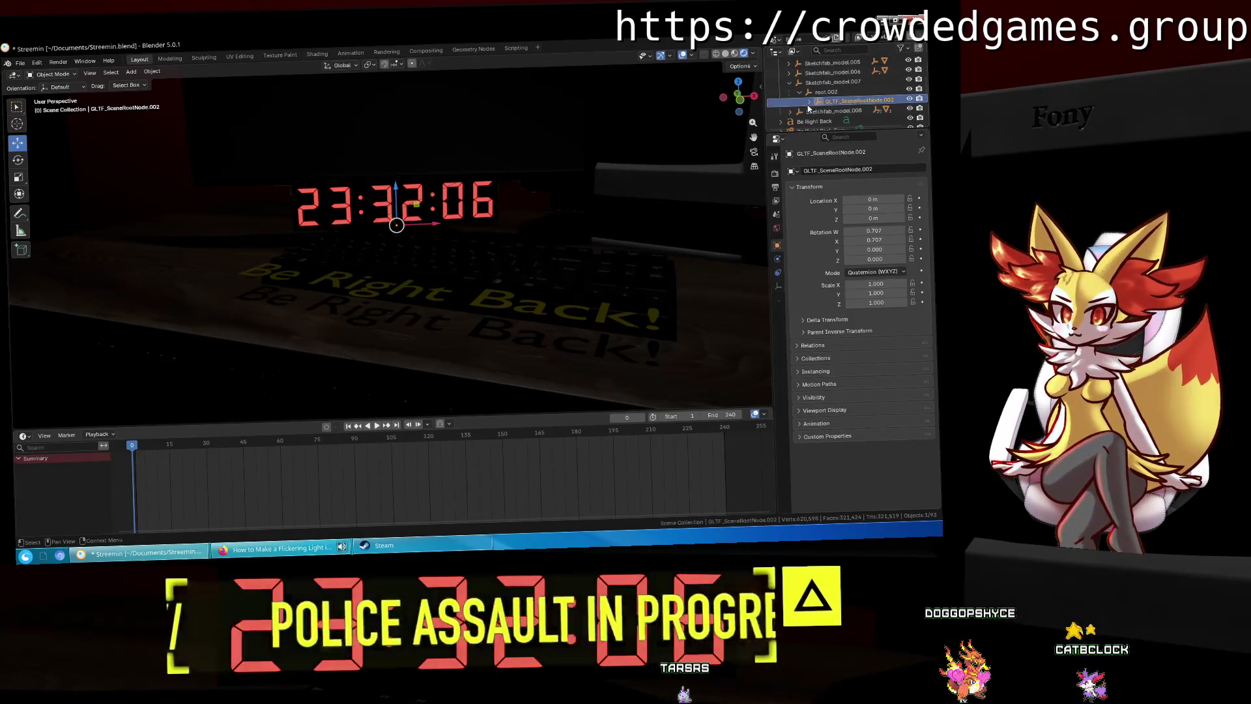
pyautogui.click(850, 110)
pyautogui.scroll(-2, 821, 116)
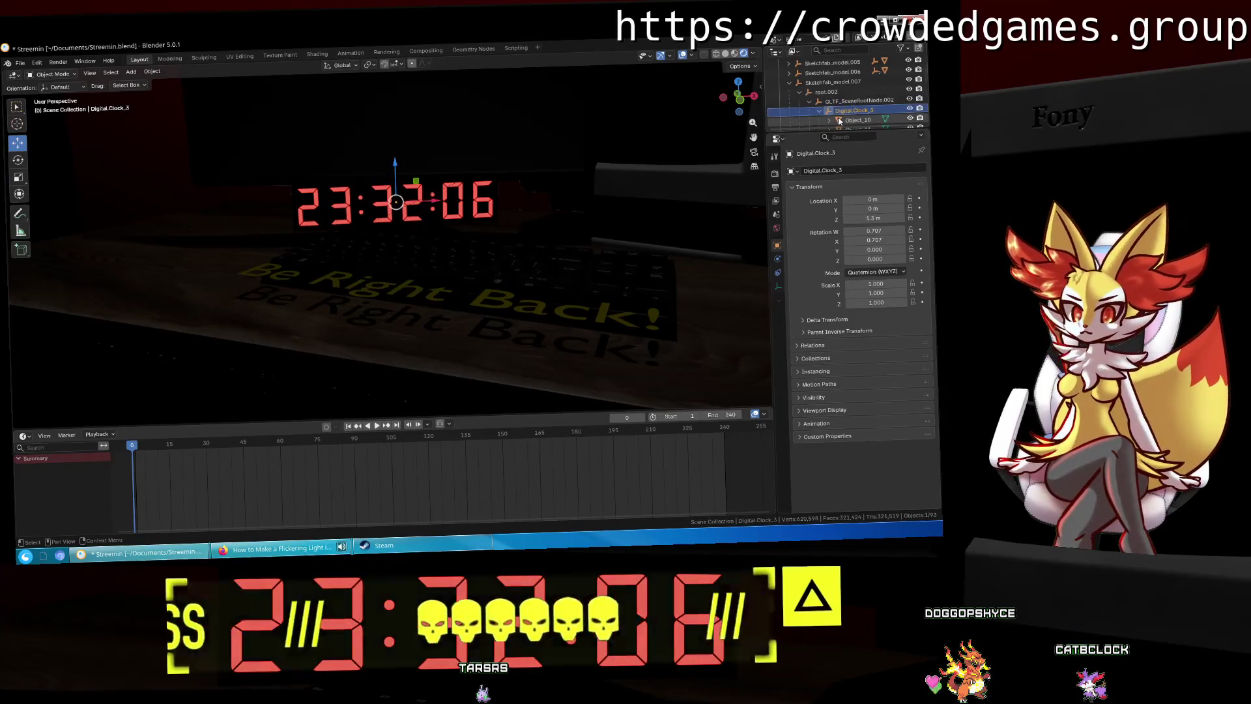
# Step: Step through the digit meshes Object_11 to Object_16 in the Outliner
pyautogui.click(848, 111)
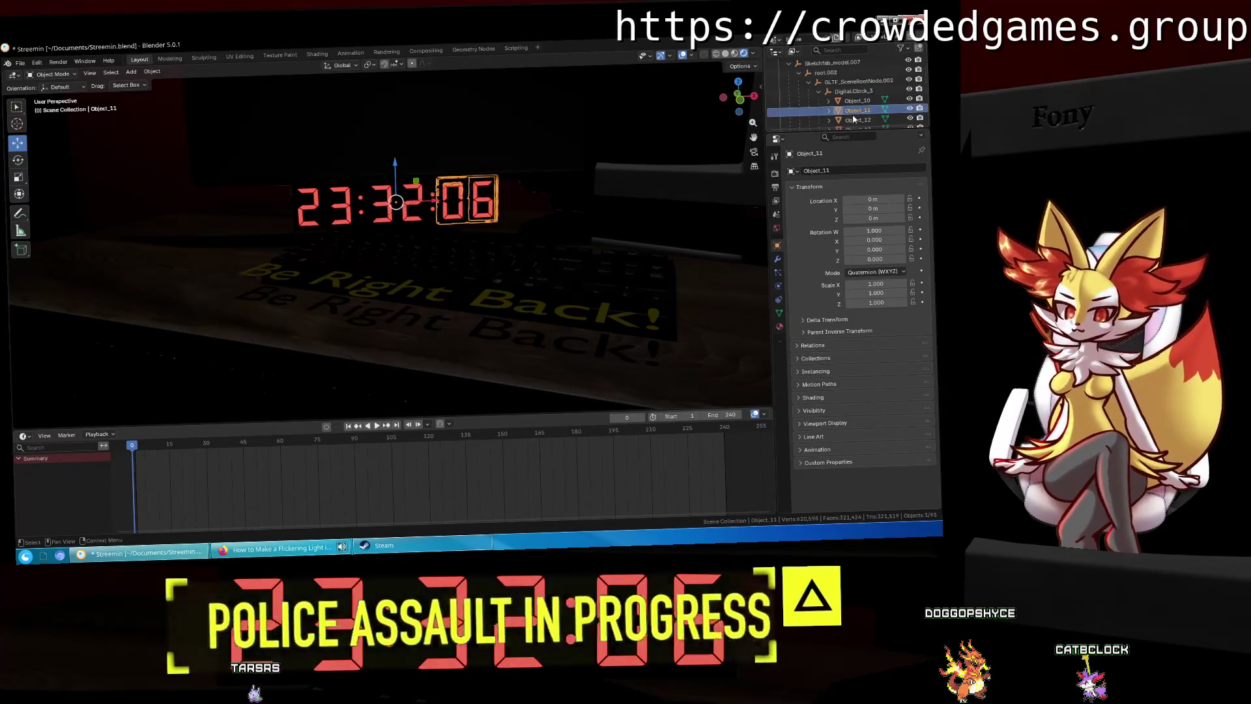
pyautogui.click(853, 120)
pyautogui.scroll(-2, 859, 116)
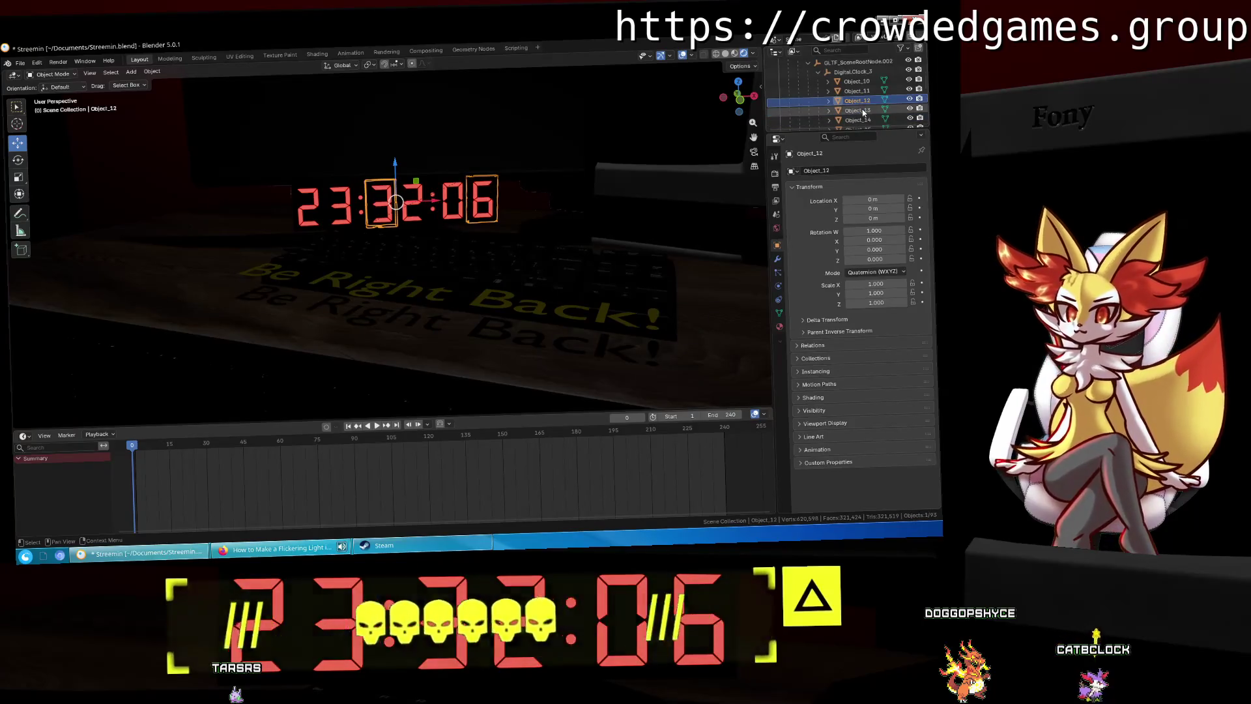
pyautogui.click(863, 112)
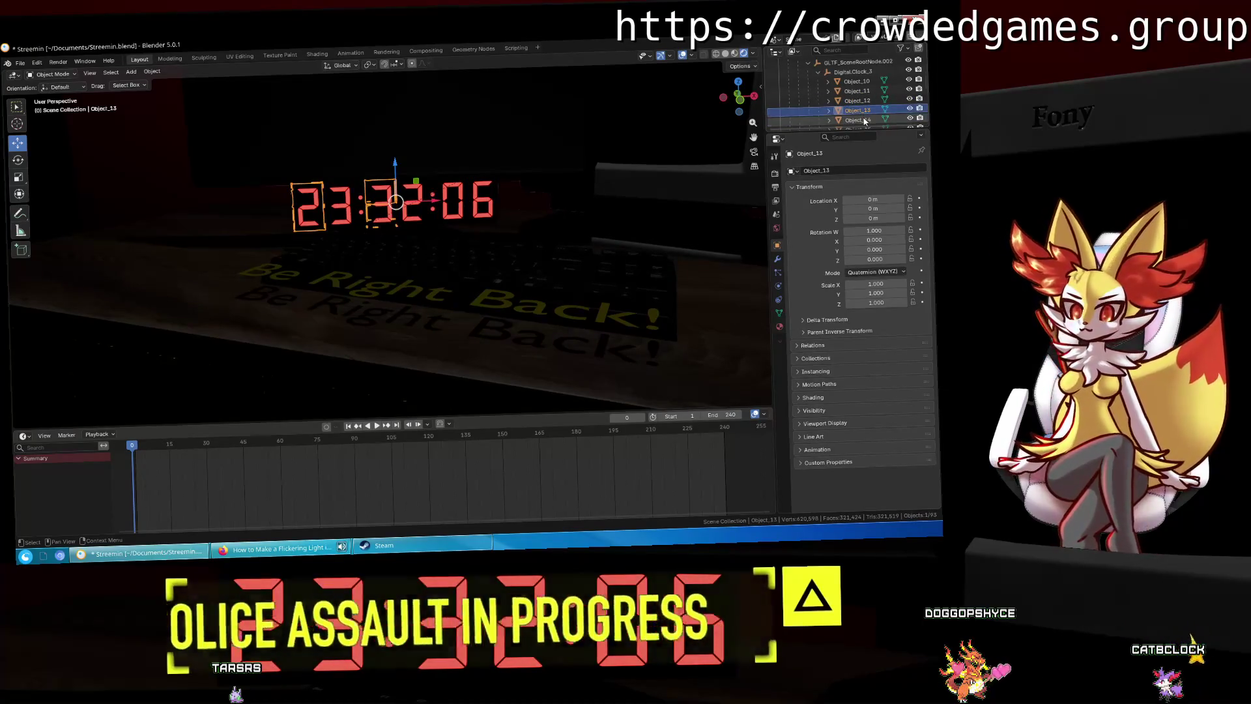
pyautogui.click(865, 121)
pyautogui.scroll(-1, 864, 120)
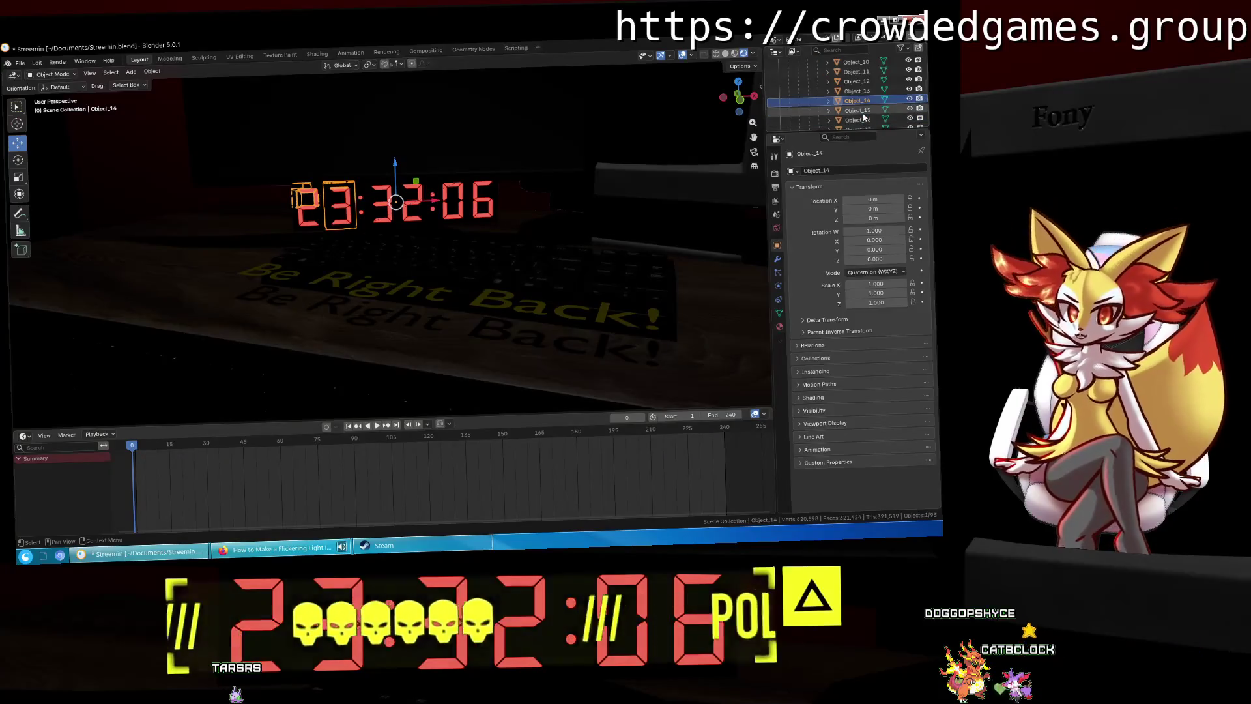
pyautogui.click(864, 112)
pyautogui.scroll(-2, 863, 115)
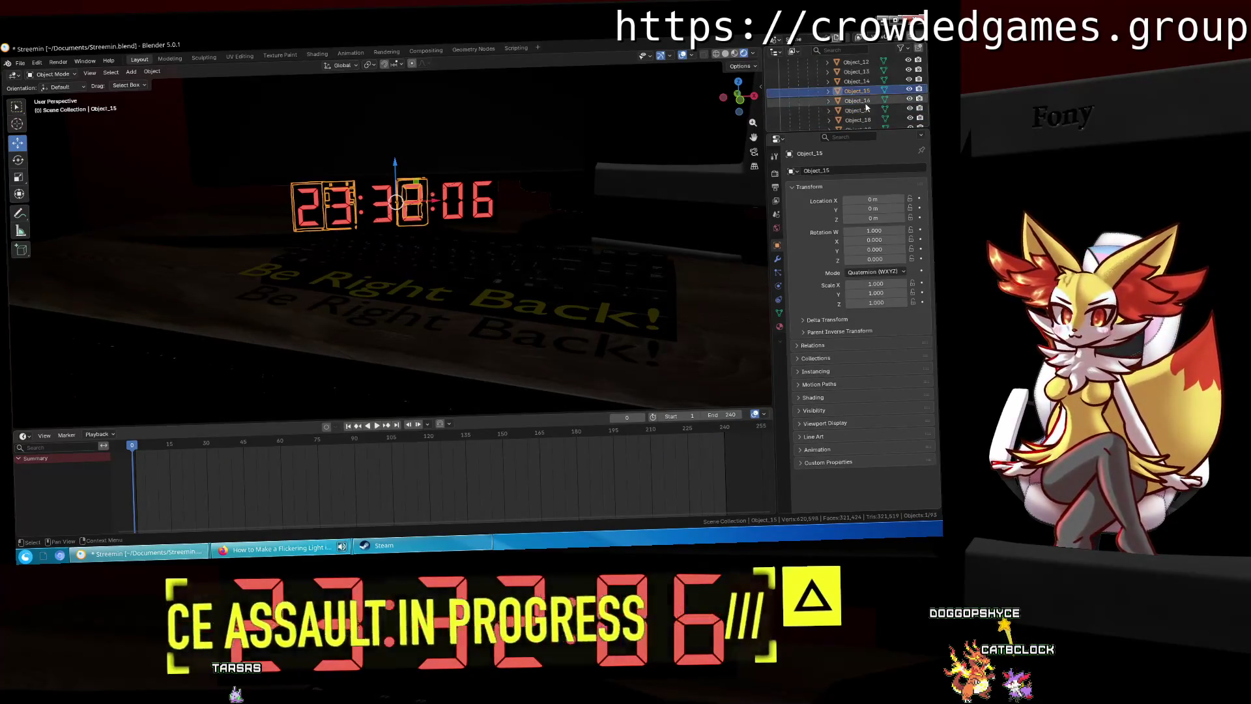
pyautogui.click(865, 103)
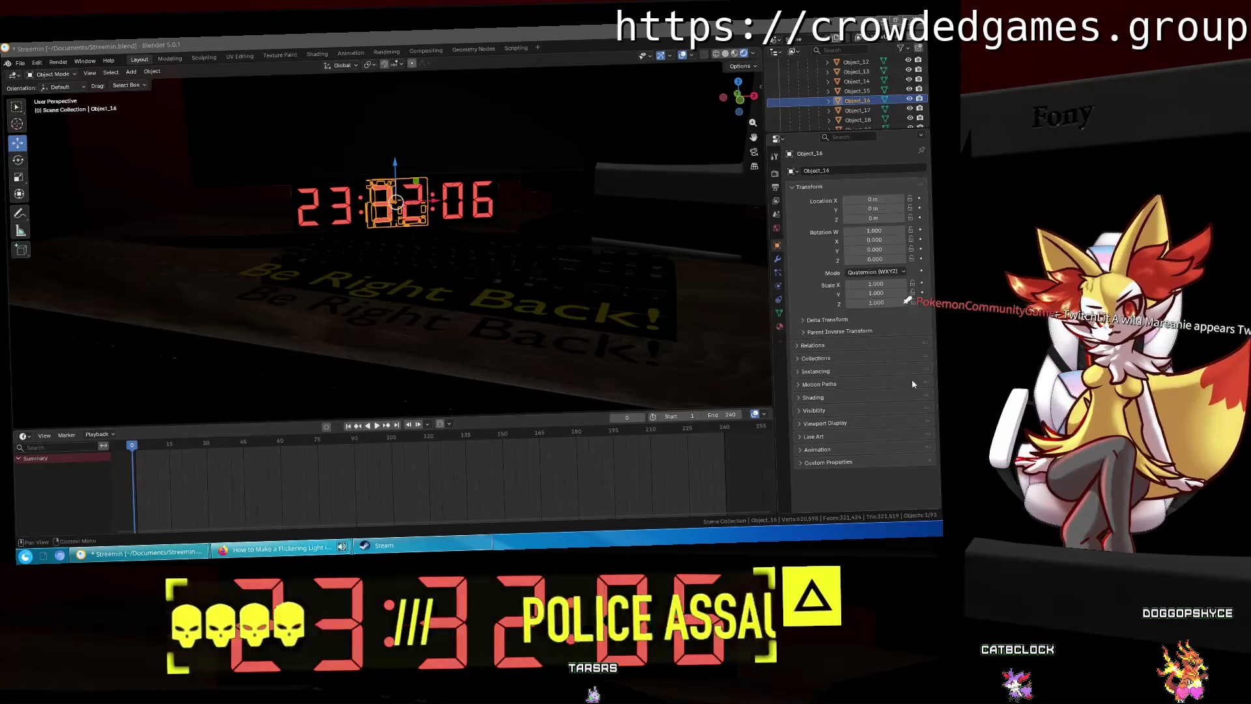
pyautogui.scroll(-1, 440, 254)
pyautogui.scroll(2, 440, 254)
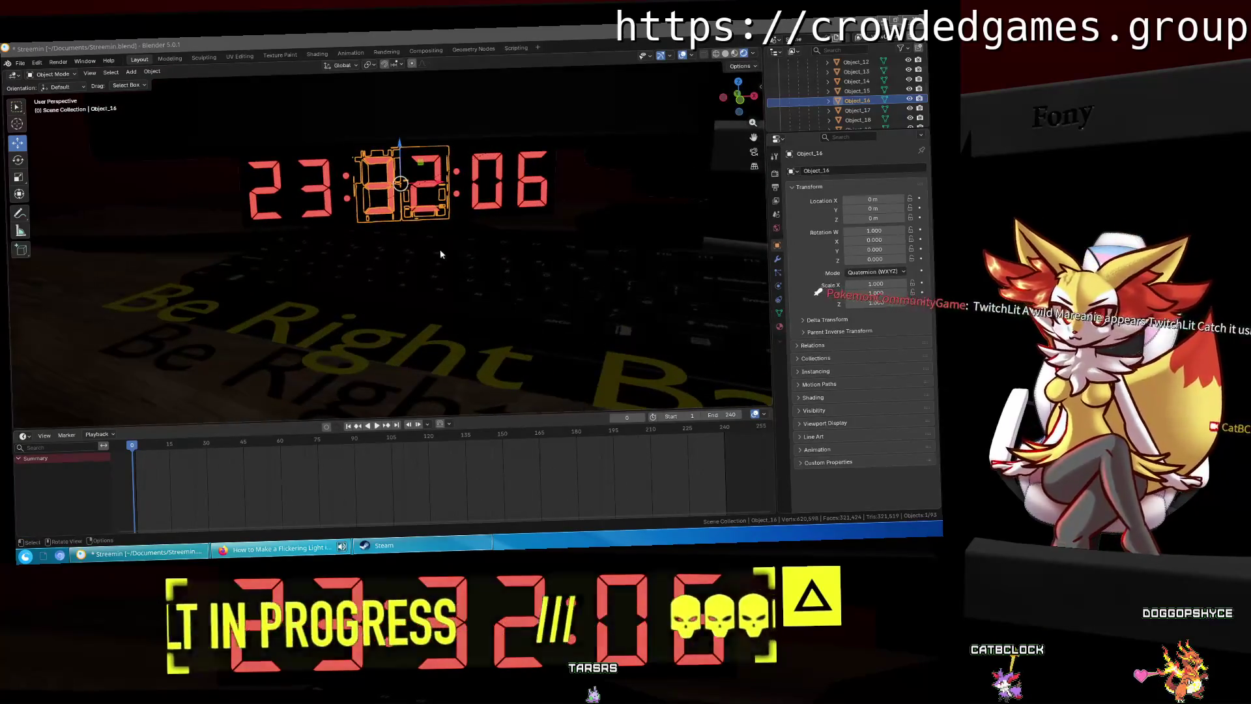
# Step: Orbit closely around the clock's 23:32:06 digits while playing and stopping the animation
pyautogui.moveTo(482, 255)
pyautogui.mouseDown(button='middle')
pyautogui.moveTo(560, 249)
pyautogui.moveTo(460, 251)
pyautogui.moveTo(313, 228)
pyautogui.moveTo(747, 216)
pyautogui.moveTo(346, 212)
pyautogui.mouseUp(button='middle')
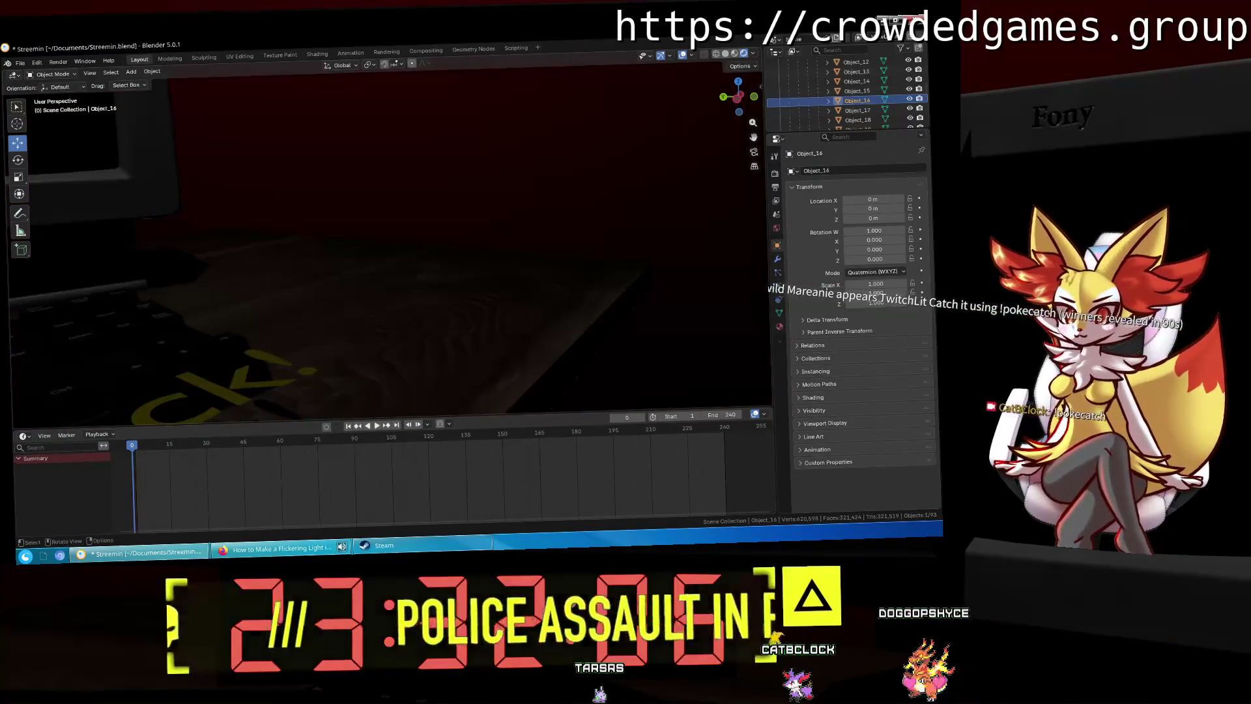
pyautogui.moveTo(716, 222)
pyautogui.mouseDown(button='middle')
pyautogui.moveTo(139, 204)
pyautogui.moveTo(548, 252)
pyautogui.moveTo(274, 260)
pyautogui.moveTo(326, 254)
pyautogui.moveTo(196, 241)
pyautogui.moveTo(497, 152)
pyautogui.moveTo(312, 187)
pyautogui.moveTo(173, 41)
pyautogui.moveTo(257, 139)
pyautogui.moveTo(394, 209)
pyautogui.moveTo(432, 260)
pyautogui.moveTo(3, 77)
pyautogui.moveTo(3, 26)
pyautogui.mouseUp(button='middle')
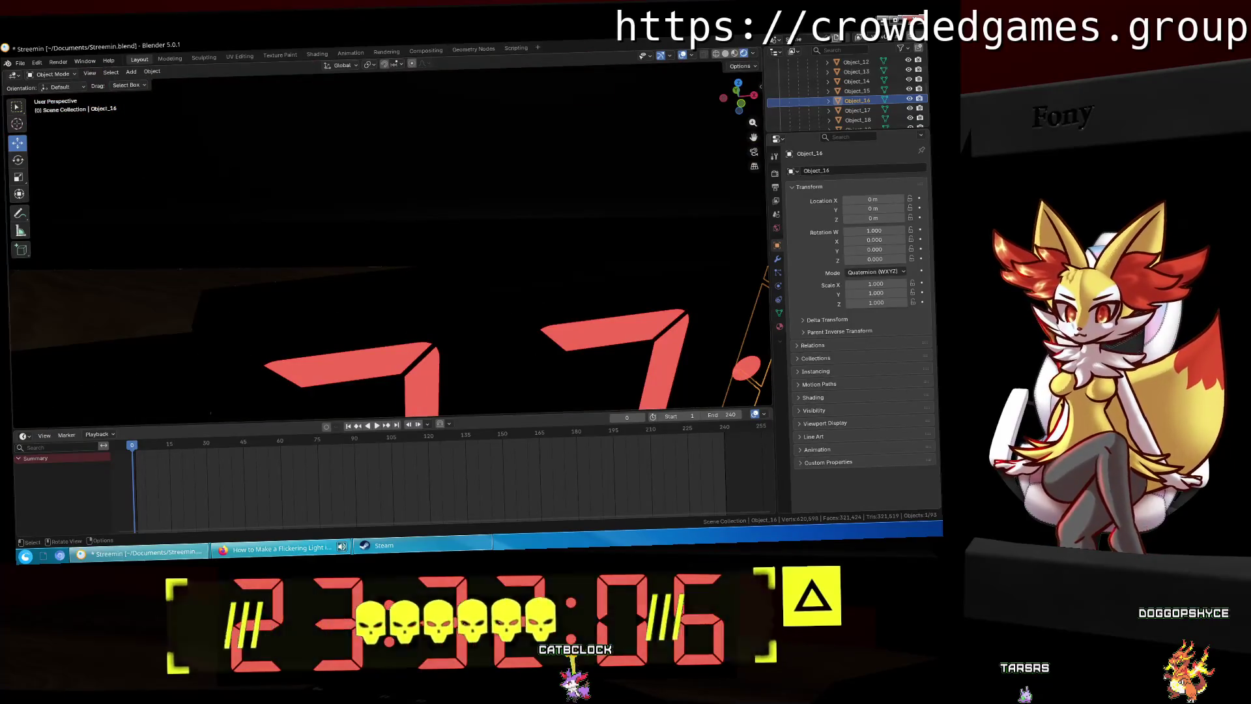
pyautogui.moveTo(663, 313)
pyautogui.keyDown('shift'); pyautogui.mouseDown(button='middle')
pyautogui.moveTo(631, 290)
pyautogui.moveTo(665, 228)
pyautogui.moveTo(659, 260)
pyautogui.mouseUp(button='middle'); pyautogui.keyUp('shift')
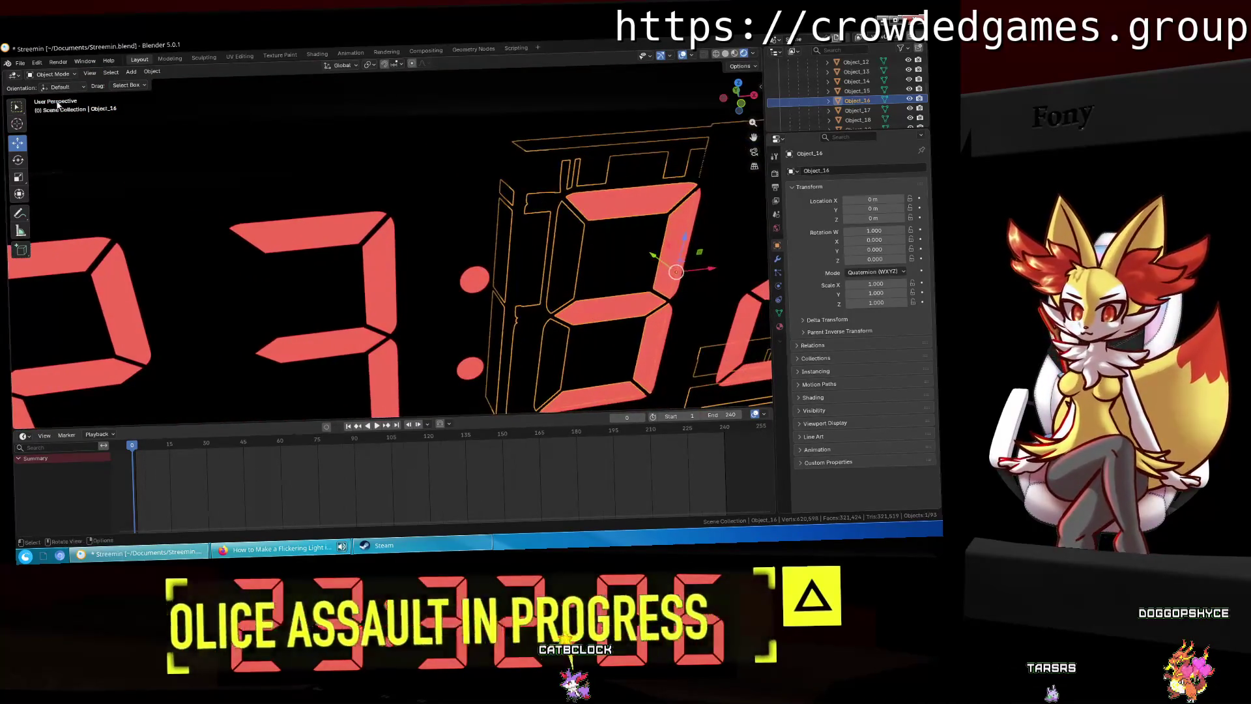
pyautogui.moveTo(629, 338)
pyautogui.mouseDown(button='middle')
pyautogui.moveTo(276, 220)
pyautogui.moveTo(442, 162)
pyautogui.mouseUp(button='middle')
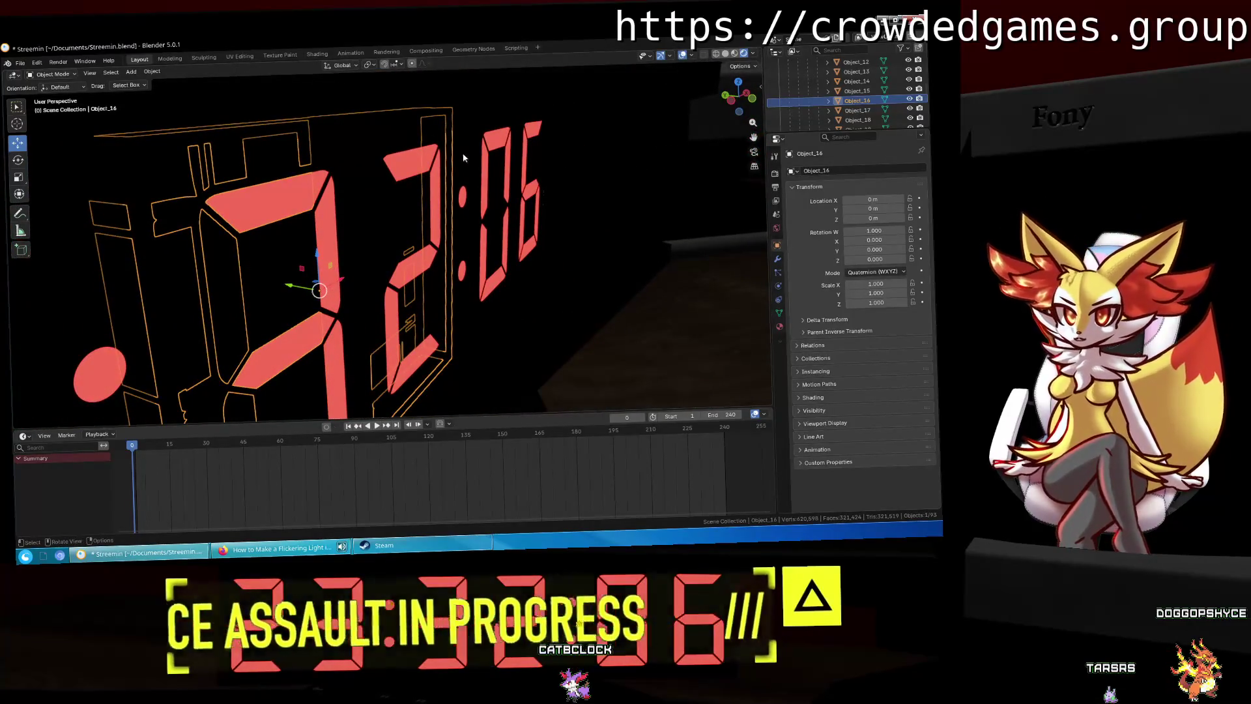
pyautogui.press('space')
pyautogui.press('space')
pyautogui.moveTo(442, 162)
pyautogui.mouseDown(button='middle')
pyautogui.moveTo(340, 176)
pyautogui.moveTo(346, 204)
pyautogui.moveTo(498, 267)
pyautogui.mouseUp(button='middle')
pyautogui.press('space')
pyautogui.scroll(-5, 347, 204)
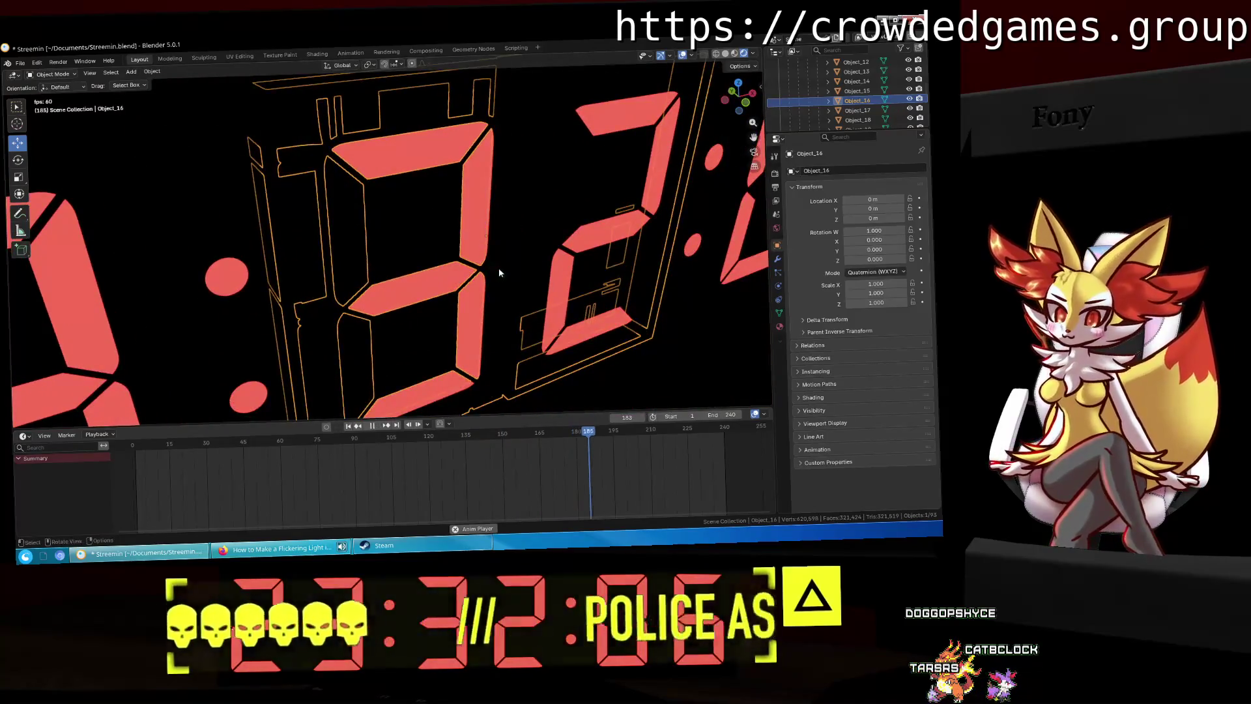
pyautogui.press('space')
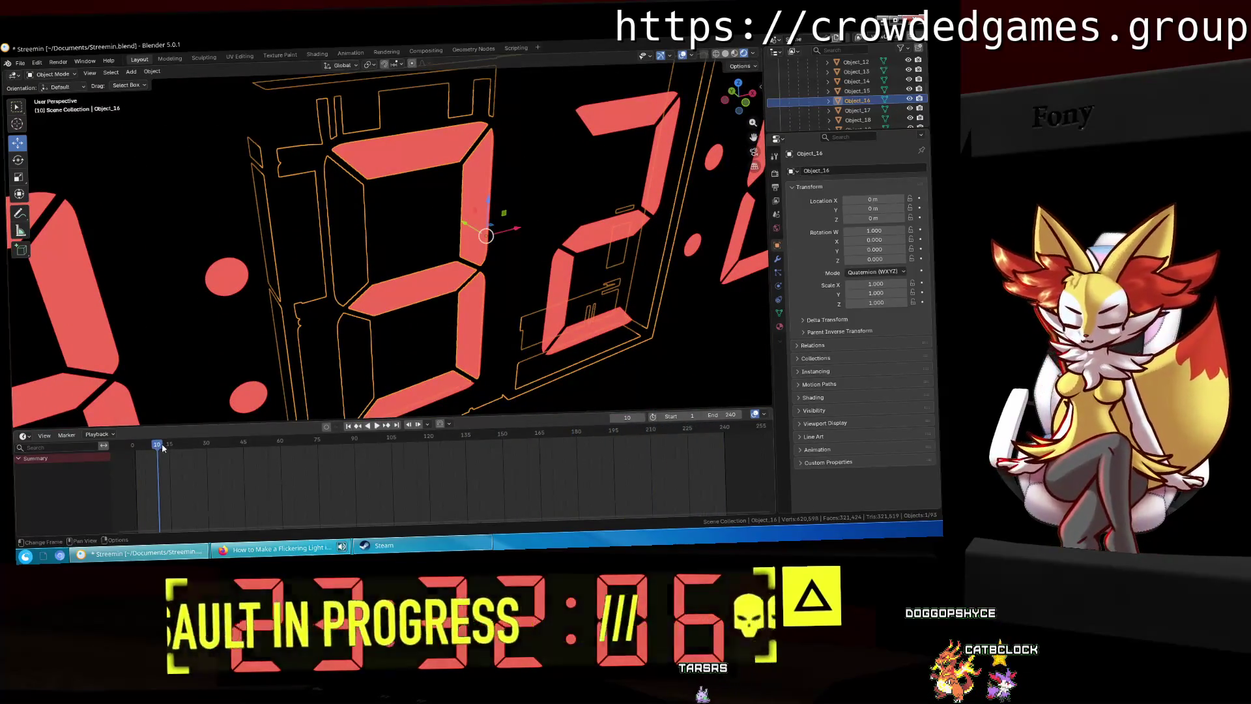
# Step: Select digit meshes Object_17 through Object_20 in turn with the animation running
pyautogui.click(857, 110)
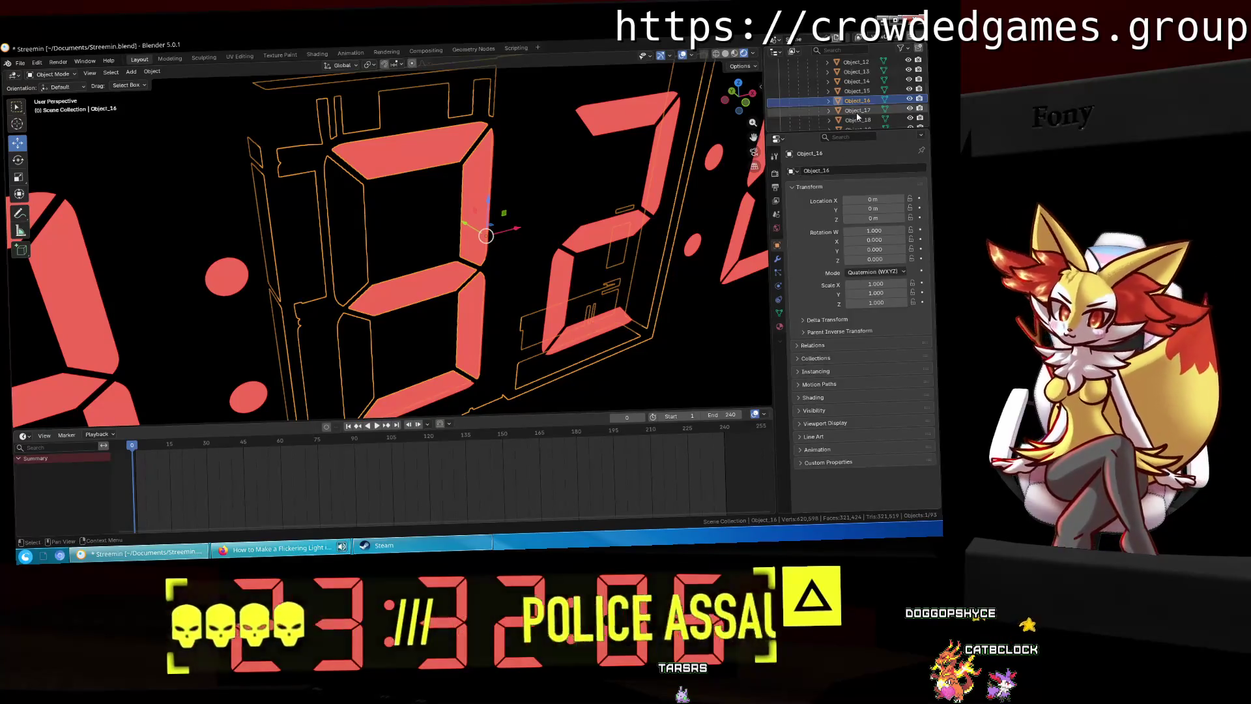
pyautogui.press('space')
pyautogui.moveTo(574, 196)
pyautogui.mouseDown(button='middle')
pyautogui.moveTo(586, 202)
pyautogui.moveTo(549, 209)
pyautogui.moveTo(506, 171)
pyautogui.moveTo(603, 189)
pyautogui.mouseUp(button='middle')
pyautogui.click(857, 119)
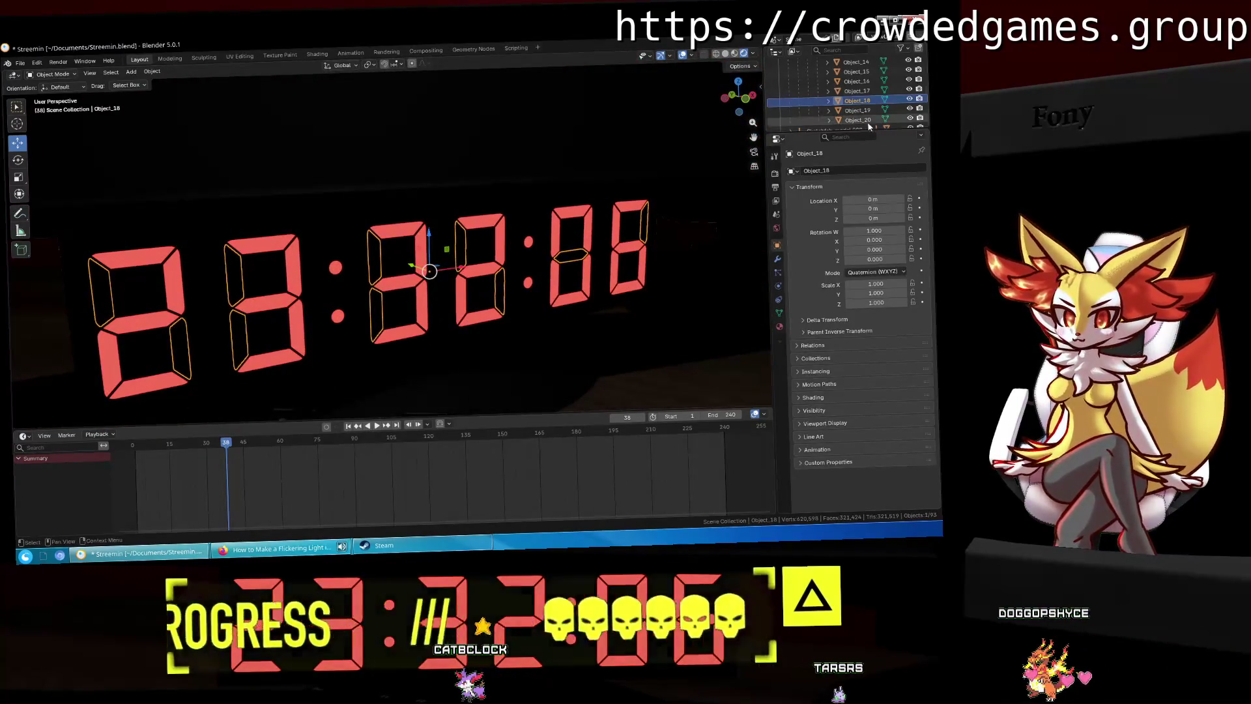
pyautogui.click(858, 110)
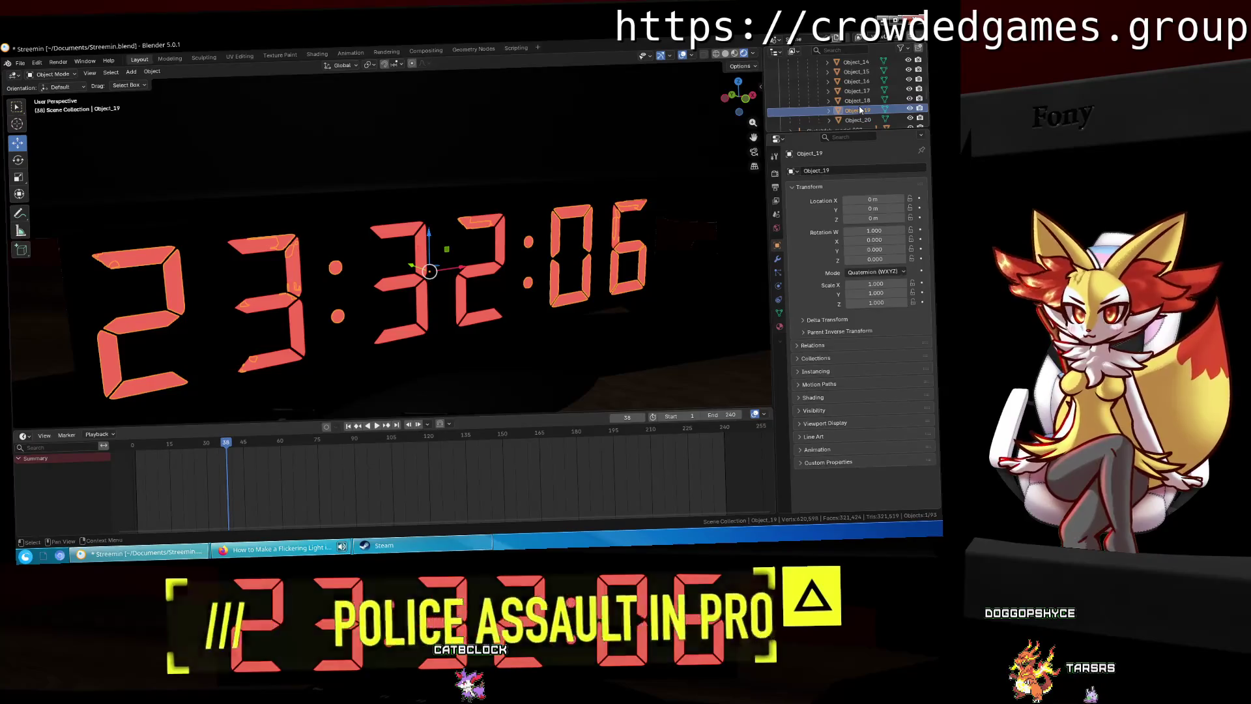
pyautogui.click(862, 119)
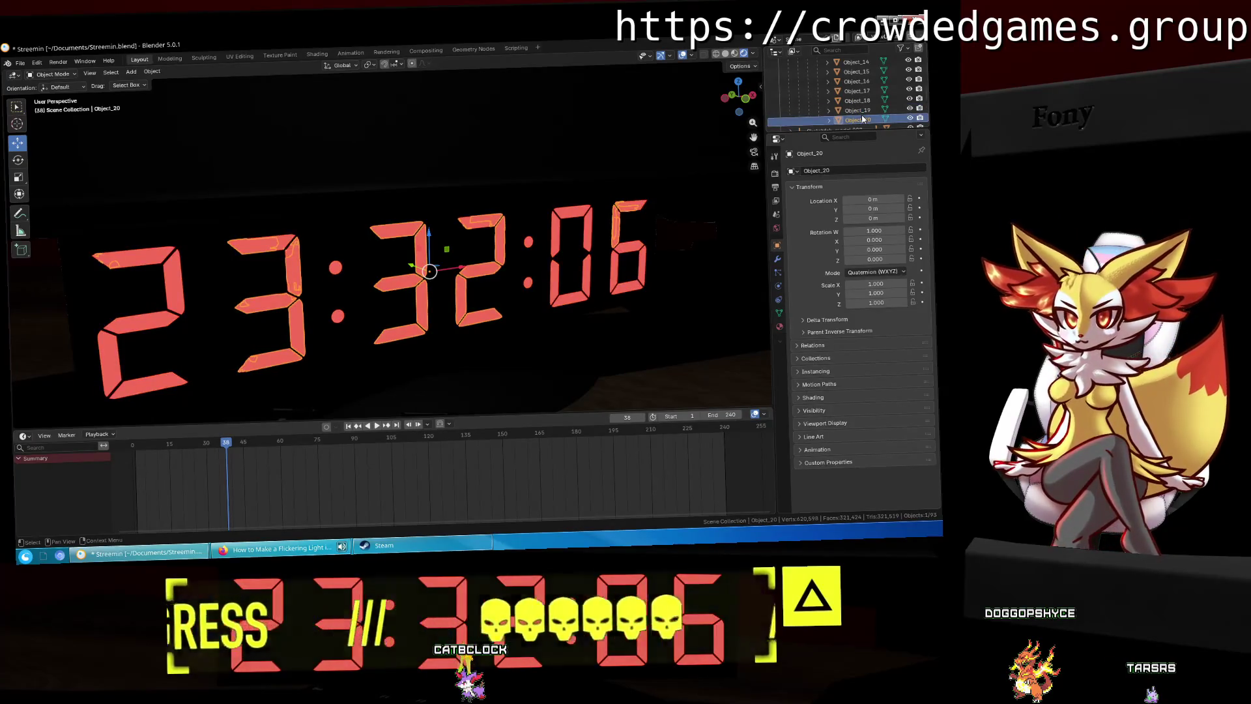
# Step: Frame the clock frontally and open Object_20 in Edit Mode in the Modeling workspace
pyautogui.moveTo(651, 195)
pyautogui.mouseDown(button='middle')
pyautogui.moveTo(495, 274)
pyautogui.moveTo(483, 312)
pyautogui.moveTo(489, 274)
pyautogui.moveTo(544, 235)
pyautogui.mouseUp(button='middle')
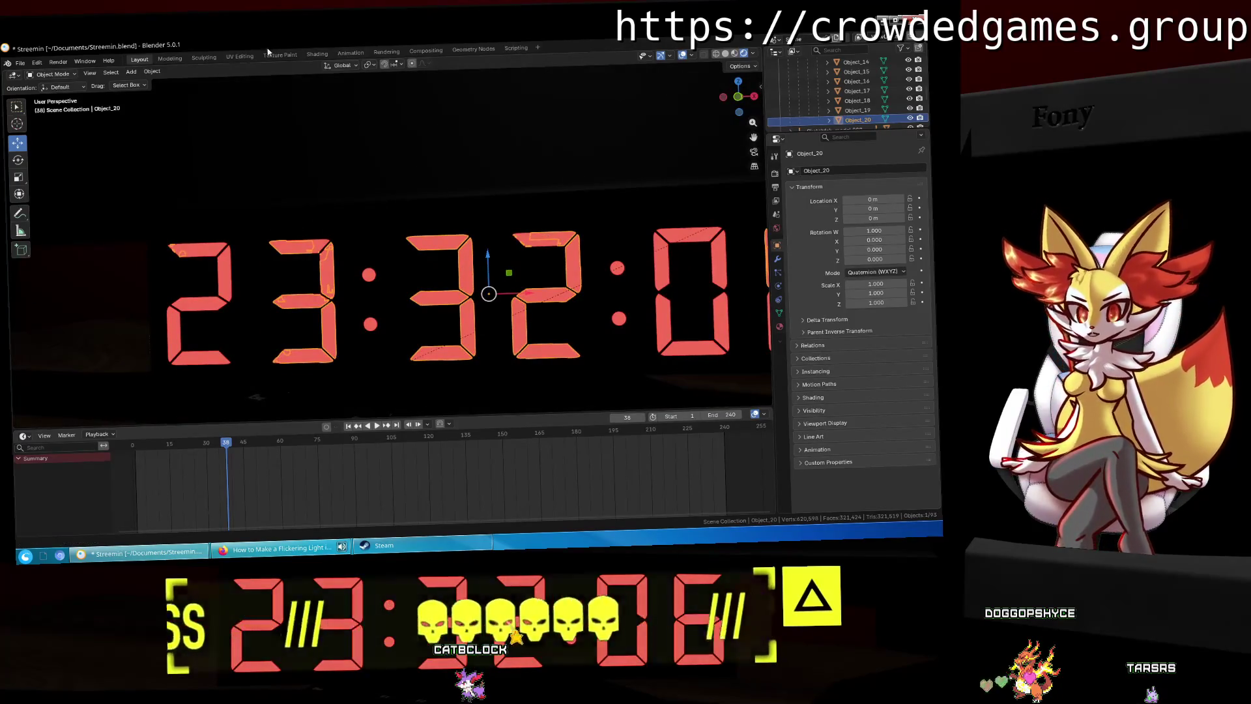
pyautogui.click(169, 58)
pyautogui.press('KP_Decimal')
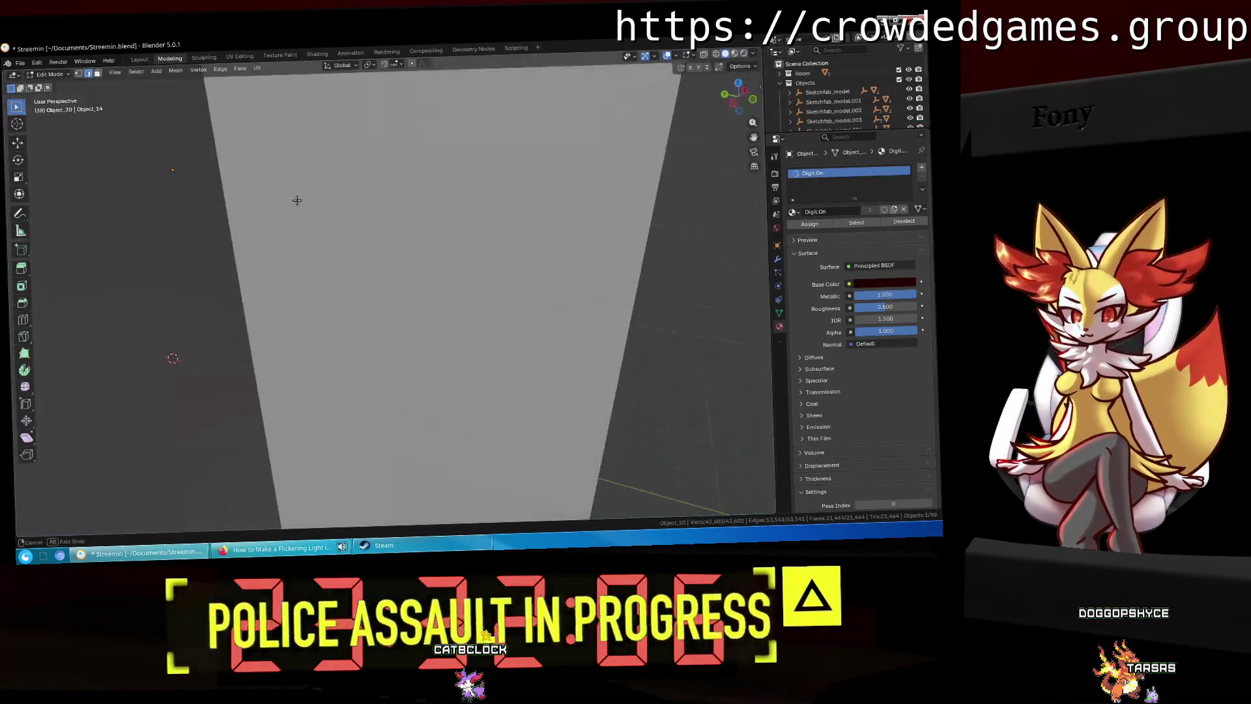
# Step: Zoom out to the whole room, then orbit back to face the 332 digits
pyautogui.moveTo(315, 228)
pyautogui.mouseDown(button='middle')
pyautogui.moveTo(365, 274)
pyautogui.moveTo(691, 368)
pyautogui.moveTo(619, 280)
pyautogui.moveTo(567, 274)
pyautogui.moveTo(566, 243)
pyautogui.moveTo(529, 219)
pyautogui.moveTo(366, 243)
pyautogui.moveTo(433, 209)
pyautogui.moveTo(435, 228)
pyautogui.moveTo(632, 176)
pyautogui.moveTo(351, 202)
pyautogui.moveTo(415, 287)
pyautogui.moveTo(371, 280)
pyautogui.moveTo(411, 274)
pyautogui.mouseUp(button='middle')
pyautogui.scroll(3, 367, 243)
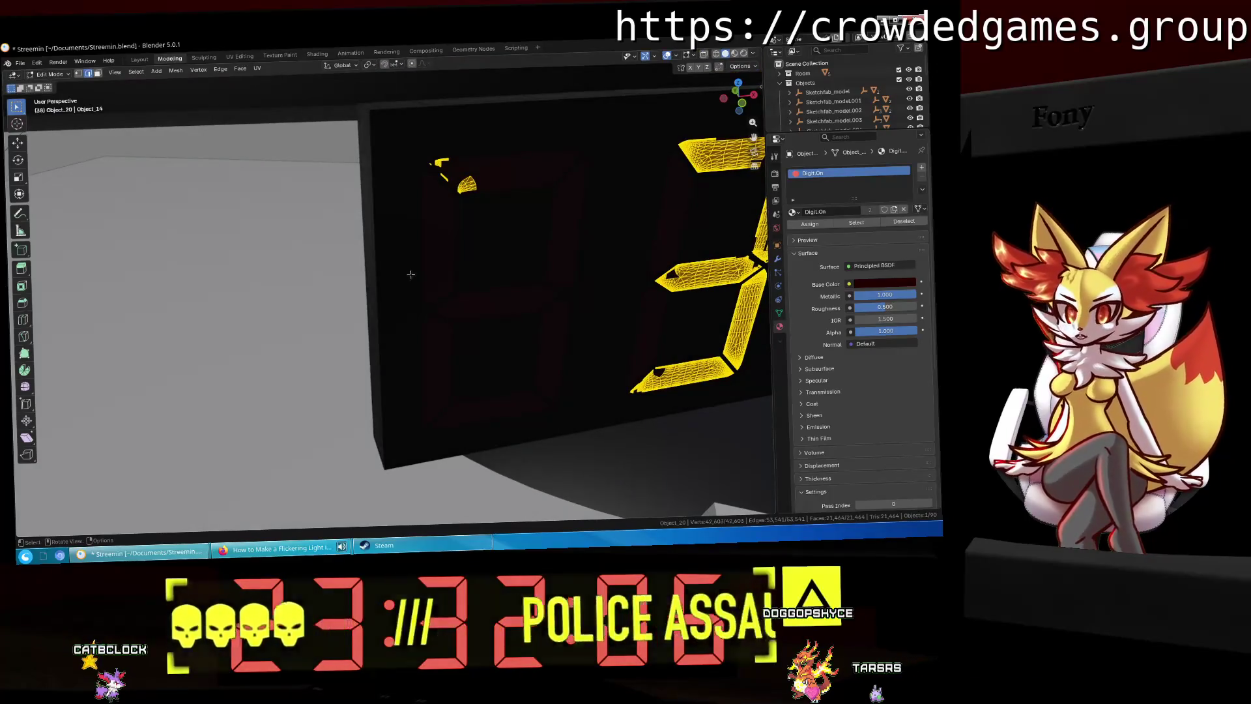
pyautogui.moveTo(411, 274); pyautogui.dragTo(364, 273, button='middle')
pyautogui.scroll(-5, 838, 116)
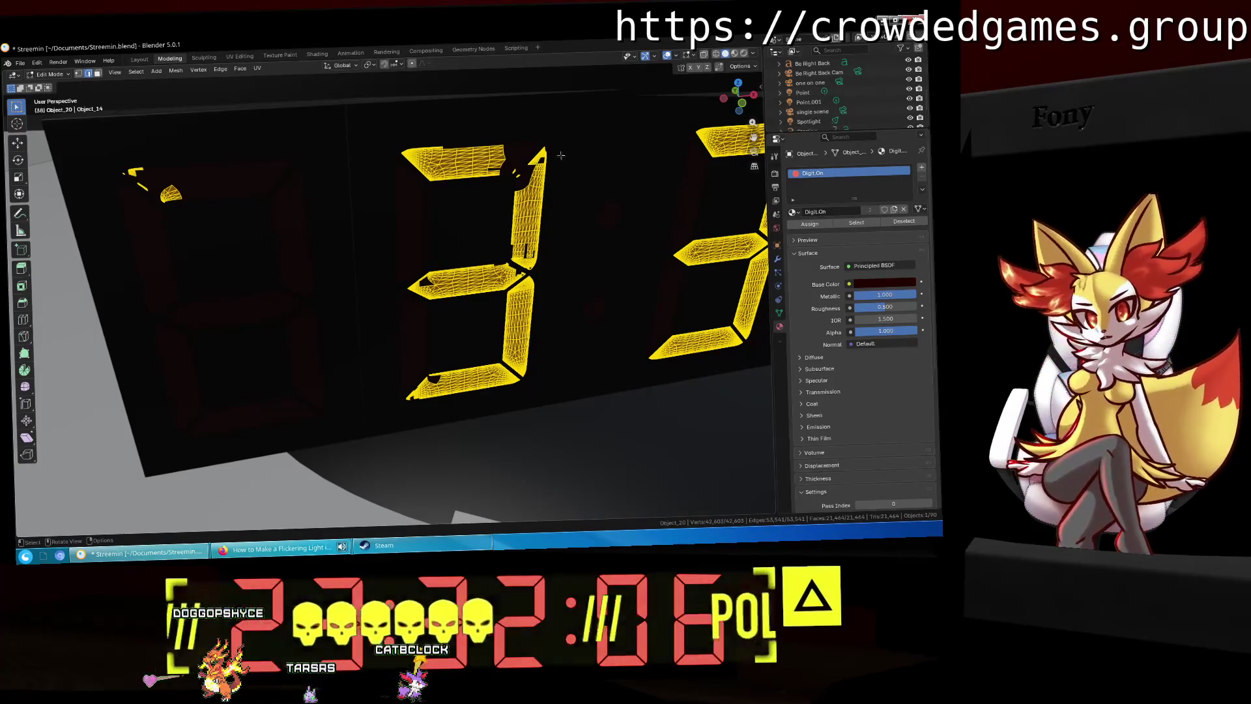
pyautogui.scroll(3, 815, 117)
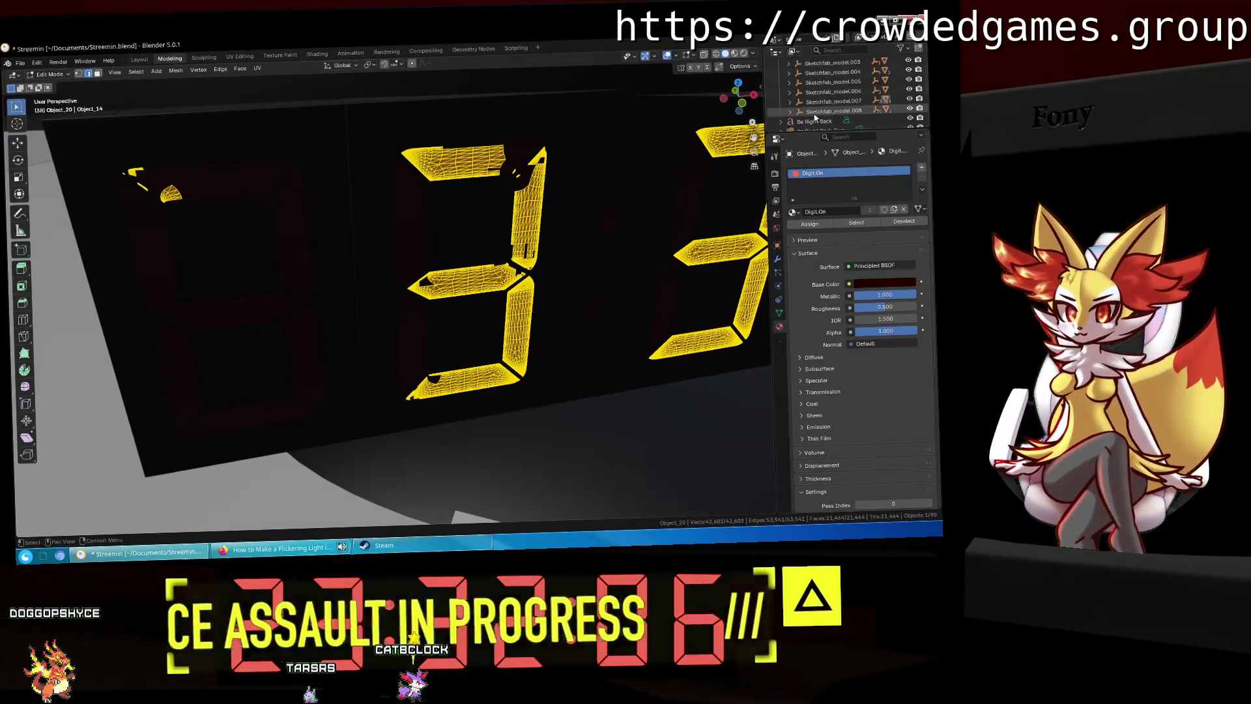
pyautogui.moveTo(564, 140); pyautogui.dragTo(556, 141, button='middle')
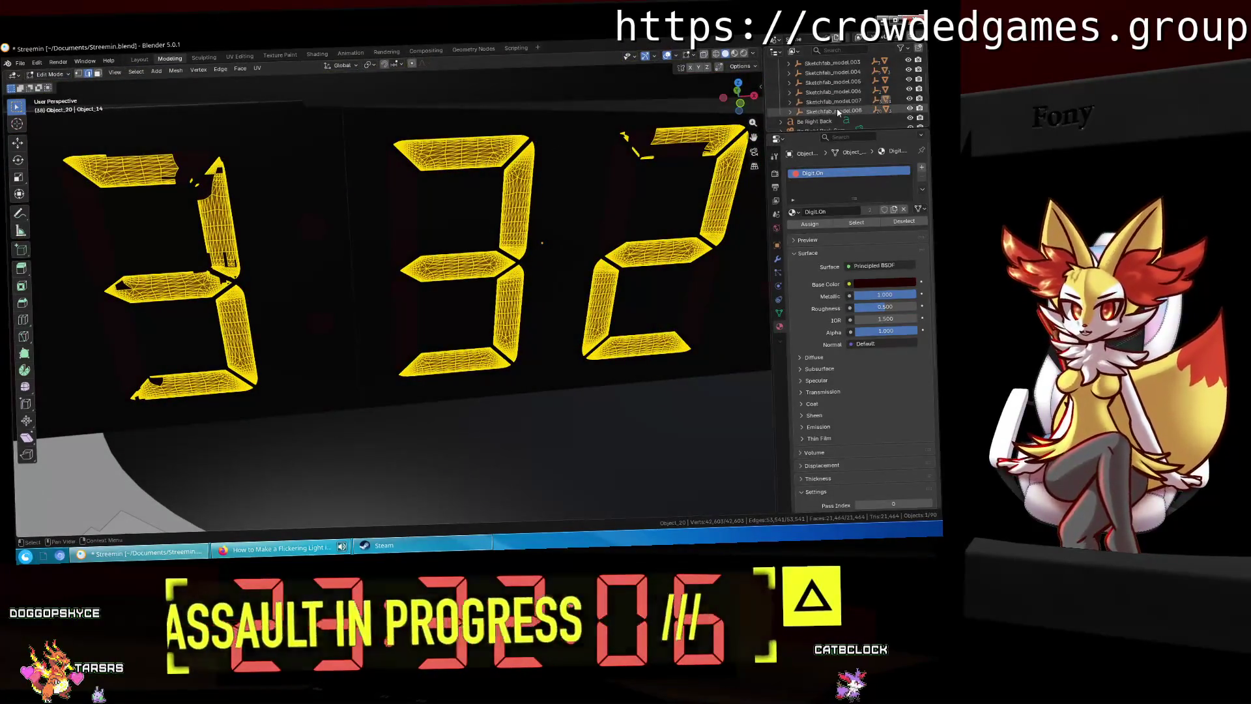
# Step: Expand Sketchfab_model.007 down to Digital_Clock_3's digits and pick Object_19 and Object_20
pyautogui.click(790, 102)
pyautogui.click(800, 111)
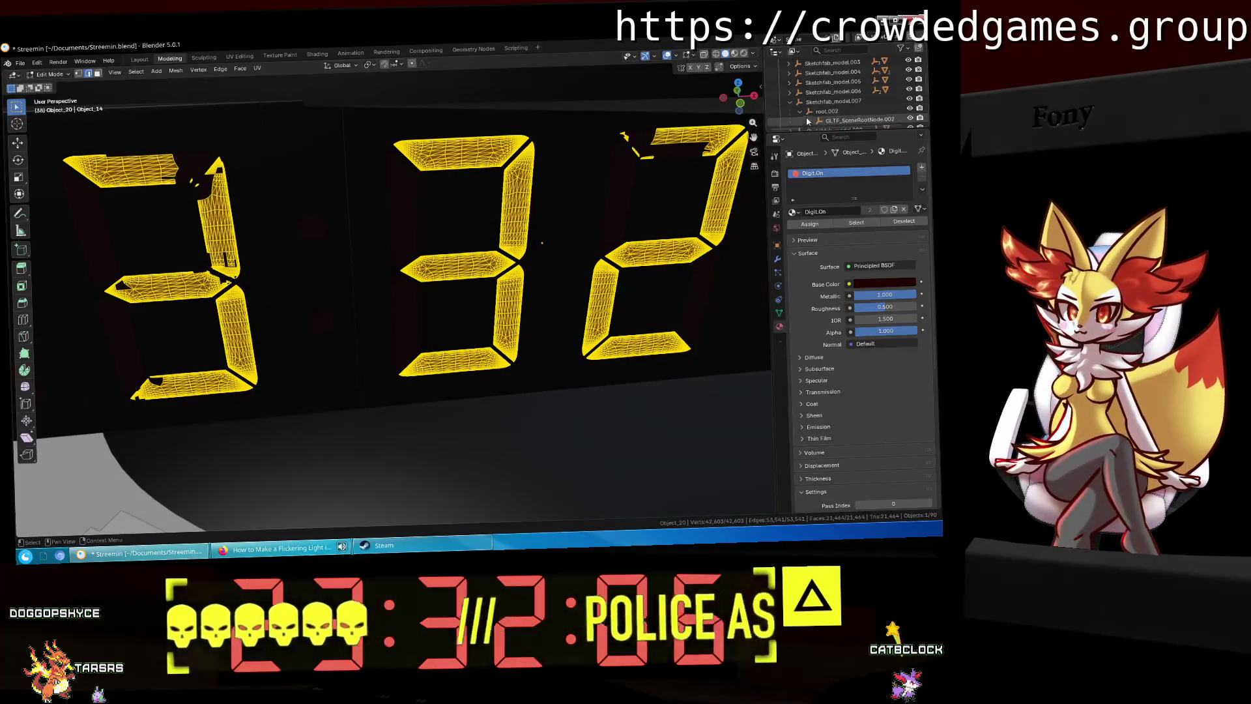
pyautogui.click(810, 120)
pyautogui.scroll(-3, 814, 97)
pyautogui.click(818, 72)
pyautogui.scroll(-5, 850, 108)
pyautogui.click(853, 73)
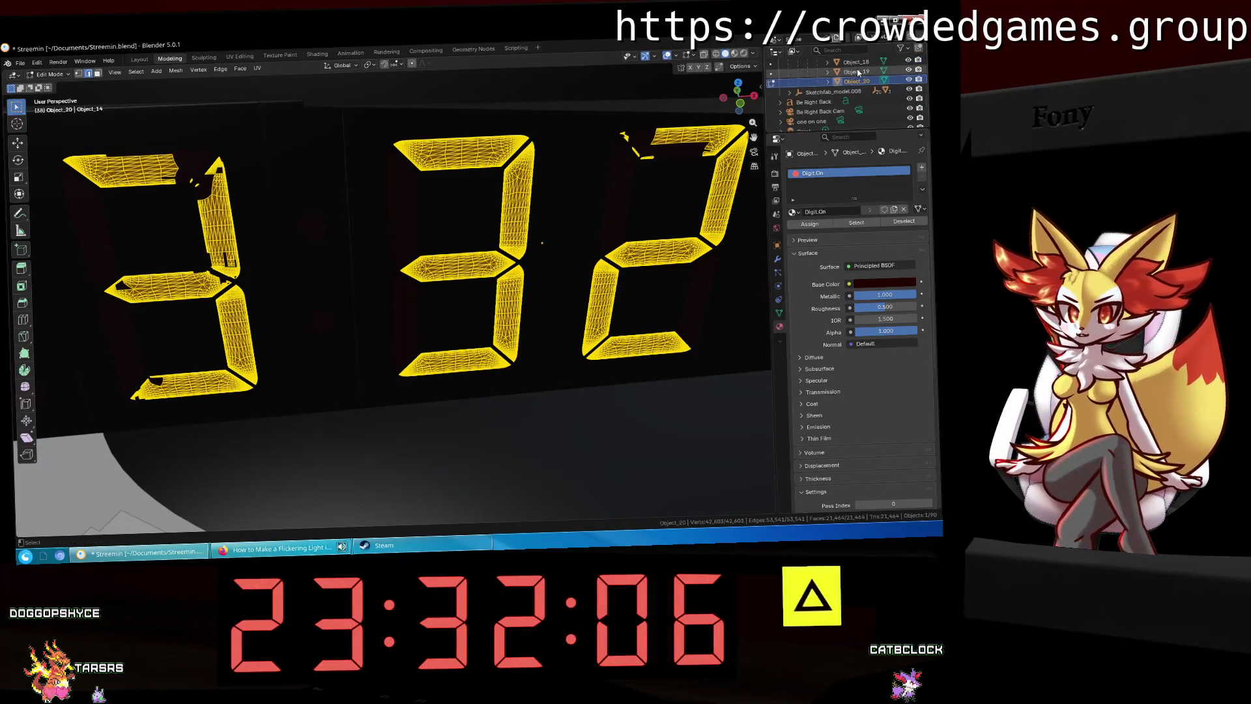
# Step: Orbit to a frontal view of 32:0 and return to Object Mode in Layout
pyautogui.moveTo(410, 212); pyautogui.dragTo(482, 208, button='middle')
pyautogui.moveTo(551, 263); pyautogui.dragTo(451, 274, button='middle')
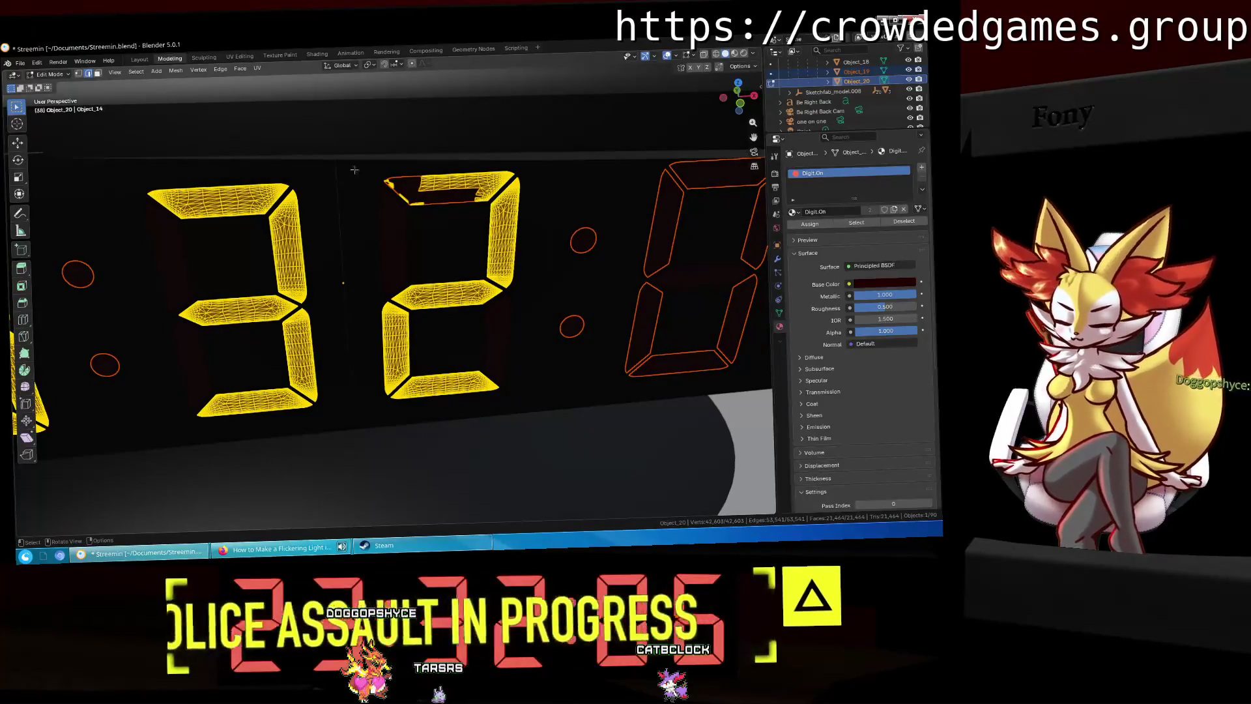
pyautogui.click(145, 60)
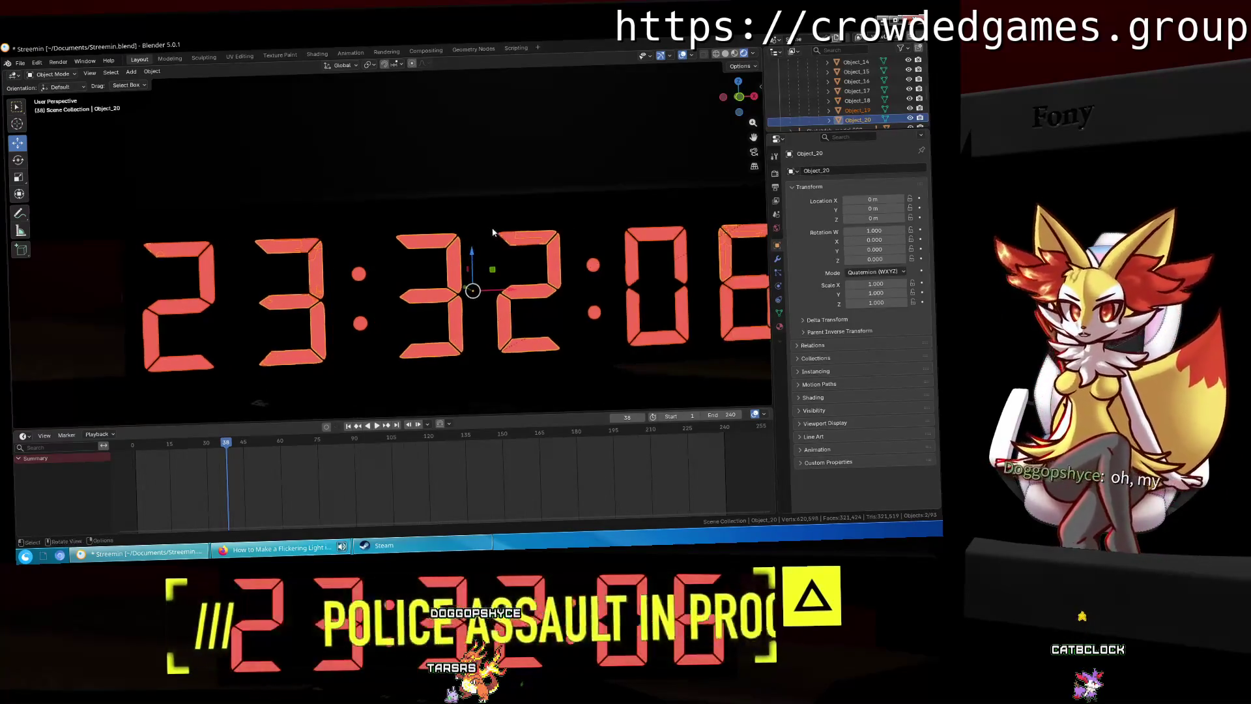
# Step: Select Object_19 and Object_20 together while orbiting to a frontal clock view
pyautogui.scroll(2, 492, 232)
pyautogui.moveTo(485, 233); pyautogui.dragTo(550, 231, button='middle')
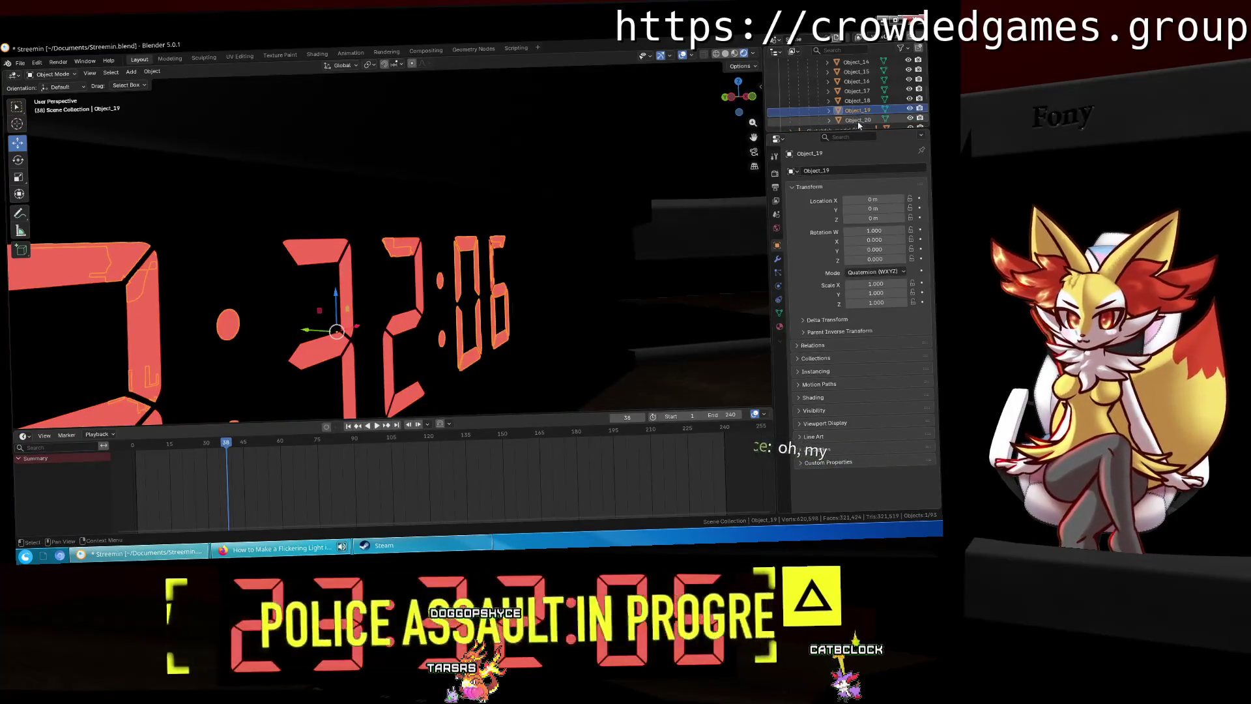
pyautogui.click(858, 111)
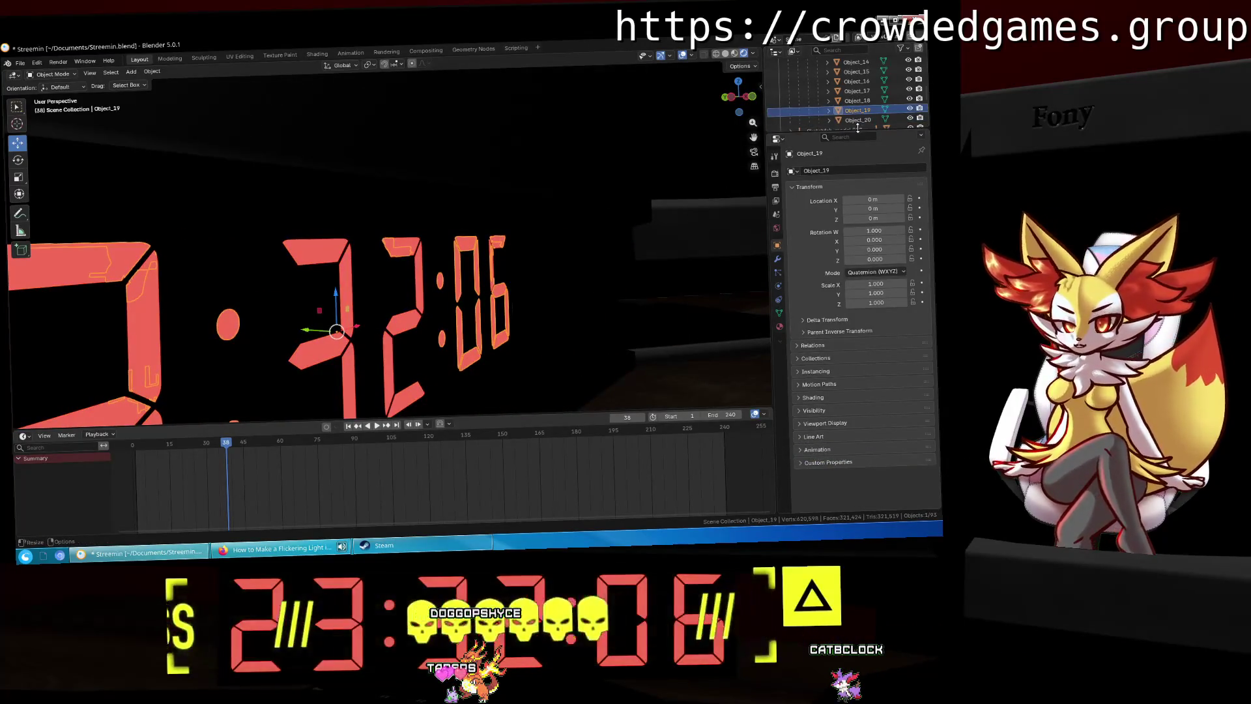
pyautogui.click(858, 120)
pyautogui.keyDown('ctrl'); pyautogui.click(857, 111); pyautogui.keyUp('ctrl')
pyautogui.moveTo(586, 188); pyautogui.dragTo(495, 186, button='middle')
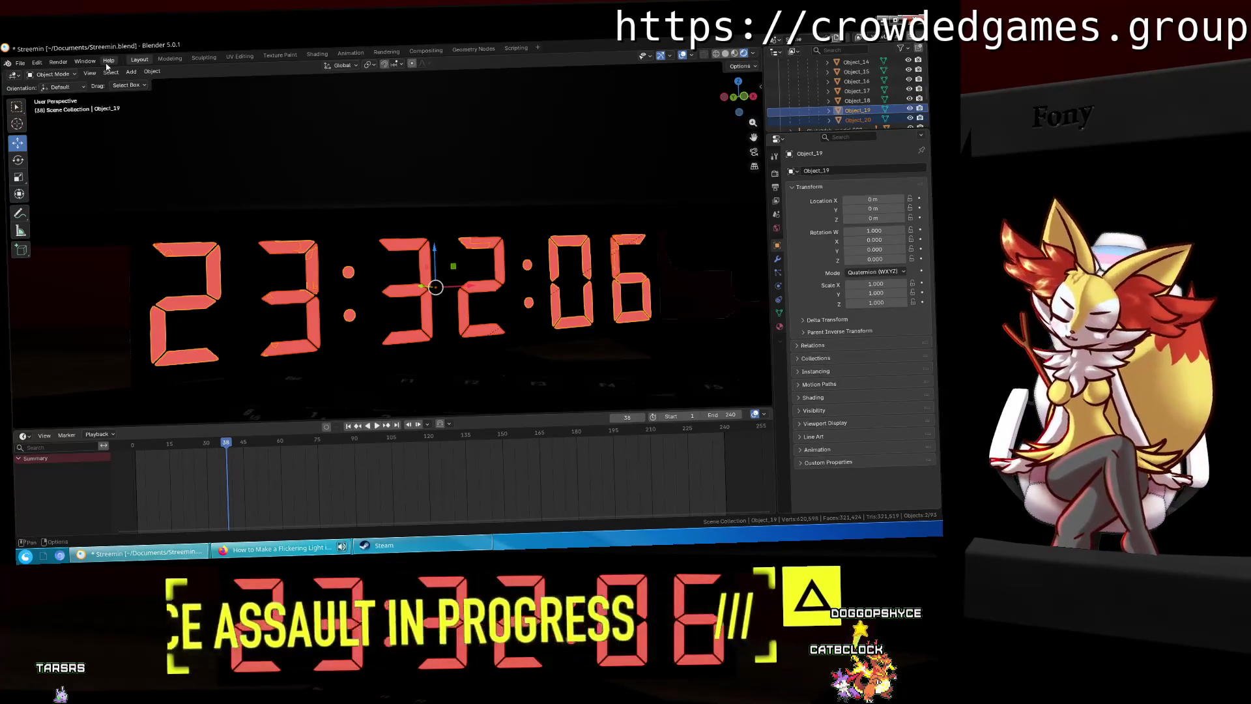
# Step: Compare digit outlines by selecting Object_18, Object_19, Object_17, Object_15 and their parents
pyautogui.click(884, 101)
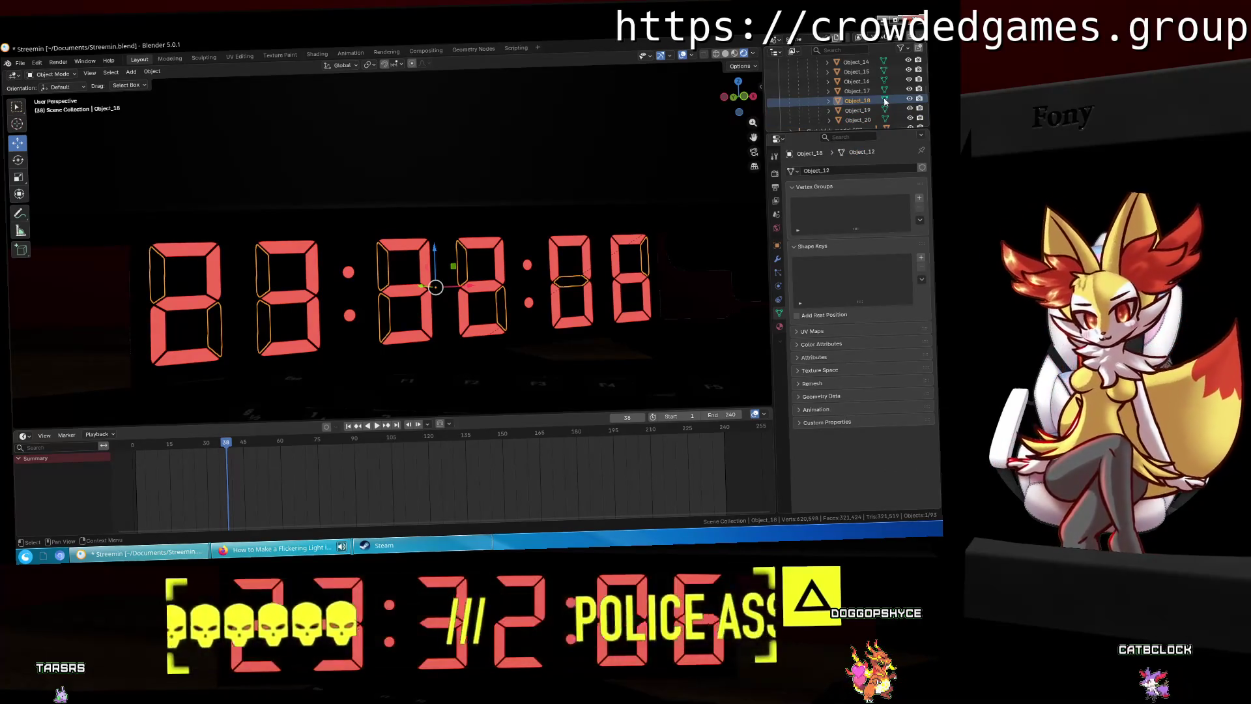
pyautogui.click(863, 109)
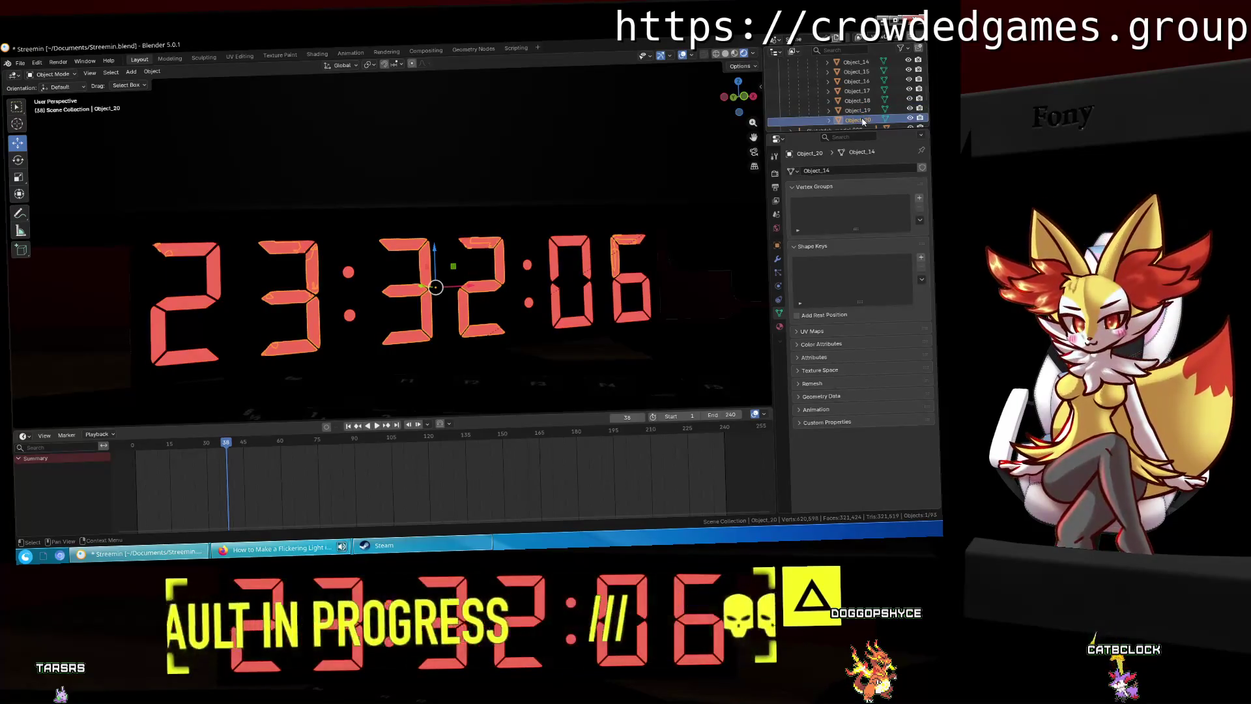
pyautogui.click(859, 92)
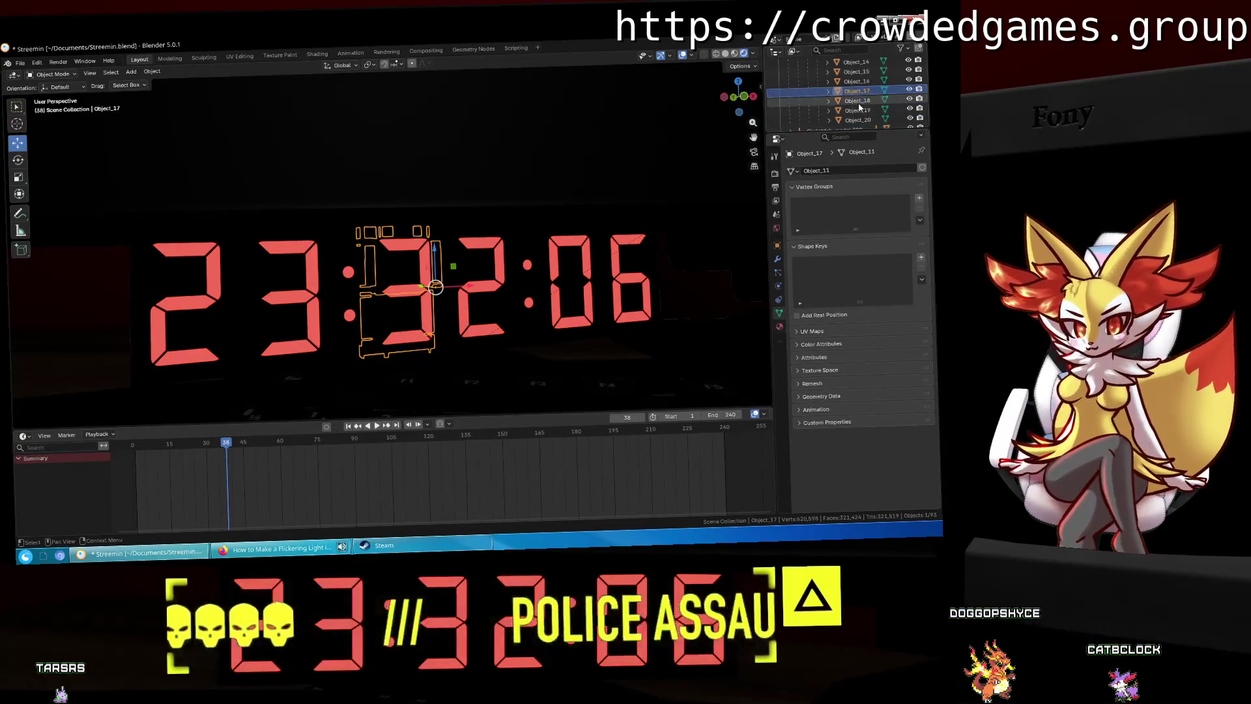
pyautogui.click(859, 102)
pyautogui.scroll(2, 859, 107)
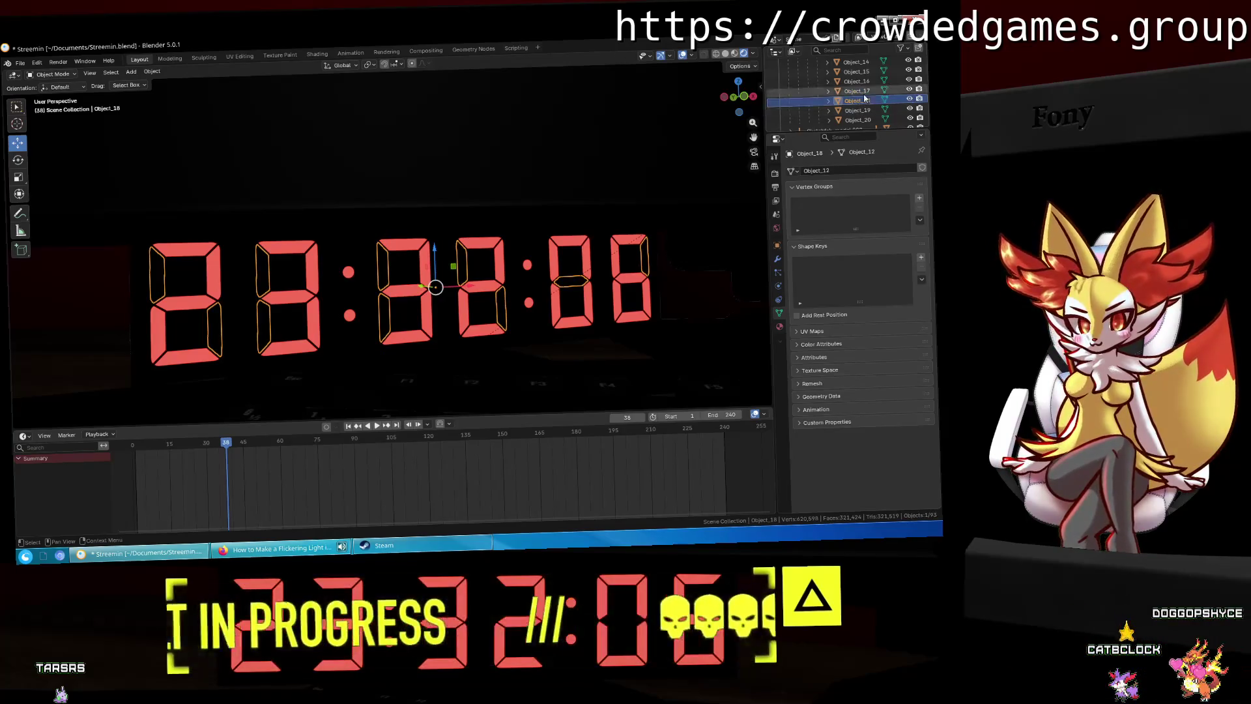
pyautogui.click(860, 107)
pyautogui.scroll(3, 863, 114)
pyautogui.click(863, 111)
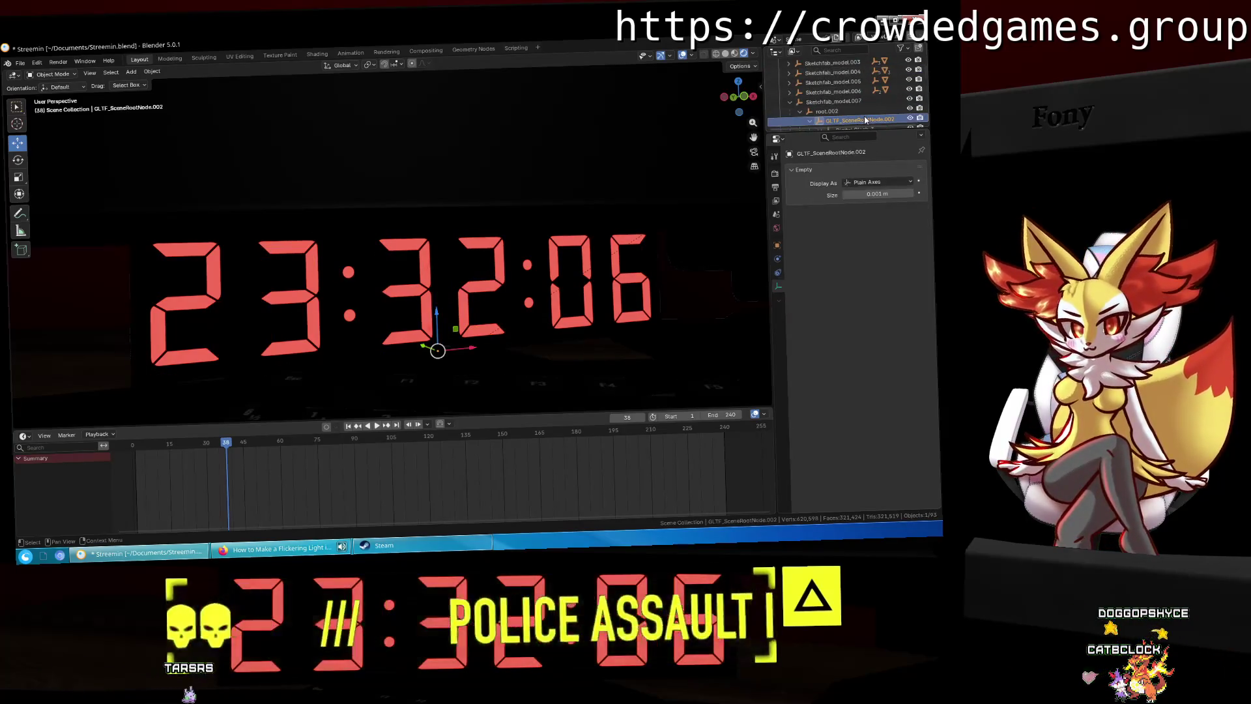
pyautogui.click(860, 93)
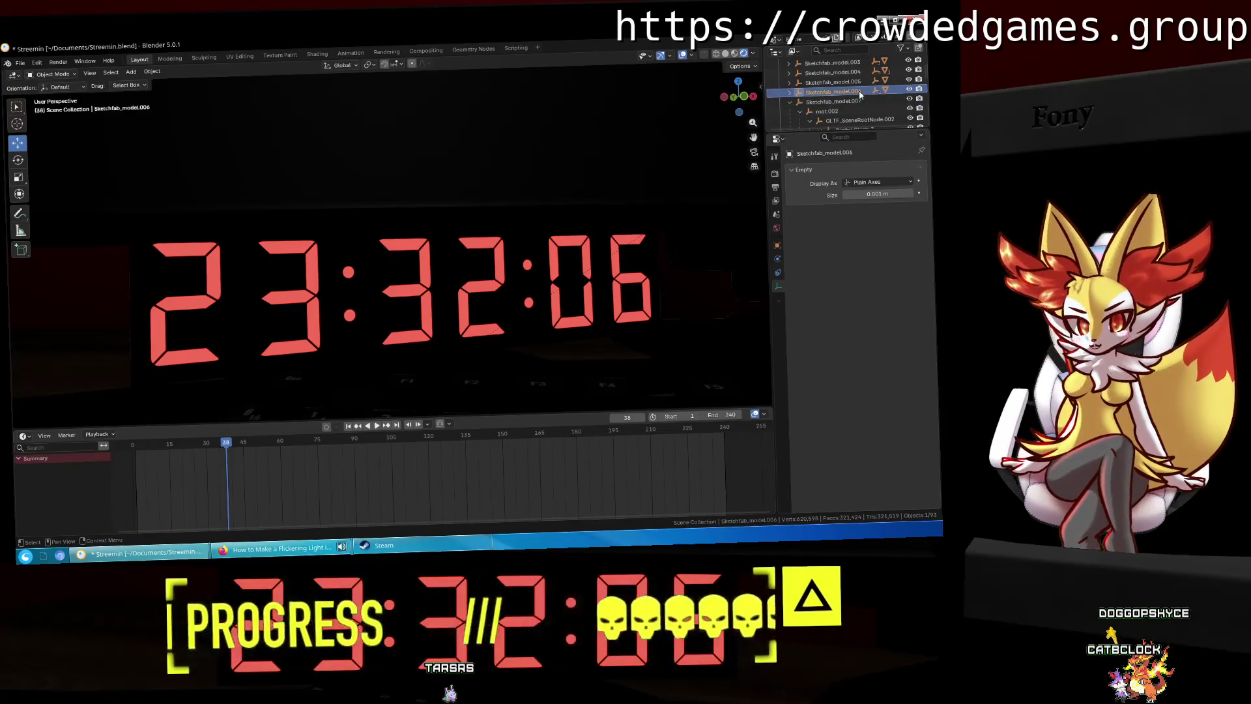
# Step: Check Object_11's 06 seconds digits and its Object_5 mesh, then reselect Object_20
pyautogui.scroll(-4, 831, 73)
pyautogui.click(830, 91)
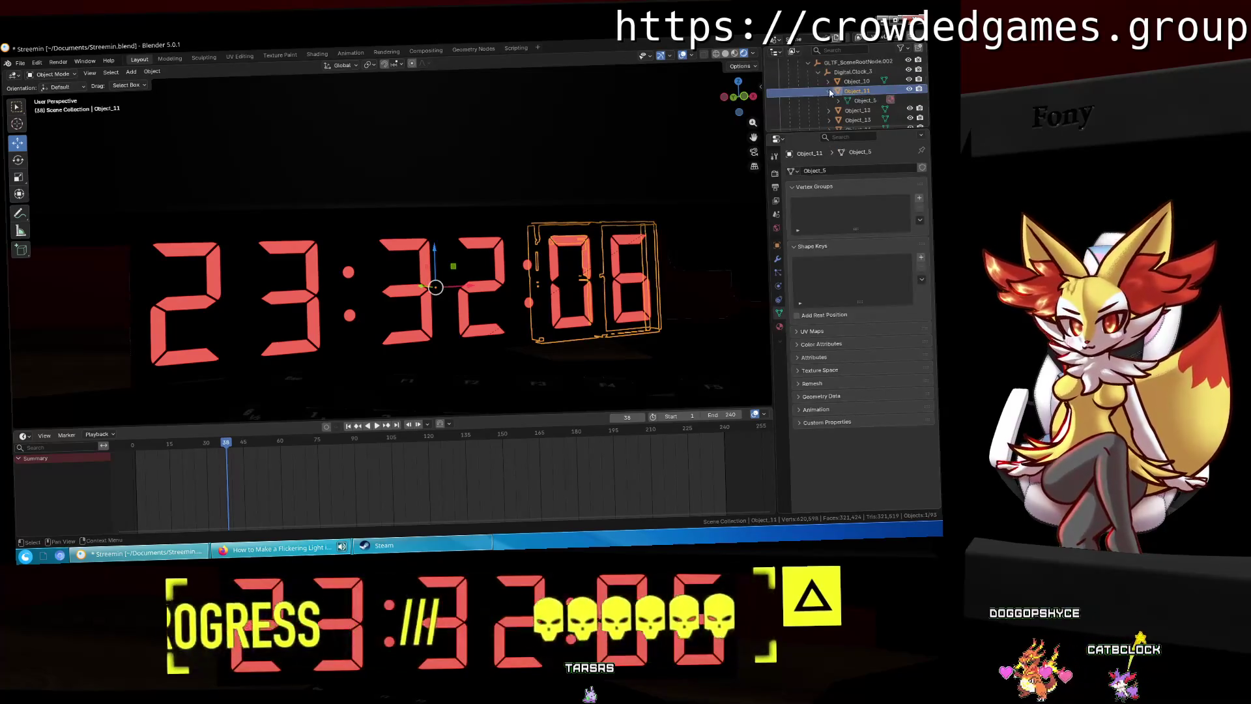
pyautogui.click(857, 101)
pyautogui.scroll(-4, 871, 102)
pyautogui.click(864, 92)
pyautogui.click(857, 82)
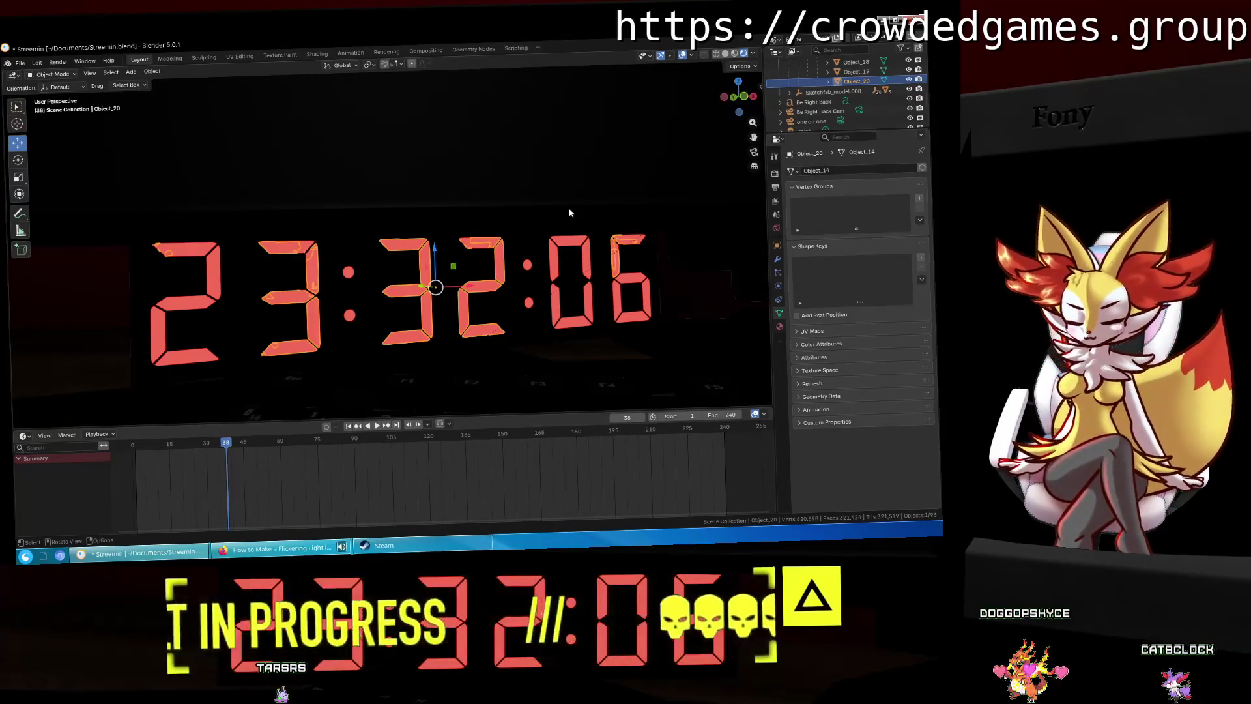
# Step: Add Object_19 to Object_20's selection and enter Edit Mode in the Modeling workspace
pyautogui.keyDown('shift'); pyautogui.click(840, 72); pyautogui.keyUp('shift')
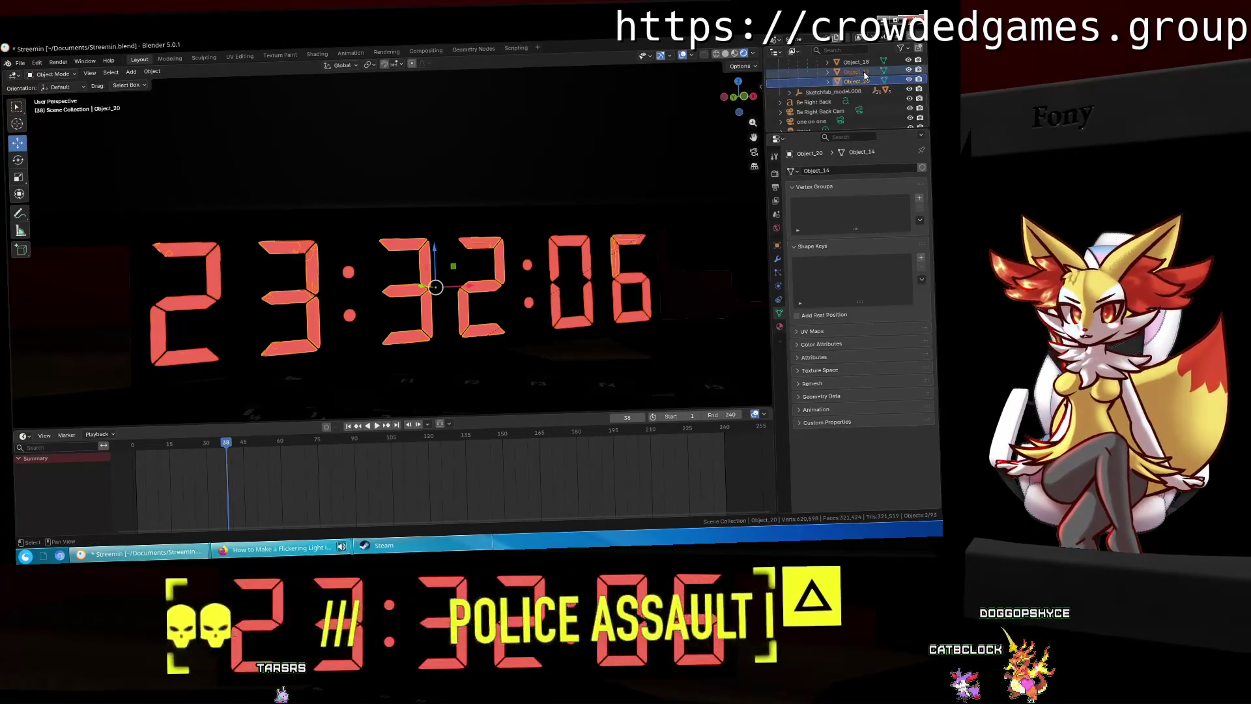
pyautogui.moveTo(657, 196); pyautogui.dragTo(625, 216, button='middle')
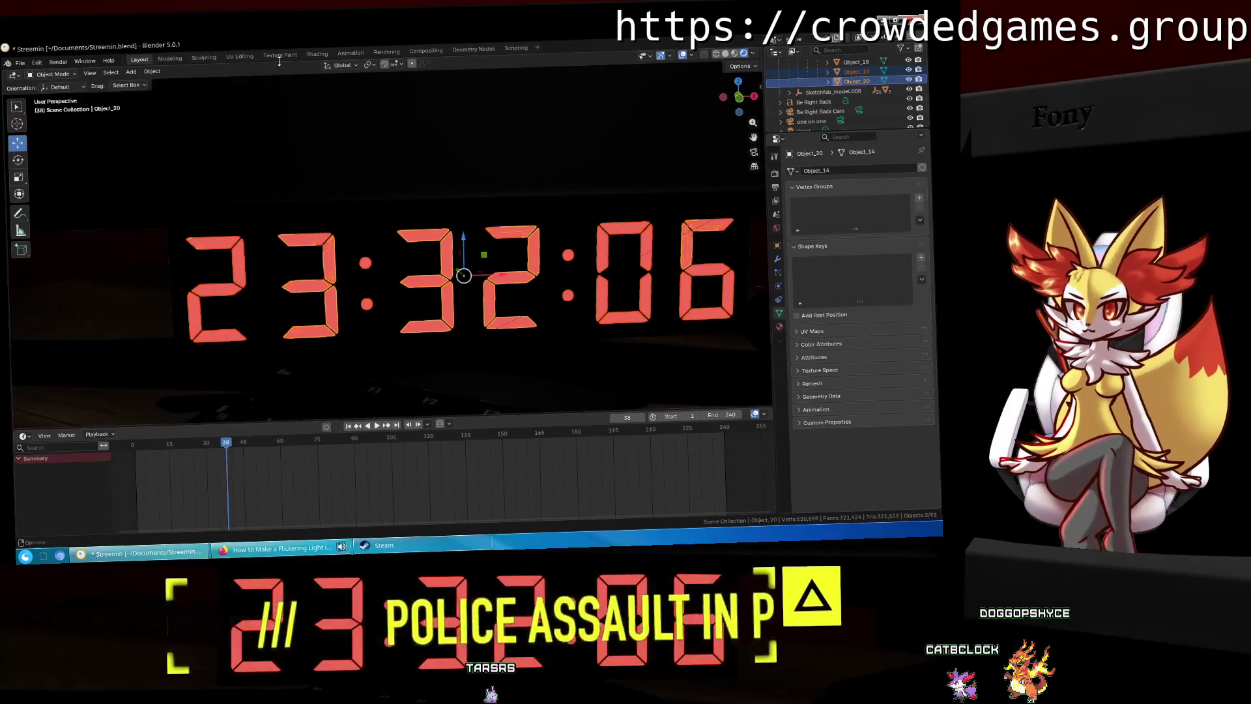
pyautogui.click(165, 60)
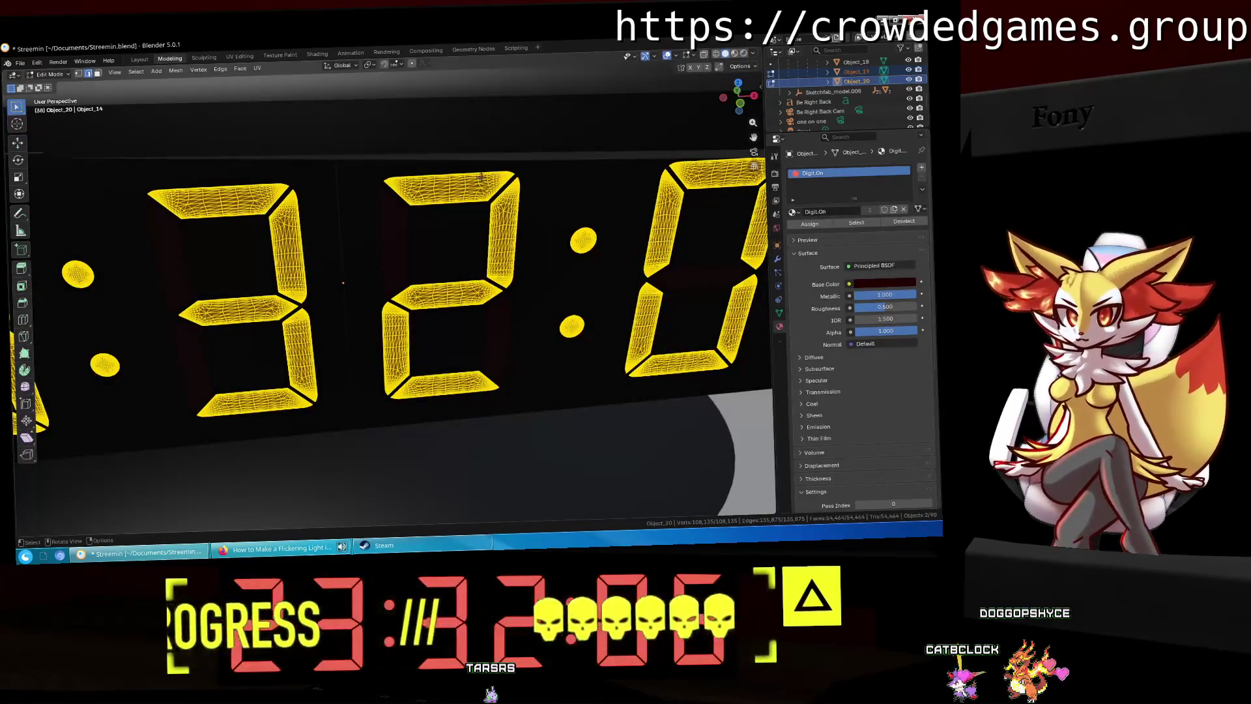
pyautogui.scroll(-6, 480, 177)
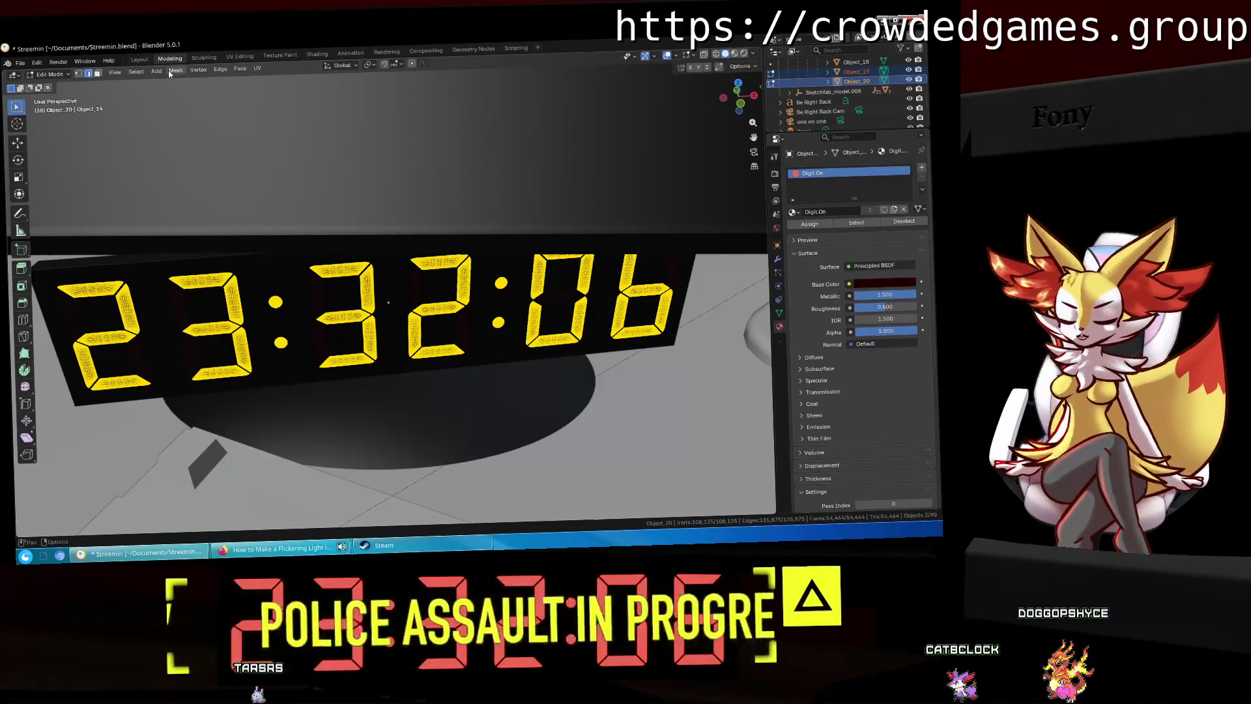
pyautogui.click(171, 71)
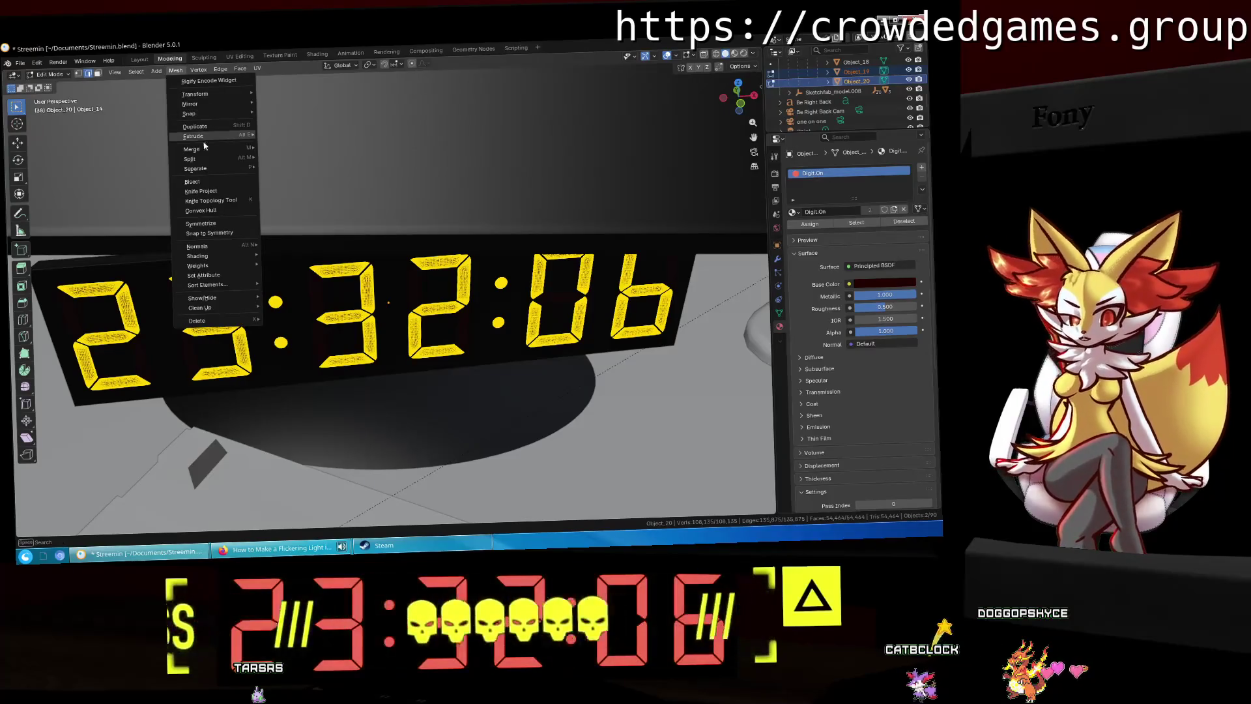
pyautogui.moveTo(208, 140)
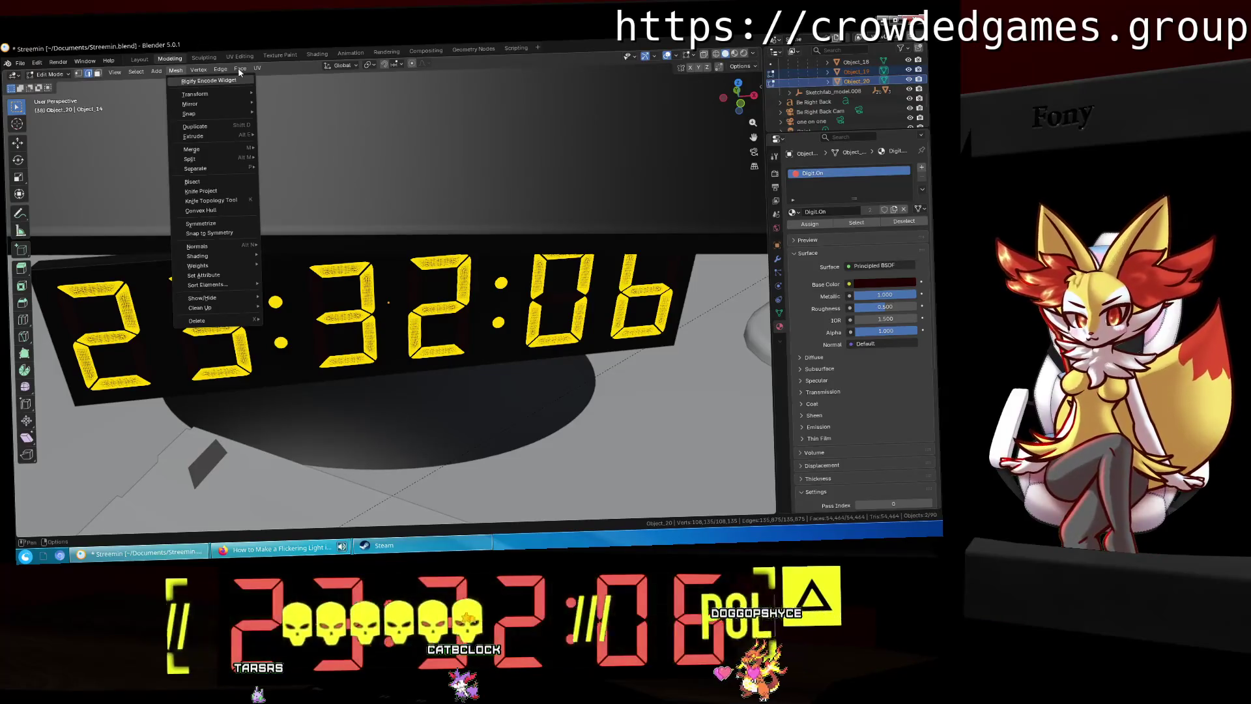
pyautogui.moveTo(242, 71)
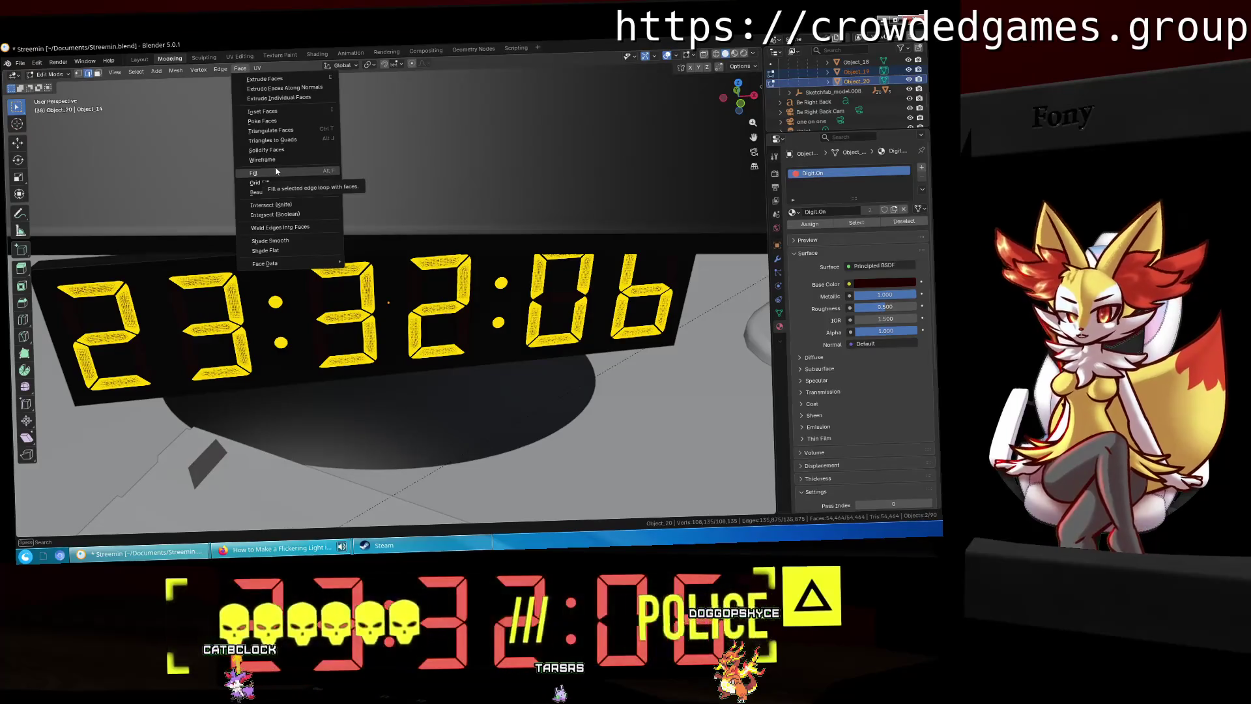
pyautogui.click(256, 72)
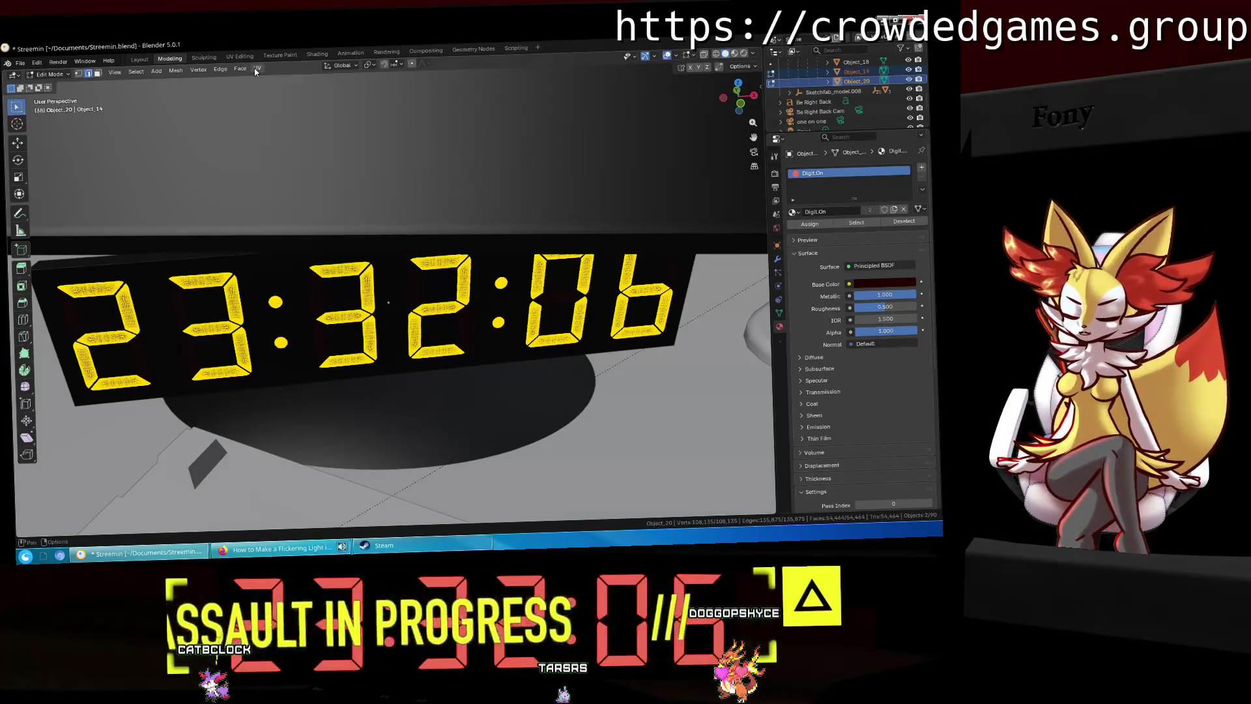